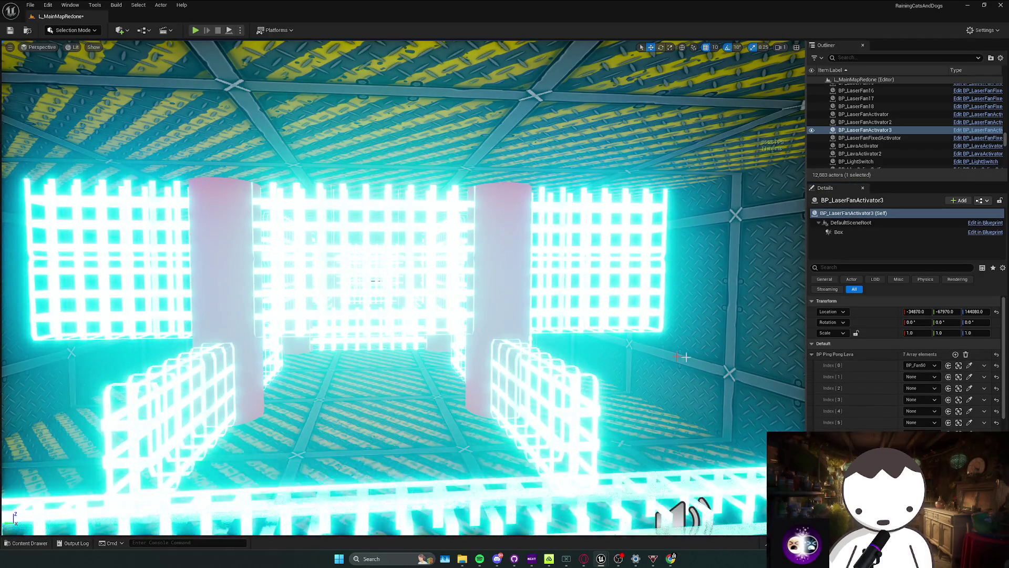
Use the eyedropper to assign BP_Fan44 and BP_Fan42 to the early Ping Pong Lava slots.
left_click(970, 376)
left_click(513, 293)
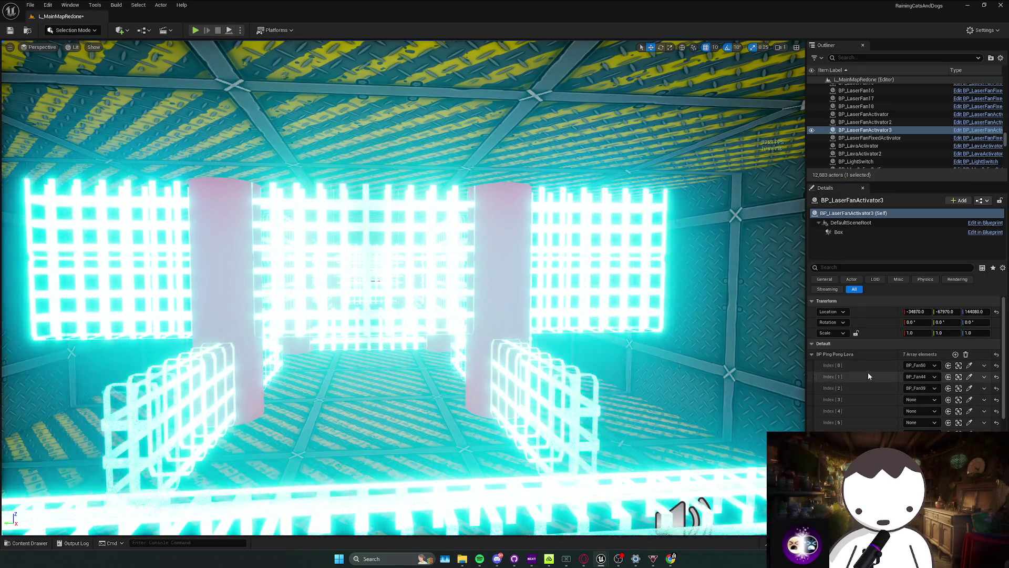
left_click(242, 353)
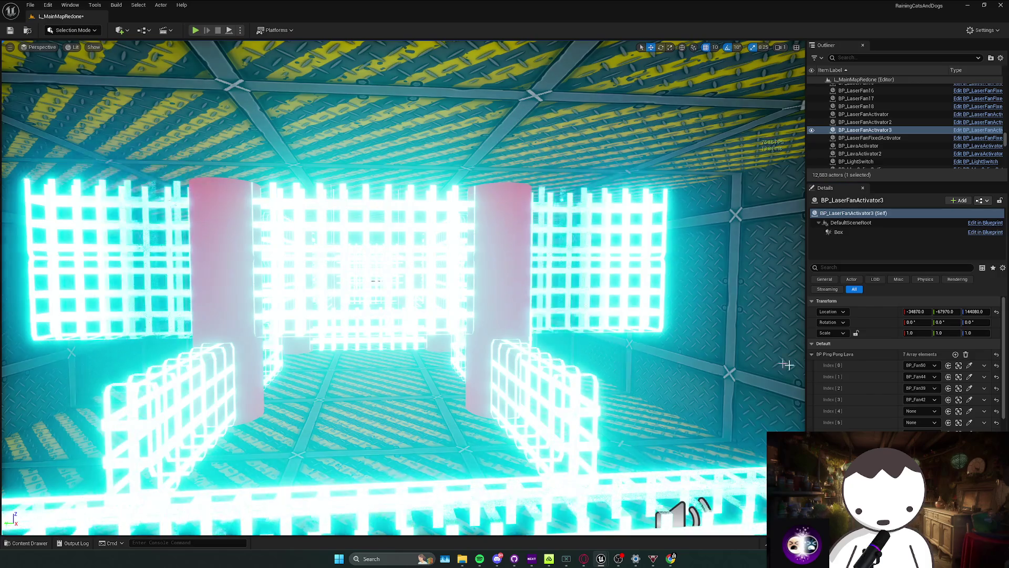
left_click(969, 412)
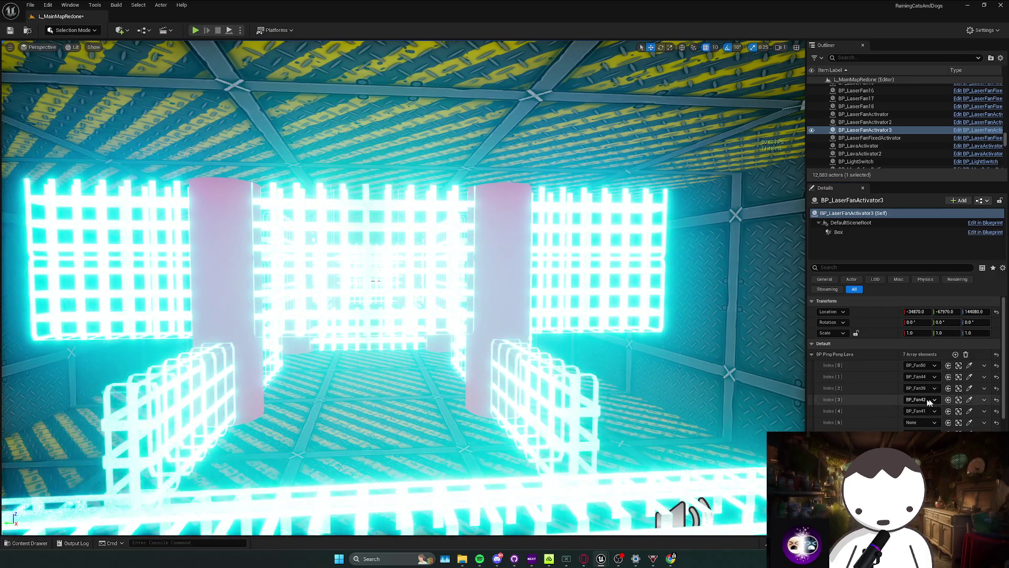
scroll(215, 222, "up", 10)
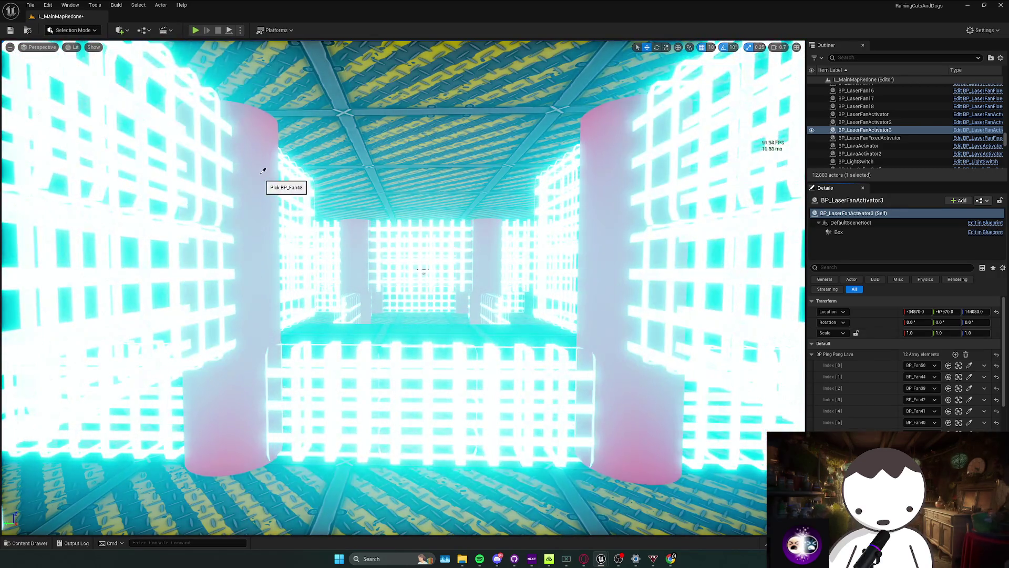
scroll(264, 171, "up", 10)
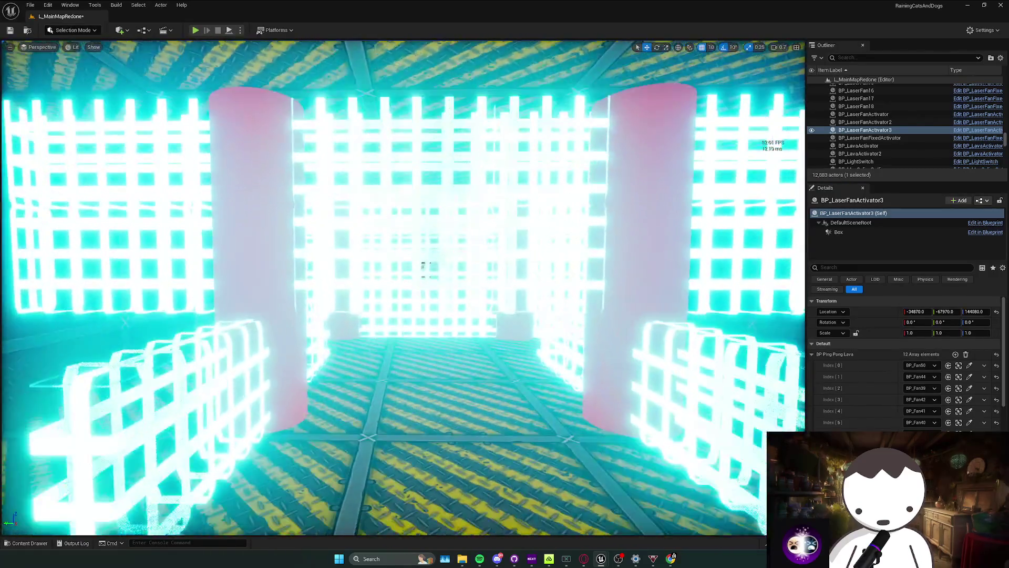
scroll(403, 288, "up", 2)
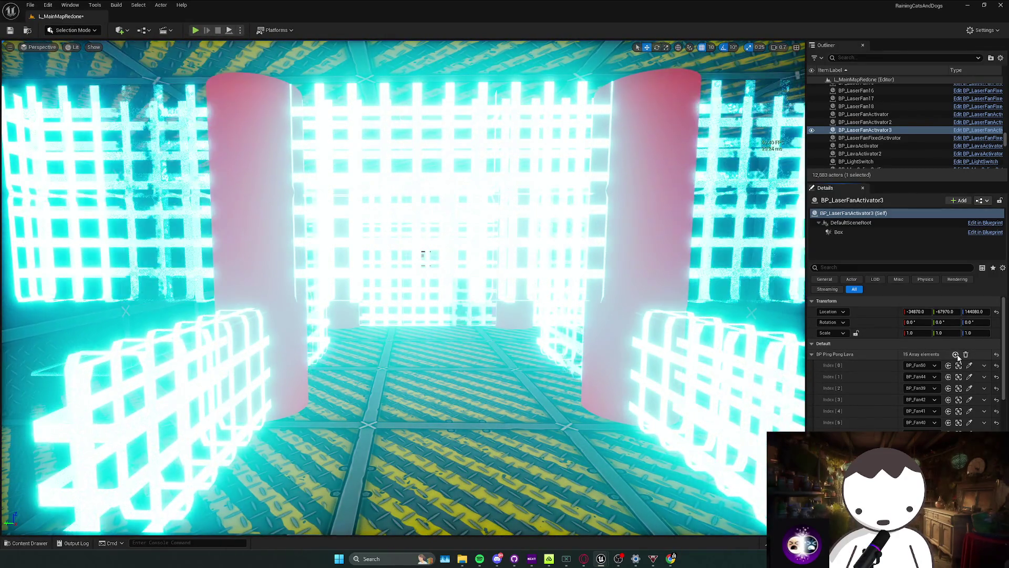
scroll(905, 423, "down", 5)
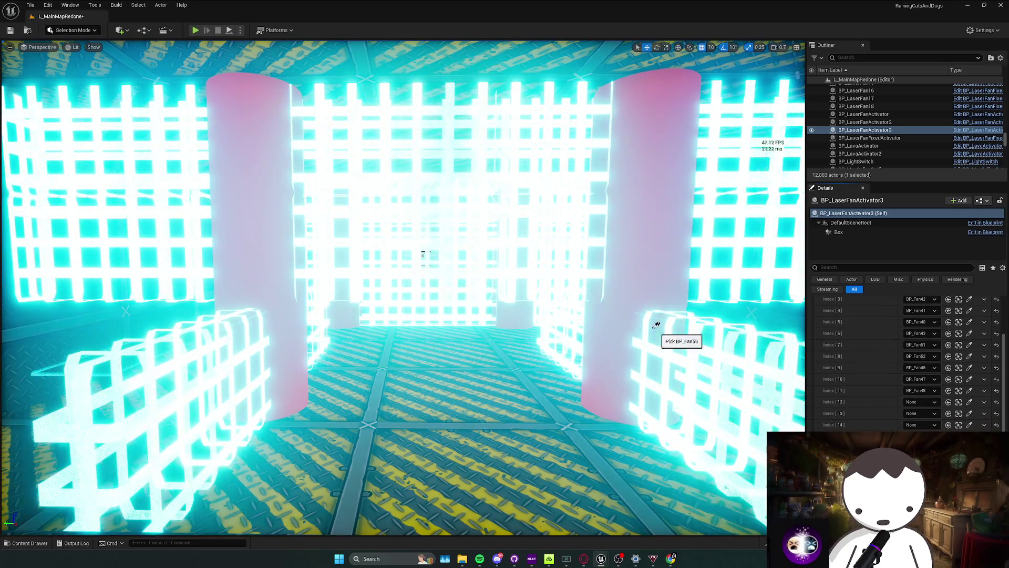
Pick BP_Fan55 for slot 13 and keep filling later slots through index 21.
left_click(969, 414)
left_click(699, 283)
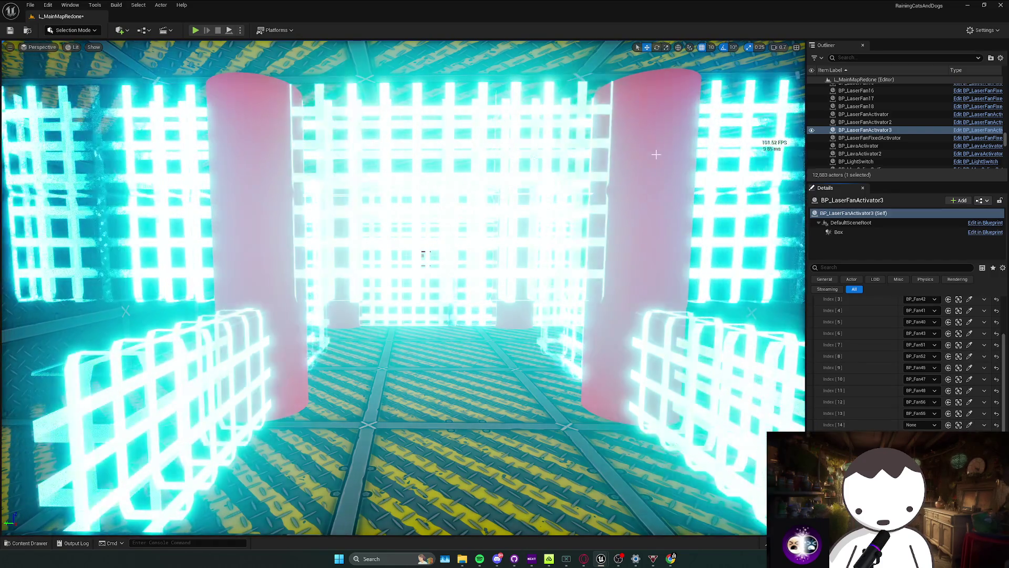
left_click(968, 426)
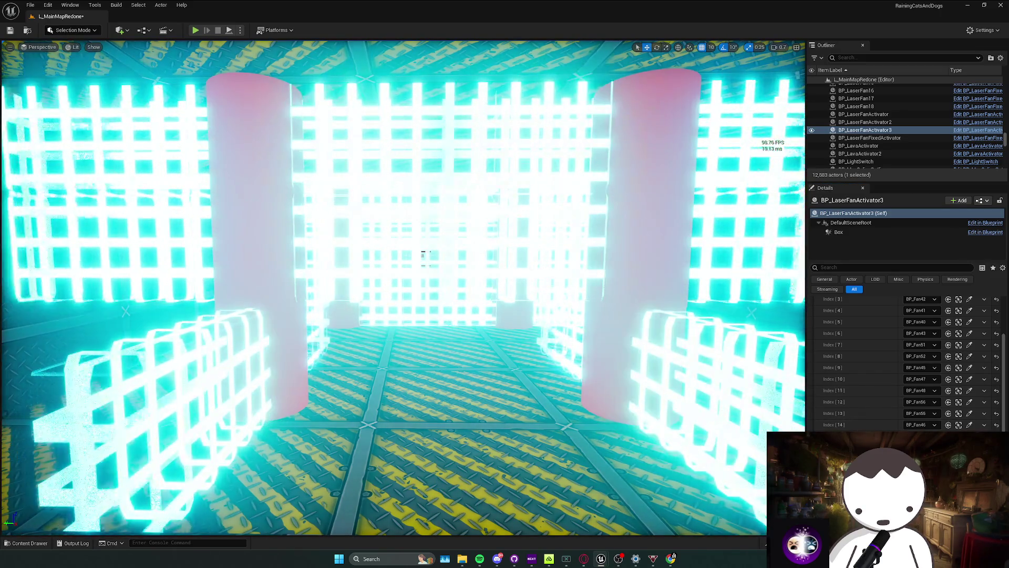
scroll(310, 199, "up", 5)
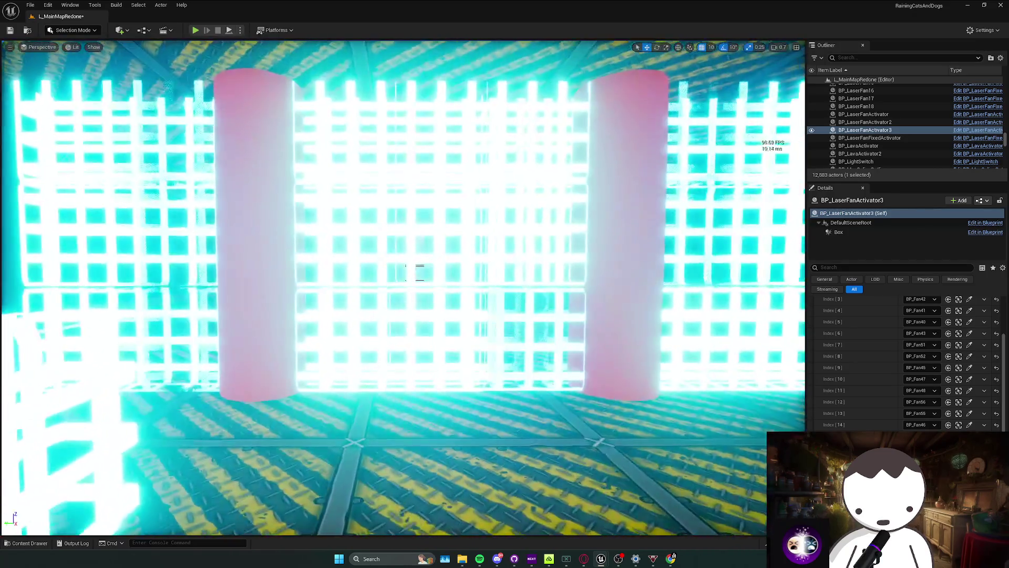
scroll(956, 330, "up", 3)
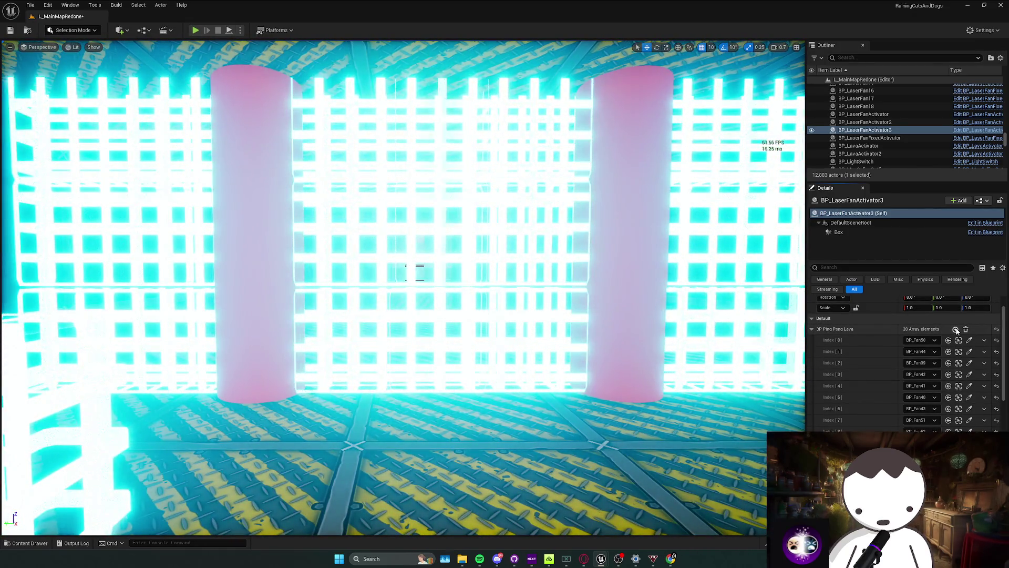
scroll(962, 346, "down", 3)
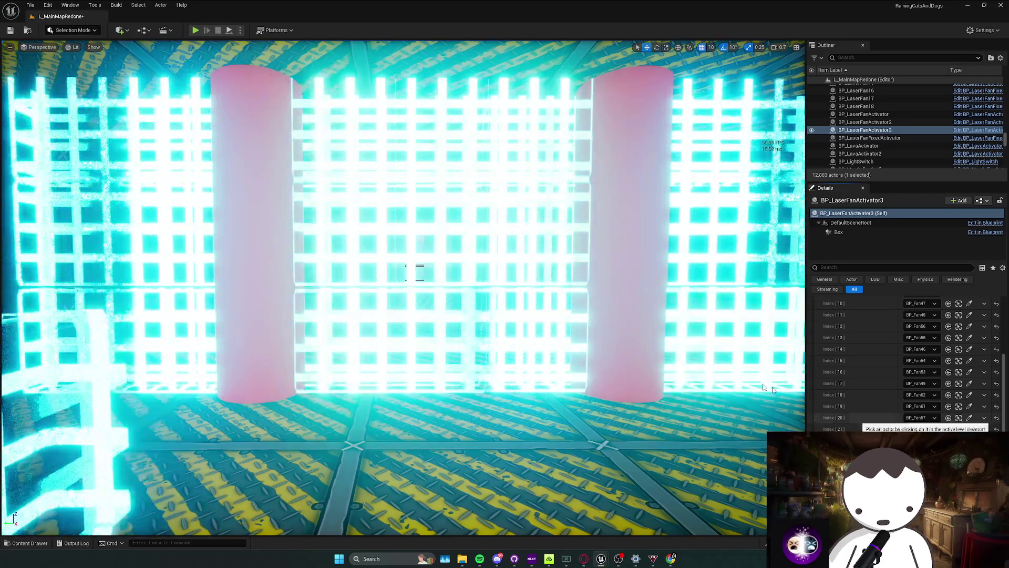
scroll(415, 272, "down", 10)
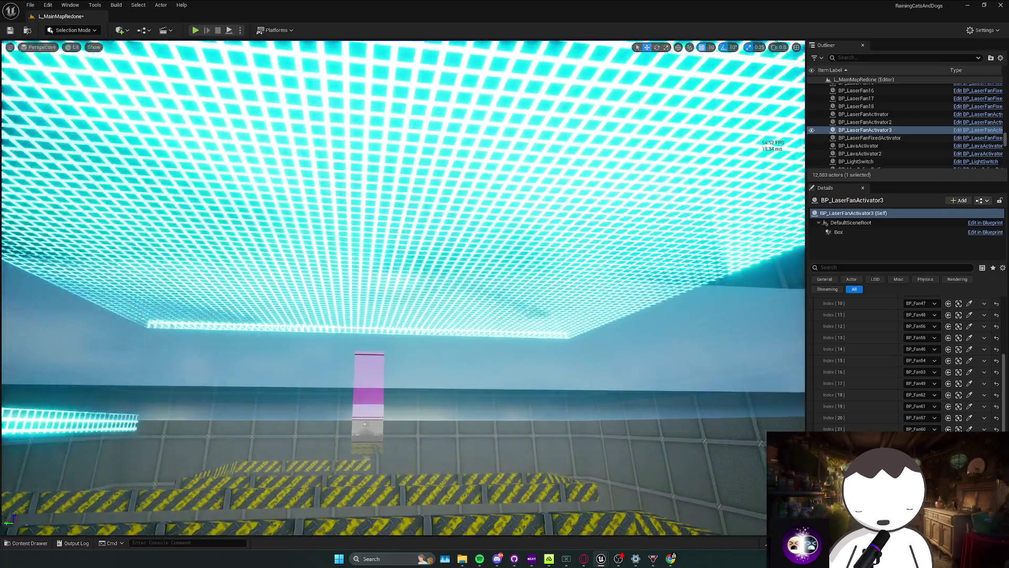
Locate the slow ceiling BP_SlowCieling7 above the room, then clear the selection.
scroll(391, 288, "up", 8)
left_click(432, 213)
left_click(432, 213)
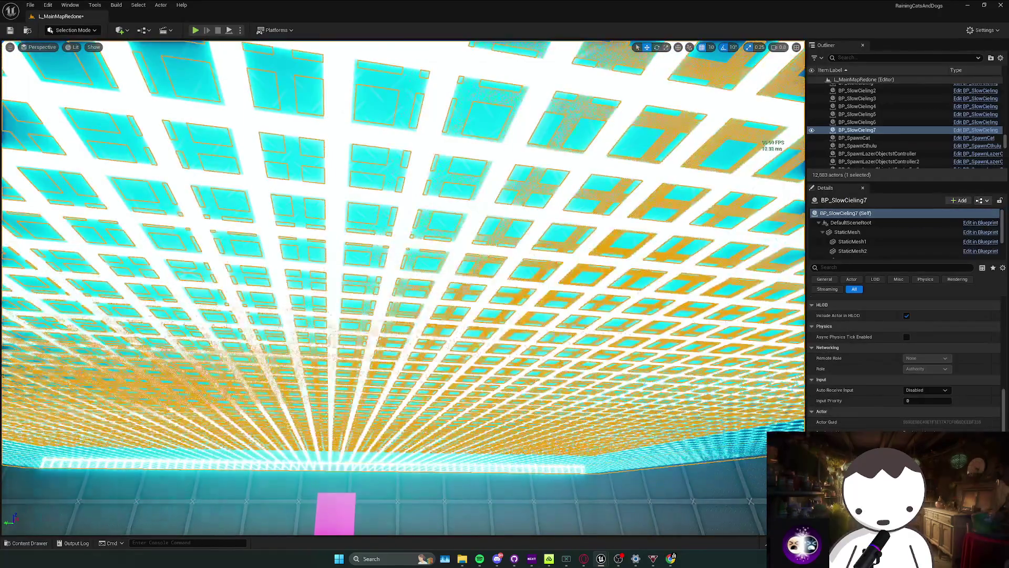
scroll(432, 212, "down", 8)
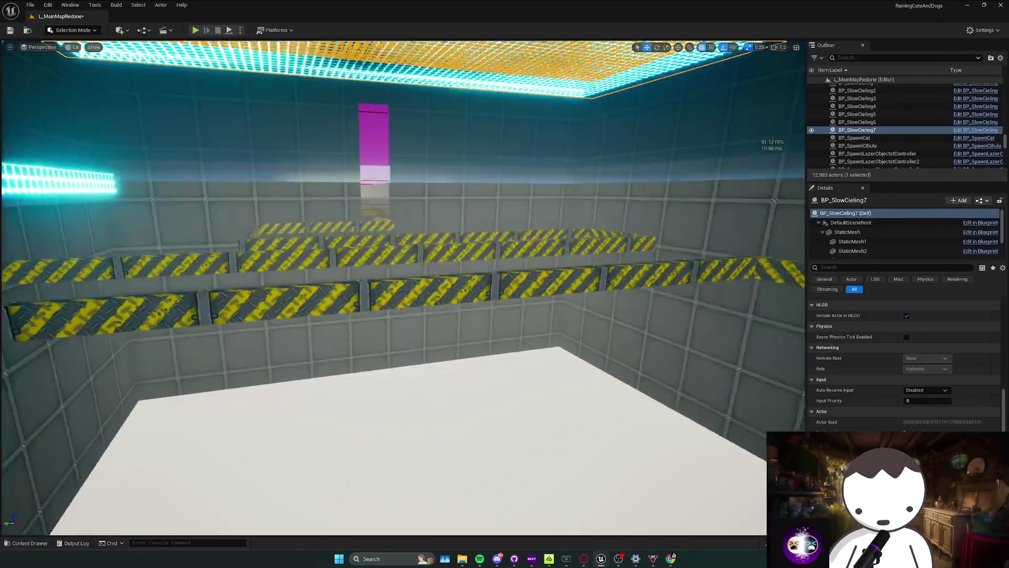
mouse_move(432, 213)
left_mouse_down()
mouse_move(473, 210)
mouse_move(462, 189)
mouse_move(452, 226)
mouse_move(473, 220)
mouse_move(452, 231)
mouse_move(457, 210)
mouse_move(452, 226)
mouse_move(473, 216)
mouse_move(457, 221)
mouse_move(462, 210)
mouse_move(457, 221)
left_mouse_up()
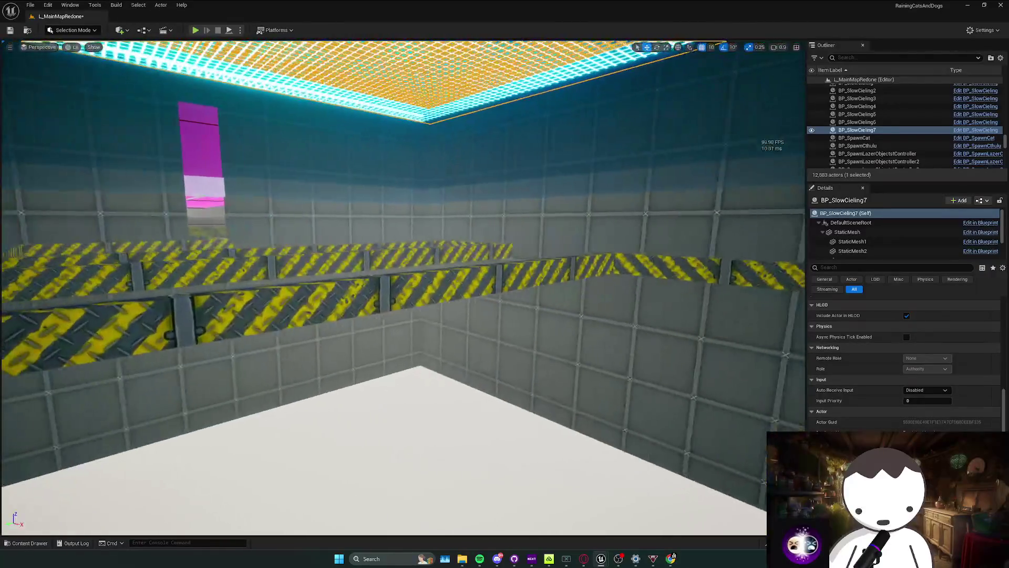
key("Escape")
Drag a BP_SlowCeilingActivator from the Activators folder into the room below BP_SlowCieling7.
key("ctrl+space")
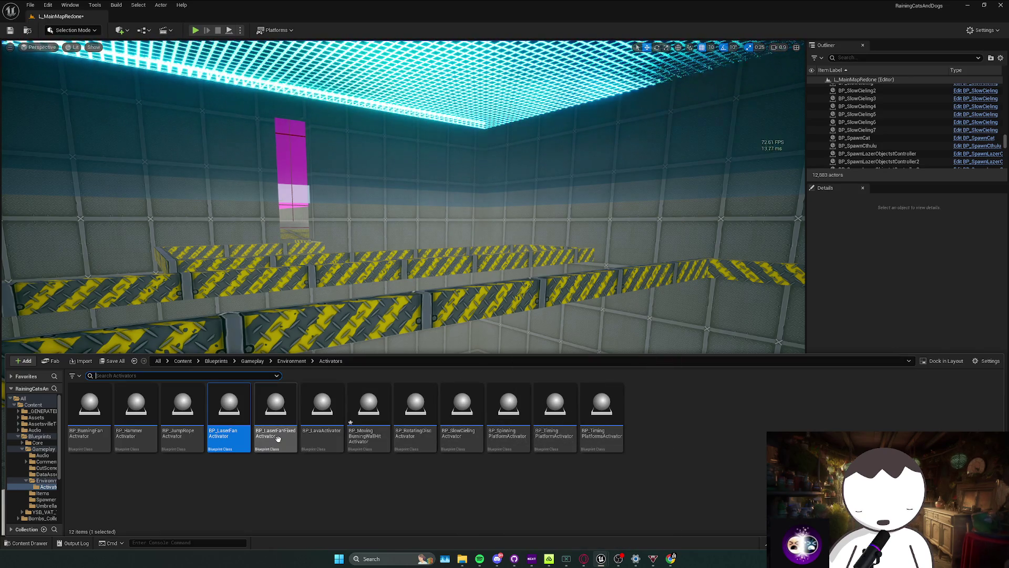
mouse_move(278, 438)
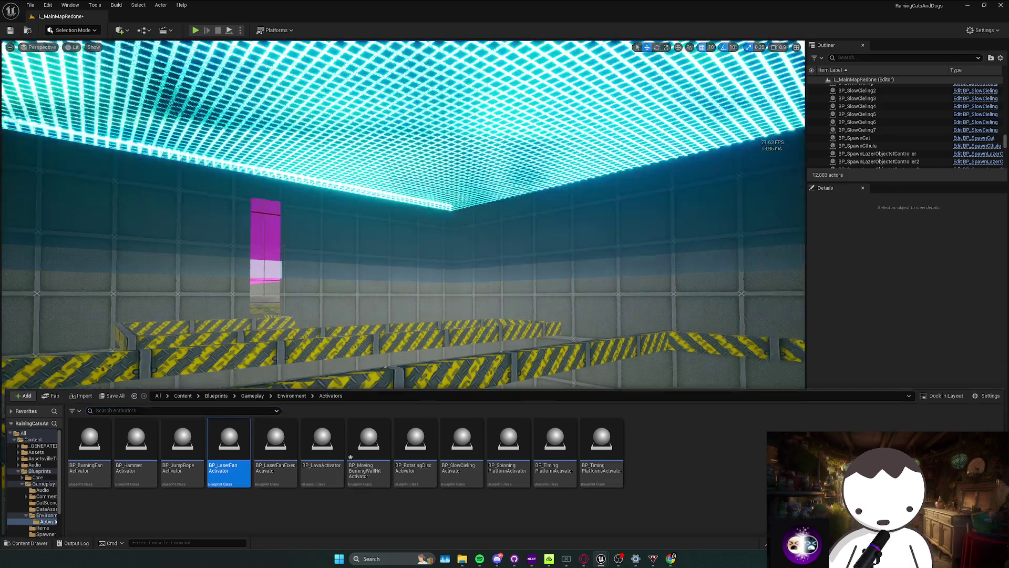
mouse_move(368, 252)
left_mouse_down()
mouse_move(379, 215)
mouse_move(379, 294)
left_mouse_up()
left_click(378, 216)
left_click(378, 215)
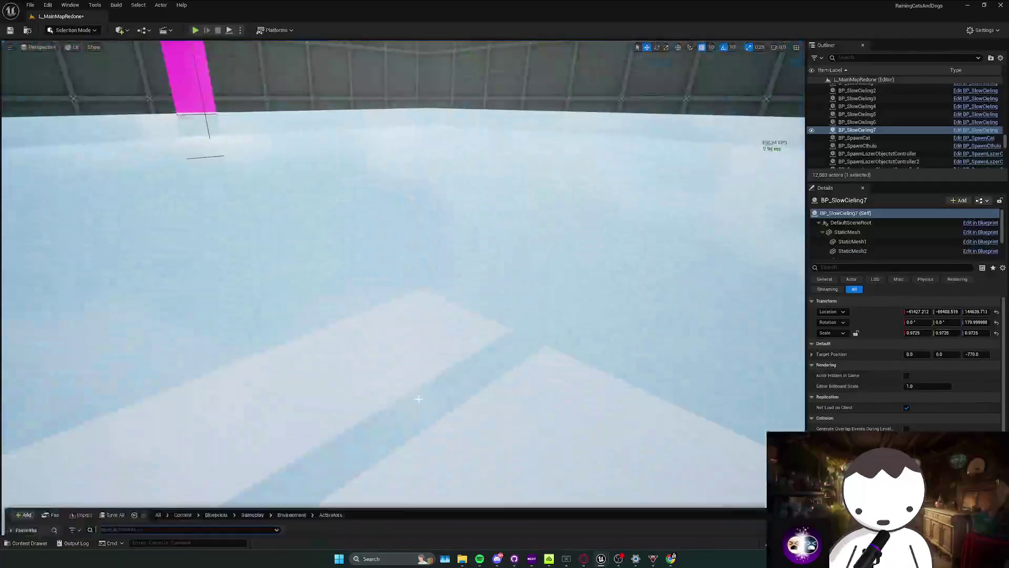
key("ctrl+space")
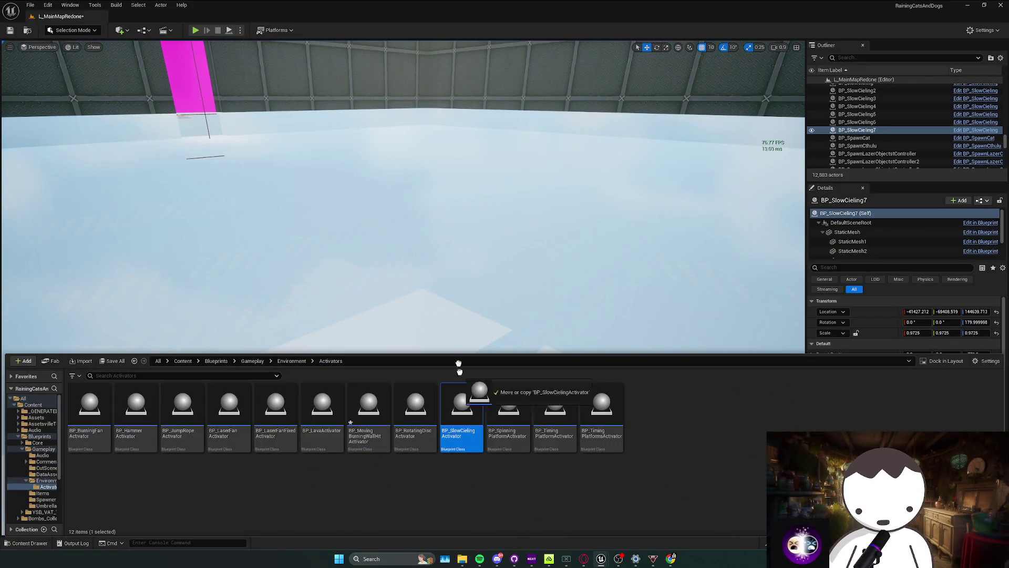
left_click_drag(458, 368, 394, 232)
scroll(394, 232, "down", 3)
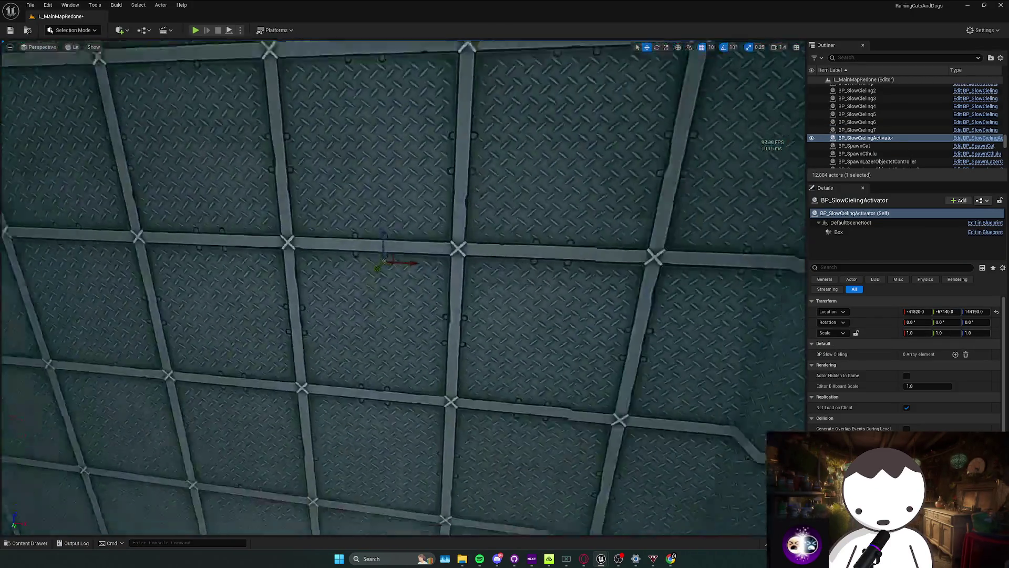
Frame the new activator and stretch its trigger box's X extent along the corridor.
key("f")
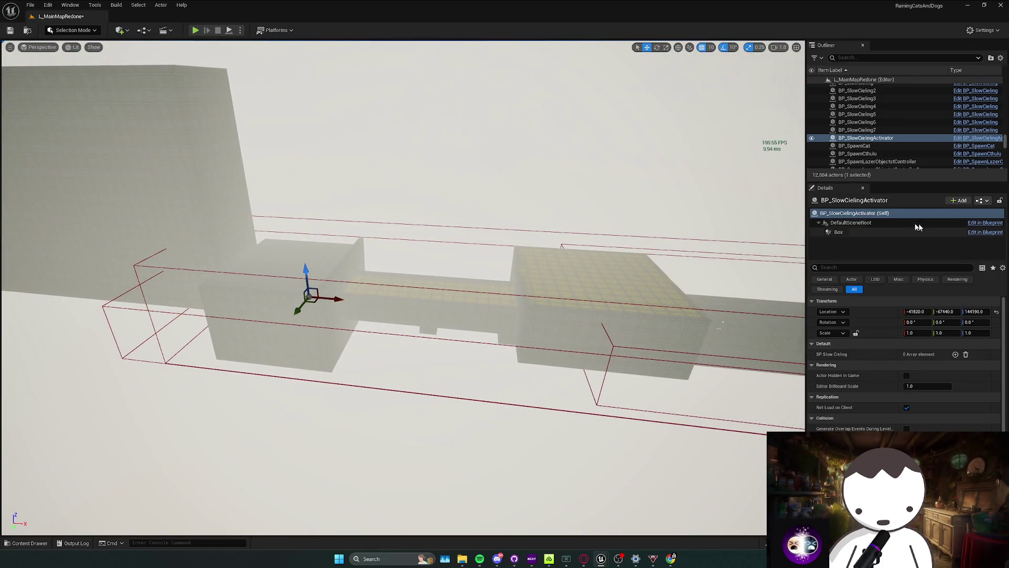
left_click(839, 232)
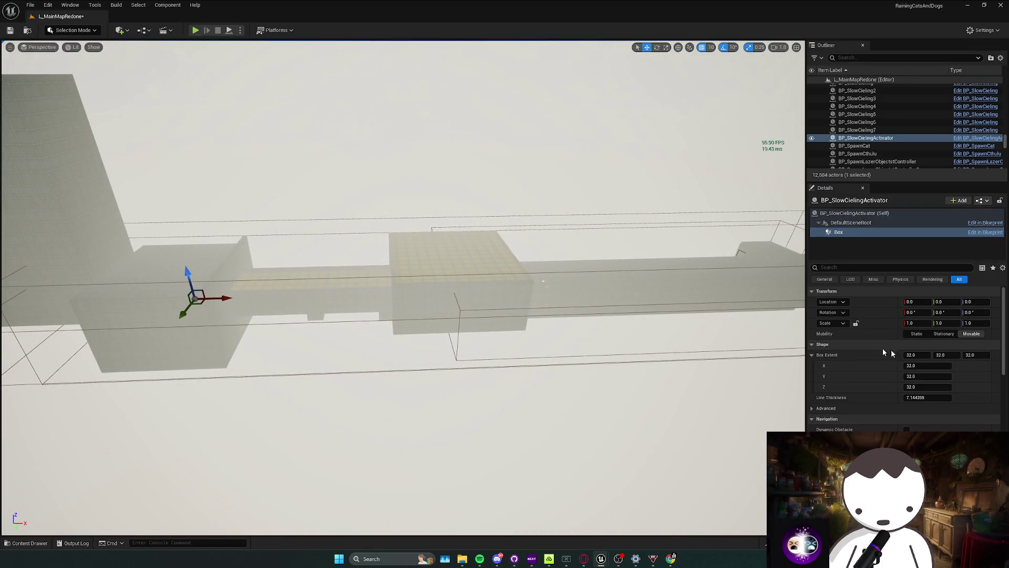
left_click_drag(910, 355, 988, 355)
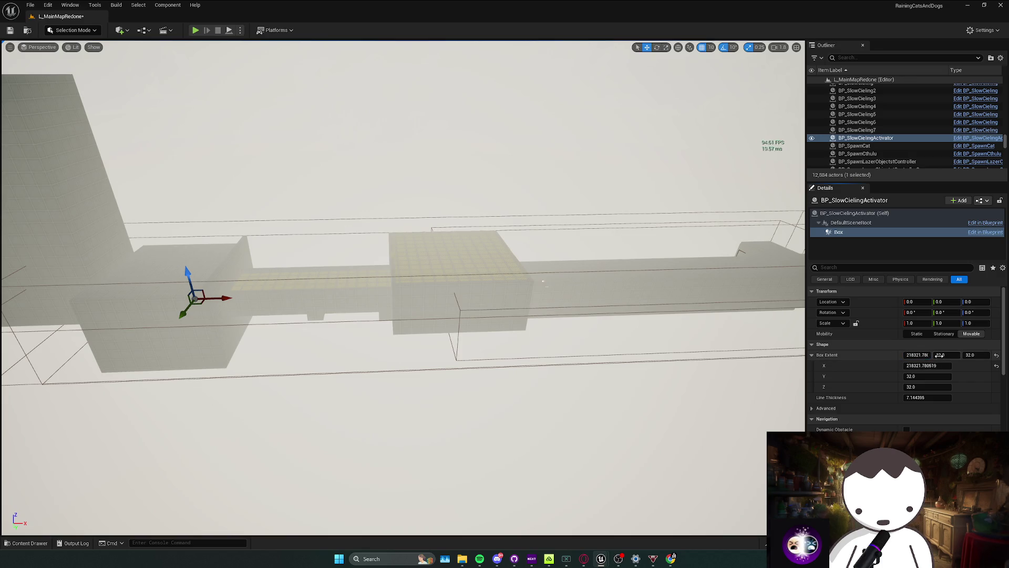
key("w")
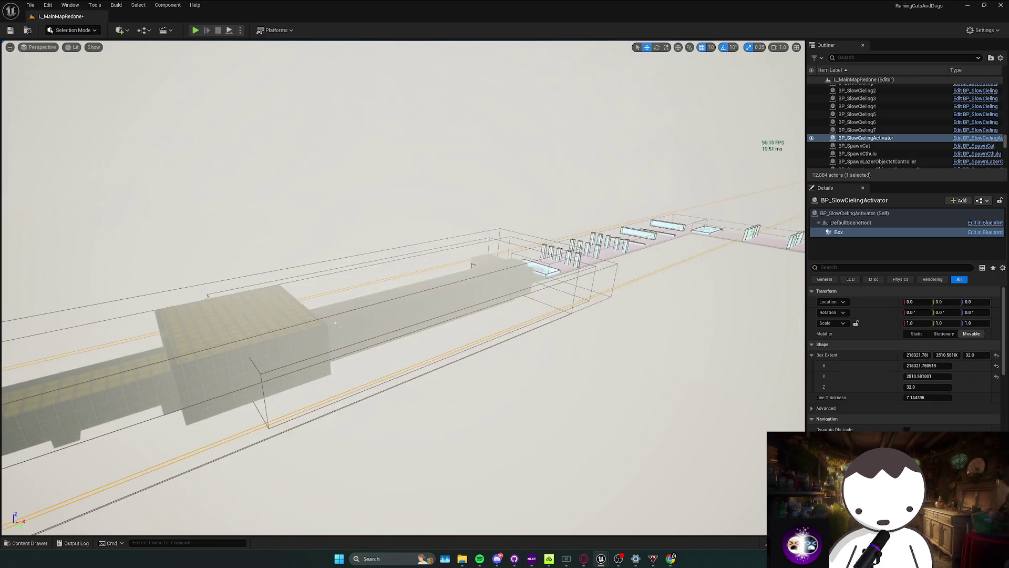
left_click_drag(775, 367, 775, 366)
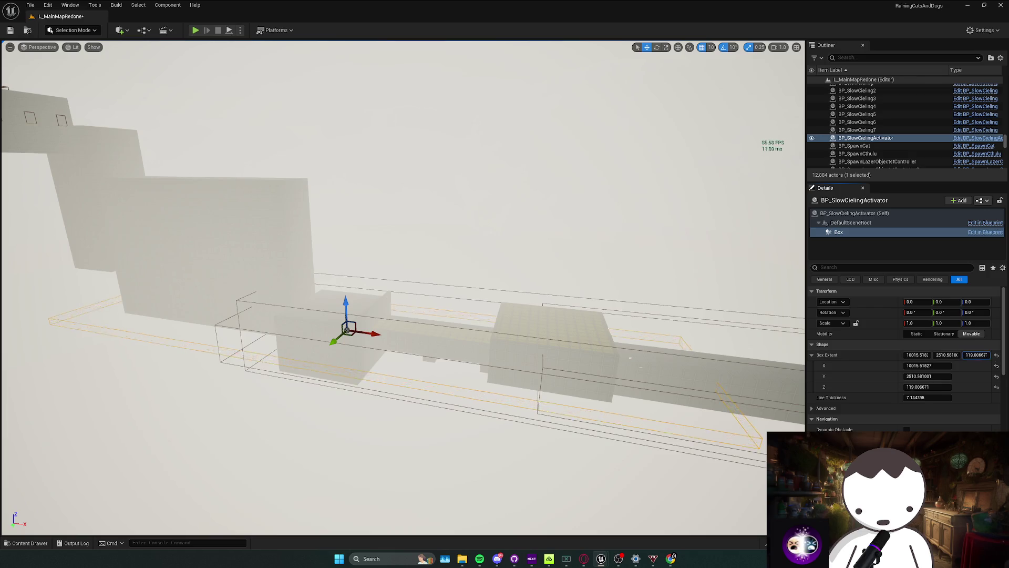
left_click_drag(582, 364, 467, 340)
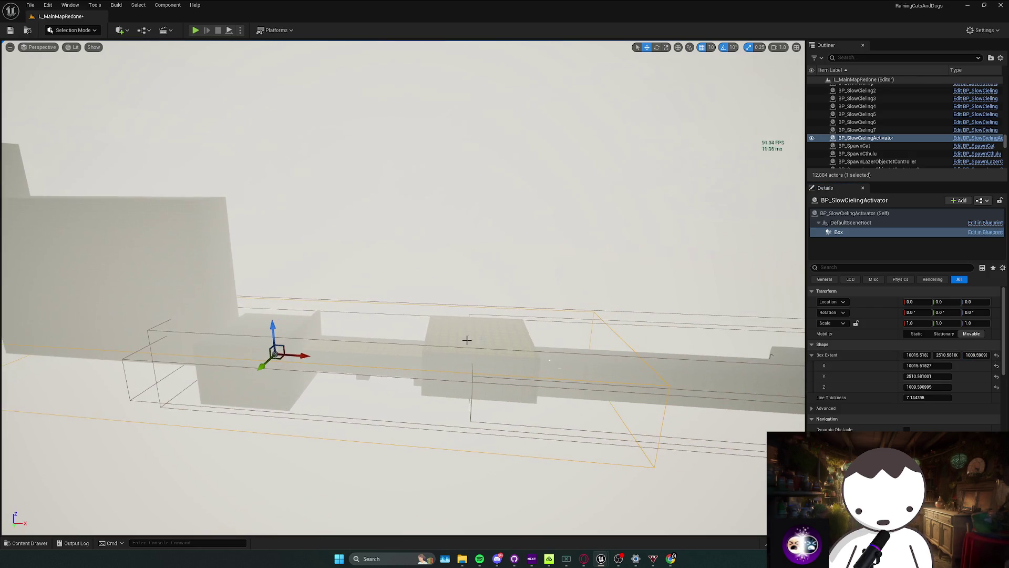
left_click(854, 212)
left_click_drag(406, 334, 407, 334)
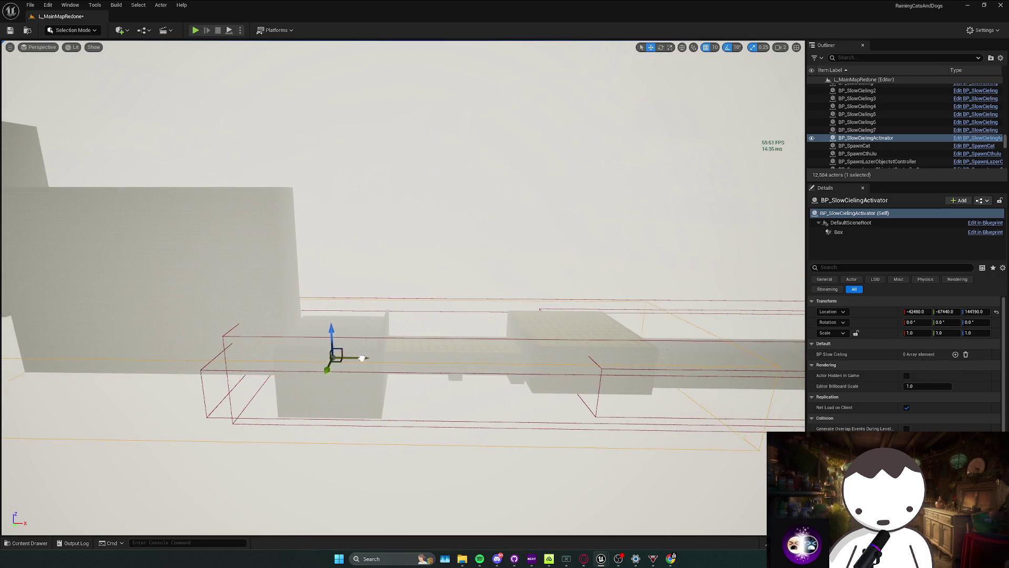
left_click_drag(352, 356, 352, 356)
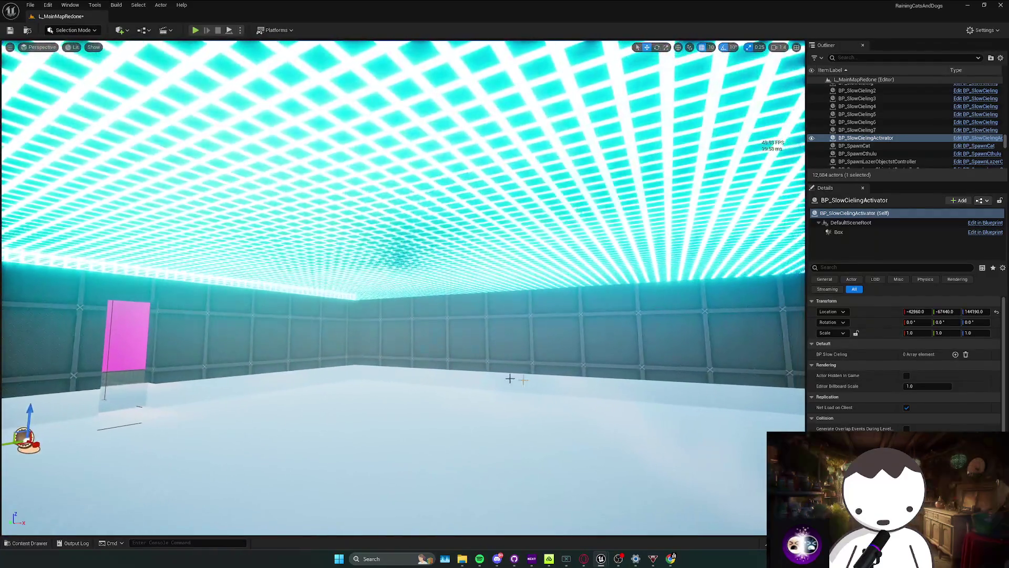
Add BP_SlowCieling7 to the activator's Slow Ceiling list, then start Play-In-Editor with Alt+P.
left_click(955, 355)
left_click(969, 365)
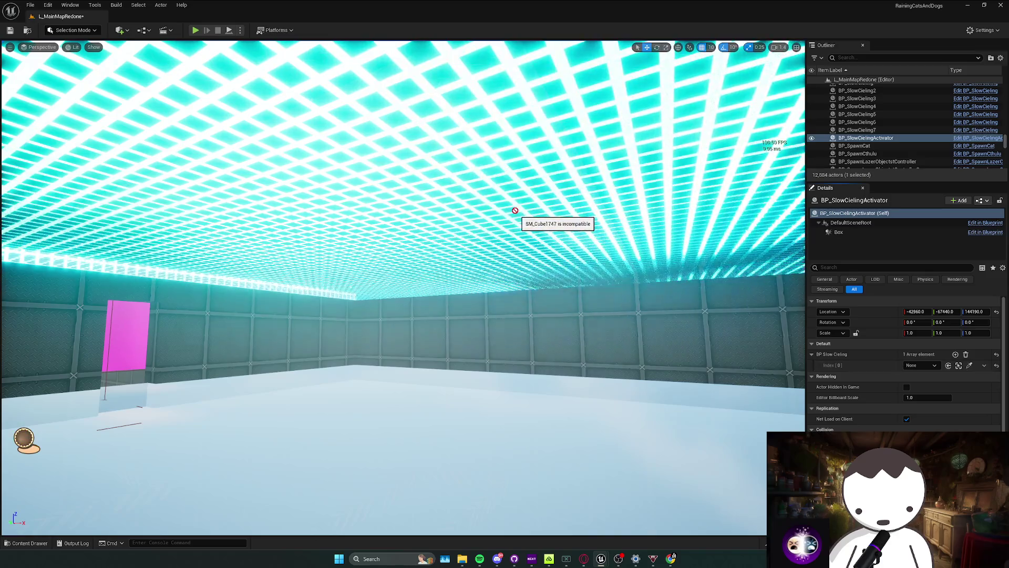
left_click(512, 214)
left_click_drag(512, 214, 512, 213)
key("f")
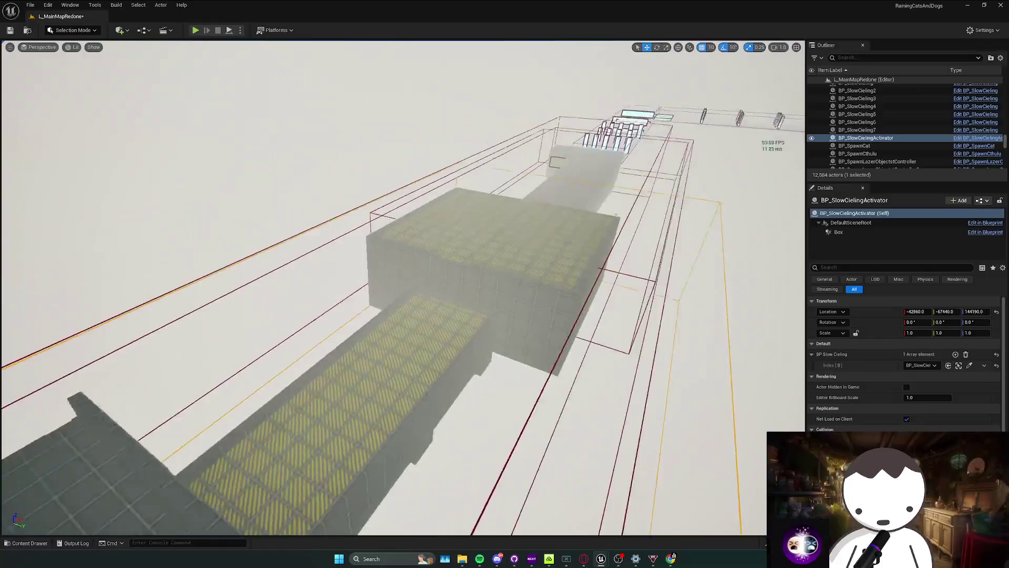
scroll(403, 287, "down", 2)
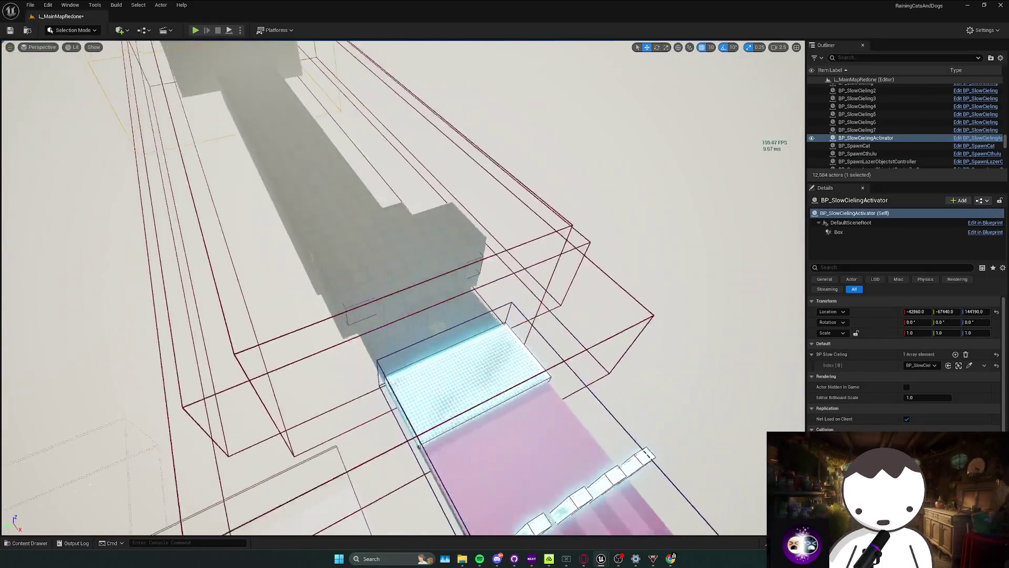
left_click_drag(438, 214, 439, 214)
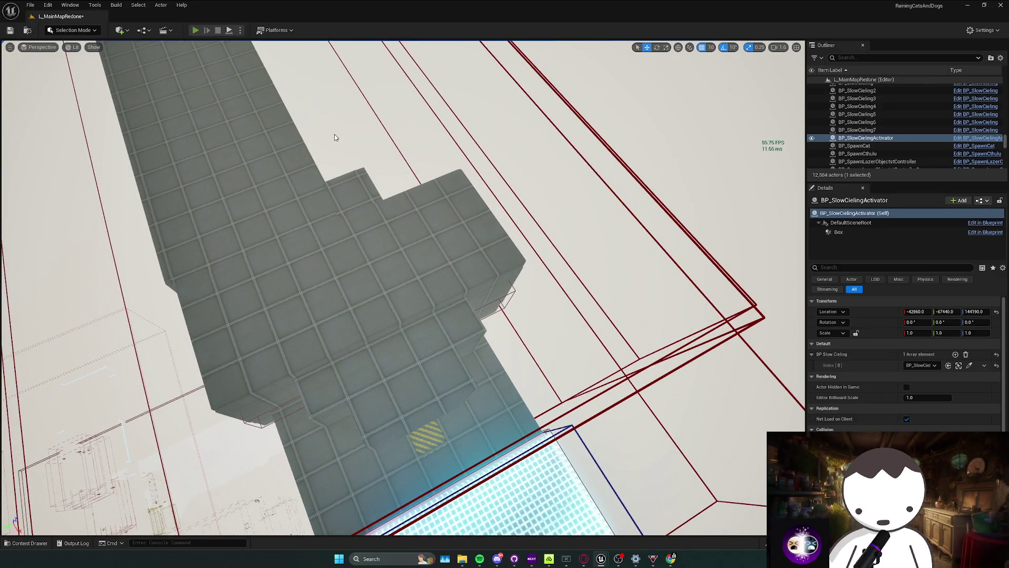
key("alt+p")
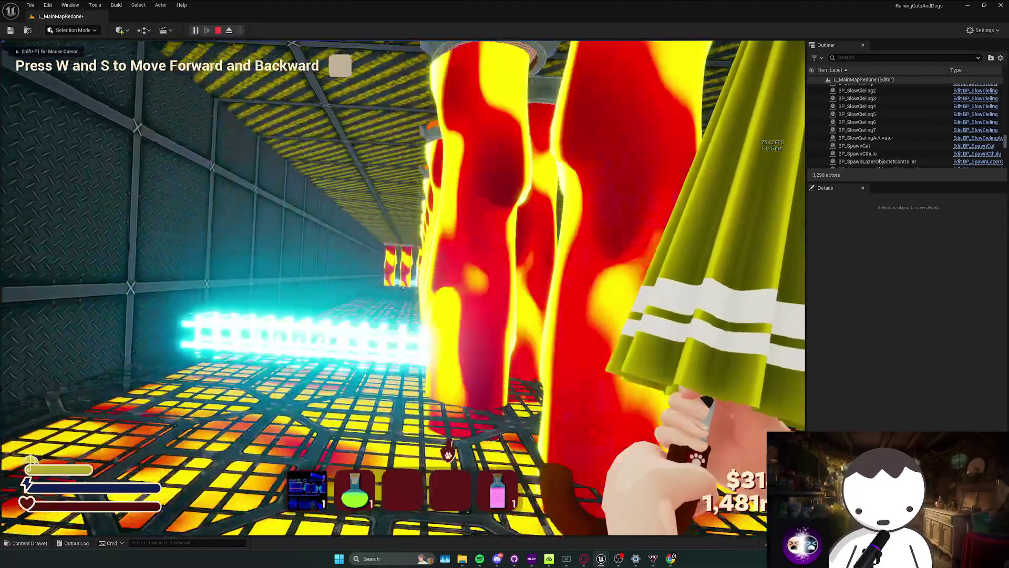
Walk the lava-pillar corridor, stop, replay and stop again, then select BP_LavaActivator2.
key("w")
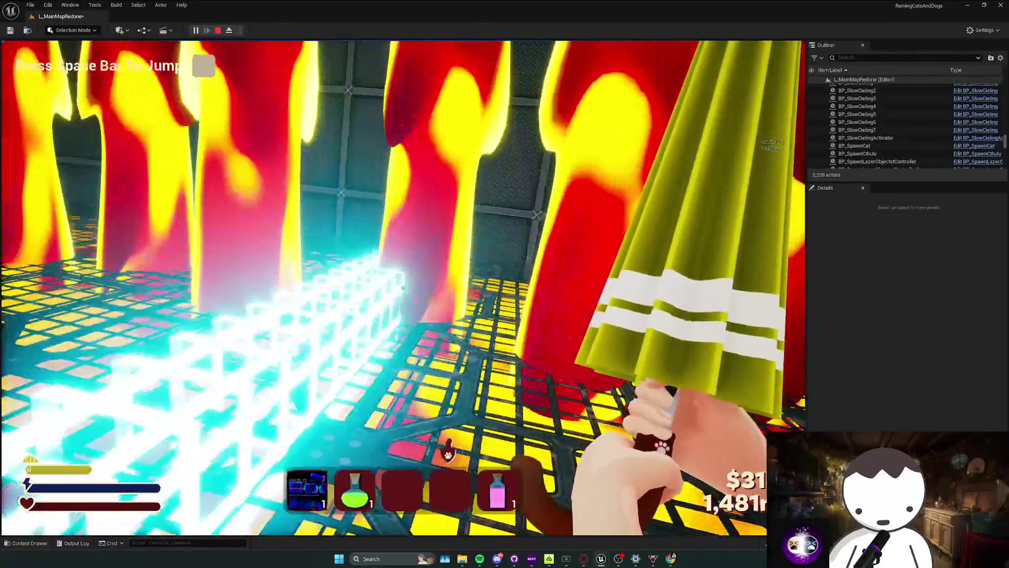
key("Escape")
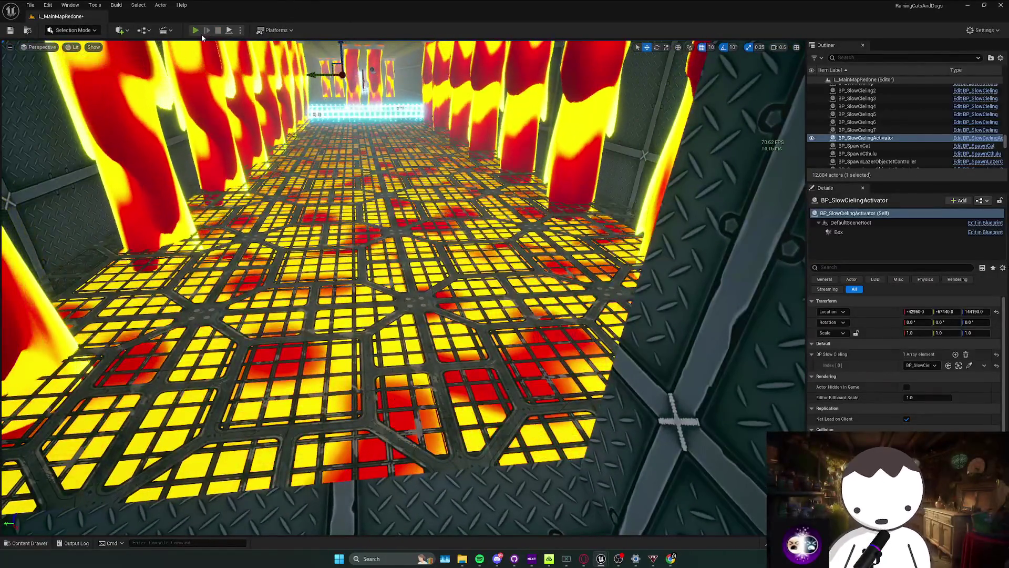
left_click(195, 30)
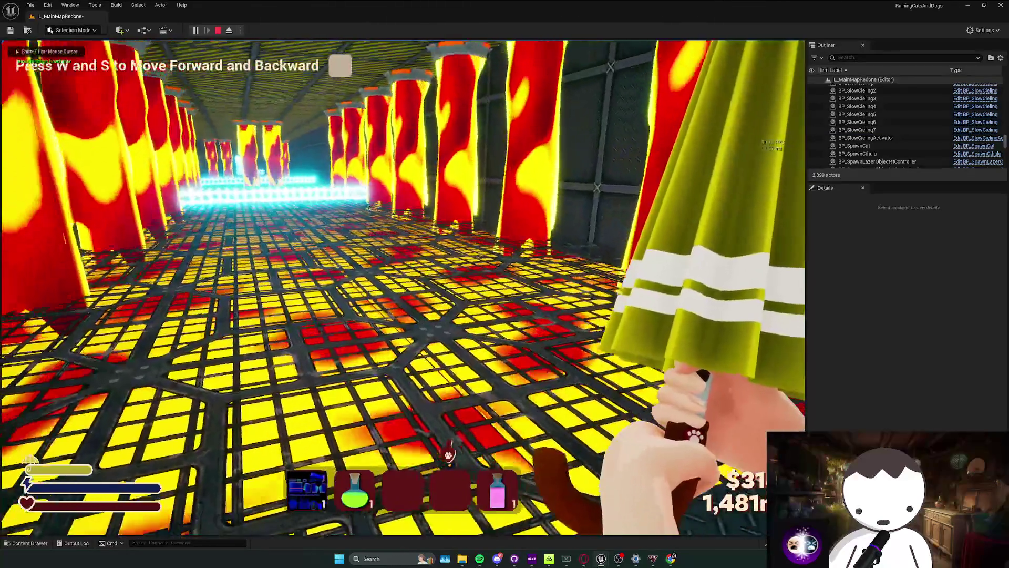
key("Escape")
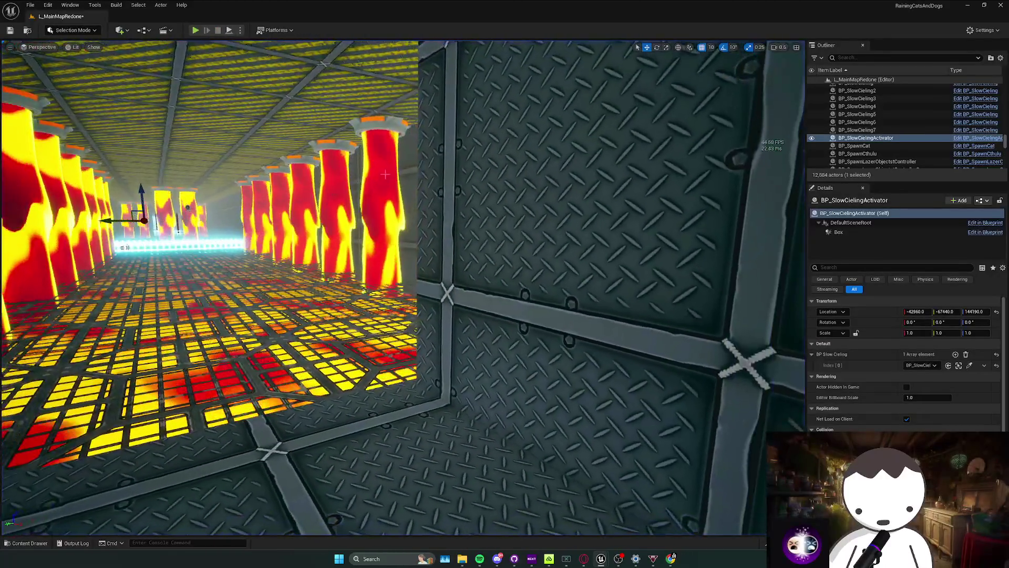
right_click(394, 180)
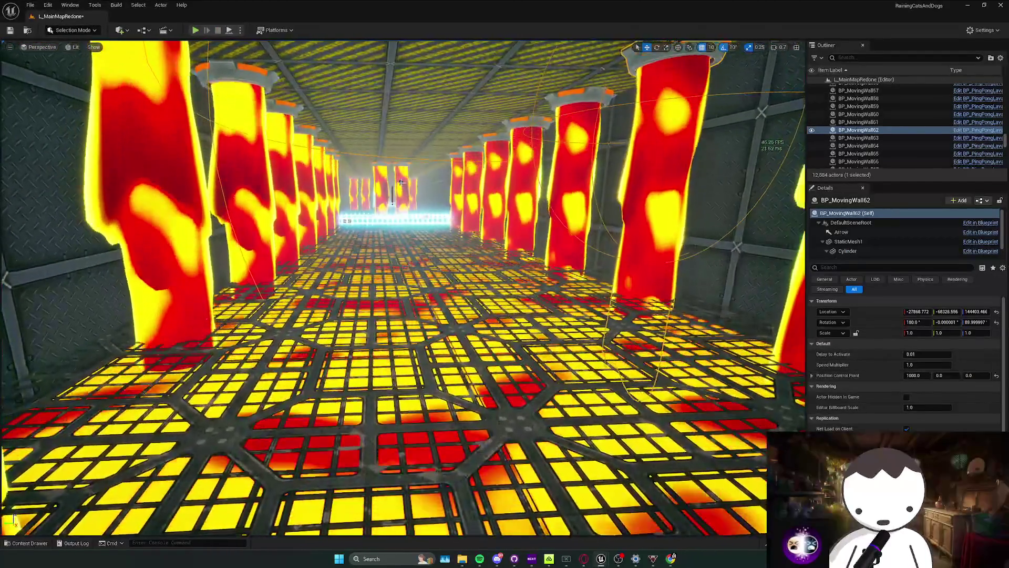
left_click(401, 182)
Open the BP_LavaActivator Blueprint and add an Event BeginPlay node.
right_click(872, 129)
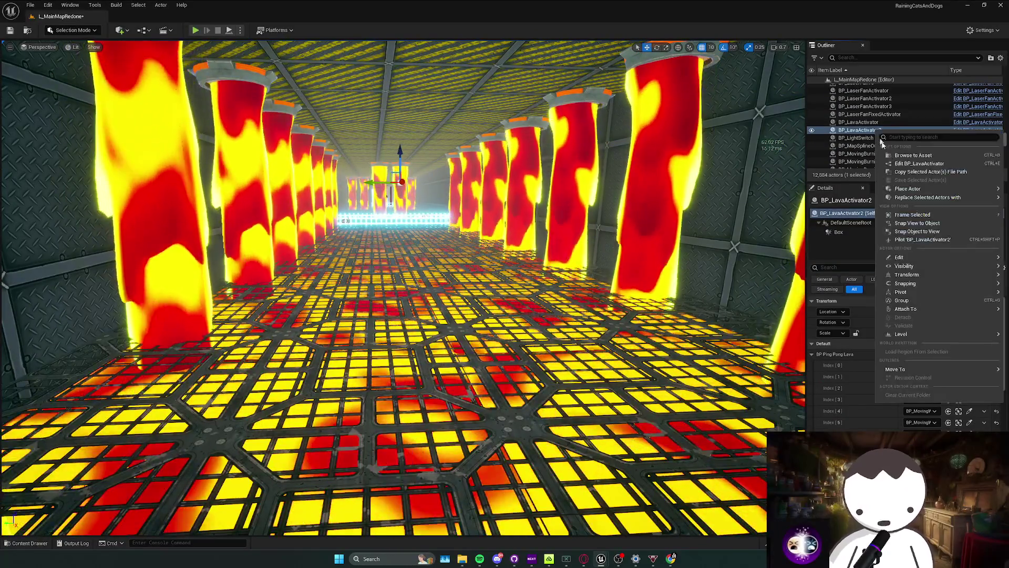
left_click(904, 156)
scroll(491, 360, "down", 3)
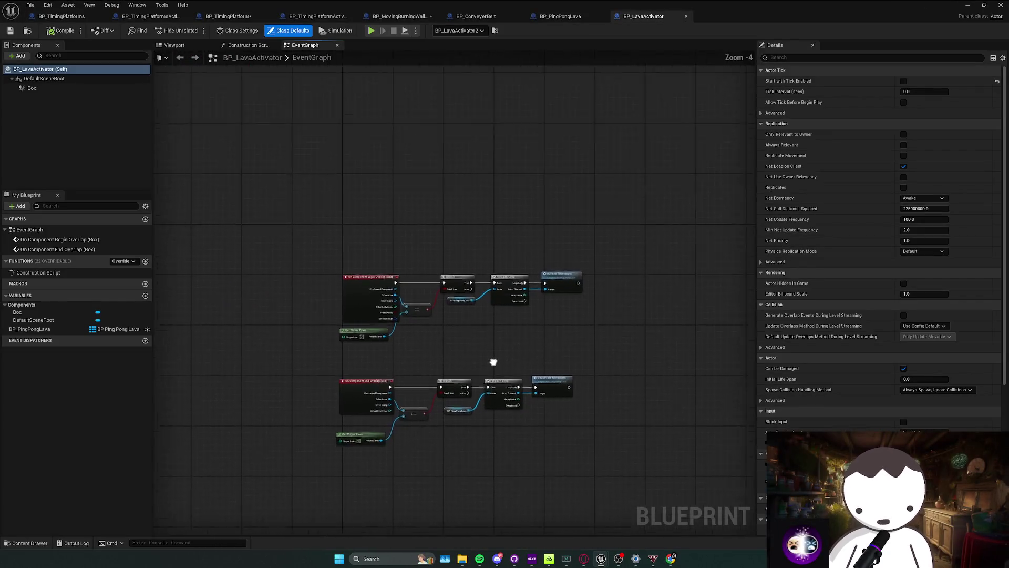
right_click(384, 219)
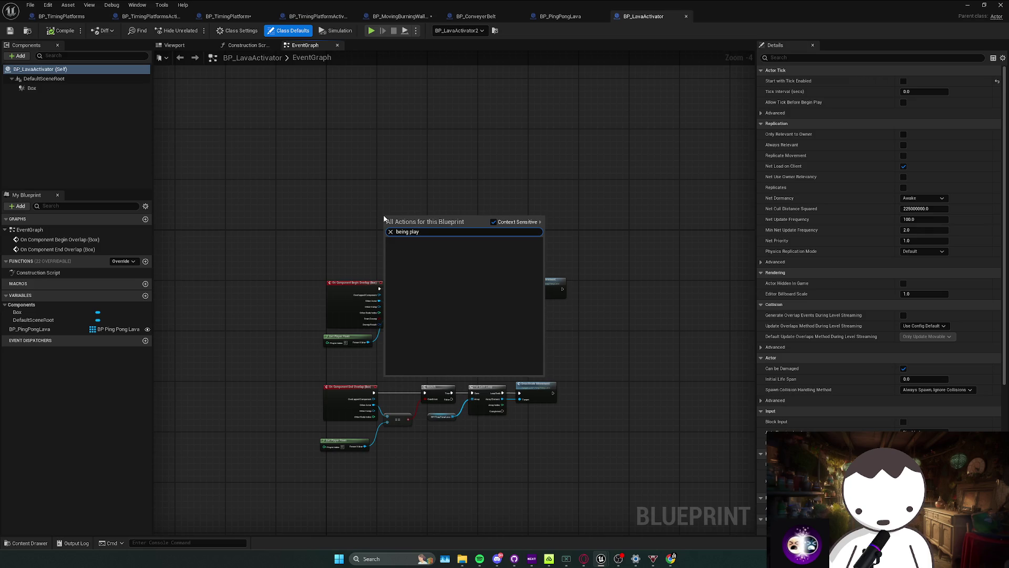
key("BackSpace")
key("BackSpace")
key("BackSpace")
type("gin")
key("Return")
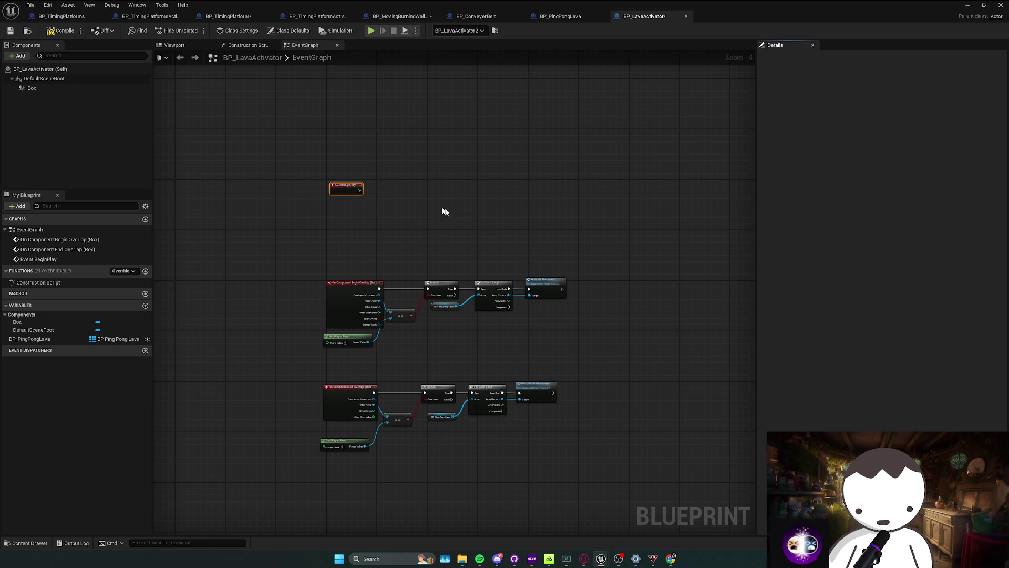
Paste the BeginPlay chain copied from BP_MovingBurningWall and delete its broken variable node.
left_click(476, 16)
left_click(399, 16)
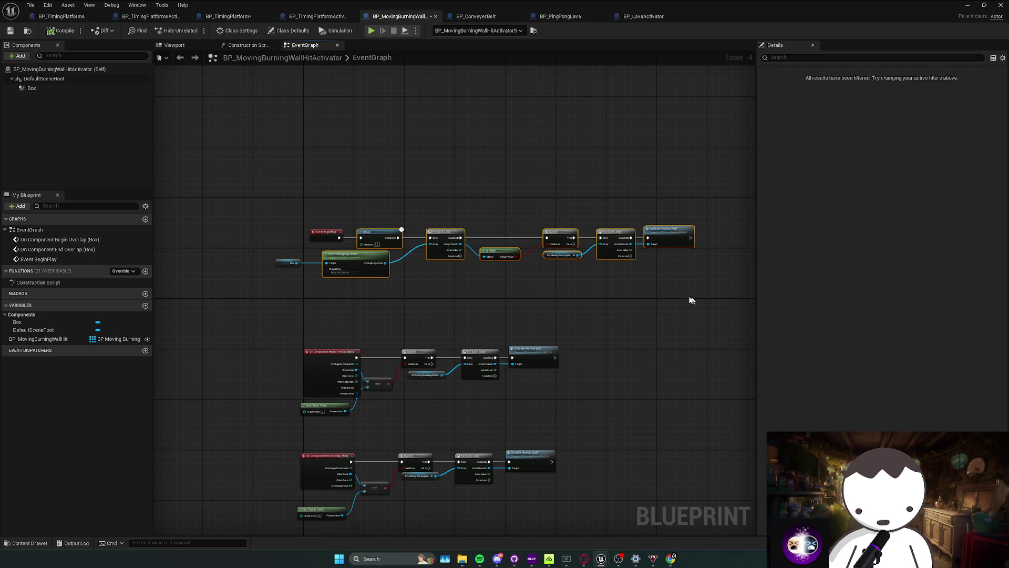
left_click(655, 17)
key("ctrl+v")
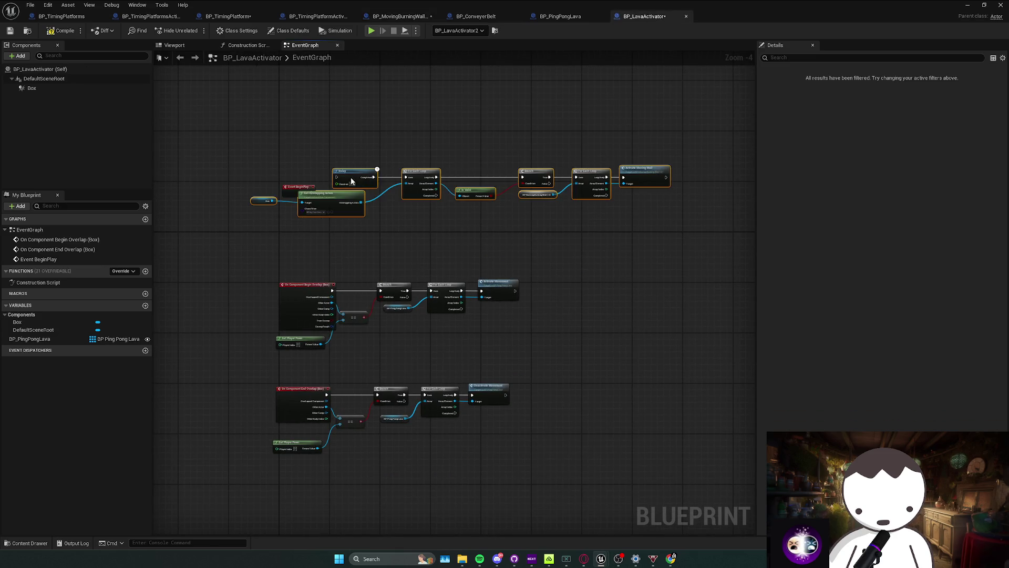
left_click_drag(351, 177, 319, 196)
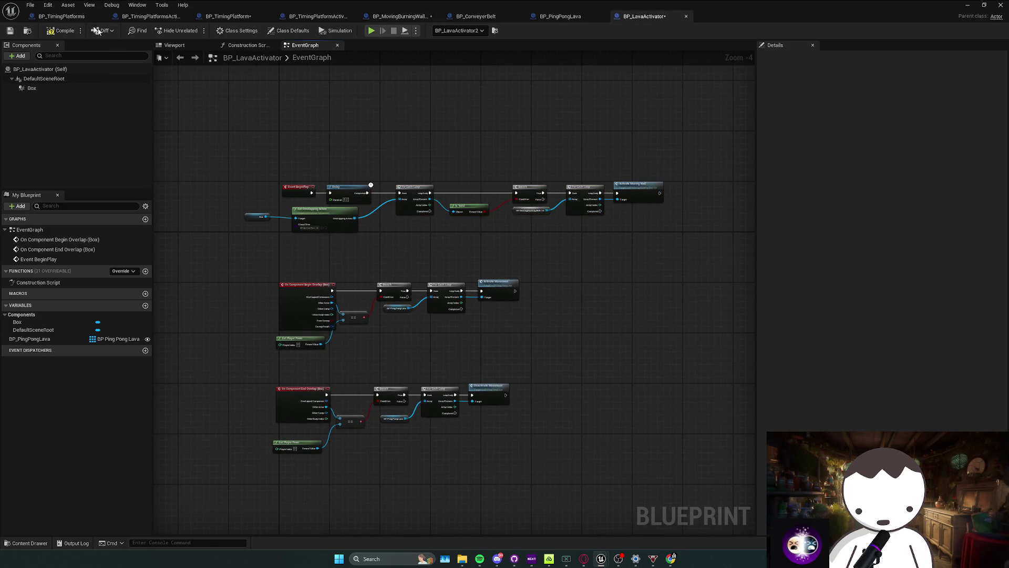
scroll(554, 178, "up", 1)
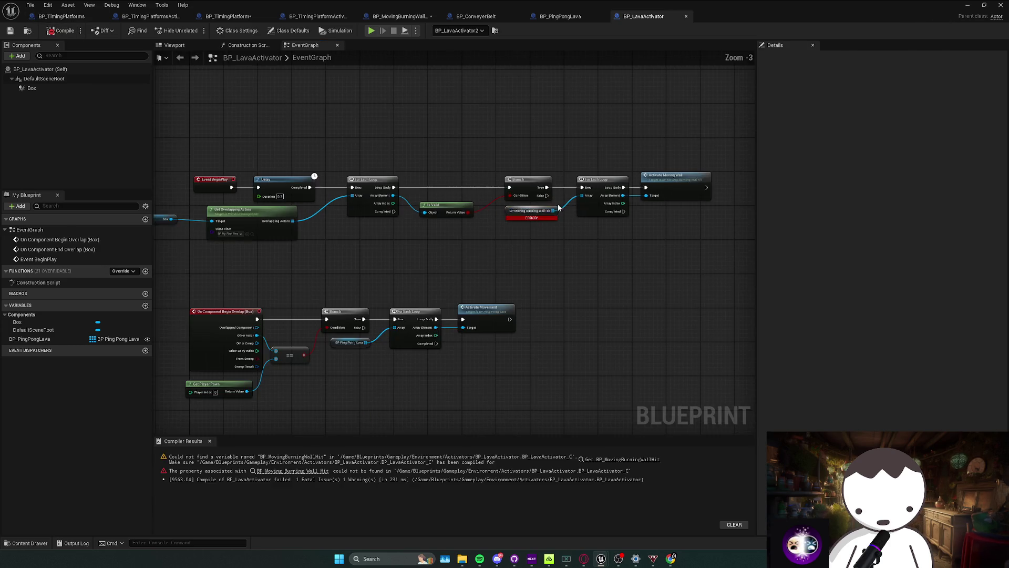
key("Delete")
Rebuild the loop with a BP_PingPongLava variable and Activate Movement nodes, then compile.
mouse_move(29, 339)
left_mouse_down()
mouse_move(283, 307)
mouse_move(625, 200)
left_mouse_up()
key("Delete")
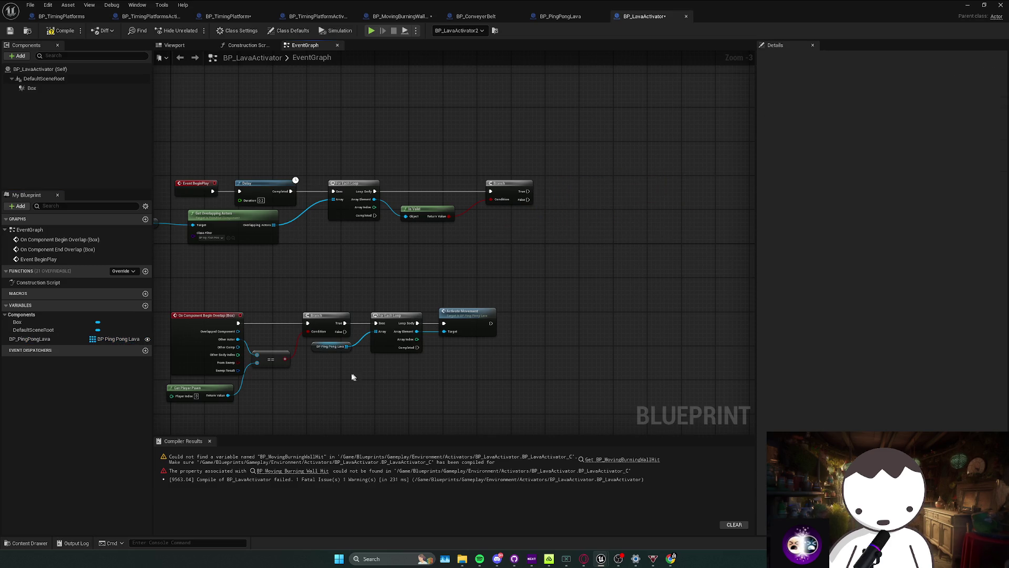
mouse_move(352, 377)
left_mouse_down()
mouse_move(364, 355)
mouse_move(505, 311)
left_mouse_up()
key("ctrl+c")
key("ctrl+v")
left_click_drag(571, 247, 580, 189)
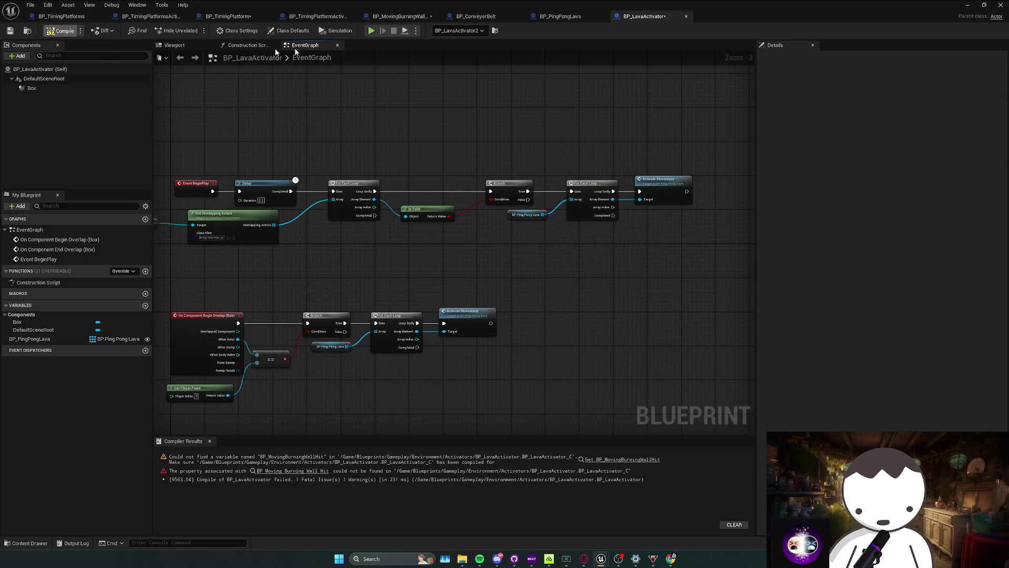
key("F7")
left_click(966, 5)
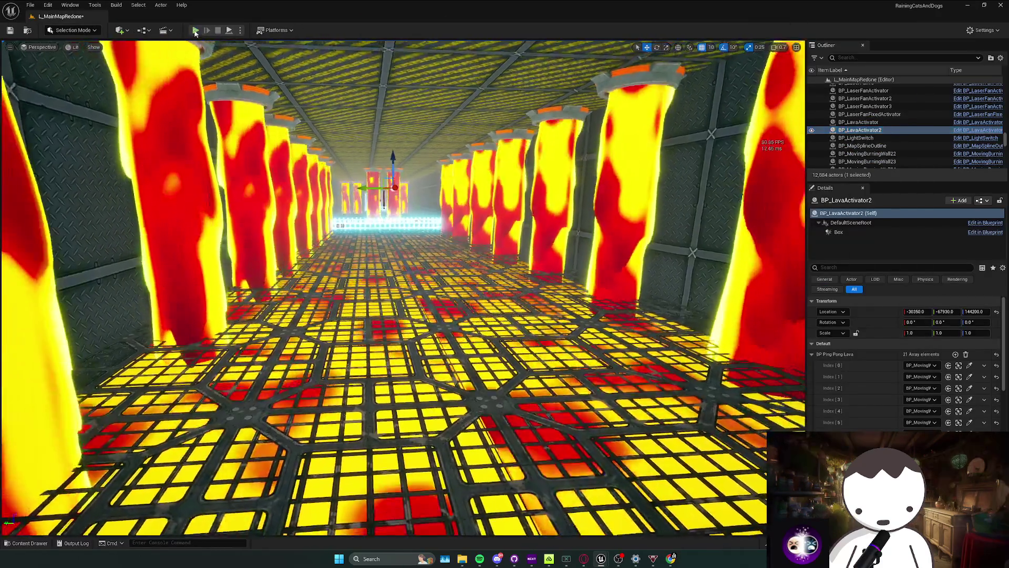
Walk, strafe, jump and crouch through the lava pillars, then stop and focus BP_LavaActivator2.
left_click(195, 31)
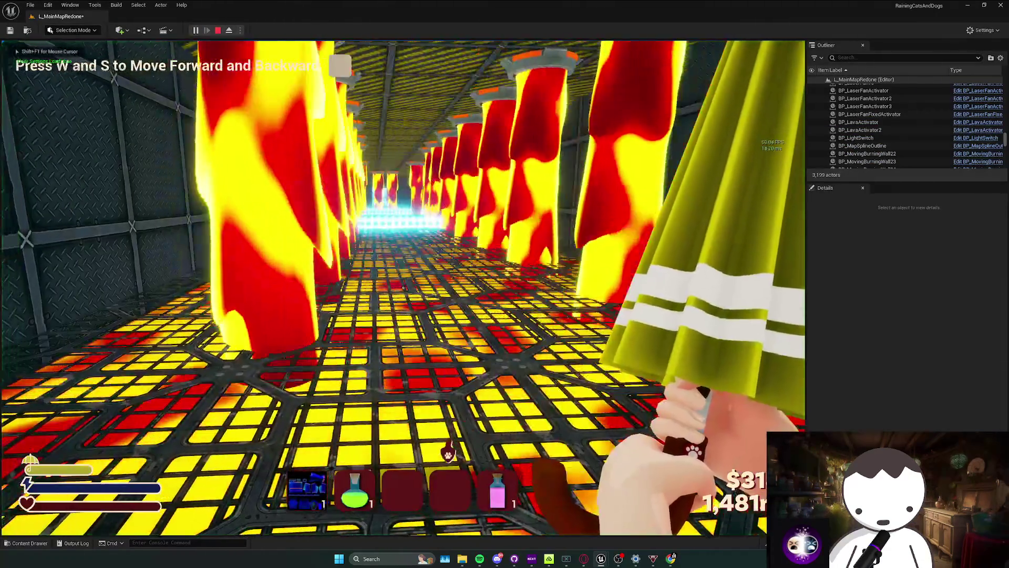
key("w")
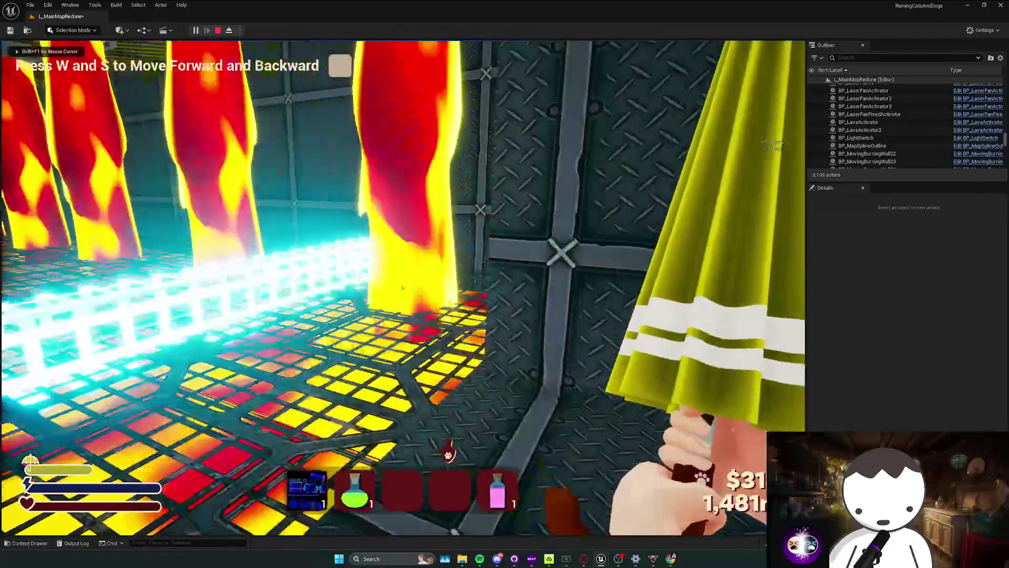
key("w")
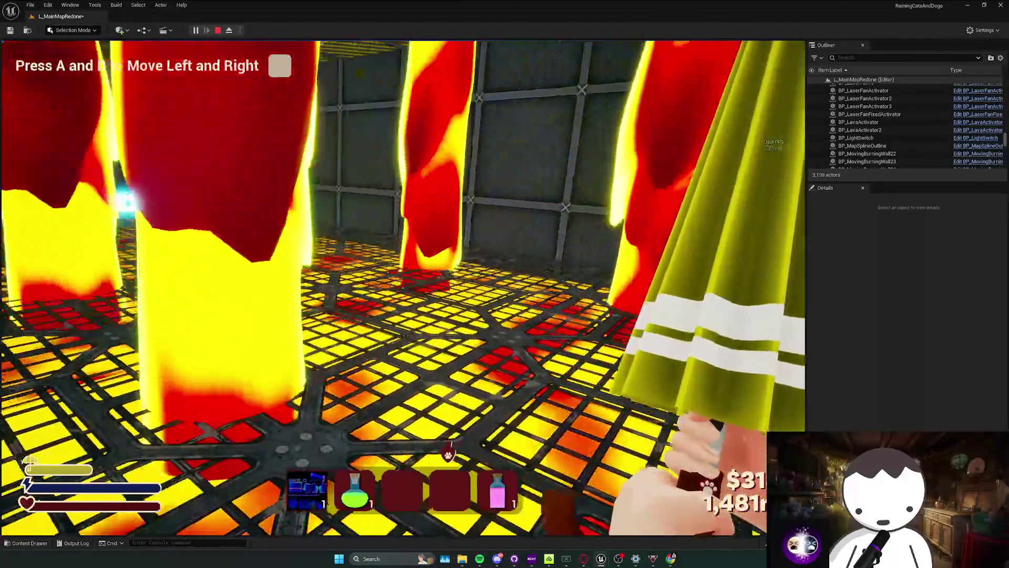
key("a")
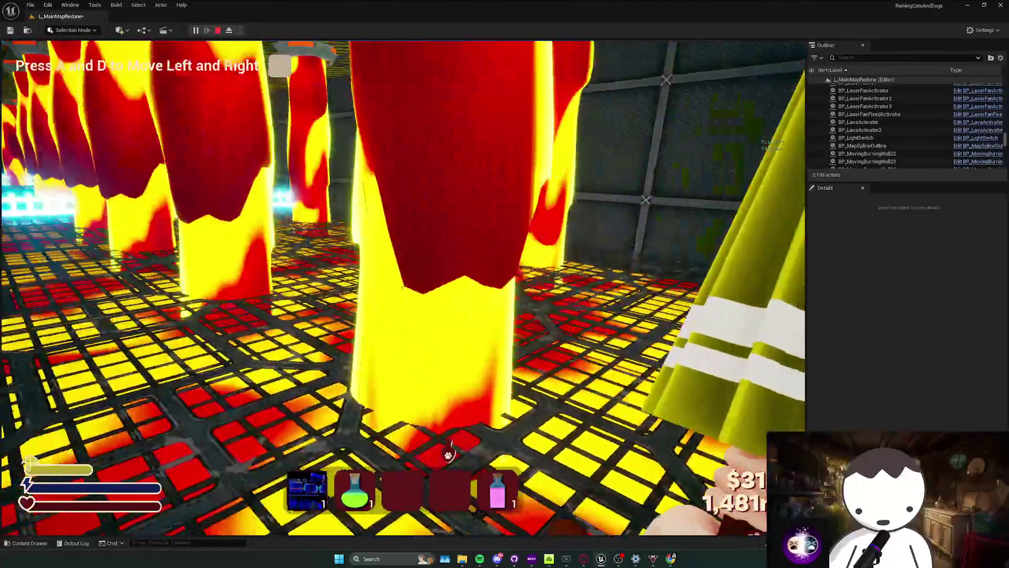
key("d")
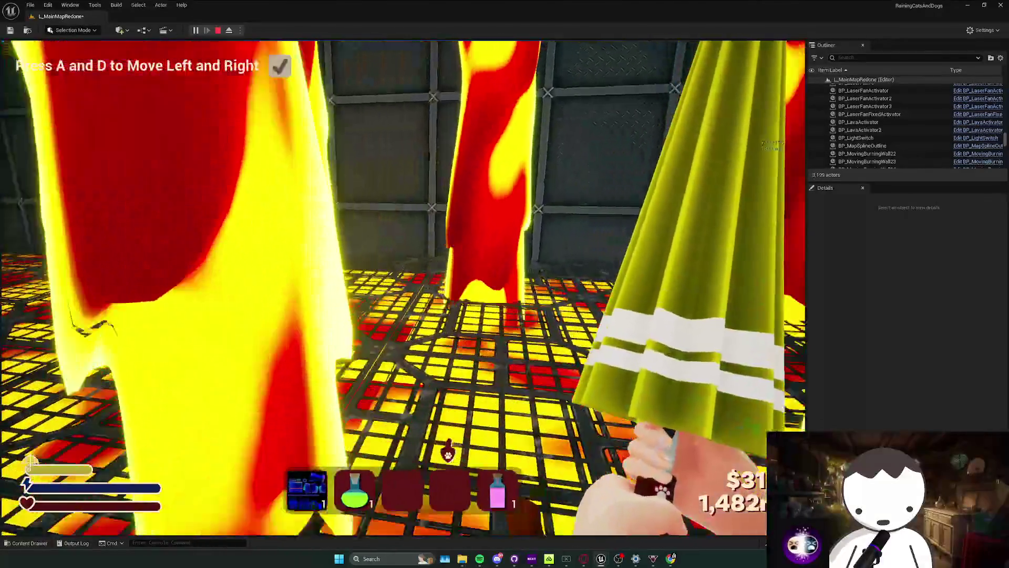
key("w")
key("space")
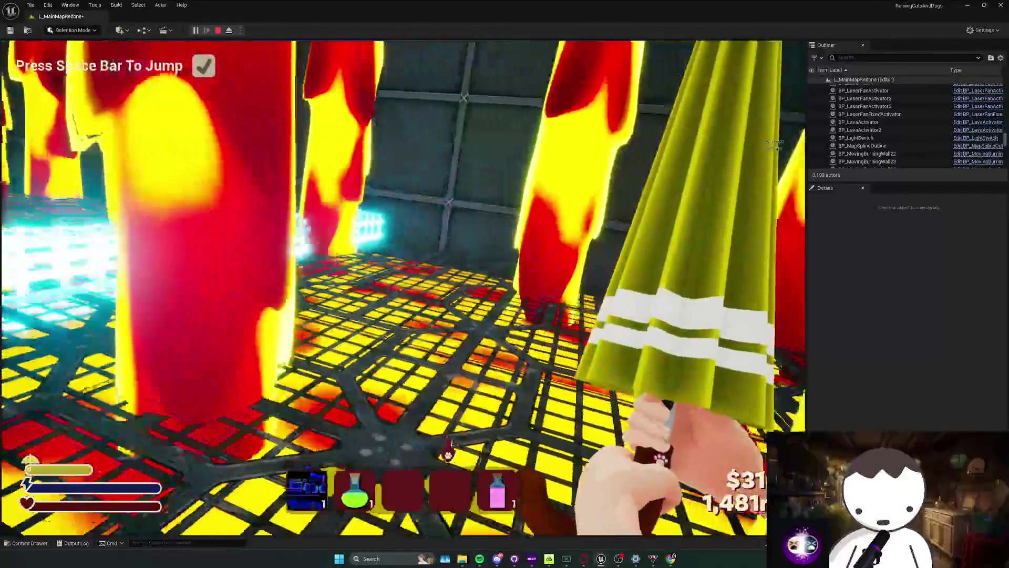
key("w")
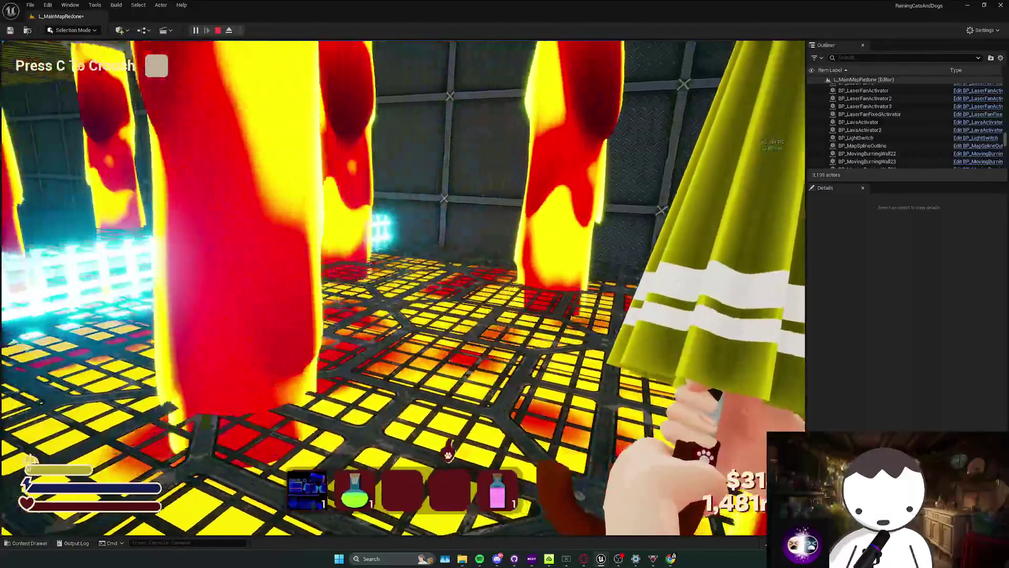
key("w")
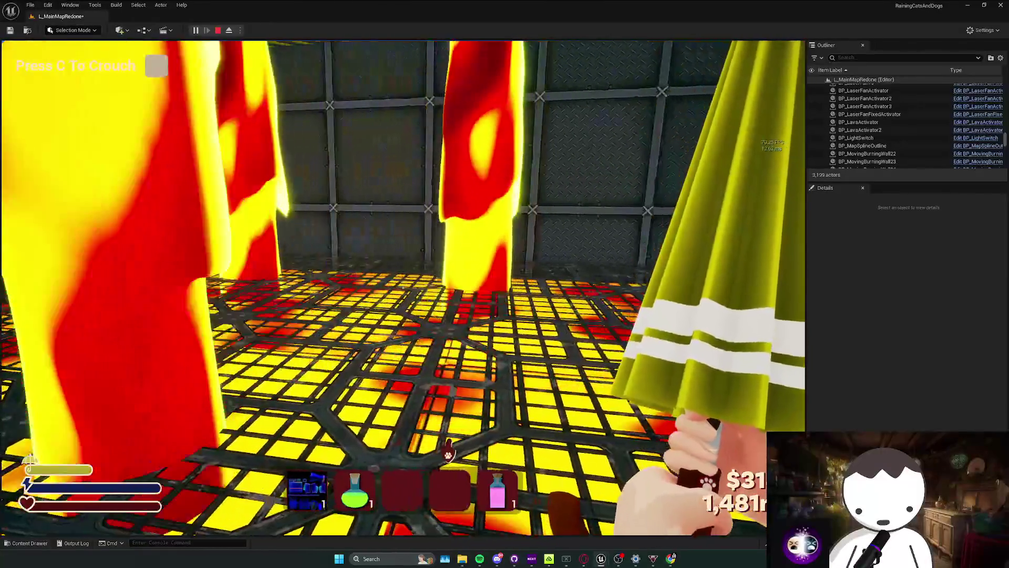
key("w")
key("c")
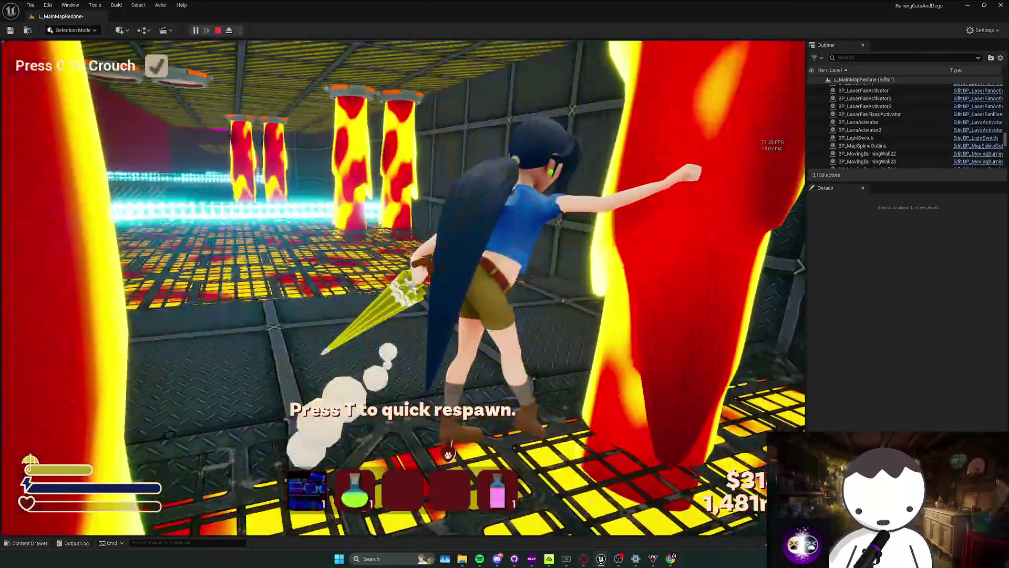
key("Escape")
double_click(860, 130)
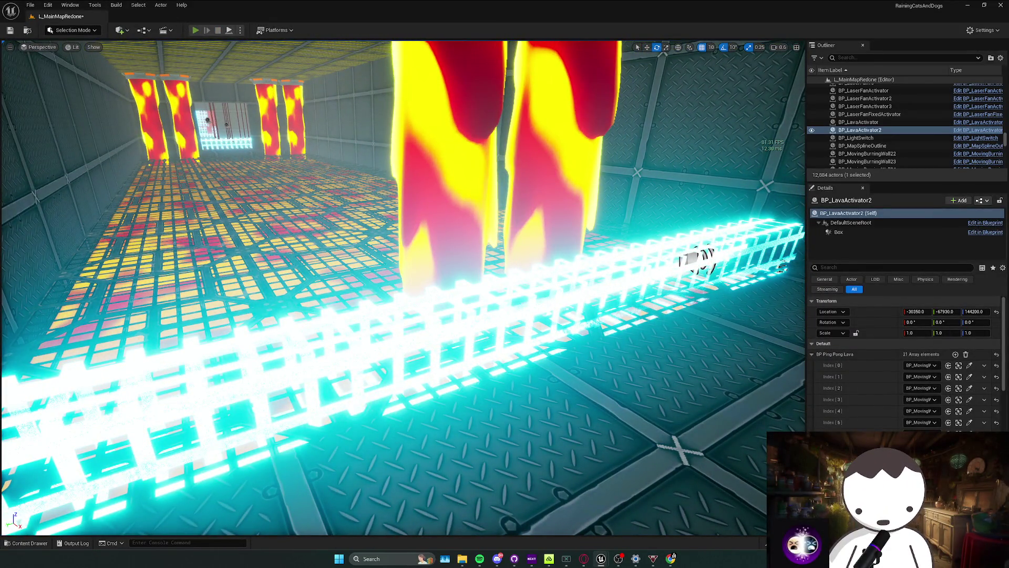
Run two playtests, walking down the lava corridor past the cyan laser barrier into the pillars.
left_click(196, 31)
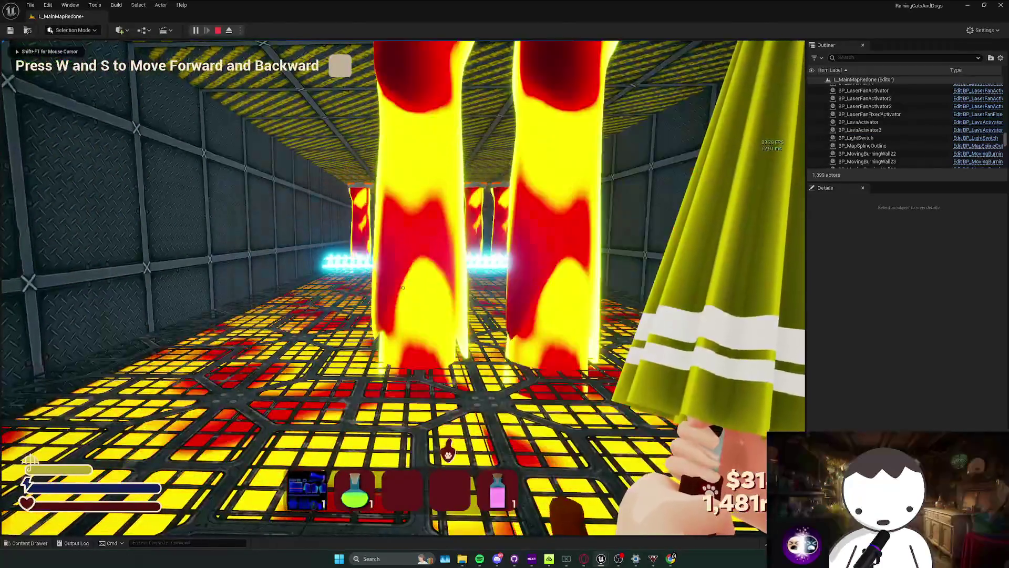
key("s")
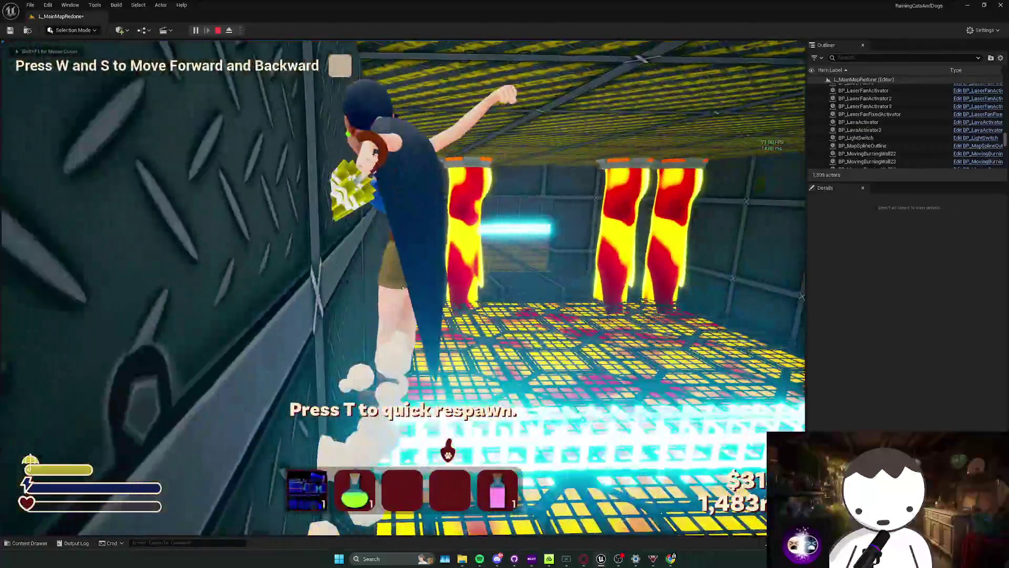
key("Escape")
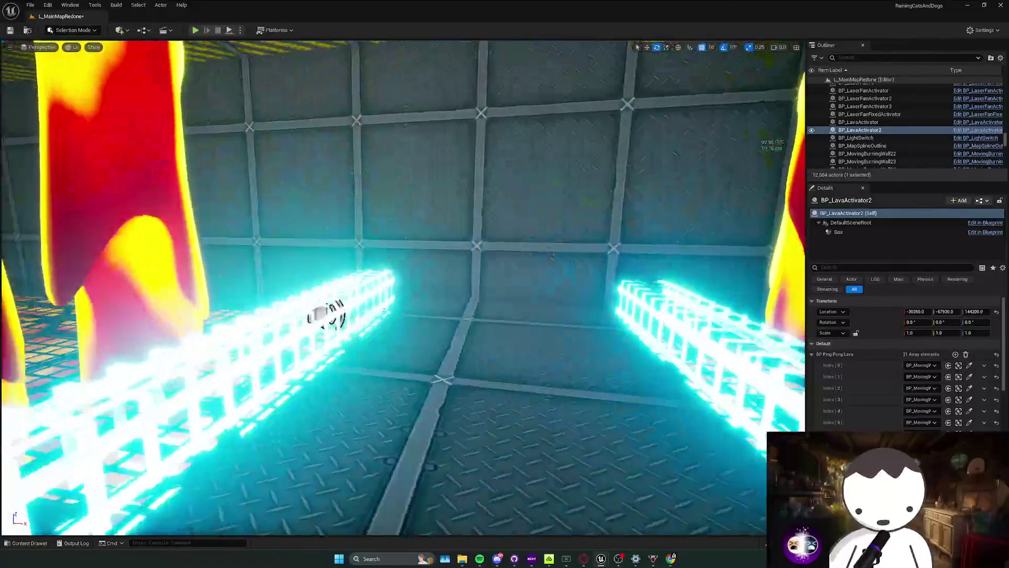
key("s")
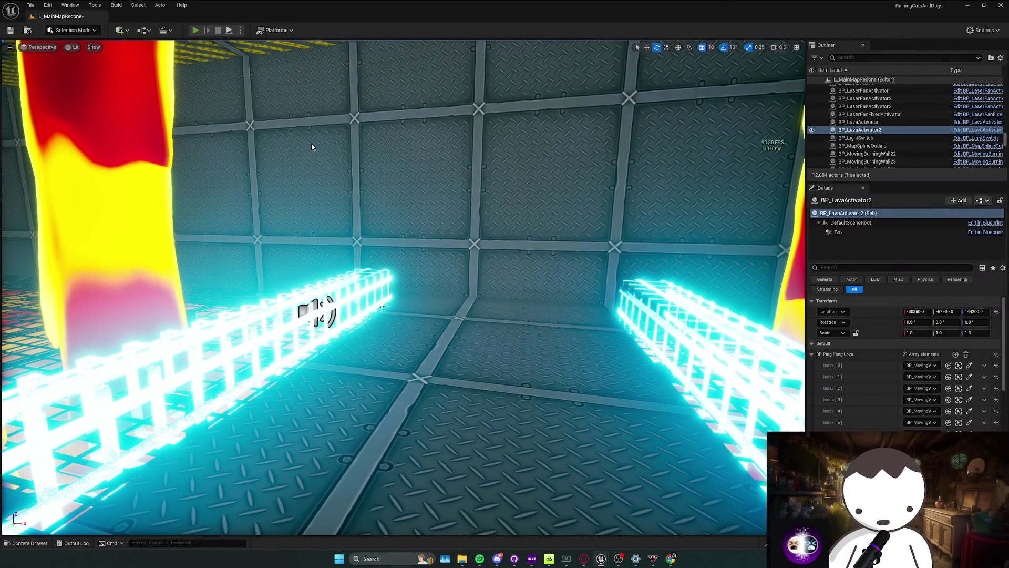
key("alt+p")
key("w")
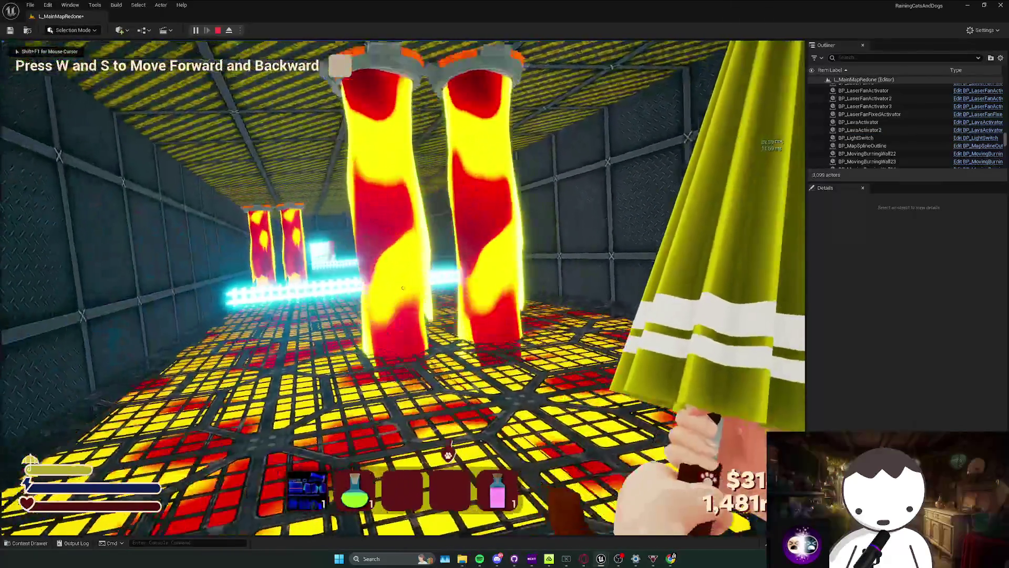
key("w")
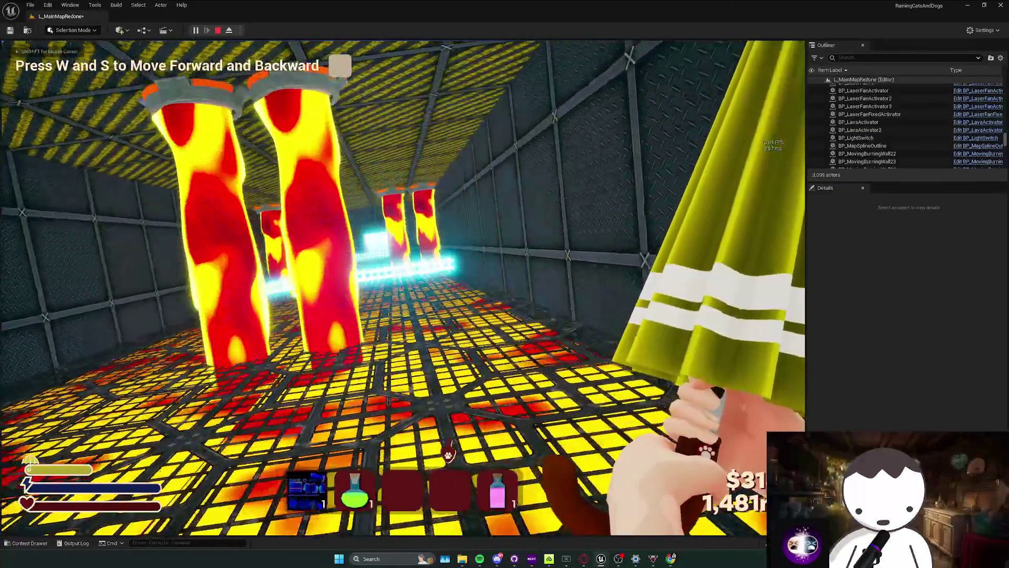
key("w")
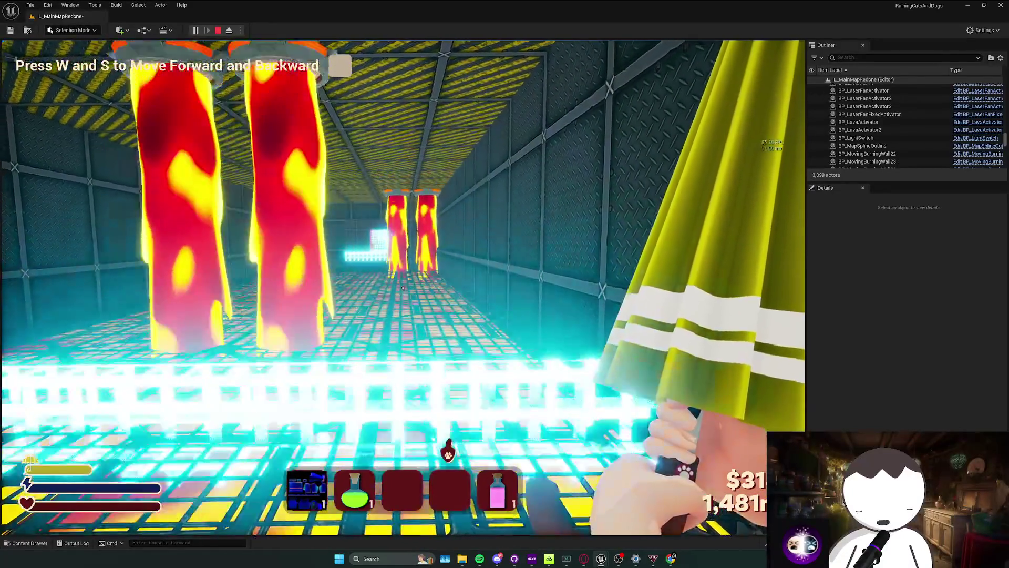
key("w")
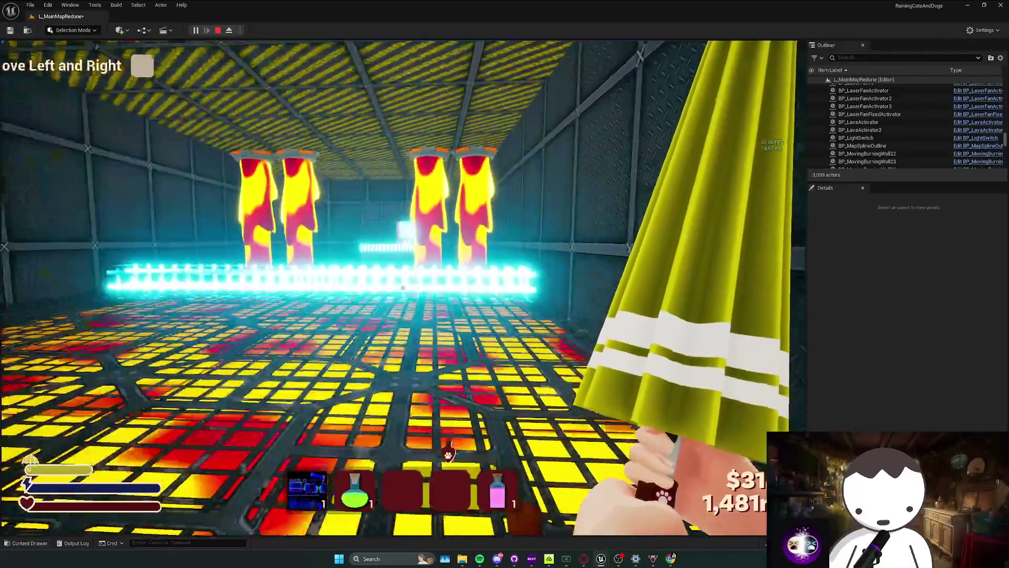
key("Escape")
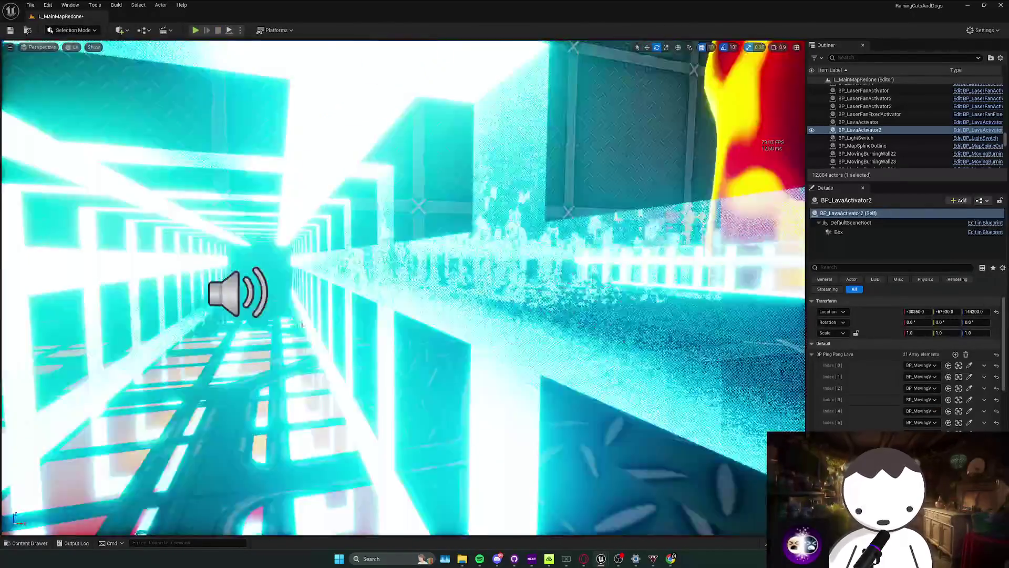
left_click_drag(302, 323, 204, 94)
key("Escape")
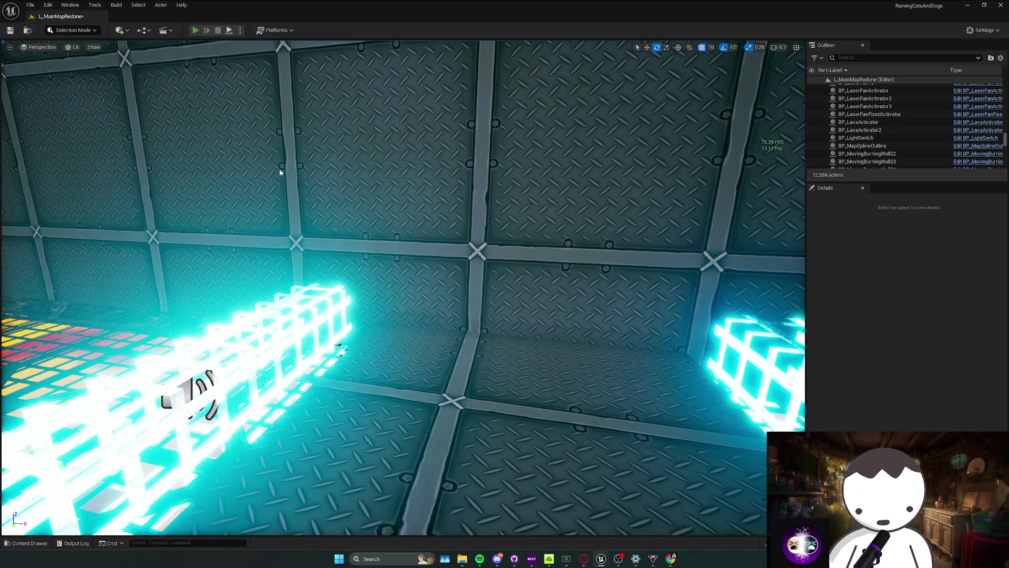
Run two more playtests moving around the corridor and room, then fly the editor camera away.
key("alt+p")
key("w")
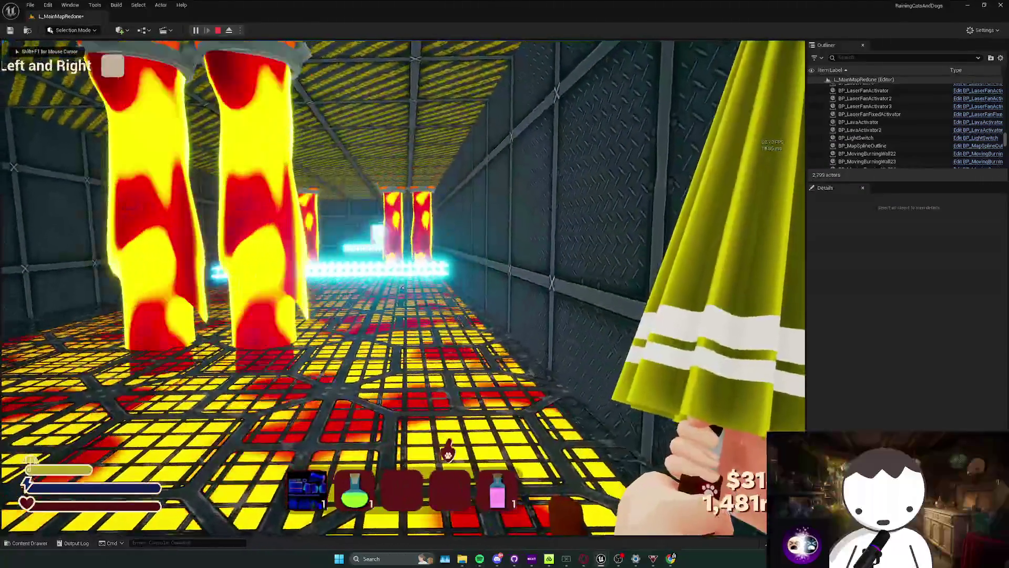
key("s")
key("w")
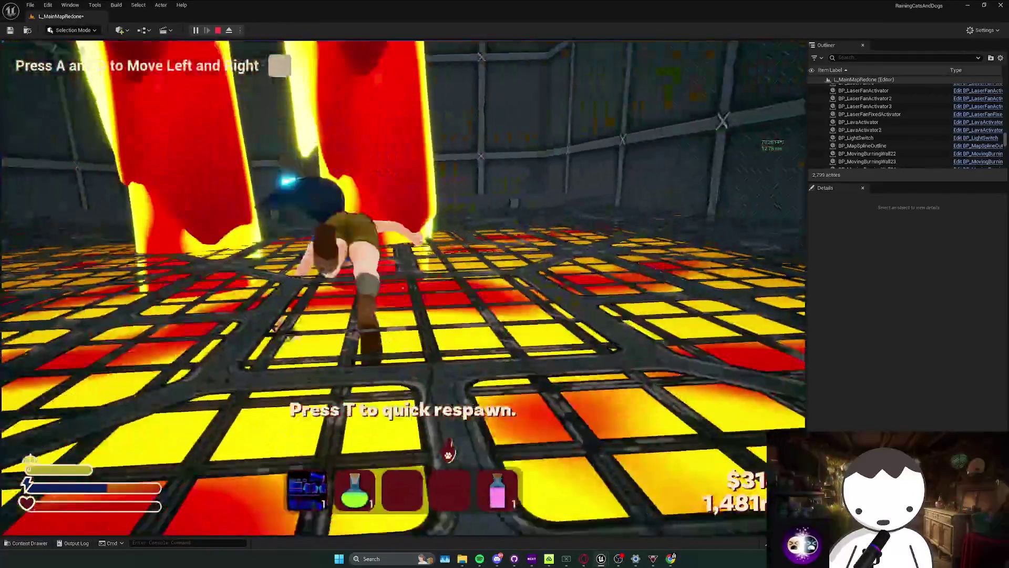
key("Escape")
mouse_move(399, 210)
left_mouse_down()
mouse_move(144, 188)
mouse_move(152, 178)
left_mouse_up()
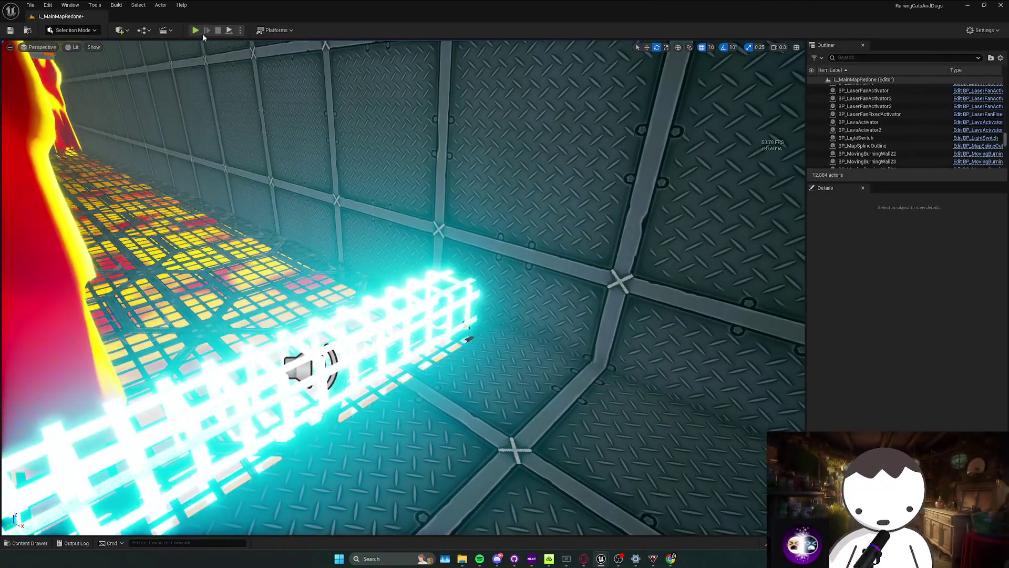
left_click(195, 30)
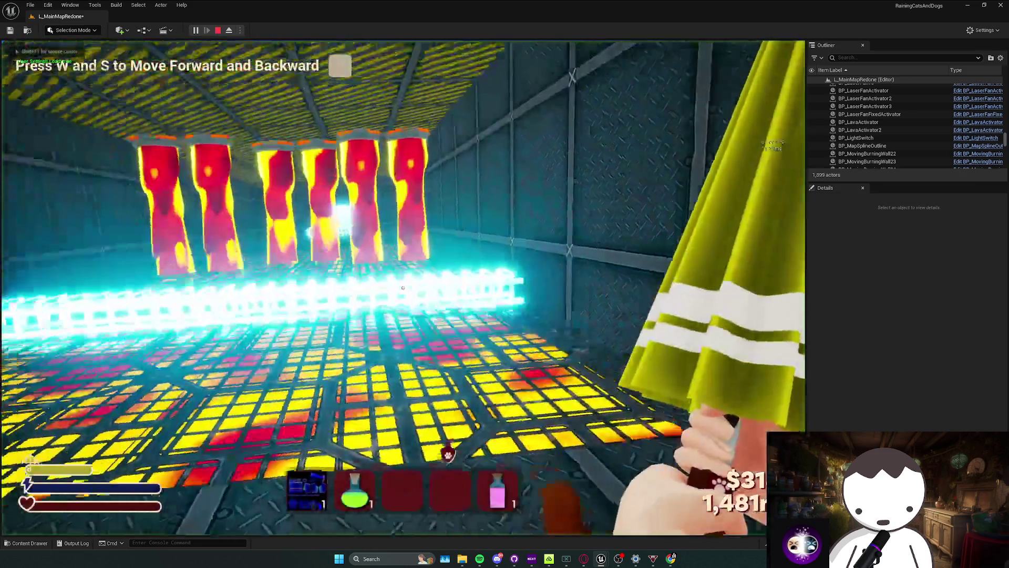
key("w")
key("w")
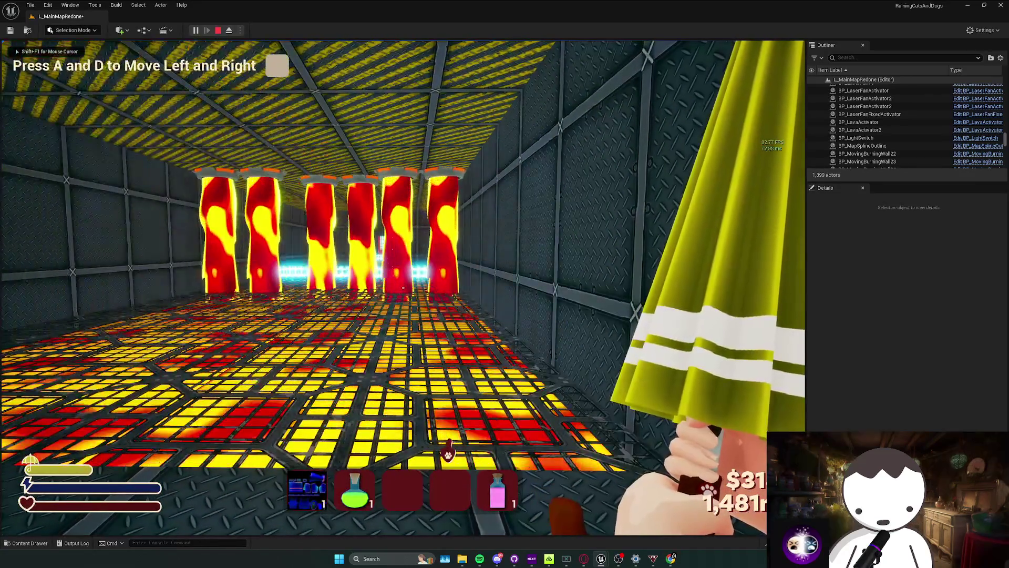
key("d")
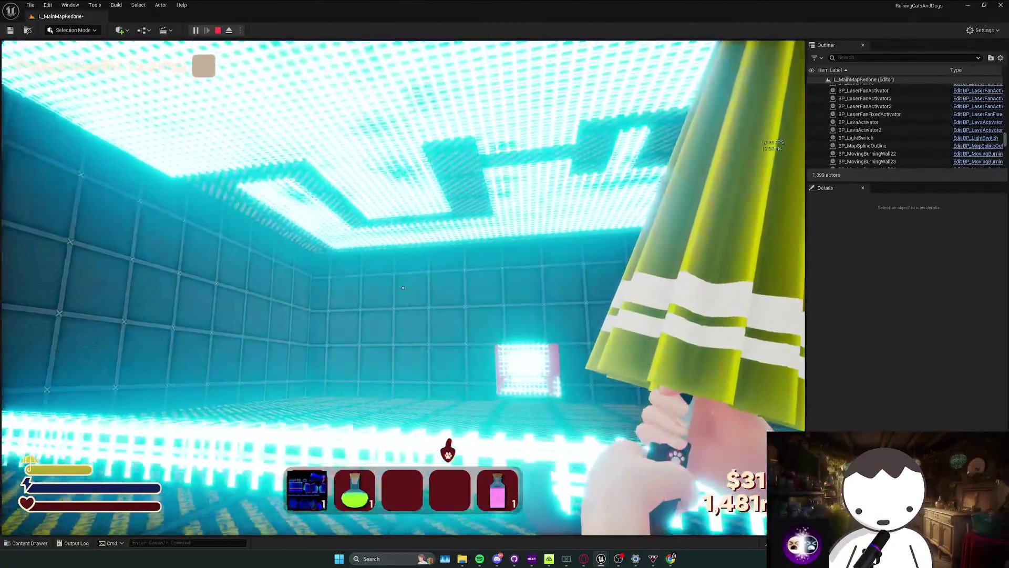
key("Escape")
key("s")
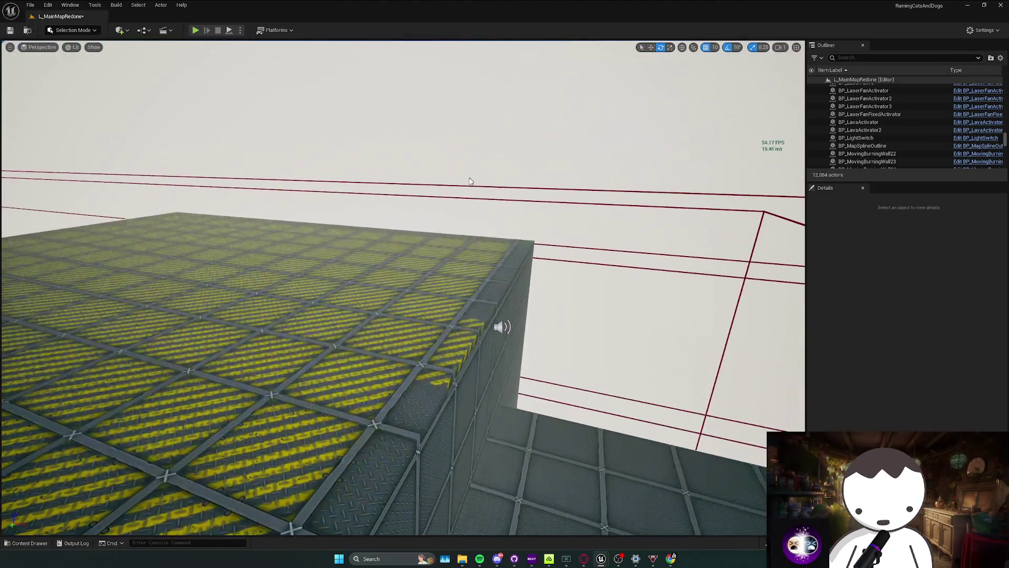
Open the third laser fan activator's Blueprint and add an Event BeginPlay node.
left_click(463, 185)
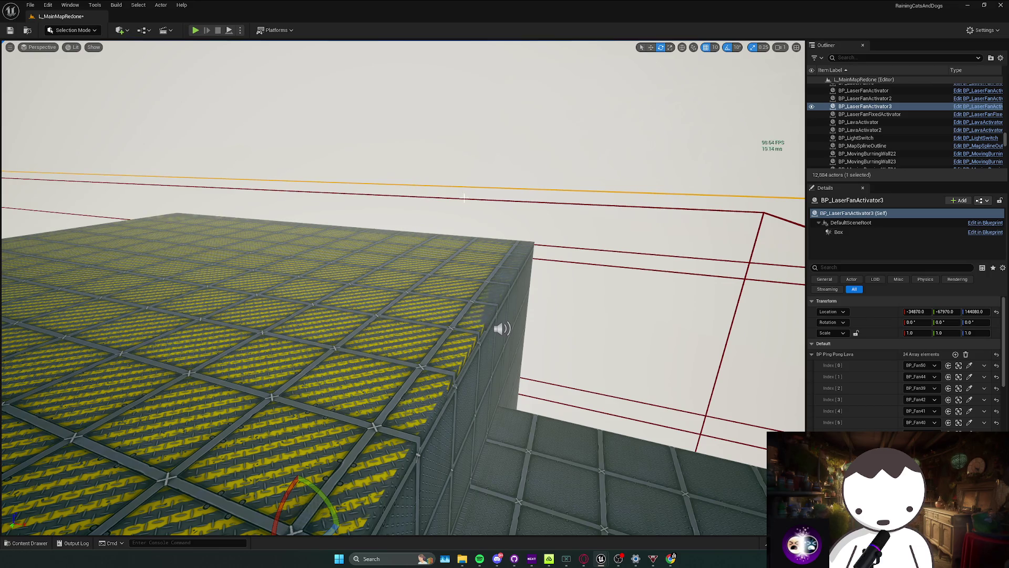
right_click(879, 108)
left_click(893, 129)
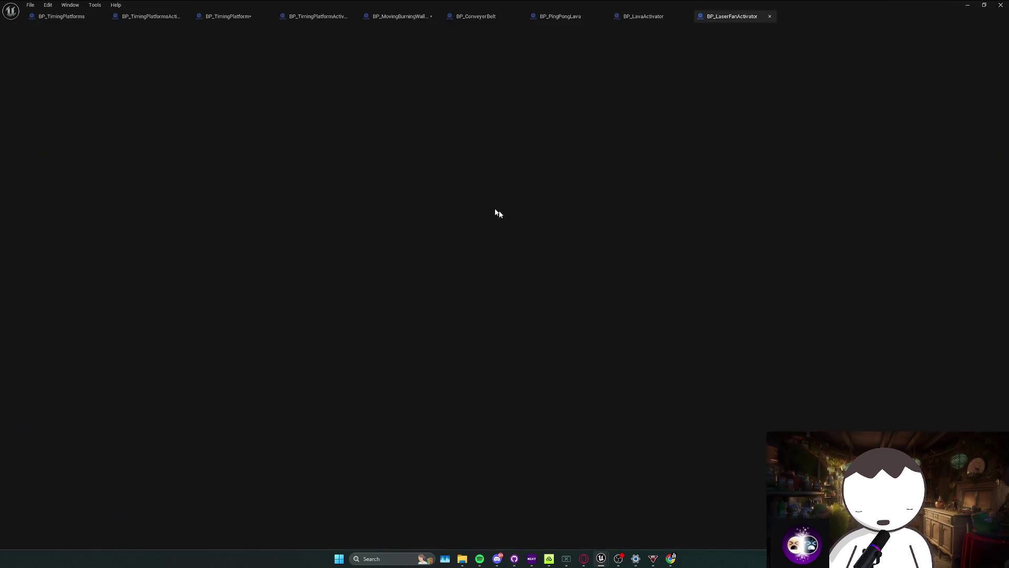
right_click(374, 144)
type("begin play")
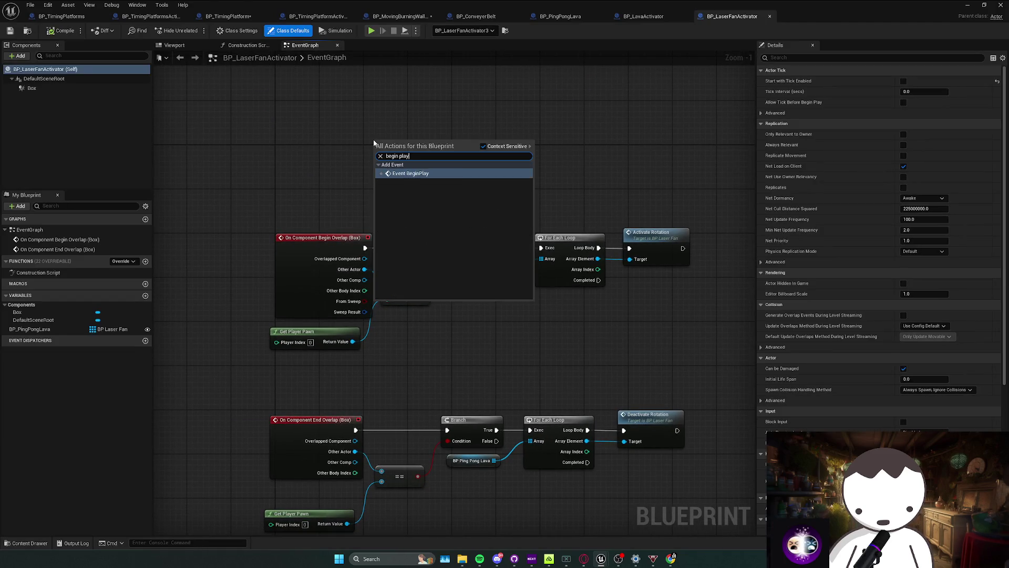
key("Return")
Copy the Delay through Branch nodes from BP_LavaActivator and paste them beside Event BeginPlay.
left_click(644, 17)
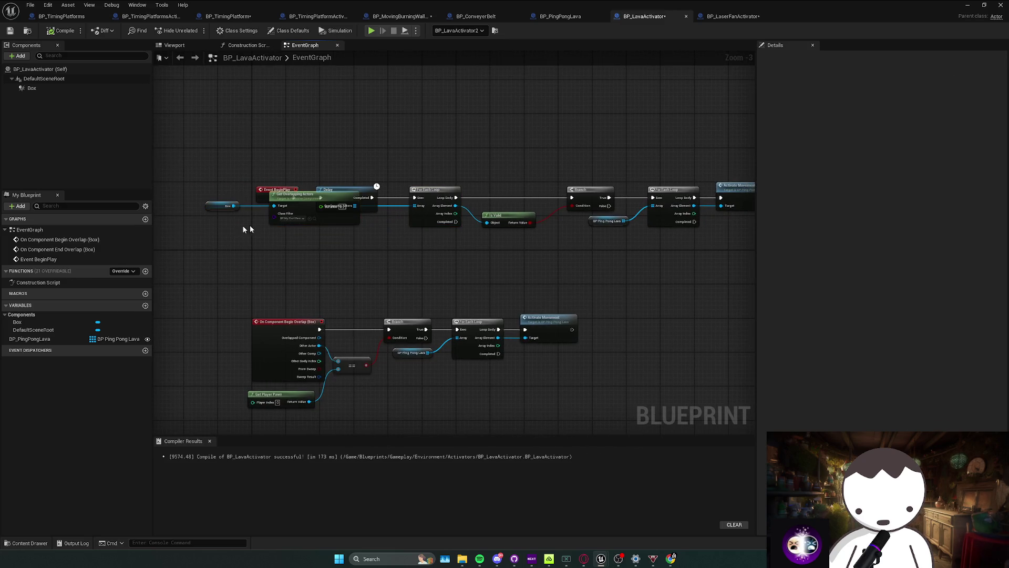
left_click_drag(295, 194, 294, 218)
left_click_drag(418, 251, 338, 268)
mouse_move(249, 185)
left_mouse_down()
mouse_move(541, 286)
mouse_move(520, 277)
left_mouse_up()
key("ctrl+c")
left_click(733, 16)
key("ctrl+v")
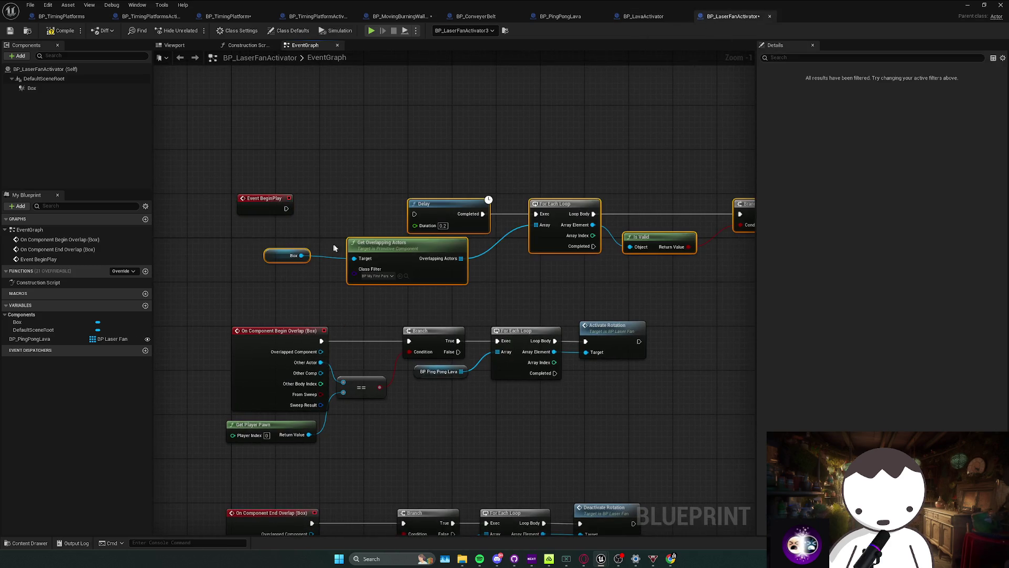
left_click_drag(436, 210, 355, 206)
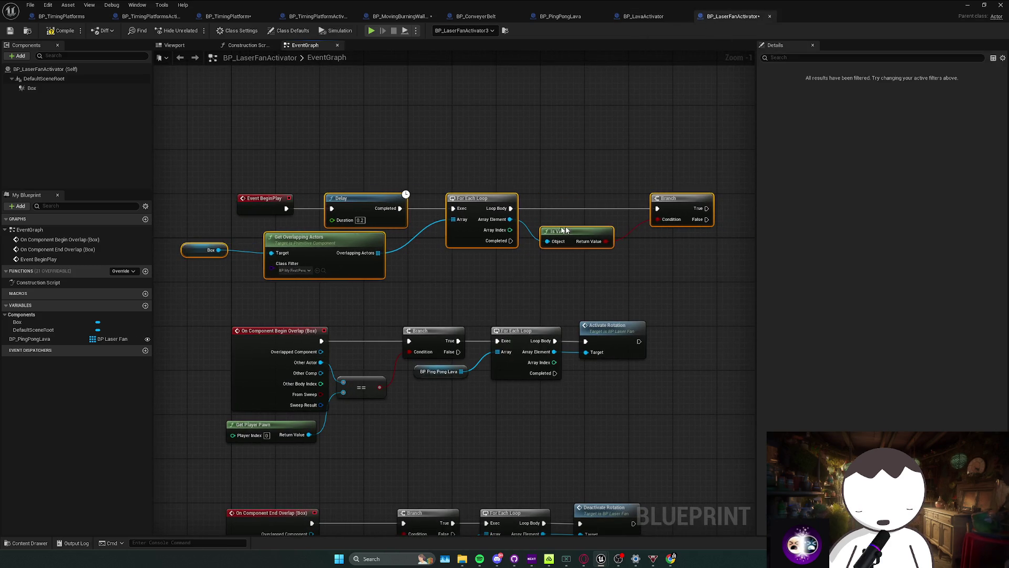
Duplicate the For Each Activate Rotation loop and wire it to the Branch's True output.
mouse_move(512, 303)
left_mouse_down()
mouse_move(309, 297)
mouse_move(377, 390)
left_mouse_up()
key("ctrl+c")
key("ctrl+v")
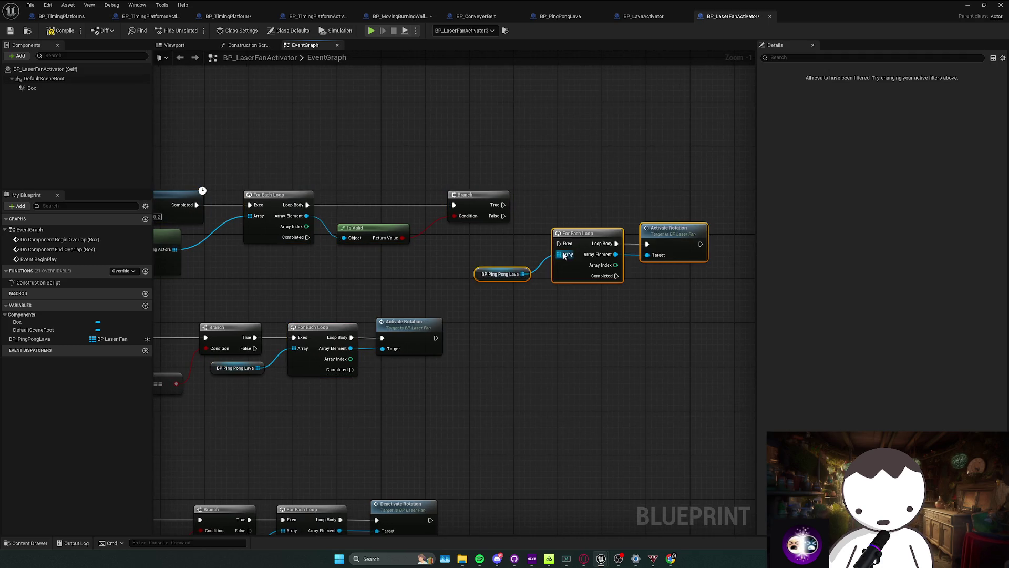
mouse_move(578, 226)
left_mouse_down()
mouse_move(556, 197)
mouse_move(536, 204)
left_mouse_up()
left_click(572, 281)
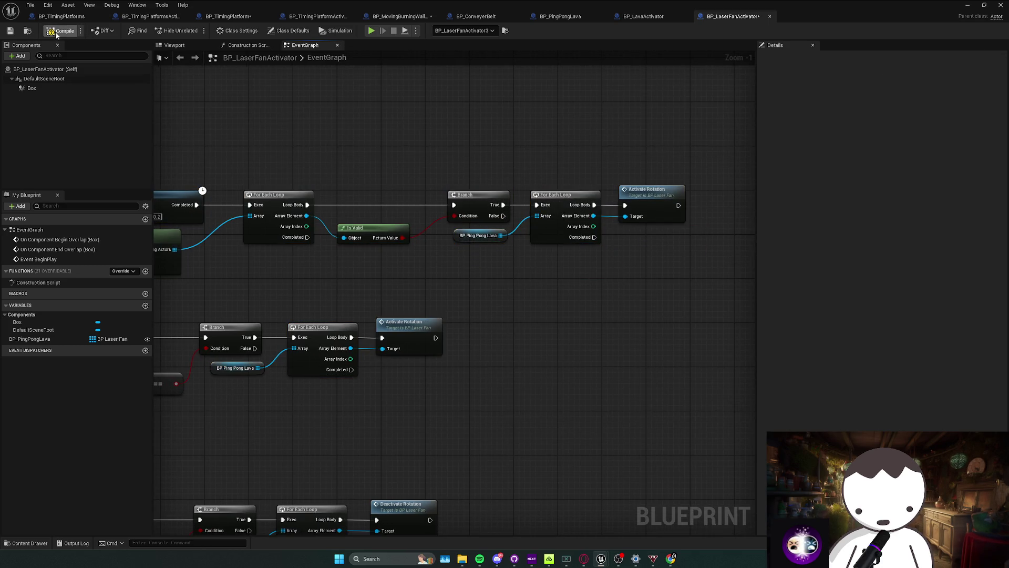
left_click(966, 6)
Browse the Activators folder in the Content Drawer and open the BP_BurningFanActivator Blueprint.
key("ctrl+space")
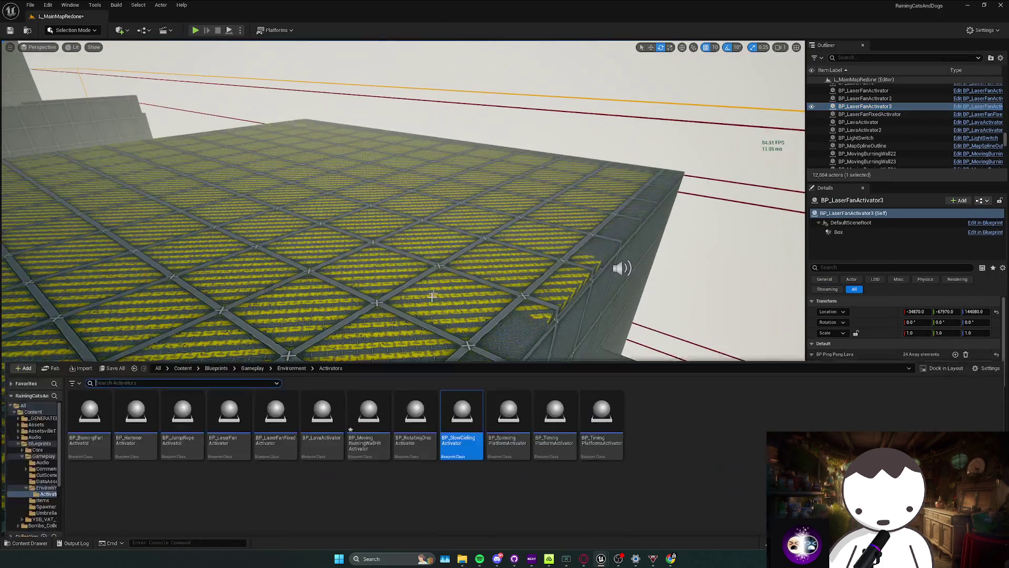
double_click(93, 438)
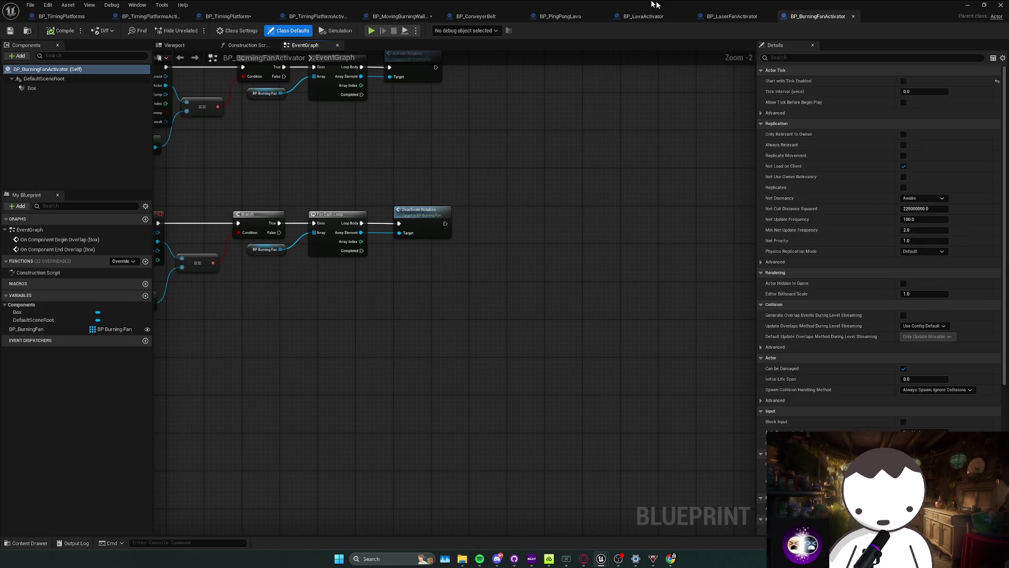
key("alt+Tab")
key("ctrl+space")
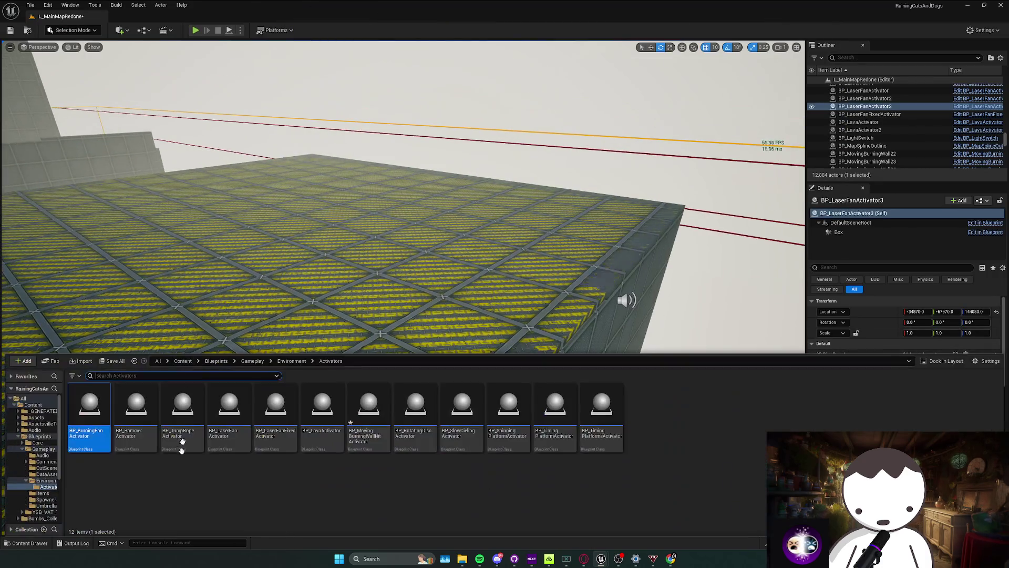
key("ctrl+space")
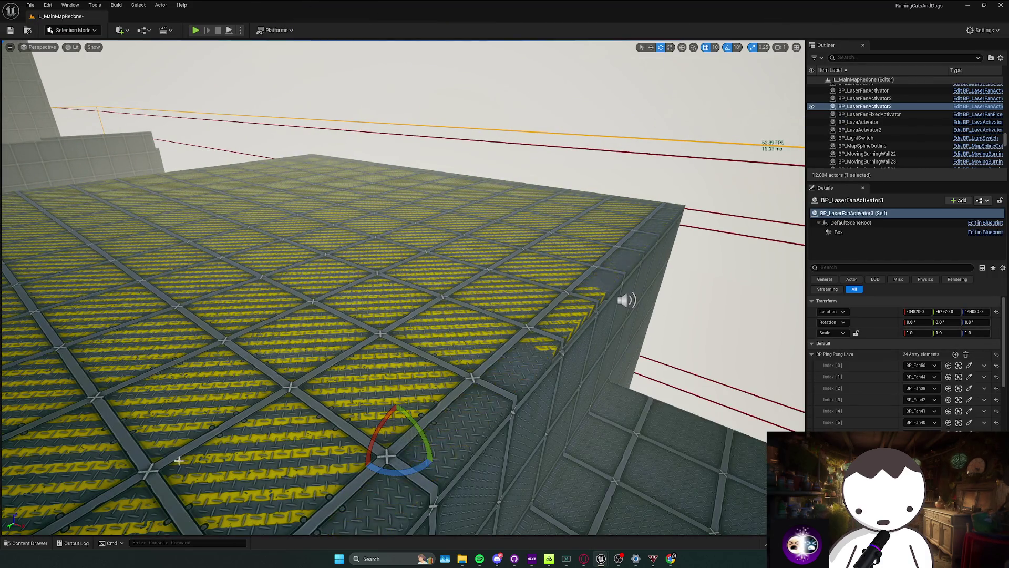
key("ctrl+space")
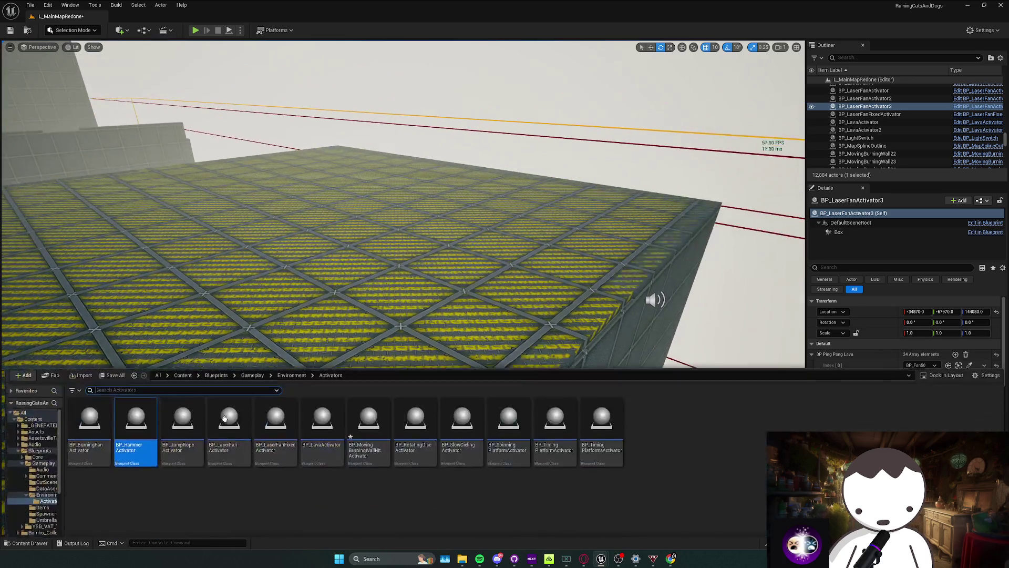
key("ctrl+space")
key("ctrl+space")
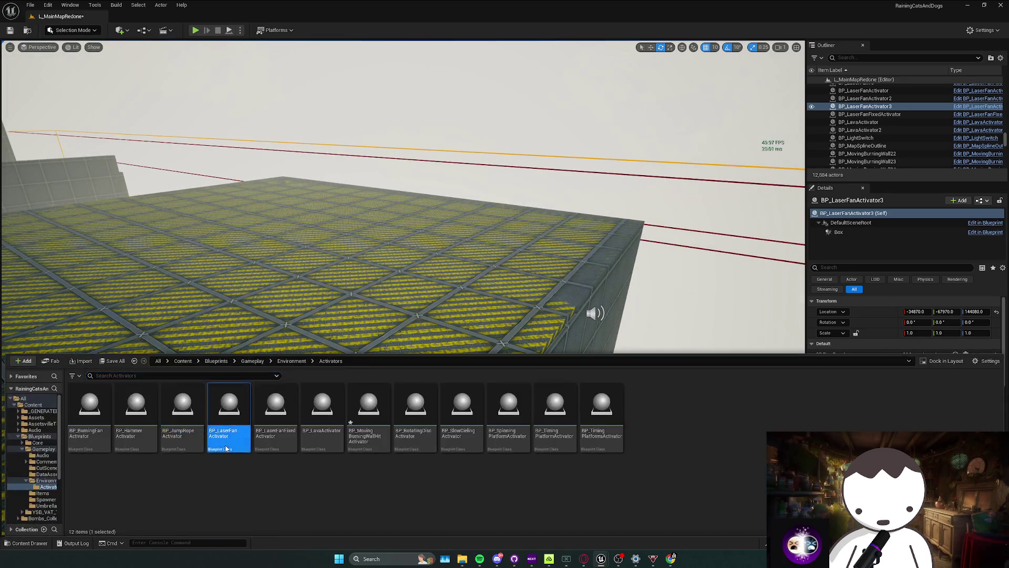
Look over the LaserFanFixed and SpinningPlatform activator assets, then return to BP_TimingPlatformsActivator's graph.
key("ctrl+space")
key("ctrl+space")
left_click(272, 449)
key("ctrl+space")
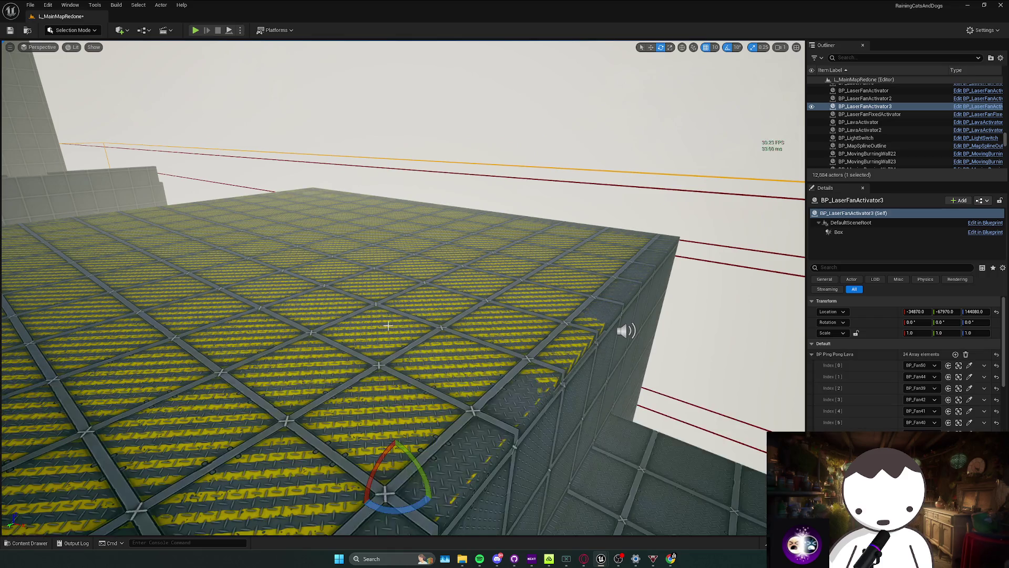
key("ctrl+space")
key("ctrl+space")
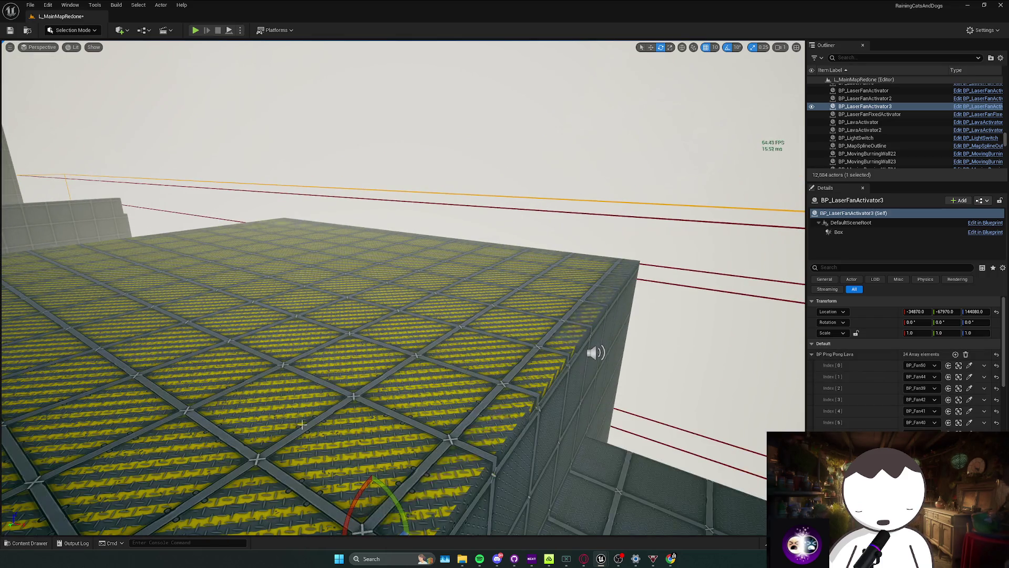
key("ctrl+space")
key("ctrl+space")
key("ctrl+space")
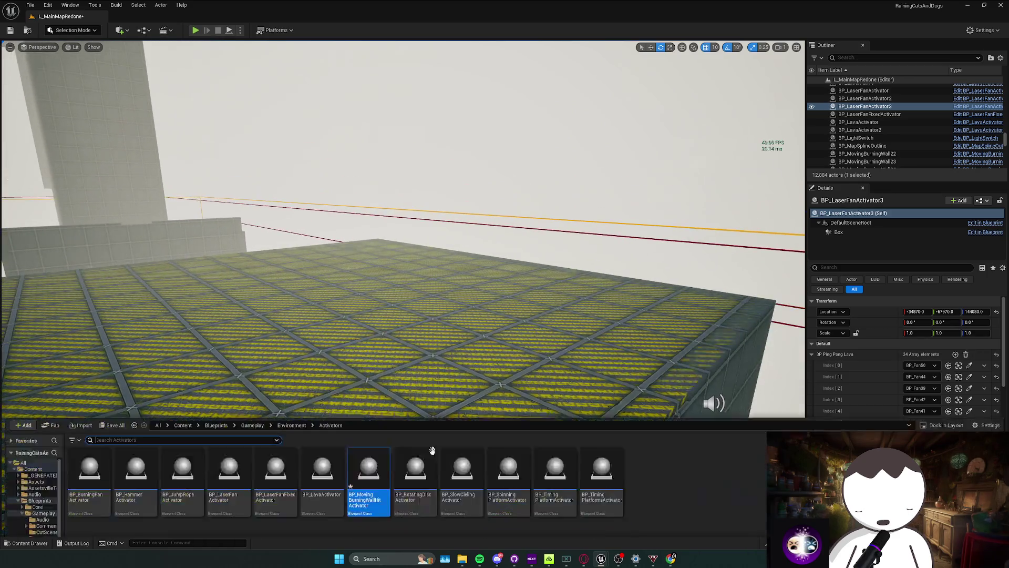
key("ctrl+space")
key("ctrl+space")
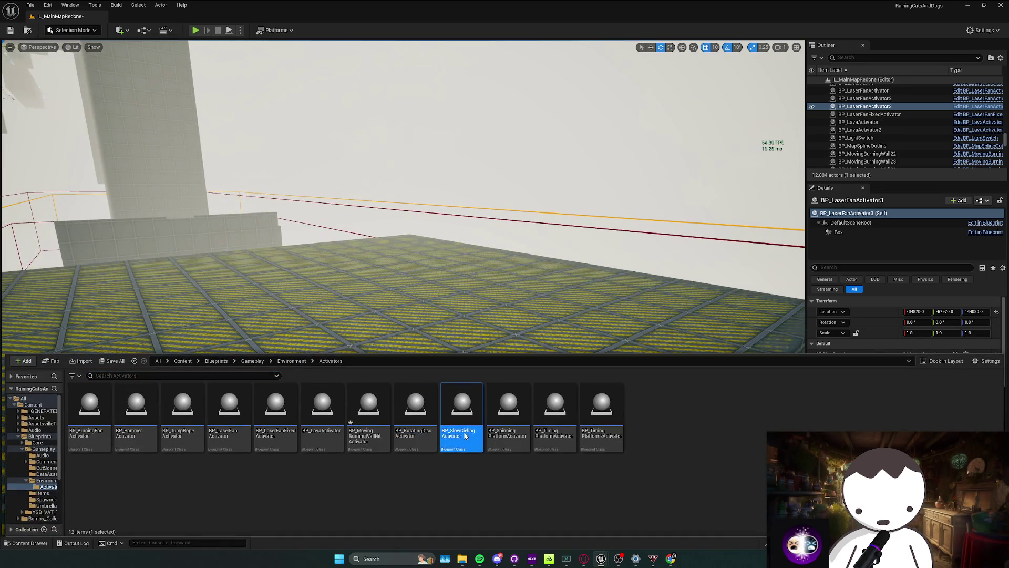
key("ctrl+space")
key("ctrl+space")
left_click(499, 430)
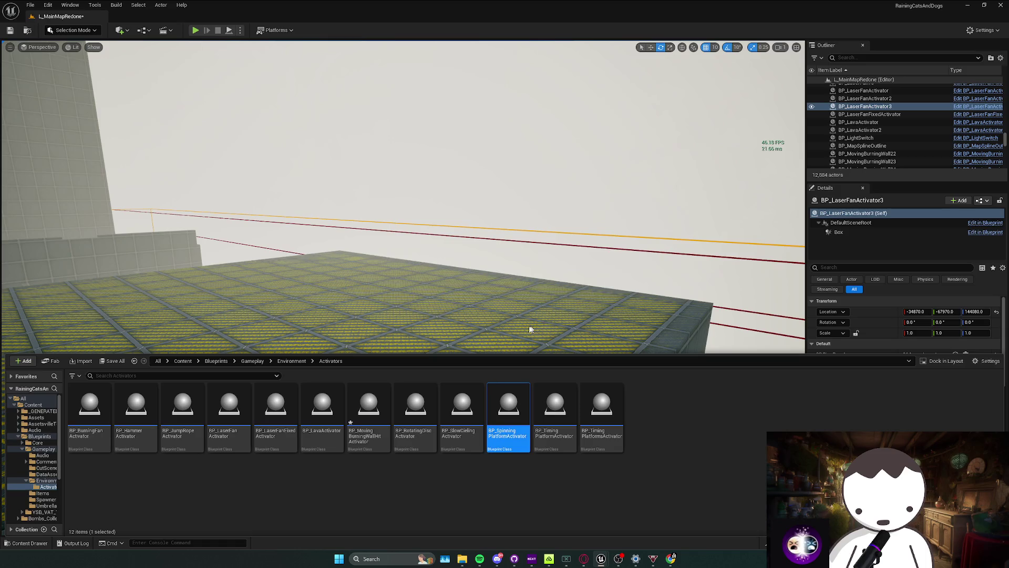
key("ctrl+space")
key("ctrl+space")
key("ctrl+space")
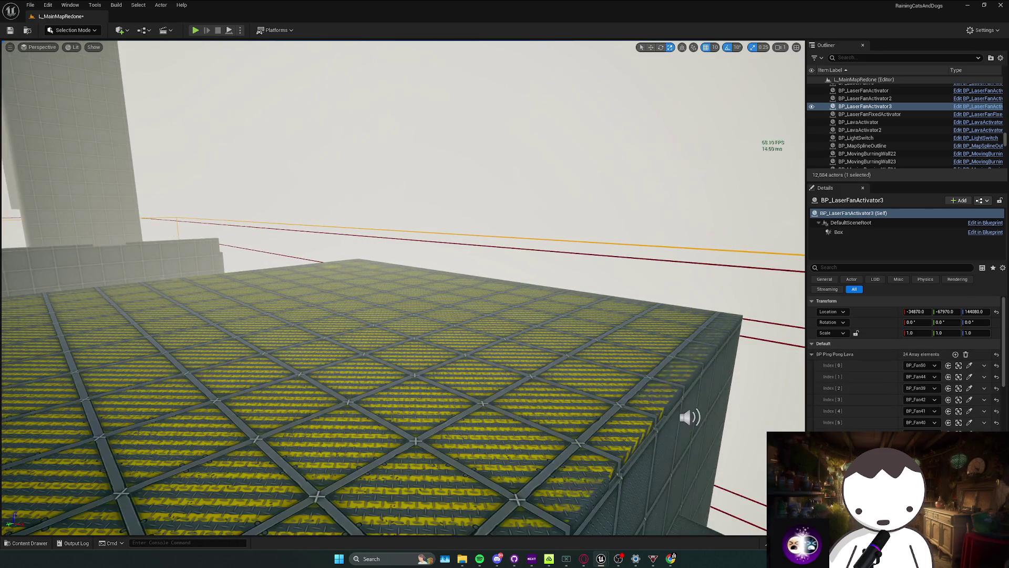
key("ctrl+space")
key("ctrl+space")
key("alt+Tab")
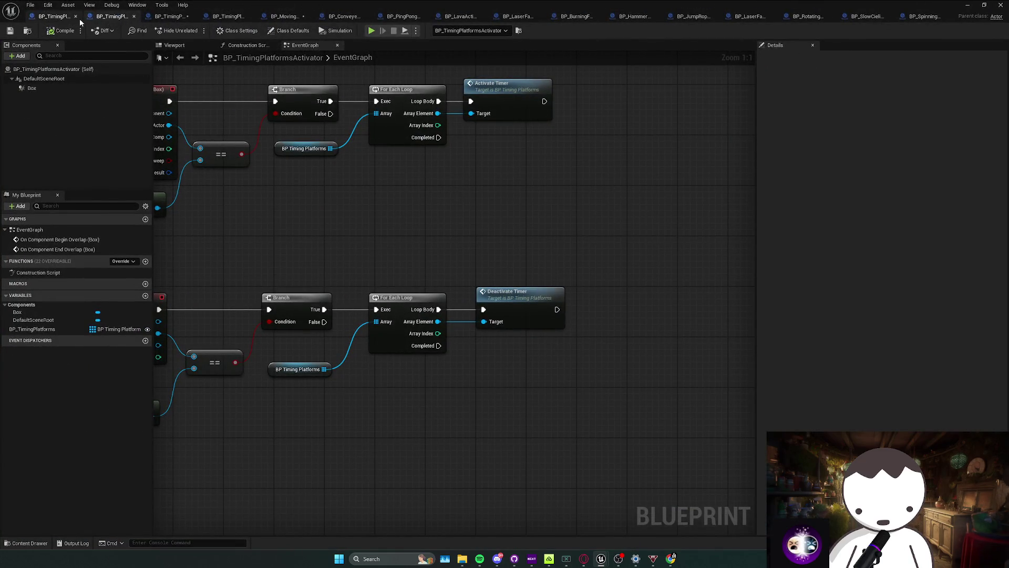
Close the duplicate timing platform tab and add an Event BeginPlay node above the overlap events.
middle_click(87, 20)
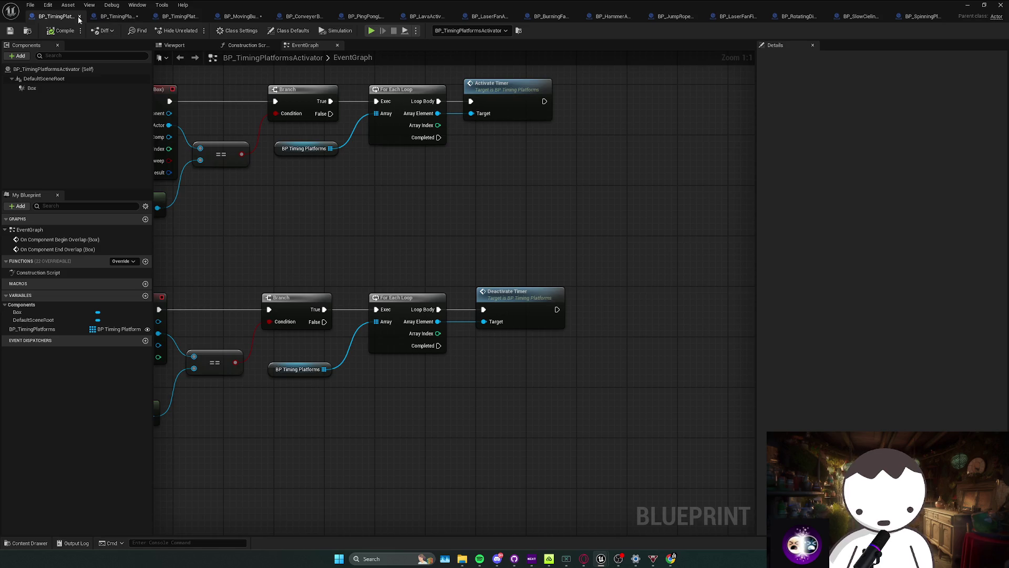
scroll(311, 210, "down", 3)
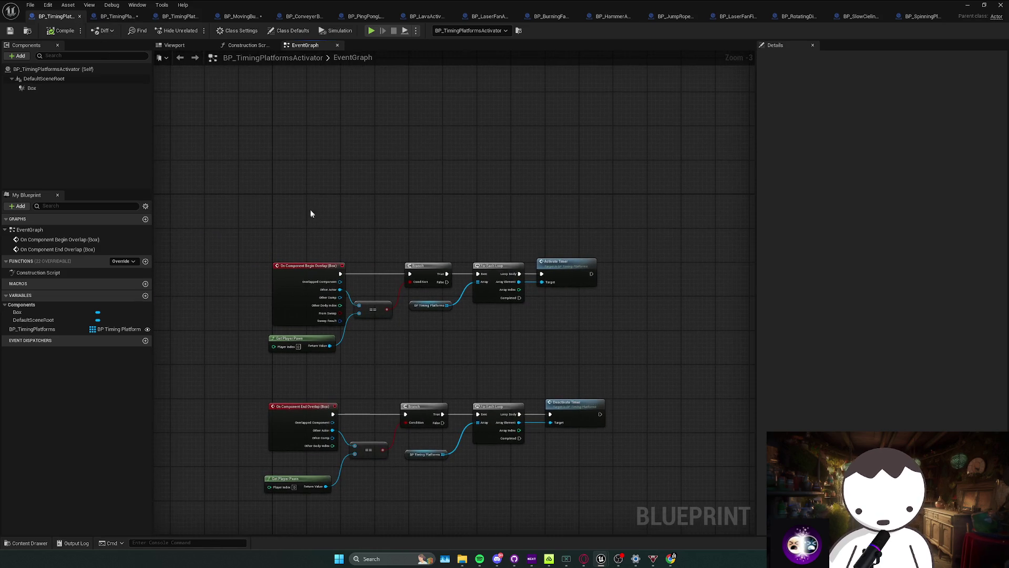
right_click(303, 219)
type("begin p")
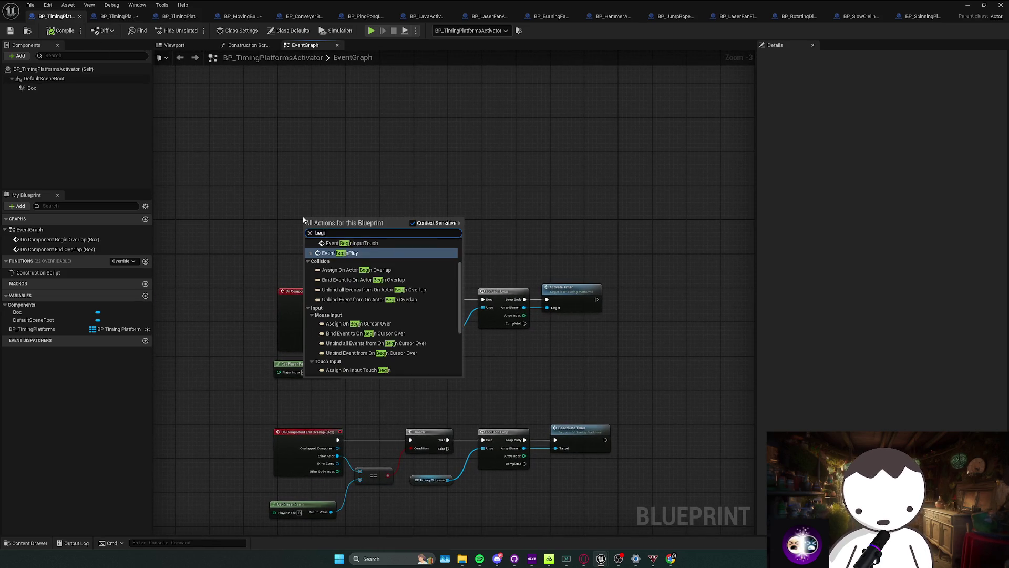
key("Return")
left_click_drag(305, 224, 305, 180)
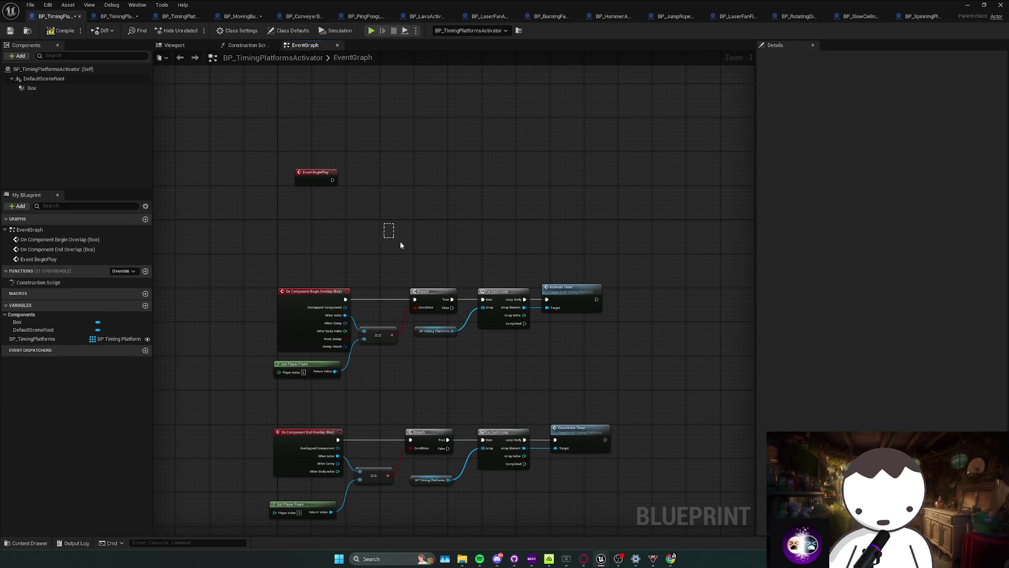
key("ctrl+v")
key("Delete")
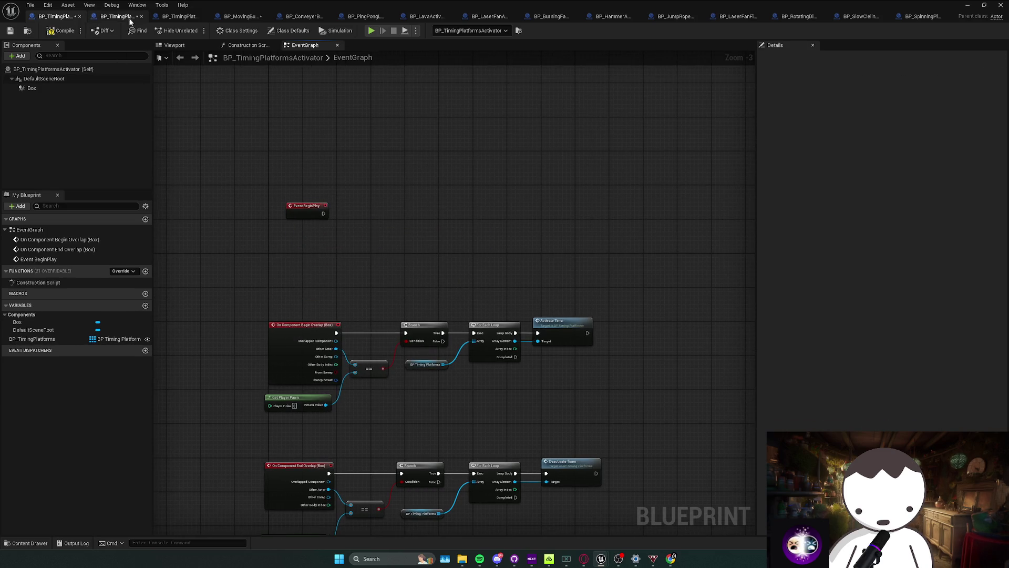
Move the pasted overlap-check chain beside Event BeginPlay and delete its moving-wall nodes.
left_click(117, 17)
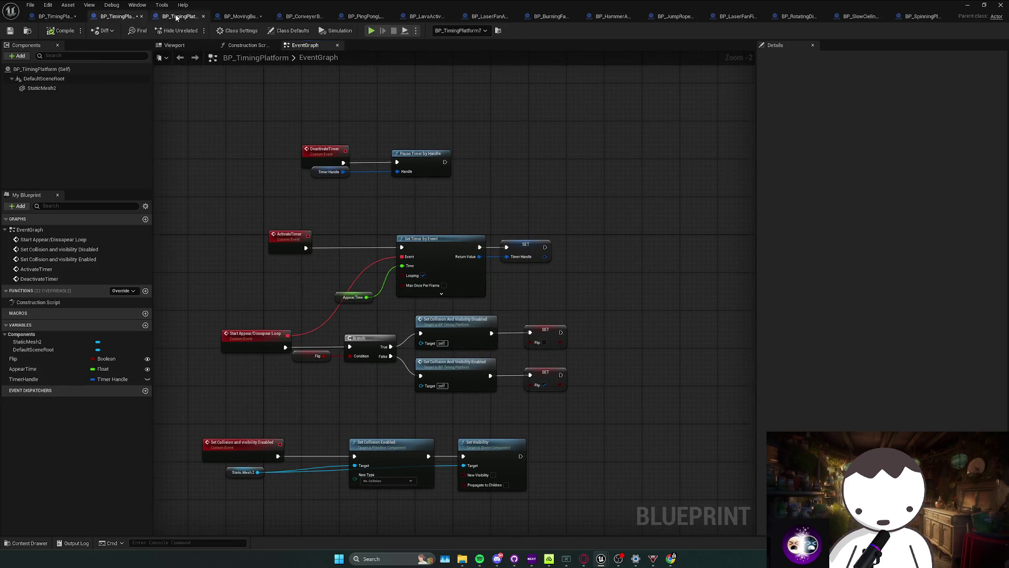
left_click(177, 18)
left_click(235, 17)
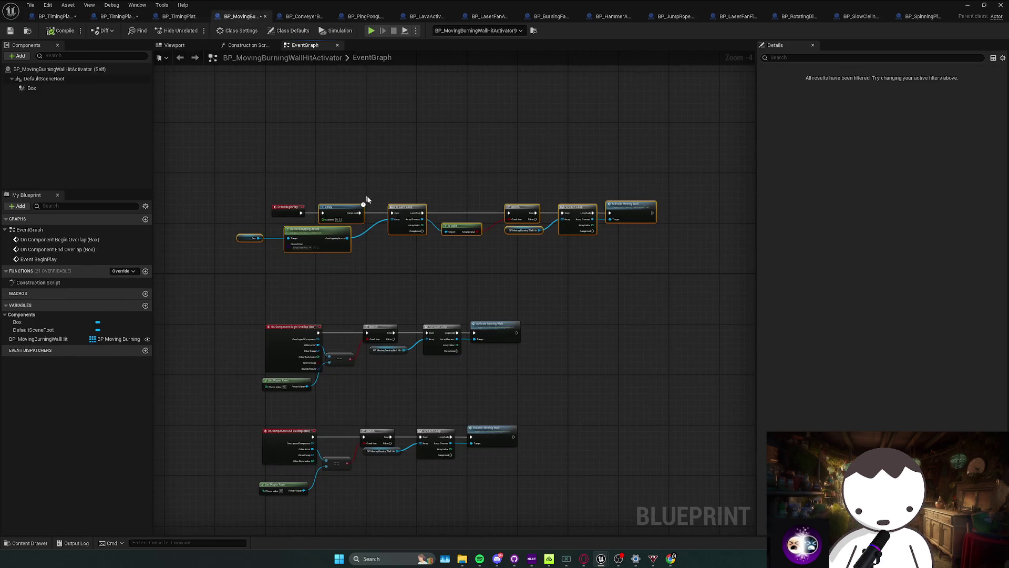
left_click(53, 17)
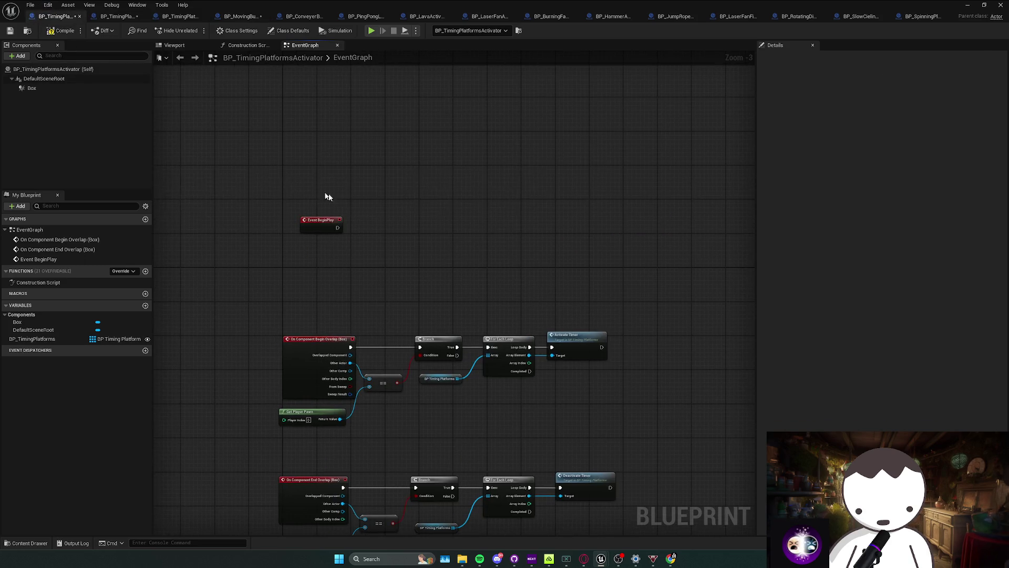
left_click_drag(158, 184, 358, 230)
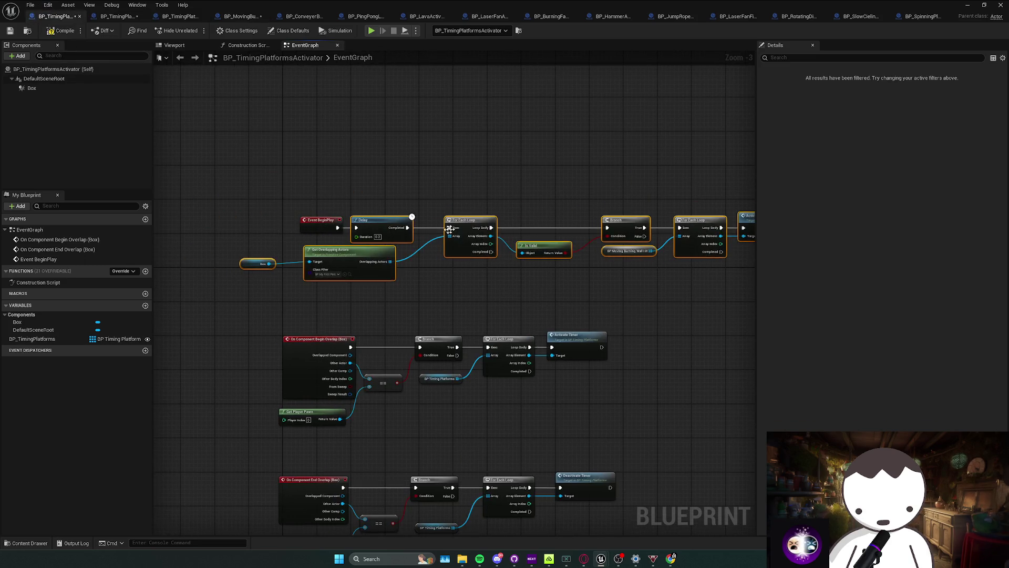
left_click_drag(450, 229, 462, 257)
key("Delete")
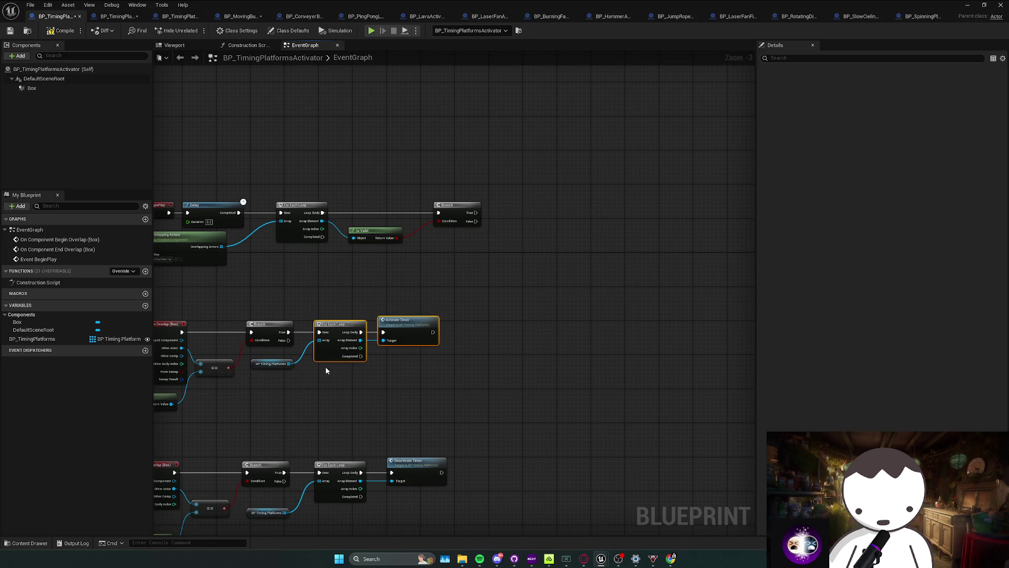
Add a timing-platform For Each Loop with Activate Timer, wired from the Branch's True output.
key("ctrl+c")
key("ctrl+v")
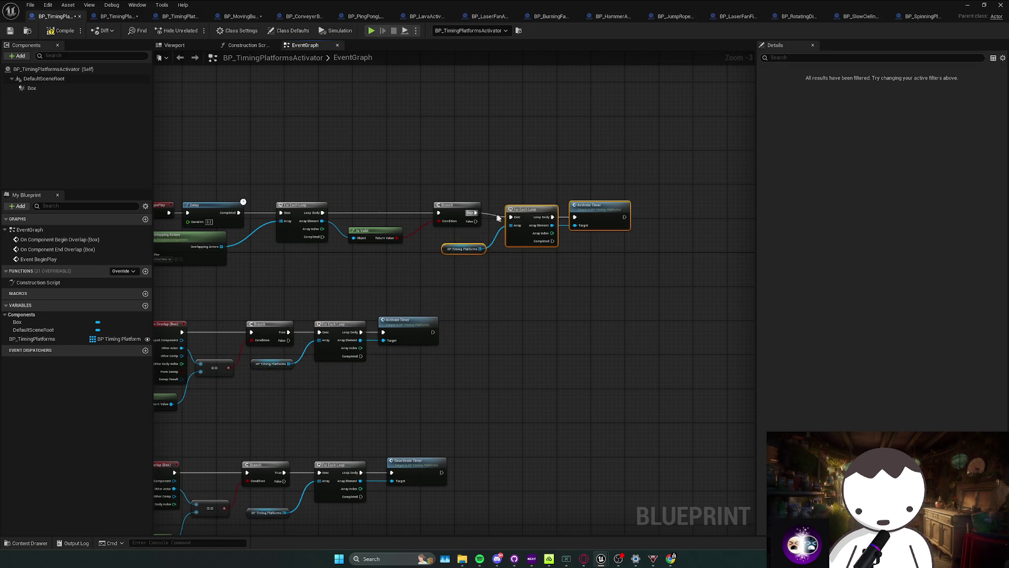
mouse_move(497, 217)
left_mouse_down()
mouse_move(511, 217)
mouse_move(514, 202)
left_mouse_up()
left_click_drag(533, 245, 568, 271)
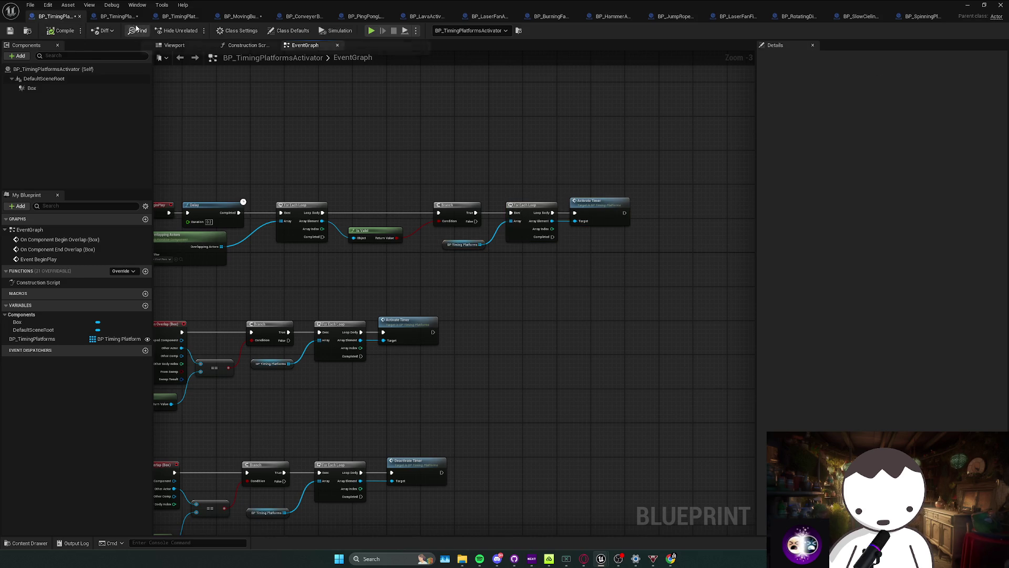
left_click(117, 17)
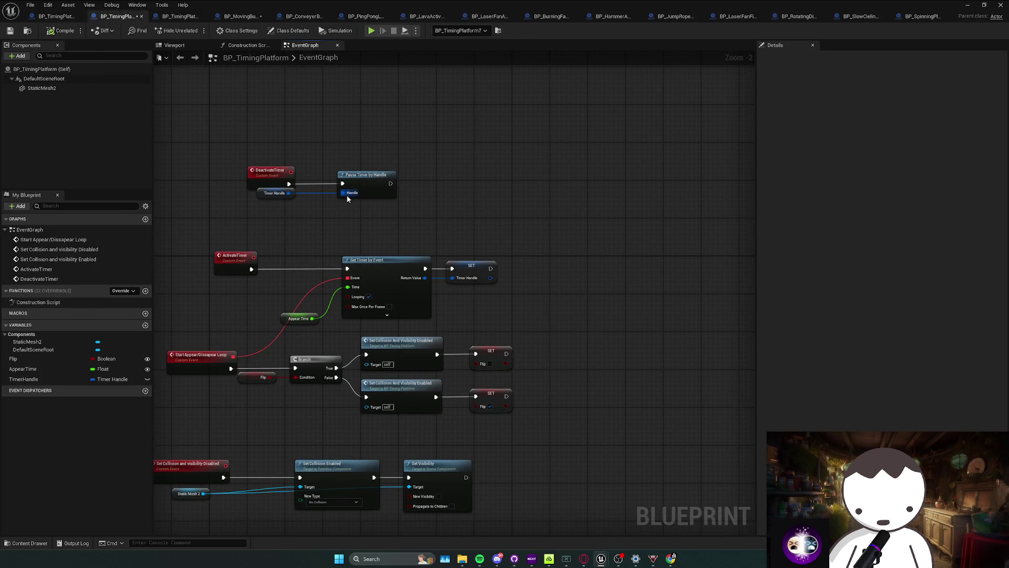
mouse_move(347, 198)
left_mouse_down()
mouse_move(361, 228)
mouse_move(272, 114)
left_mouse_up()
right_click(341, 200)
type("begin play")
key("Return")
key("ctrl+v")
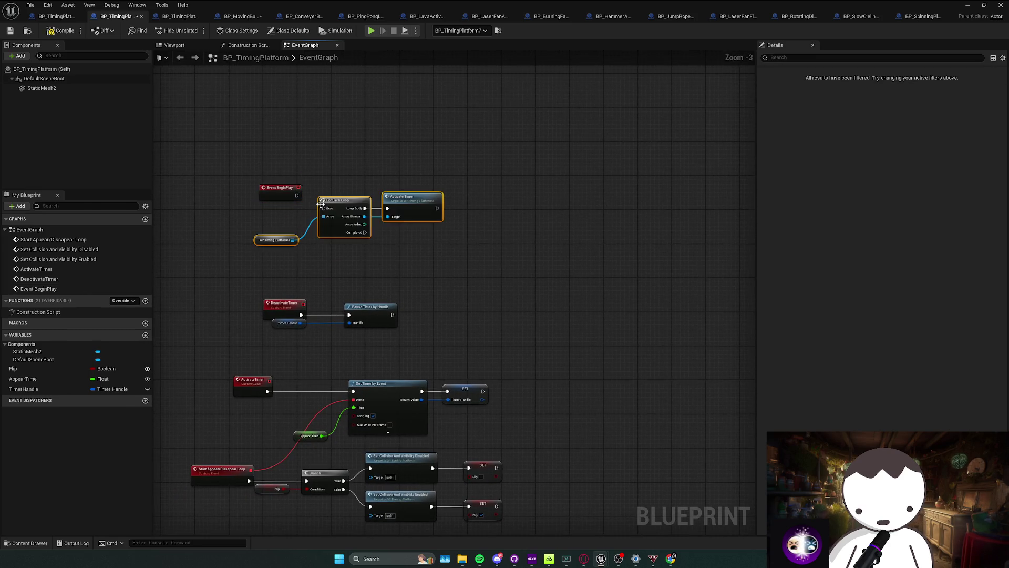
left_click_drag(322, 203, 329, 193)
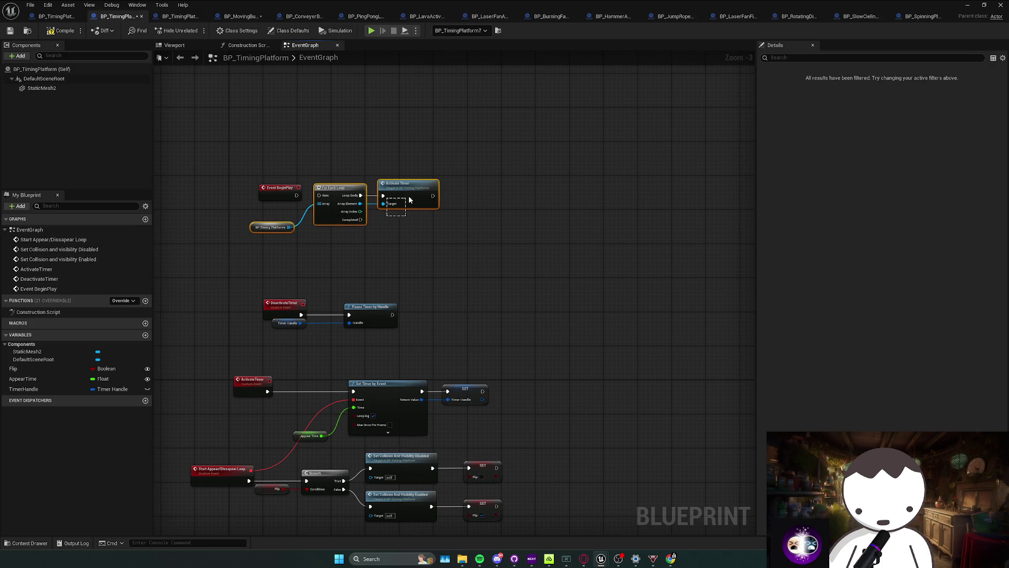
key("Delete")
left_click(47, 20)
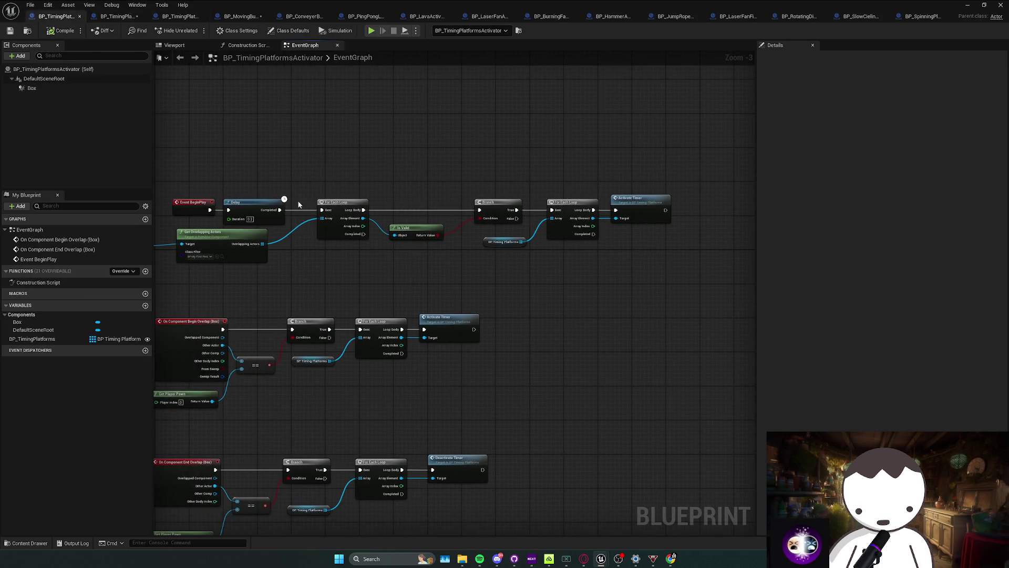
left_click_drag(474, 244, 158, 236)
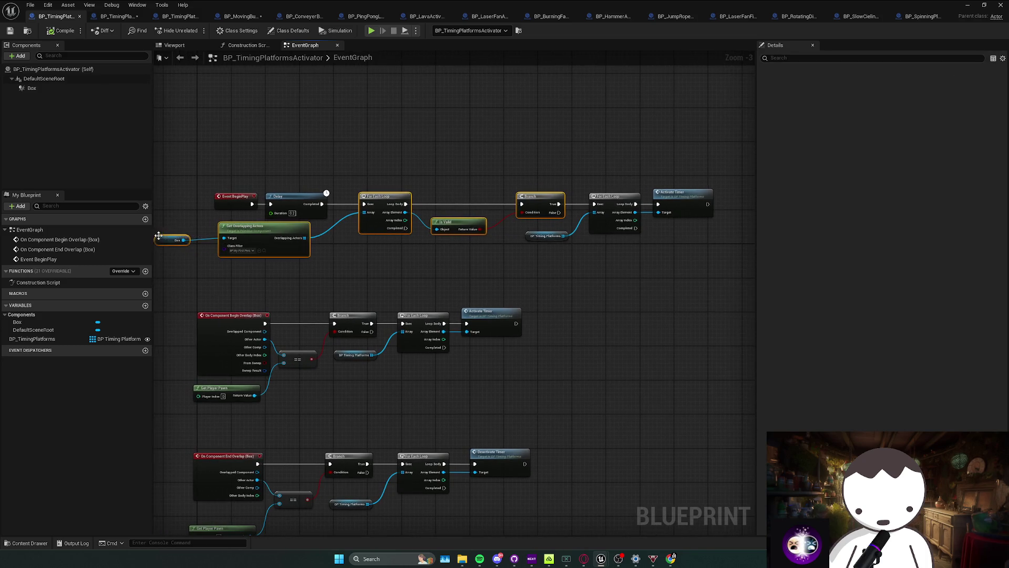
left_click(118, 17)
key("ctrl+v")
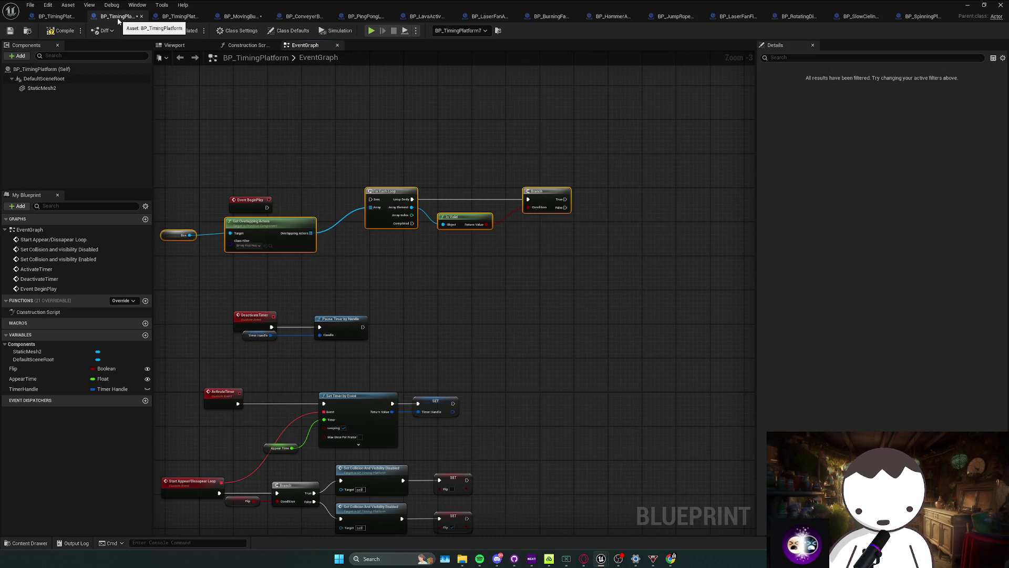
key("Delete")
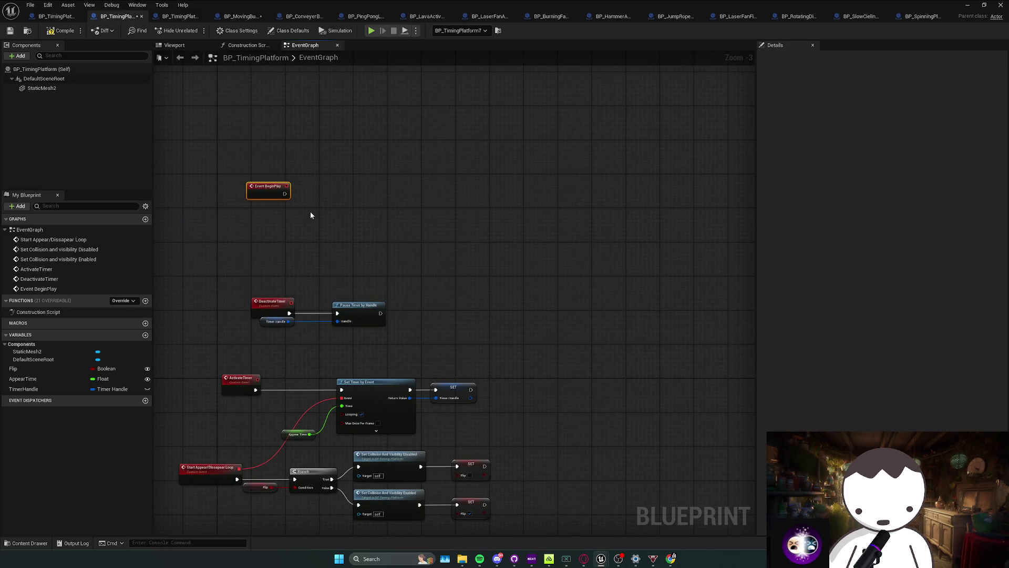
key("Delete")
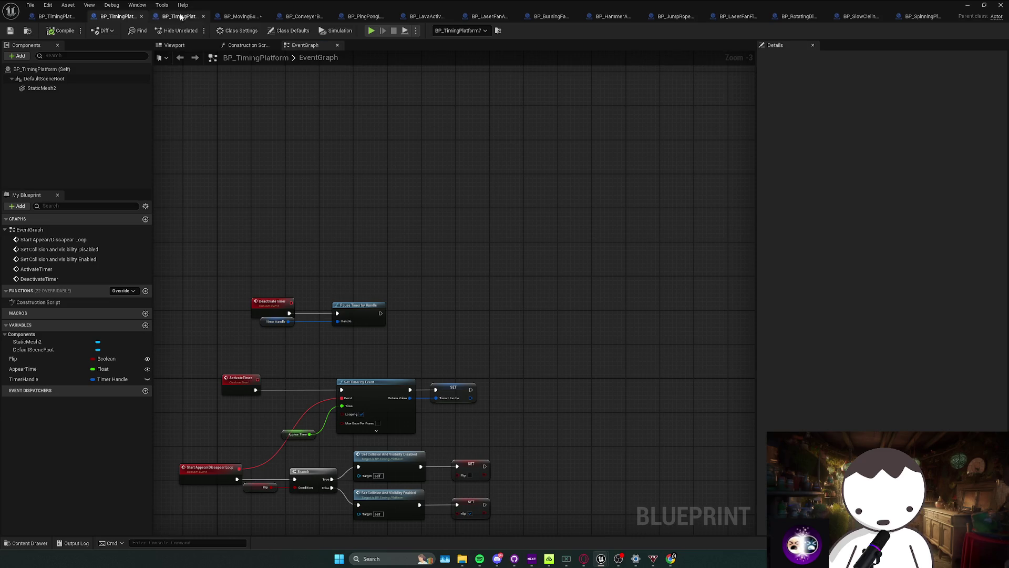
Add Event BeginPlay with the overlap-check chain, plus For Each Loop and Activate Timer after the Branch.
left_click(141, 16)
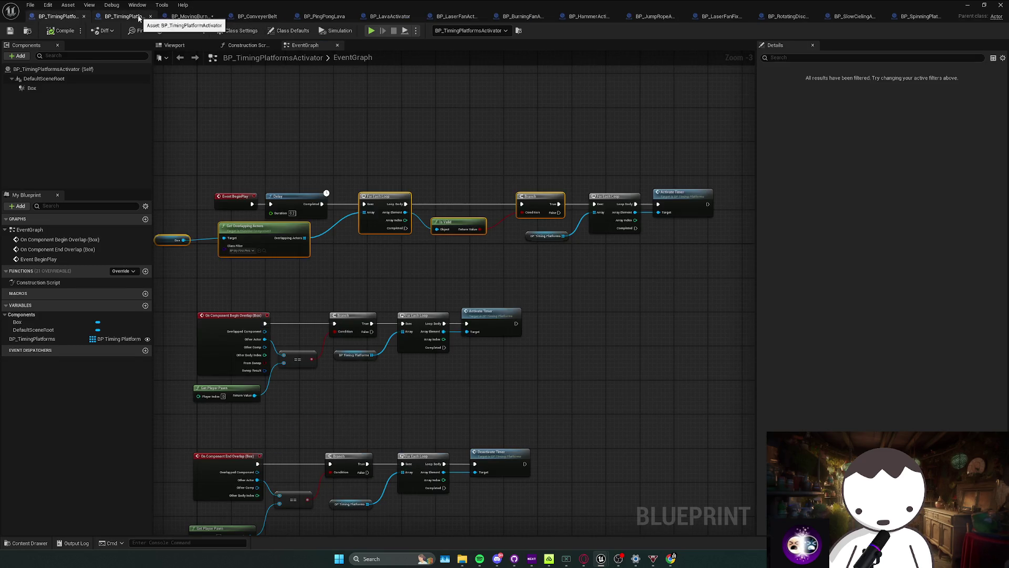
scroll(305, 165, "up", 1)
right_click(306, 166)
type("begin pla")
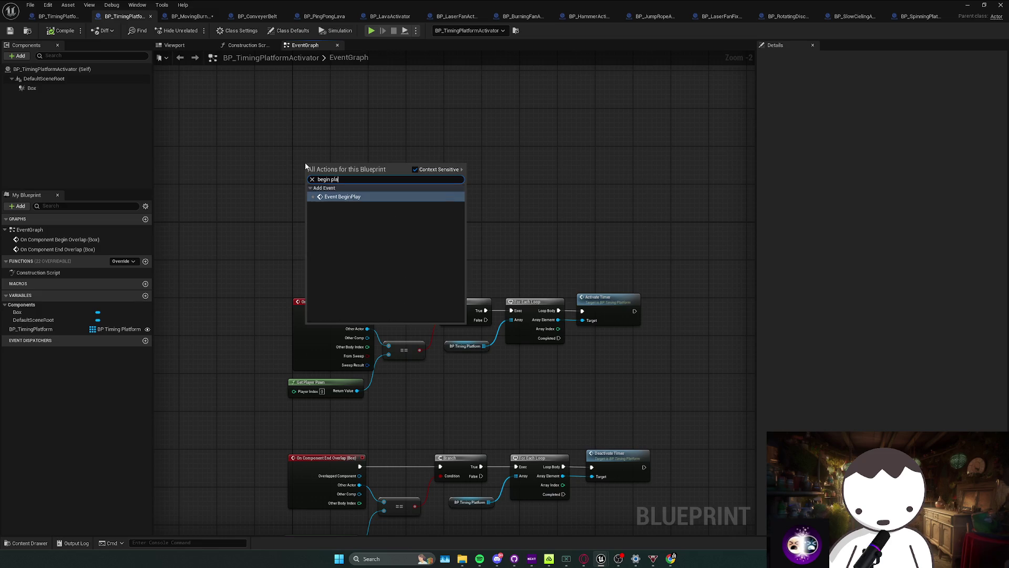
key("Return")
key("ctrl+v")
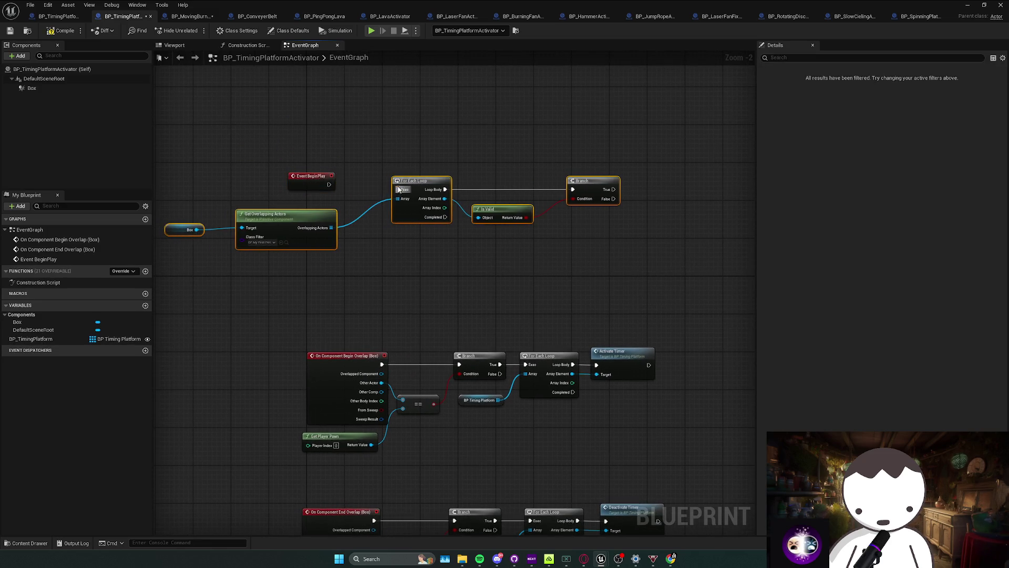
left_click_drag(331, 185, 398, 189)
scroll(463, 185, "down", 1)
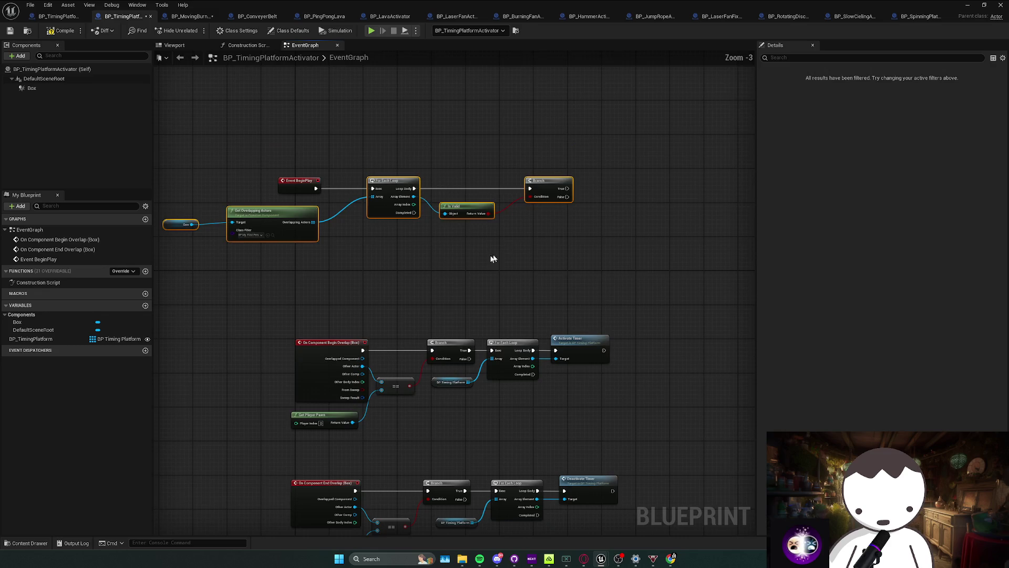
key("ctrl+v")
left_click_drag(539, 272, 556, 185)
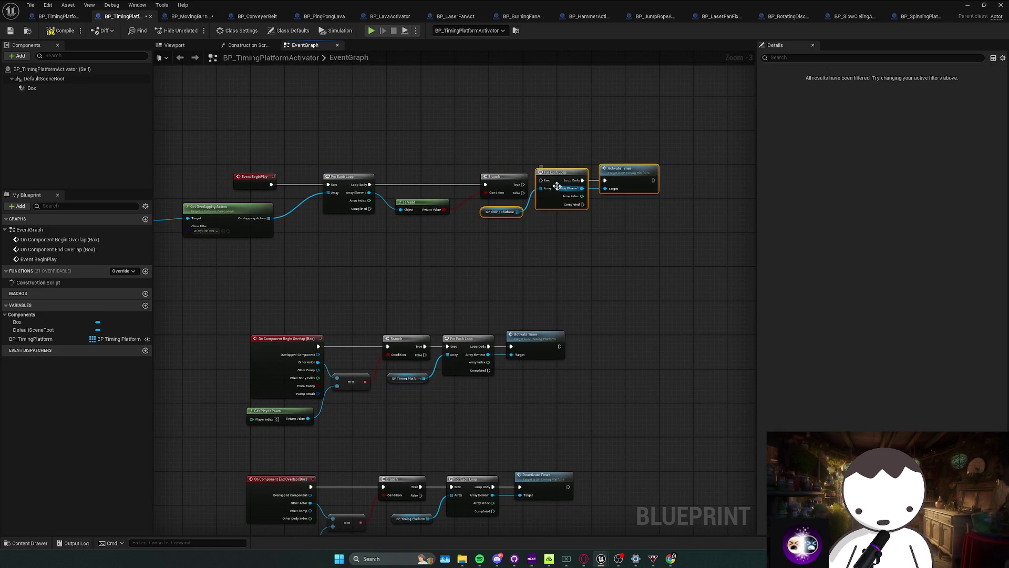
left_click(569, 229)
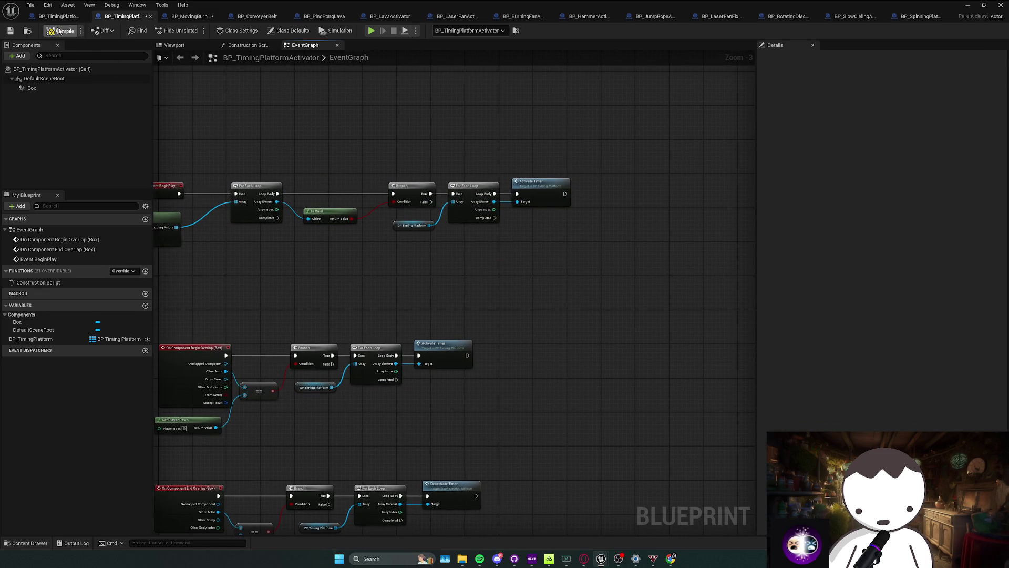
Close the TimingPlatform activators, MovingBurningWallHitActivator, ConveyerBelt, PingPongLava and LavaActivator tabs.
left_click(56, 17)
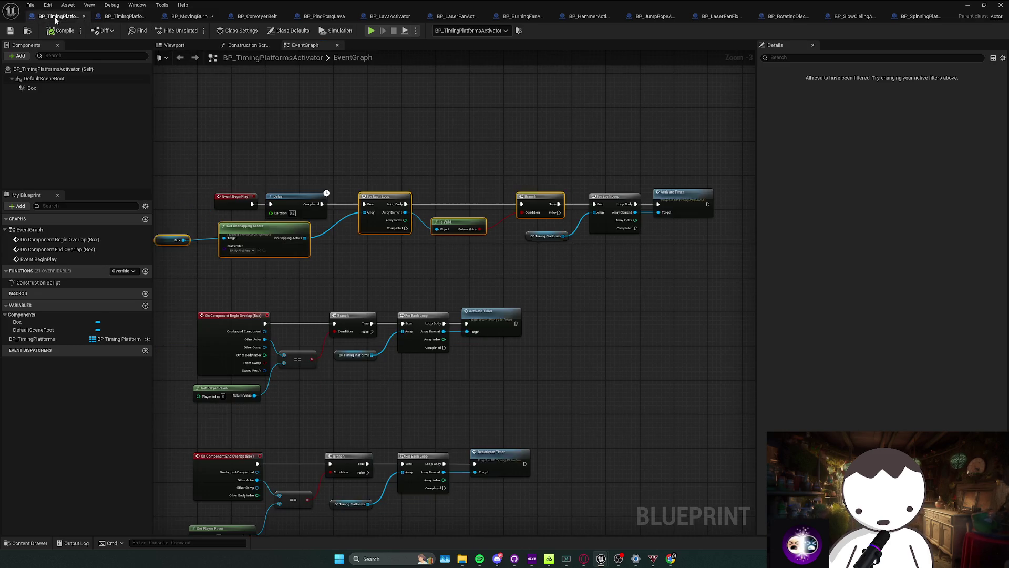
left_click(84, 17)
left_click(90, 17)
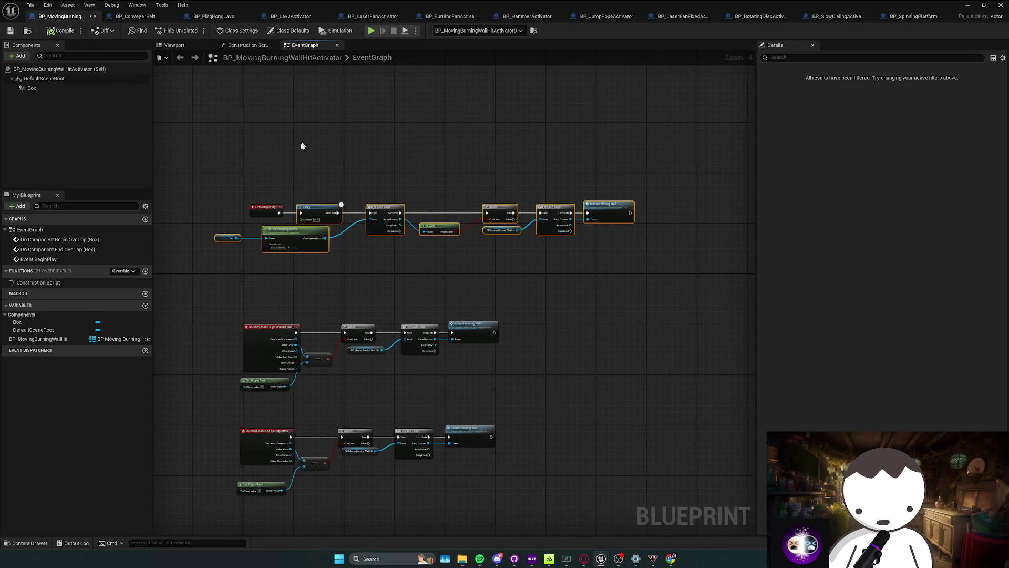
left_click(96, 18)
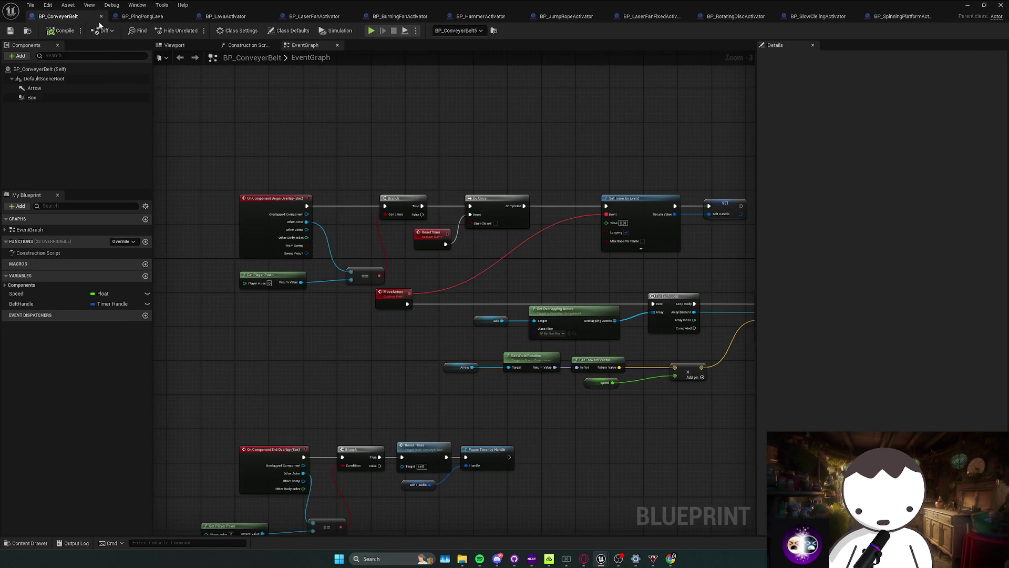
left_click(100, 17)
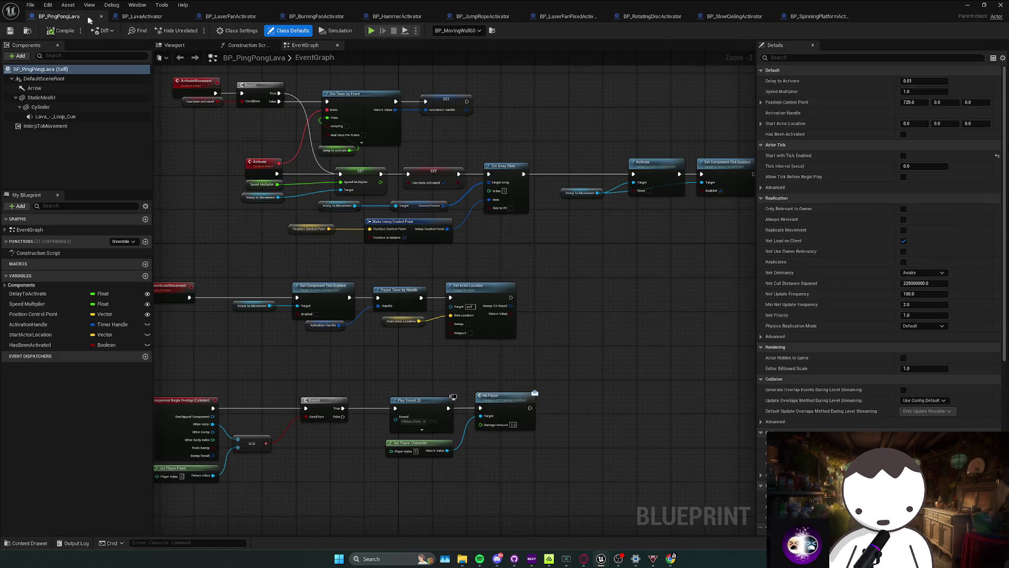
left_click(101, 17)
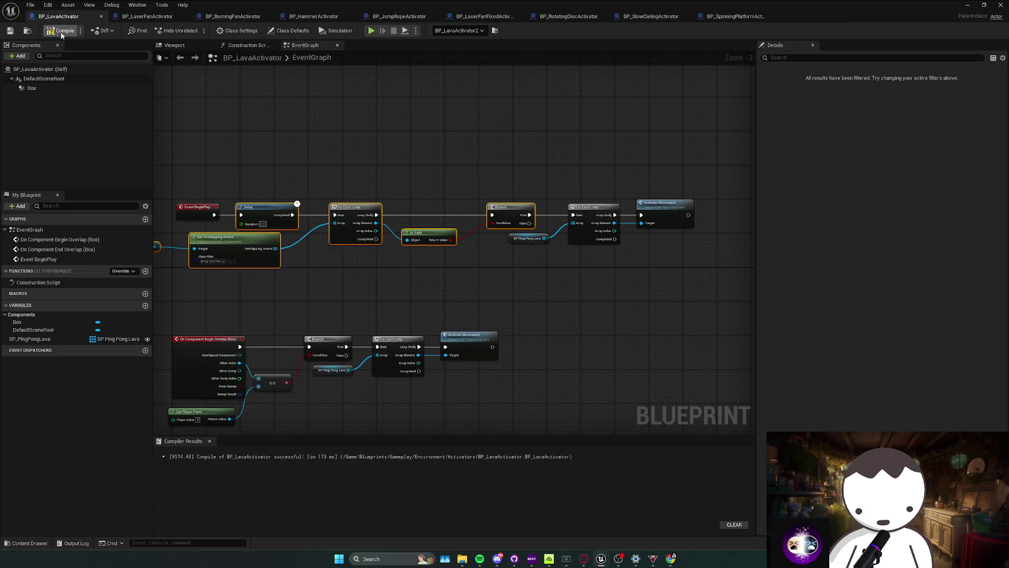
mouse_move(280, 122)
left_mouse_down()
mouse_move(321, 171)
mouse_move(302, 158)
left_mouse_up()
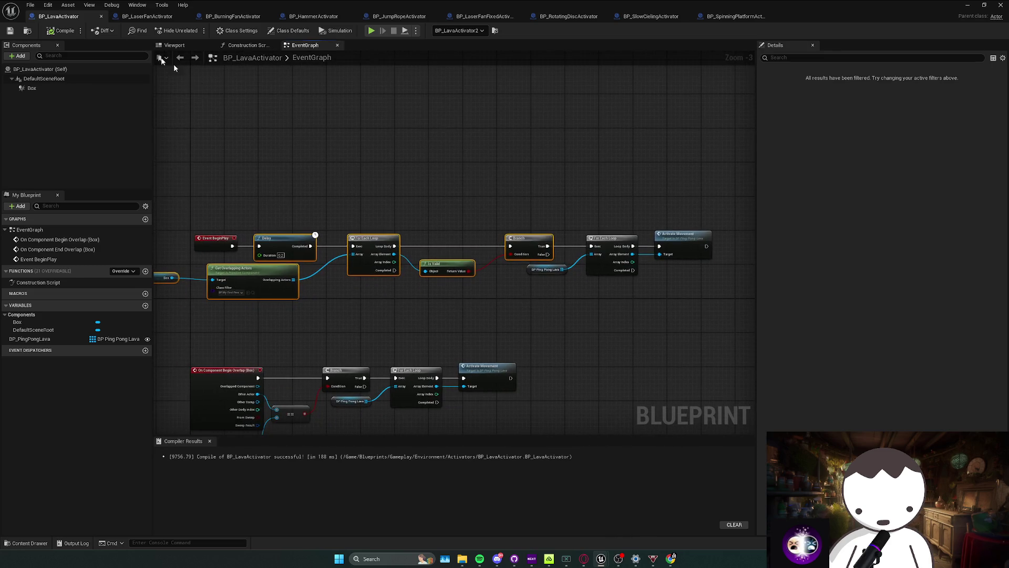
left_click(101, 16)
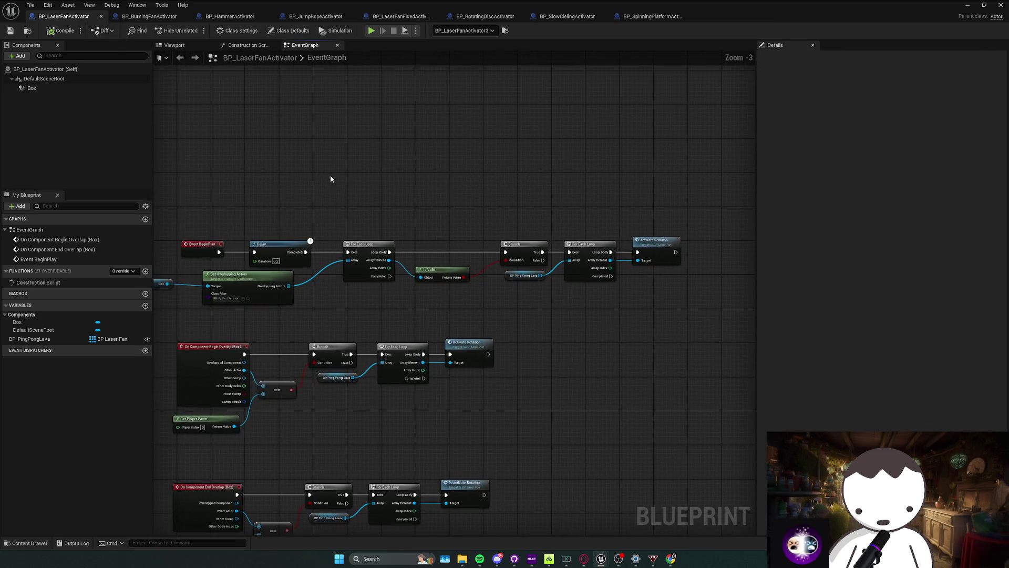
Close BP_LaserFanActivator and add Event BeginPlay with the pasted nodes in BP_BurningFanActivator.
left_click(101, 17)
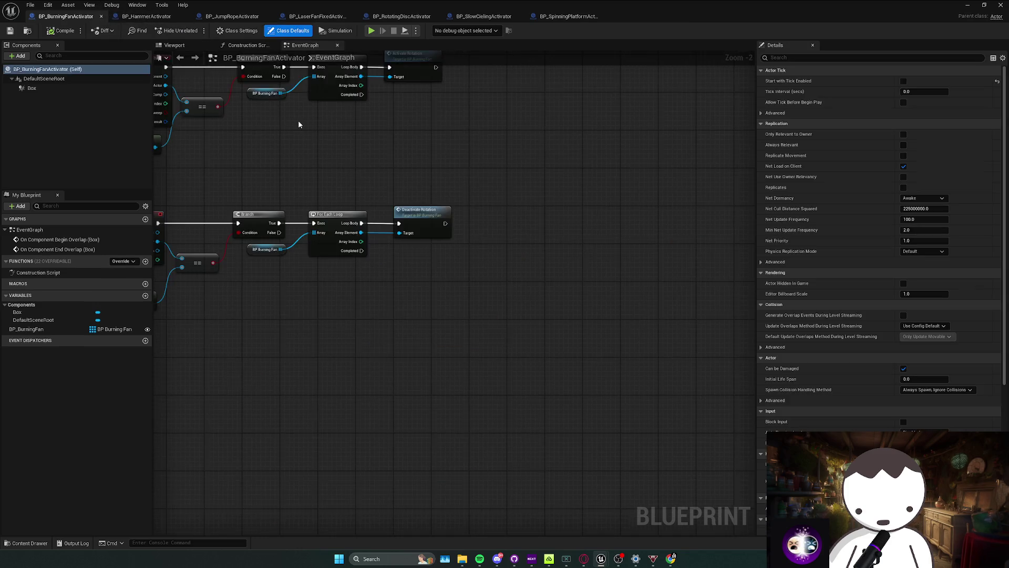
scroll(331, 189, "down", 1)
right_click(328, 187)
type("begin play")
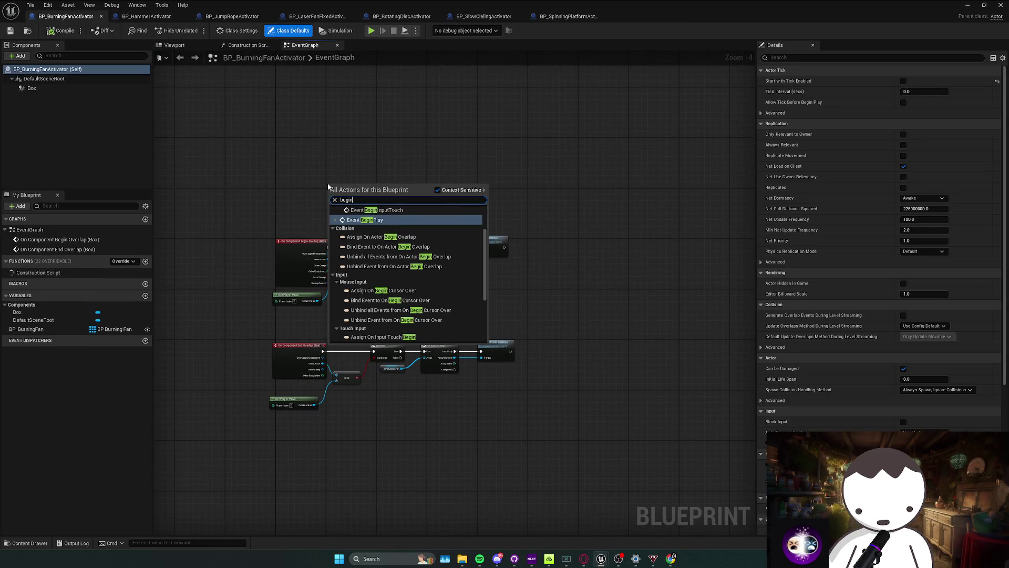
key("Return")
key("ctrl+v")
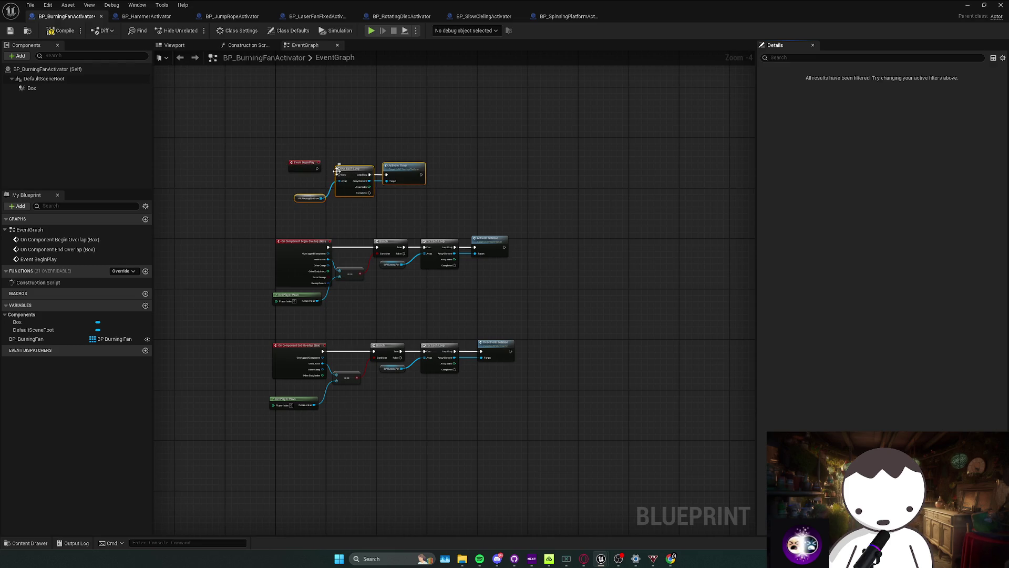
left_click_drag(419, 185, 419, 214)
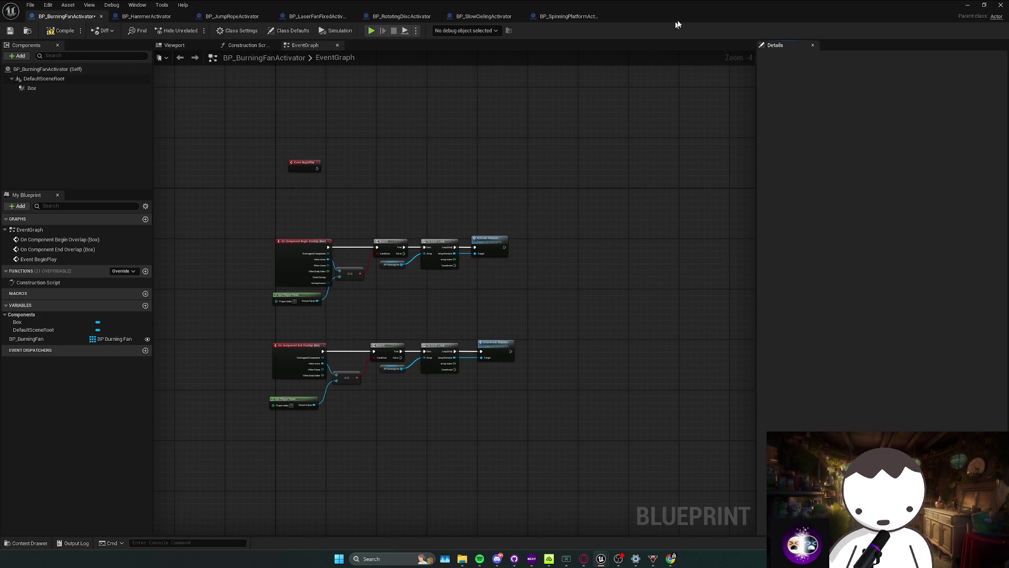
Open the laser fan activator Blueprint from the level and select its BeginPlay delay and overlap-check nodes.
left_click(1001, 4)
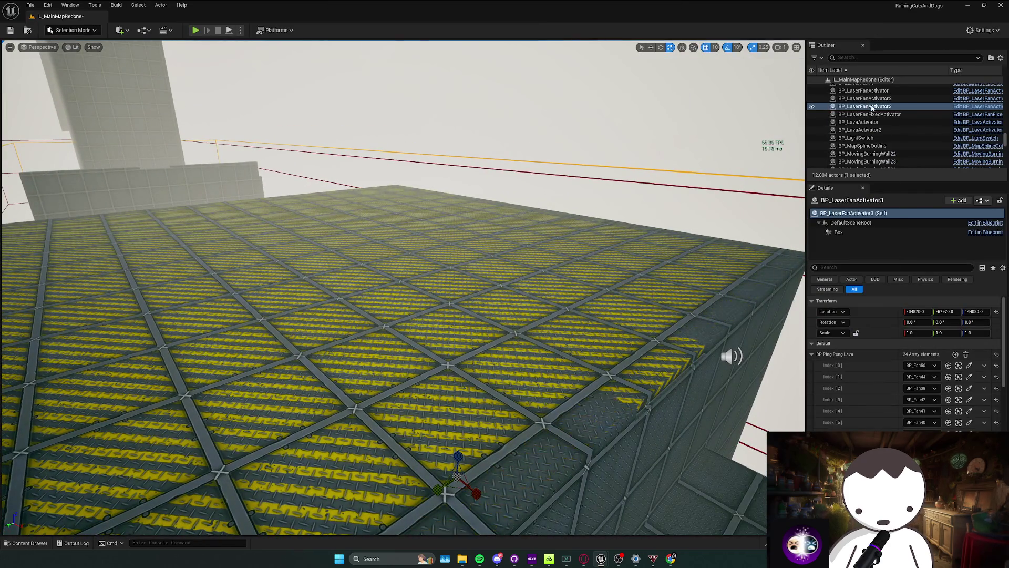
right_click(867, 106)
left_click(904, 126)
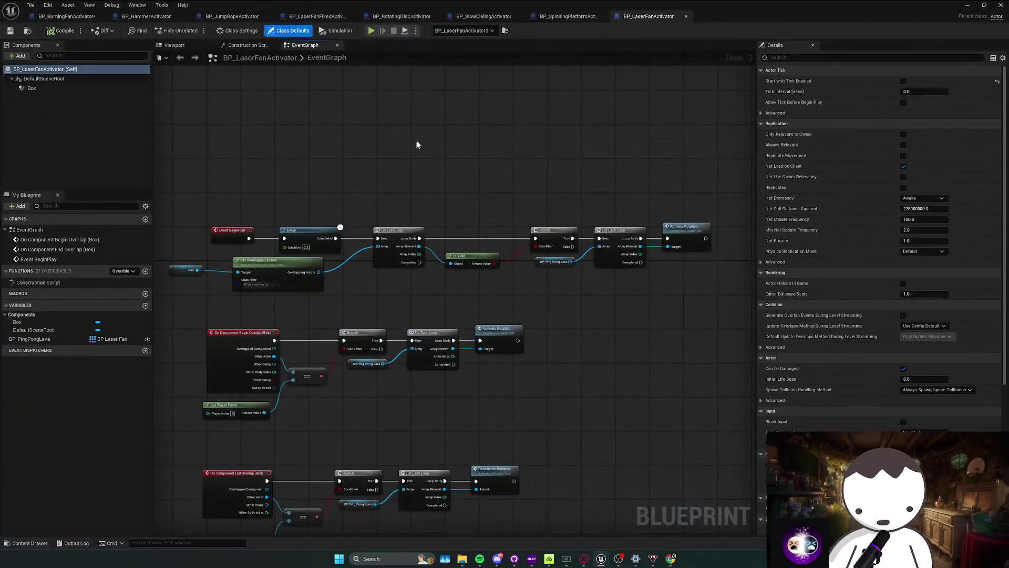
left_click_drag(552, 266, 552, 266)
left_click_drag(394, 265, 325, 269)
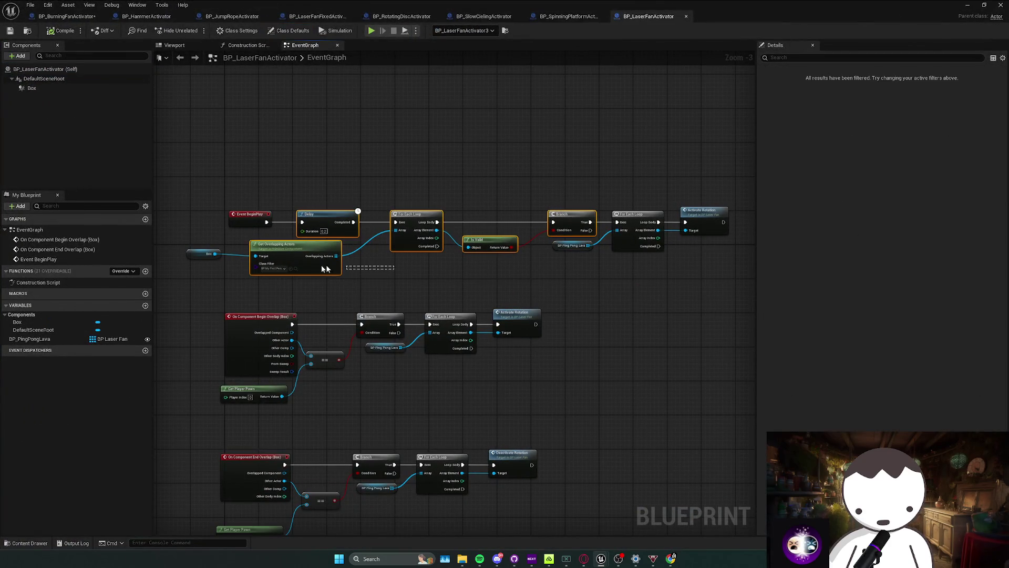
Align the pasted BeginPlay chain in BP_BurningFanActivator, with the overlap nodes below Delay.
left_click(61, 17)
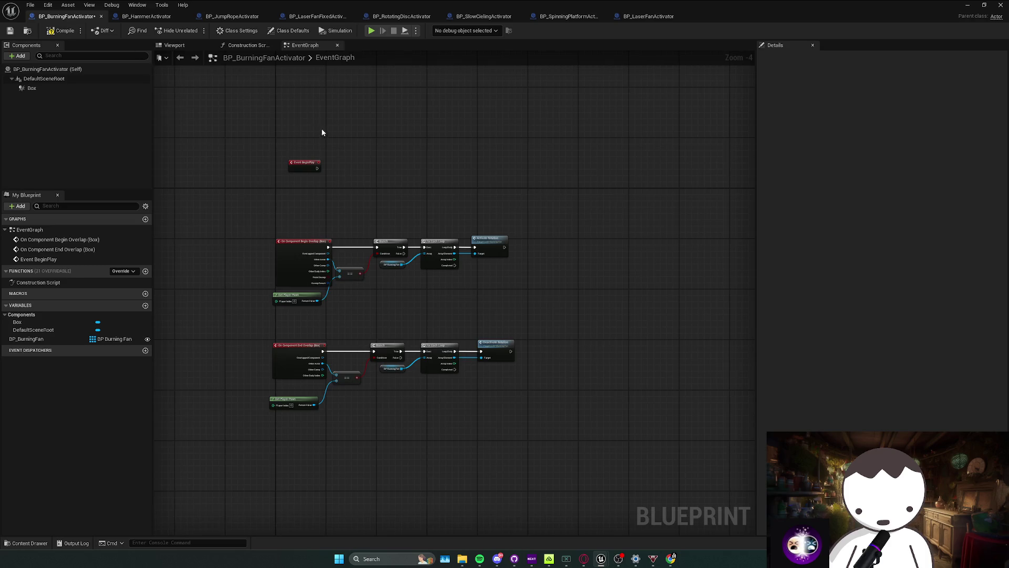
scroll(319, 174, "up", 3)
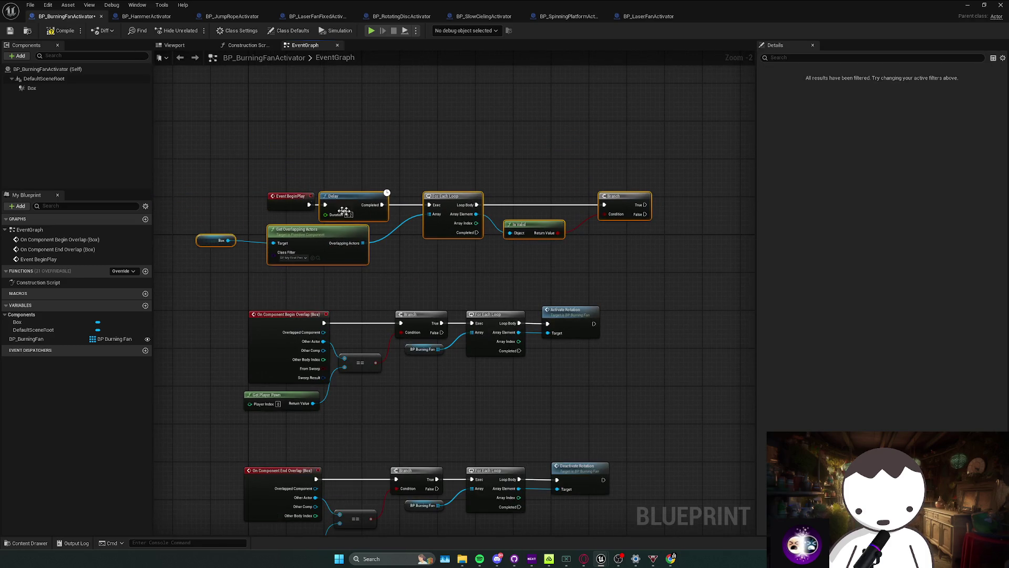
key("q")
left_click_drag(288, 220, 288, 220)
left_click_drag(288, 219, 284, 253)
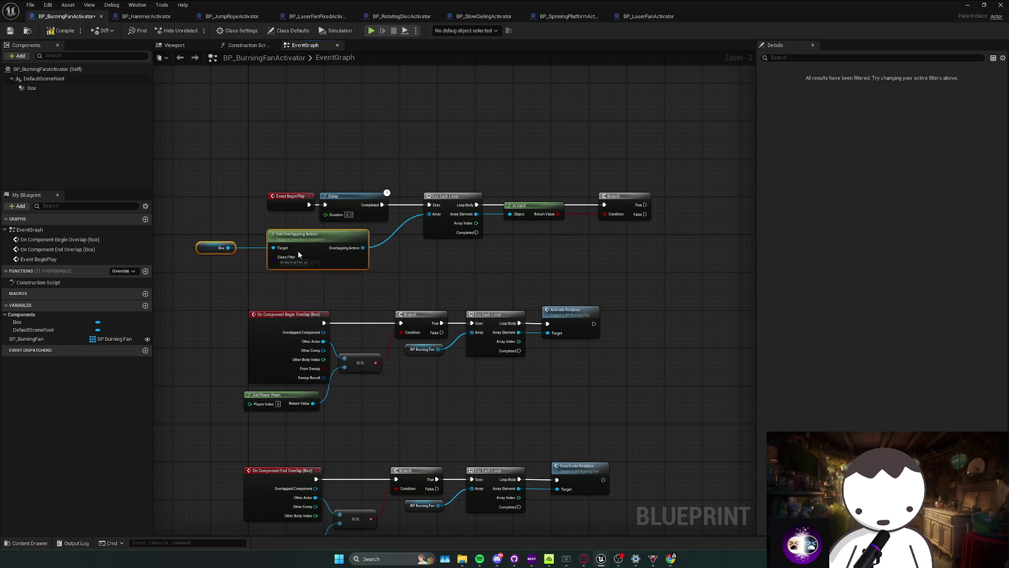
left_click_drag(472, 294, 417, 285)
left_click(368, 338, "ctrl")
Add a burning-fan For Each Loop with Activate Rotation, wired from the top Branch's True output.
key("ctrl+c")
left_click_drag(534, 267, 437, 304)
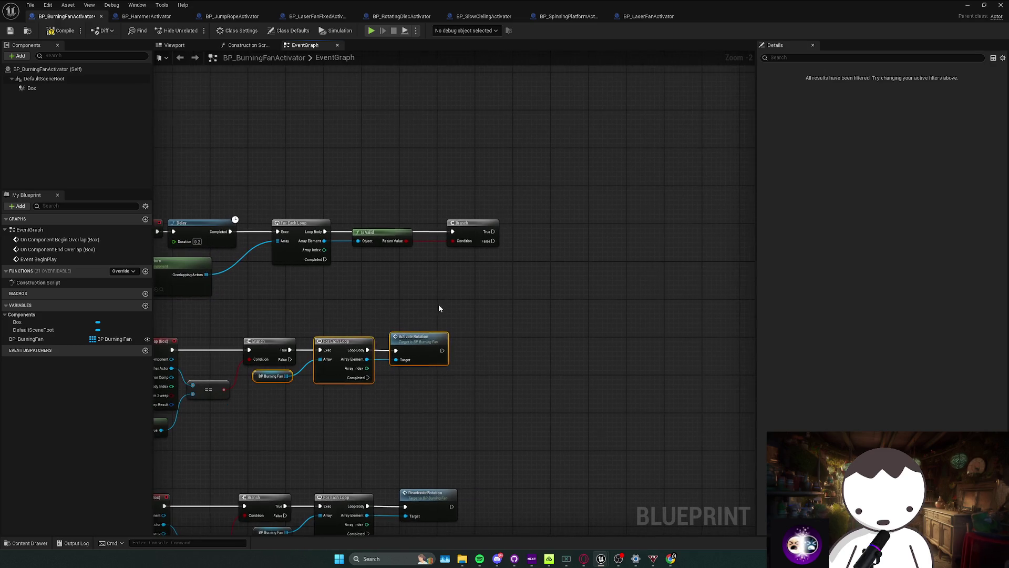
key("ctrl+v")
left_click_drag(512, 268, 527, 239)
key("q")
left_click(541, 280)
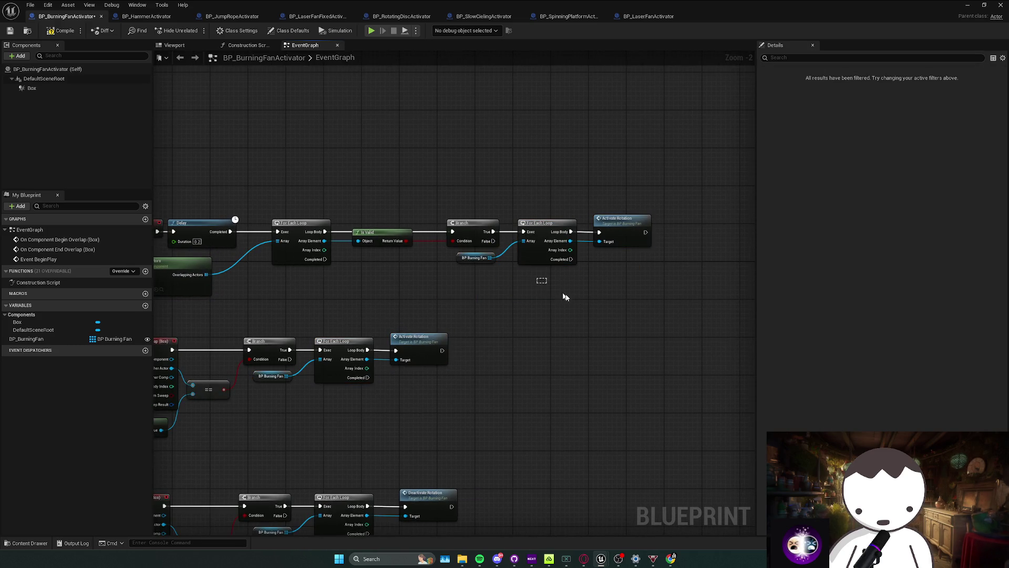
left_click(157, 16)
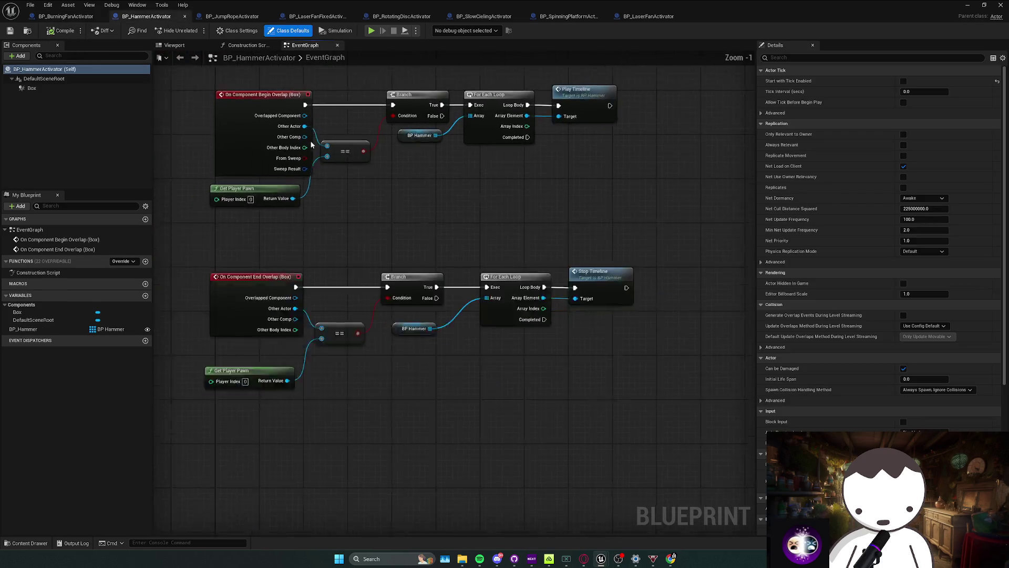
In BP_HammerActivator, add Event BeginPlay wired to the overlap-check chain copied from BP_BurningFanActivator.
right_click(311, 151)
type("begin")
key("Return")
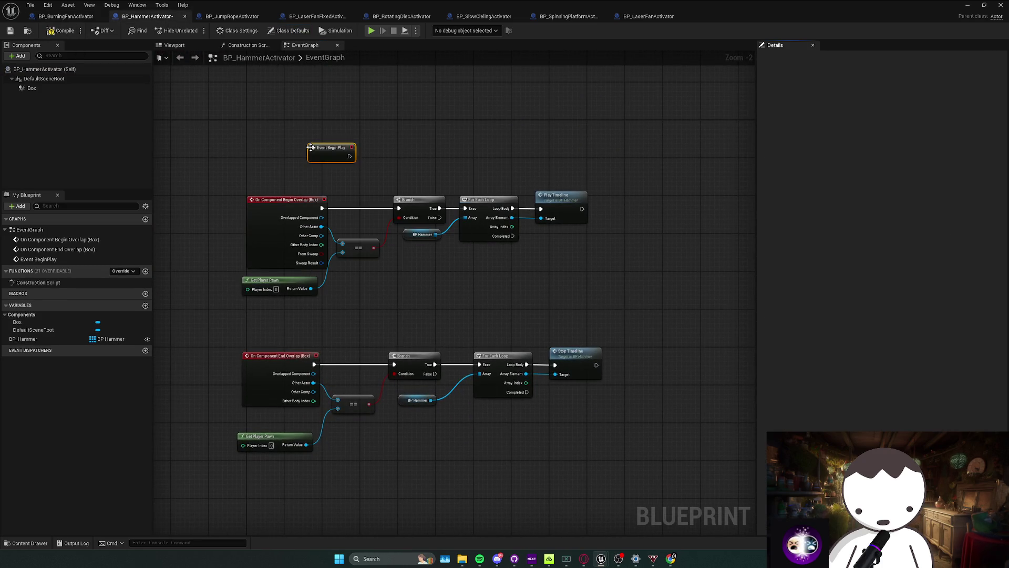
key("ctrl+v")
left_click(61, 19)
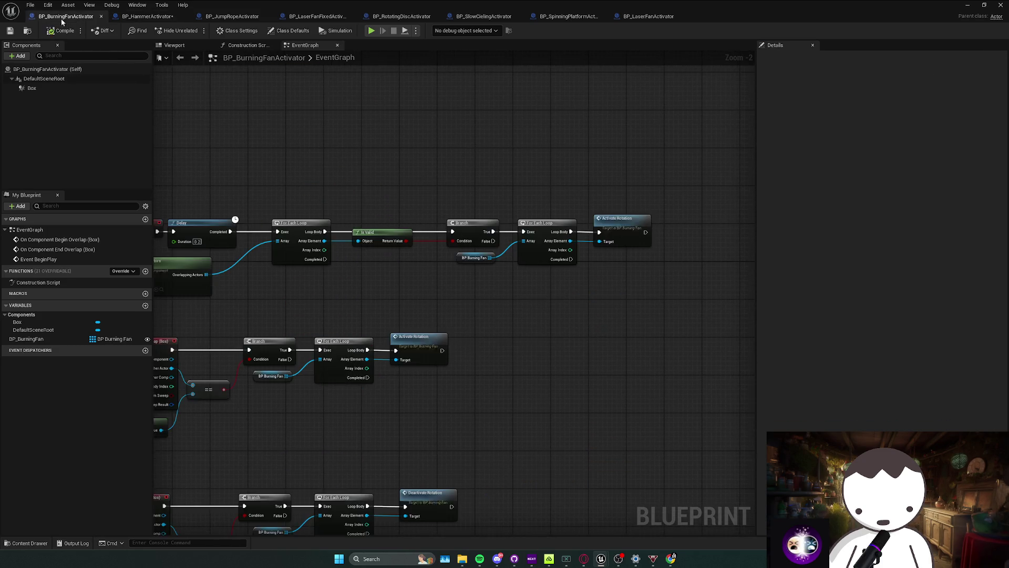
scroll(253, 211, "down", 1)
mouse_move(462, 279)
left_mouse_down()
mouse_move(410, 277)
mouse_move(540, 254)
left_mouse_up()
left_click_drag(214, 282, 163, 257)
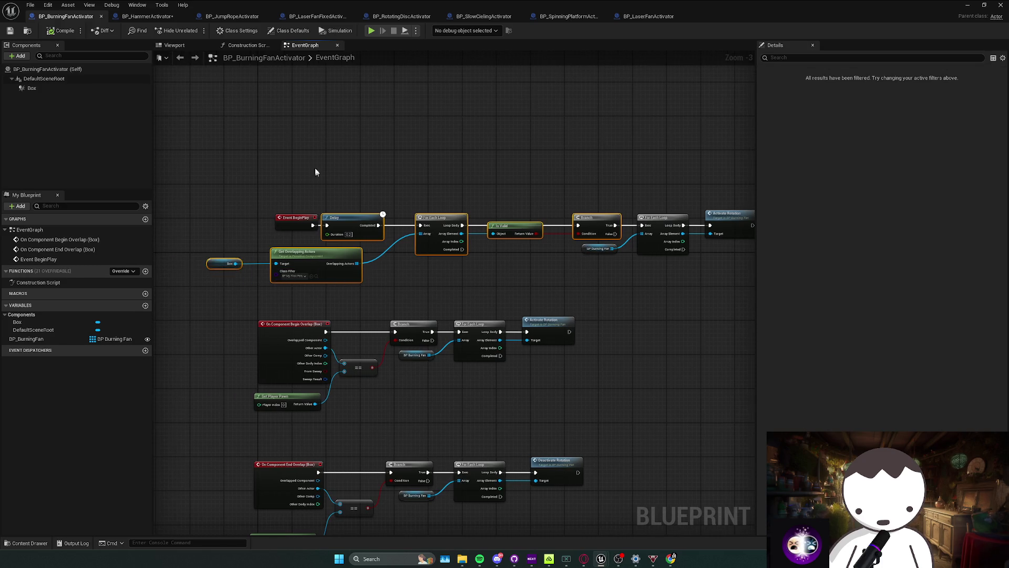
left_click(148, 16)
key("ctrl+v")
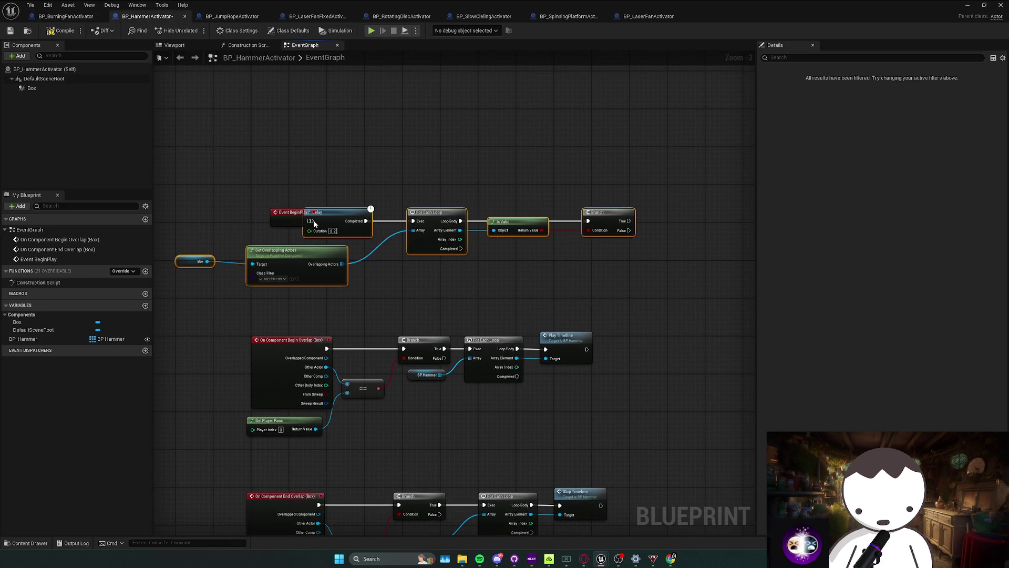
left_click_drag(312, 221, 320, 218)
left_click_drag(398, 236, 341, 199)
Add a For Each Loop running Play Timeline on BP Hammer after the top Branch, then save and close.
left_click_drag(429, 272, 544, 348)
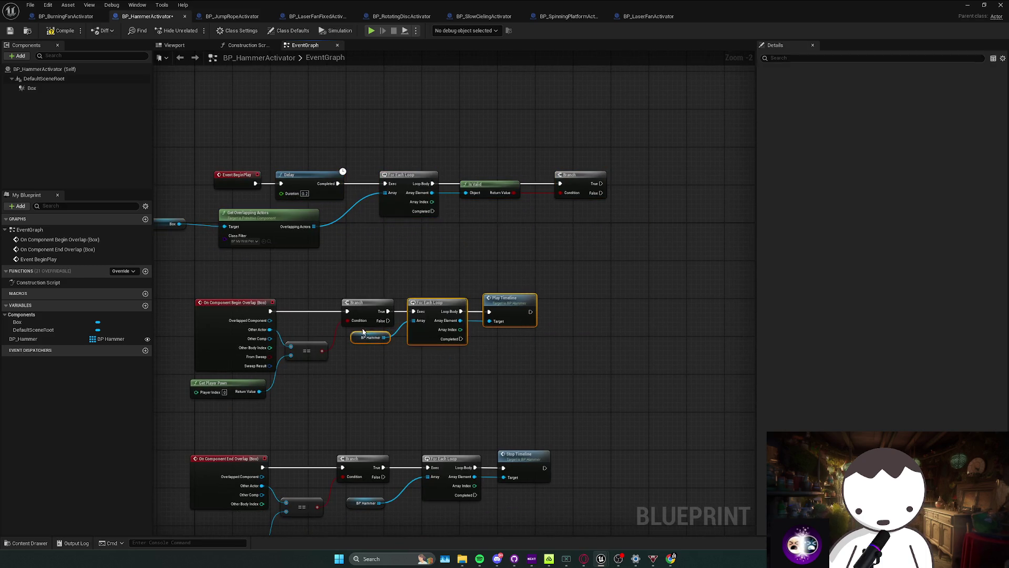
left_click_drag(362, 331, 247, 353)
key("ctrl+c")
key("ctrl+v")
left_click_drag(507, 252, 541, 208)
left_click(525, 256)
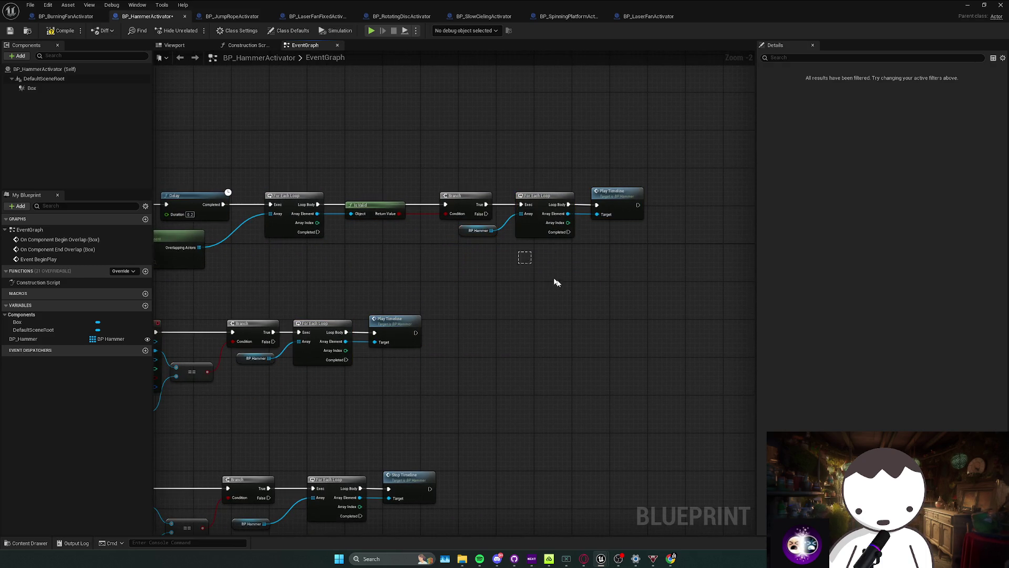
key("ctrl+s")
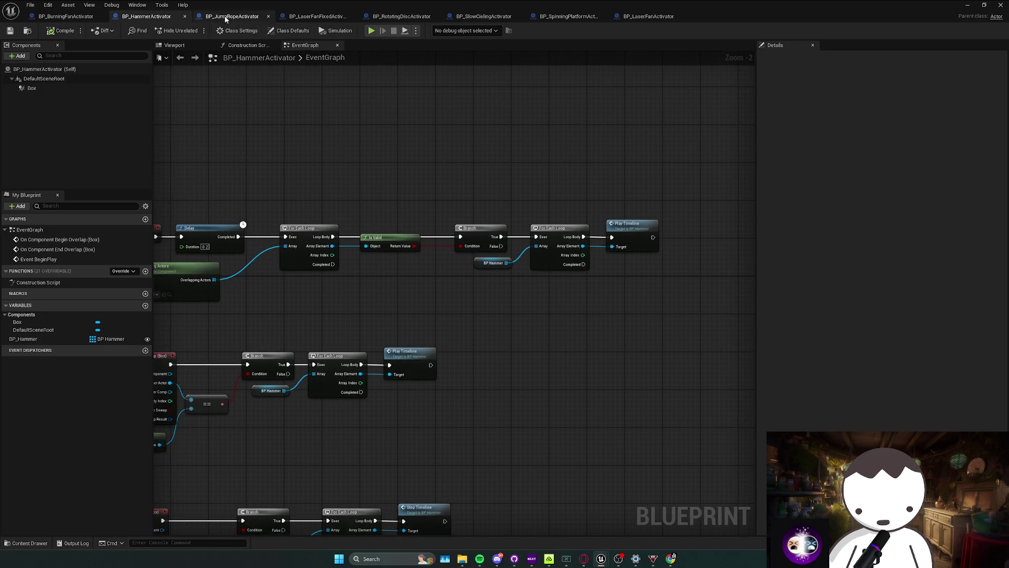
left_click(184, 16)
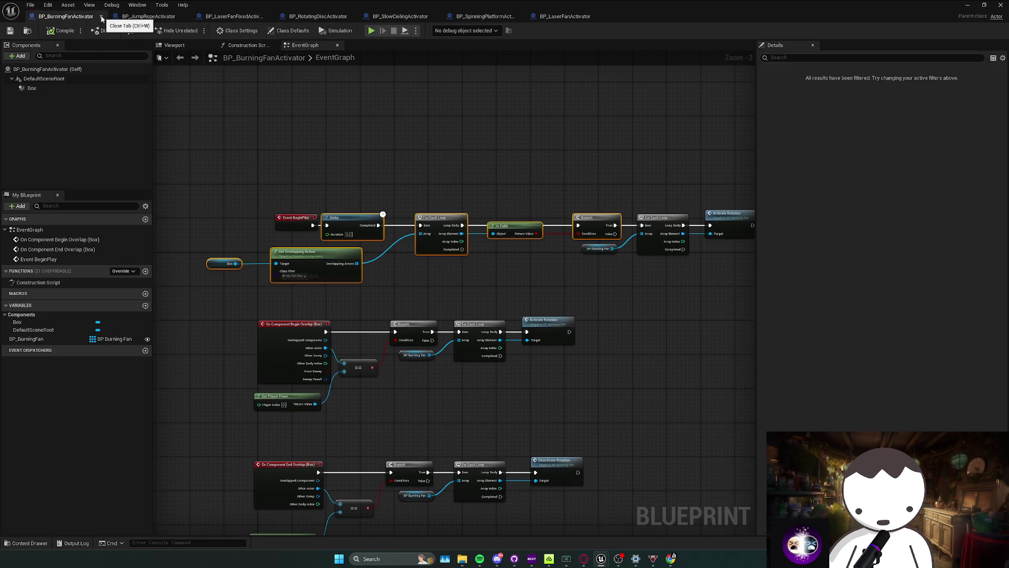
Open BP_LaserFanActivator for reference and bring its BeginPlay chain into view.
mouse_move(312, 196)
left_mouse_down()
mouse_move(306, 316)
mouse_move(393, 398)
left_mouse_up()
key("alt+Tab")
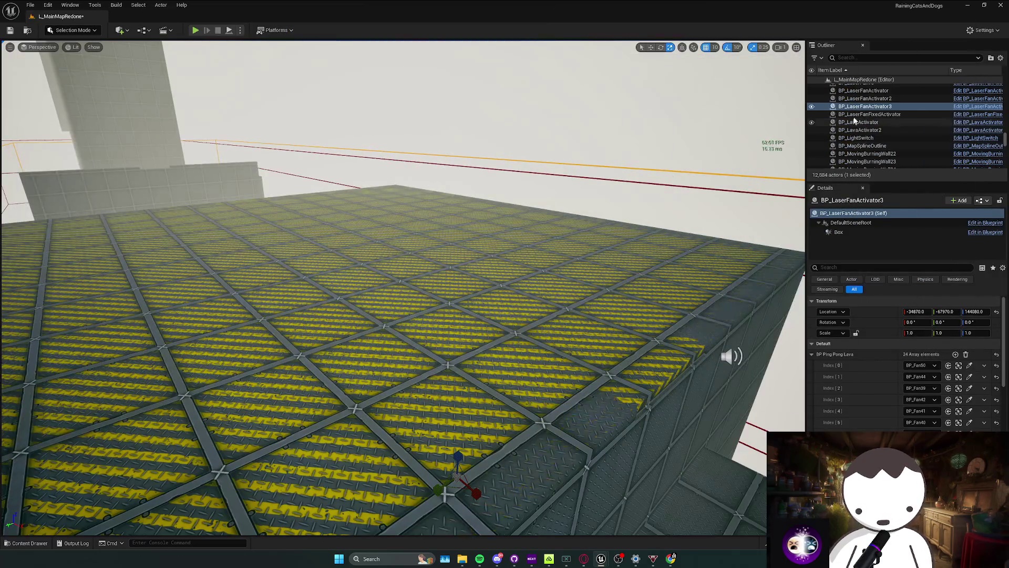
right_click(871, 107)
key("Escape")
key("alt+Tab")
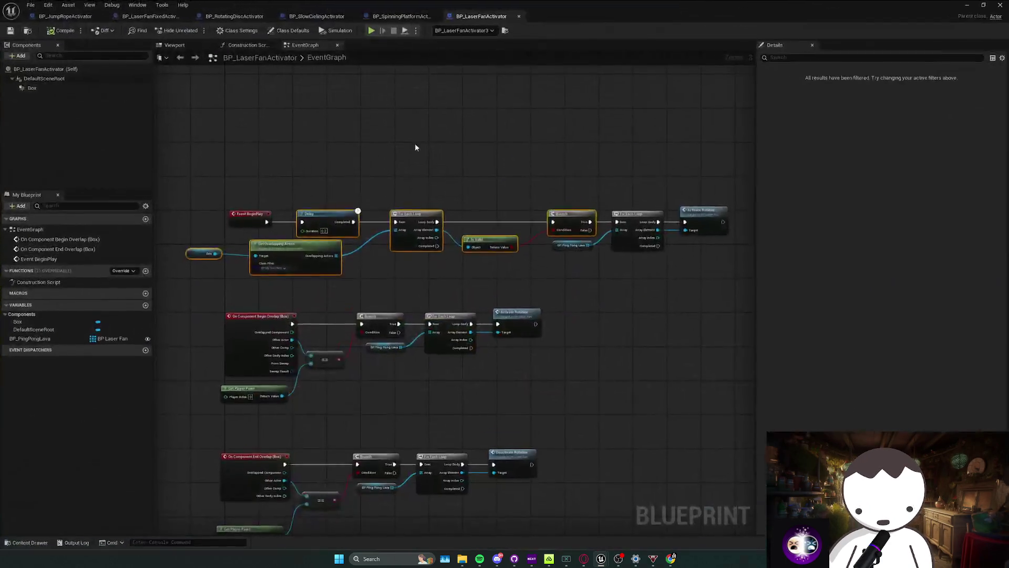
left_click_drag(473, 194, 411, 182)
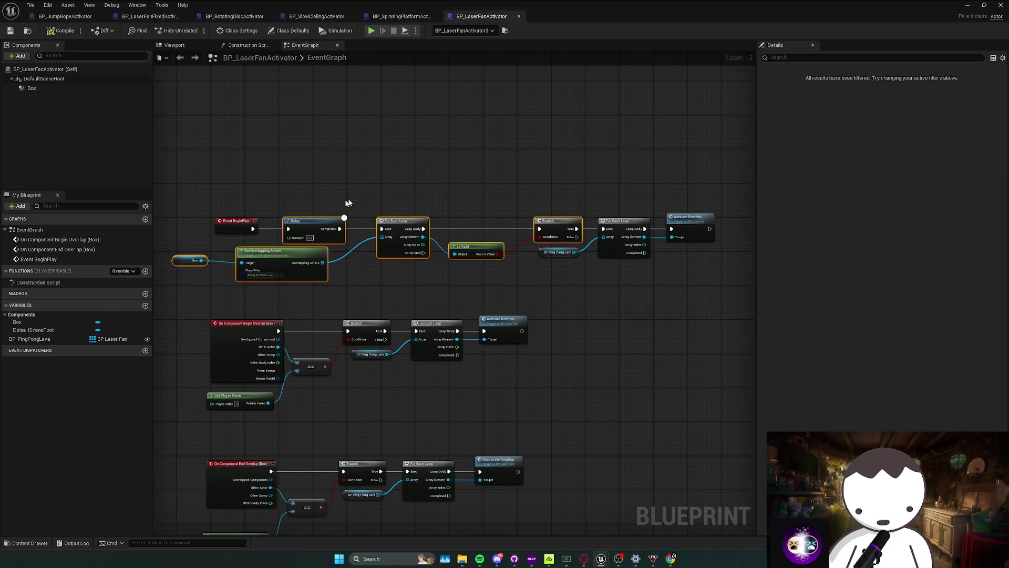
Add an Event BeginPlay node to BP_JumpRopeActivator's graph and position it.
left_click(65, 16)
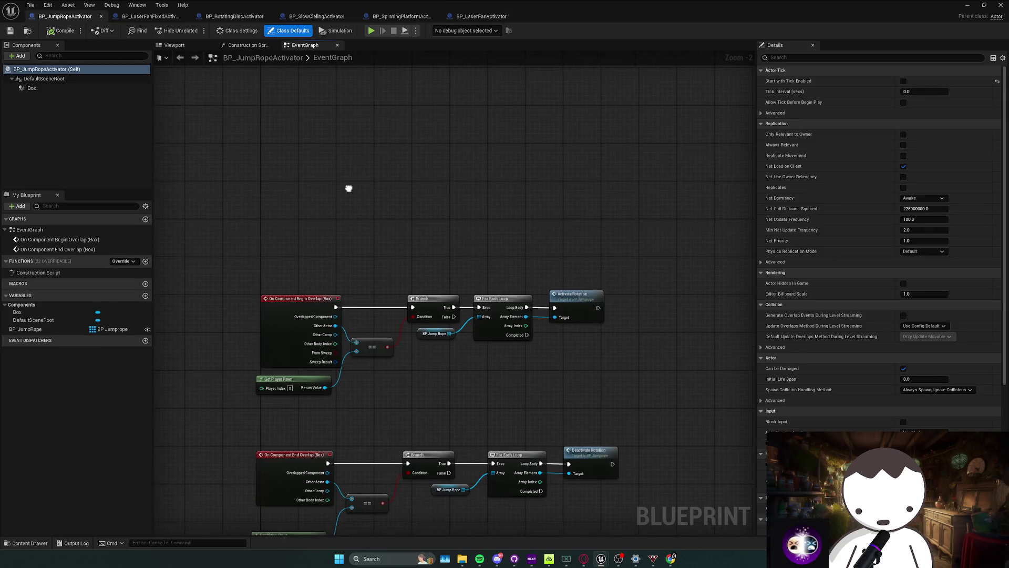
right_click(326, 179)
type("begin p")
key("Return")
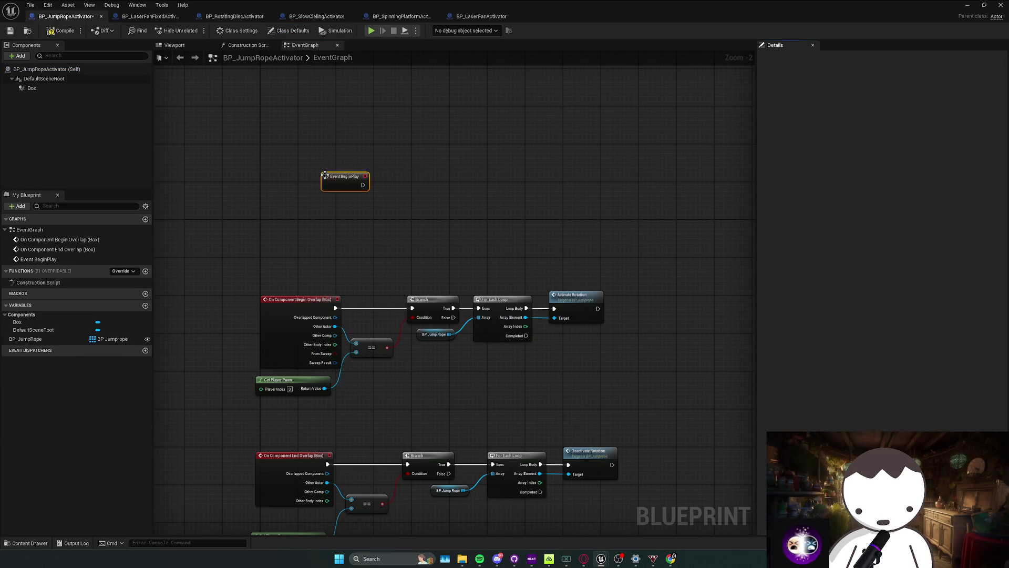
left_click_drag(311, 149, 259, 107)
left_click_drag(309, 137, 316, 209)
left_click(338, 222)
Place the For Each Loop with Activate Rotation on BP Jump Rope after the Branch, wired from True.
left_click(489, 18)
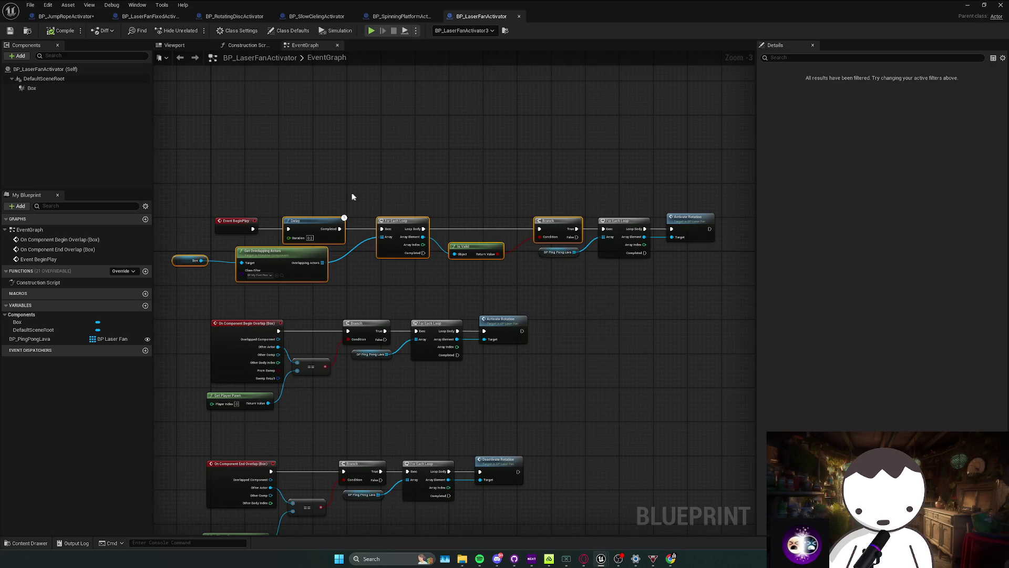
left_click(65, 17)
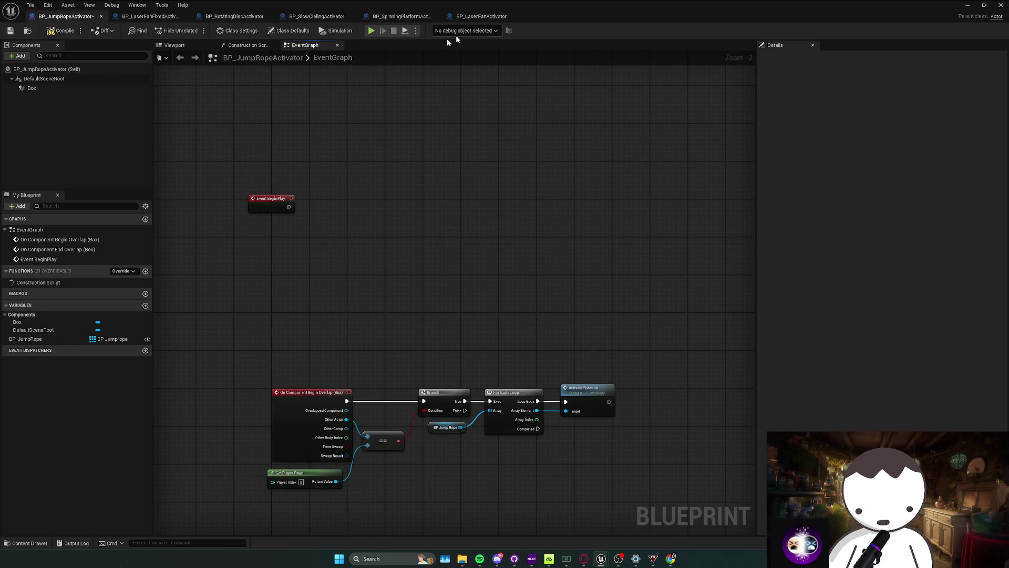
left_click(480, 18)
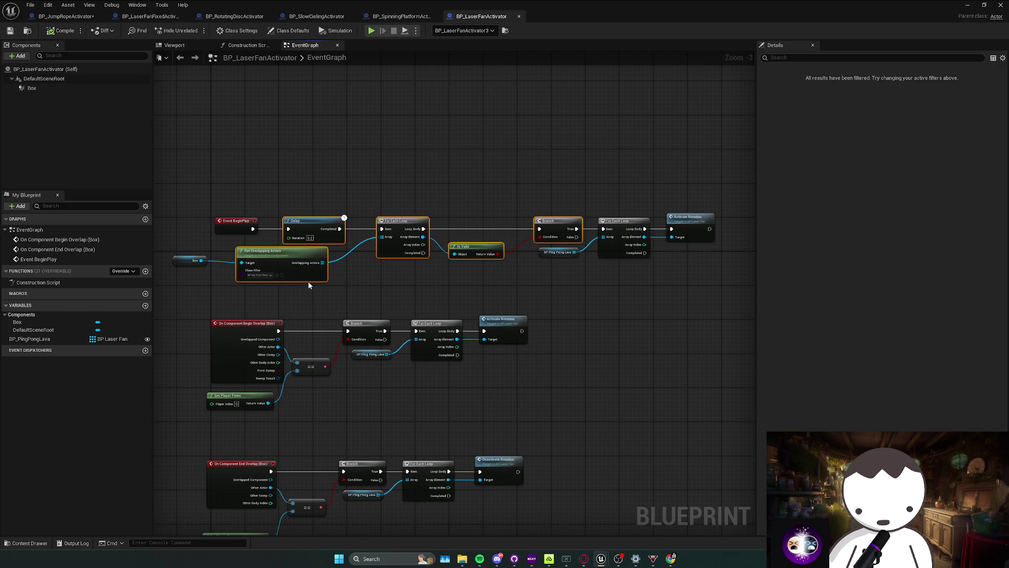
left_click(65, 16)
scroll(255, 185, "up", 1)
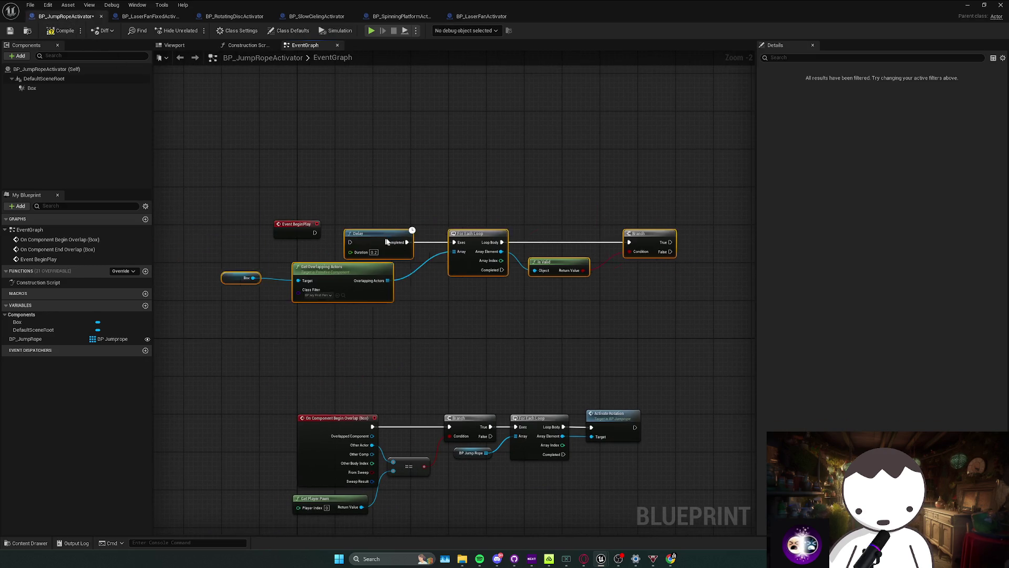
scroll(393, 223, "right", 5)
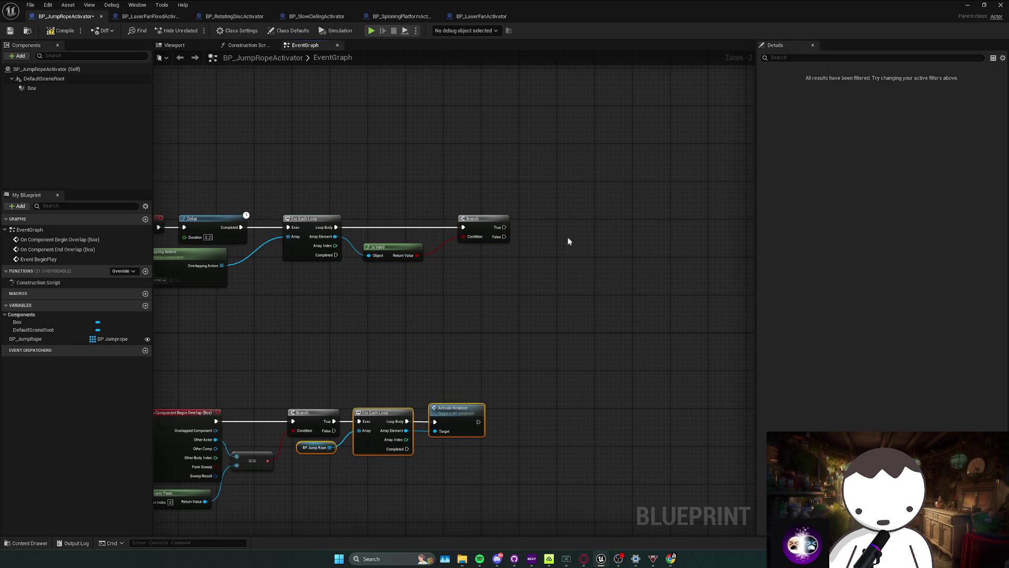
left_click_drag(552, 238, 542, 214)
left_click_drag(534, 223, 507, 227)
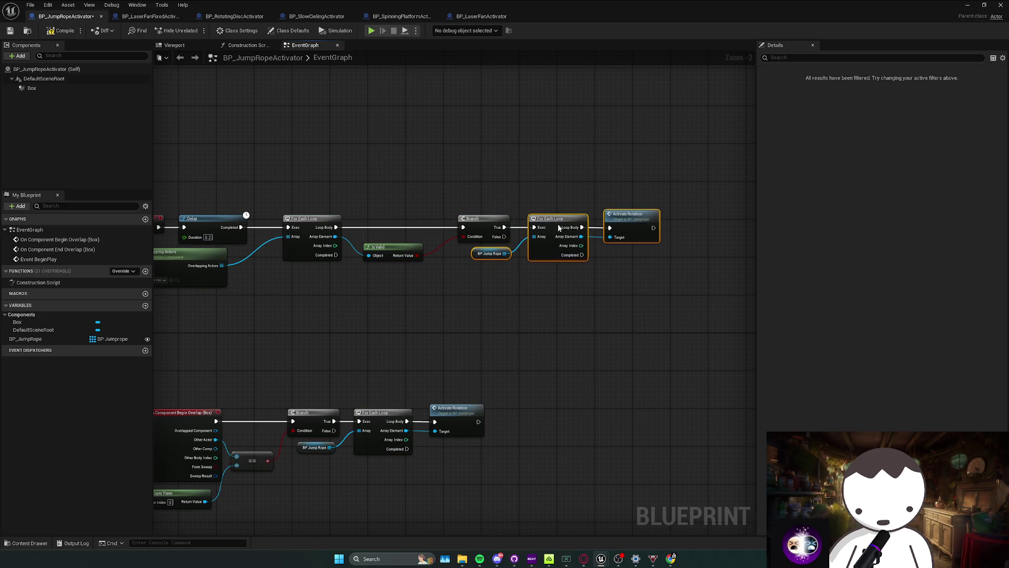
scroll(477, 255, "left", 5)
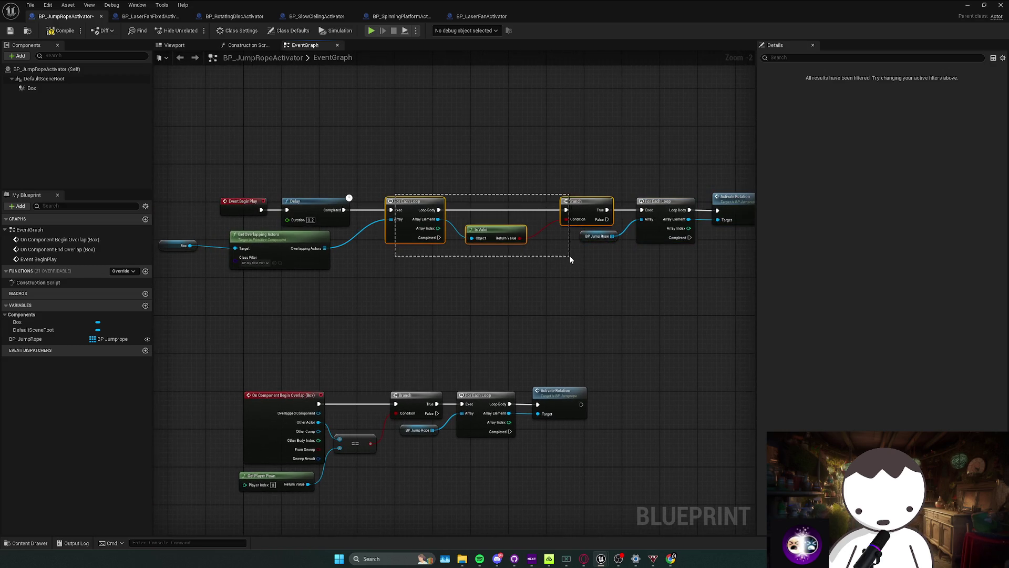
In BP_LaserFanFixedActivator, add Event BeginPlay and connect it to the pasted Delay overlap-check chain.
left_click(150, 16)
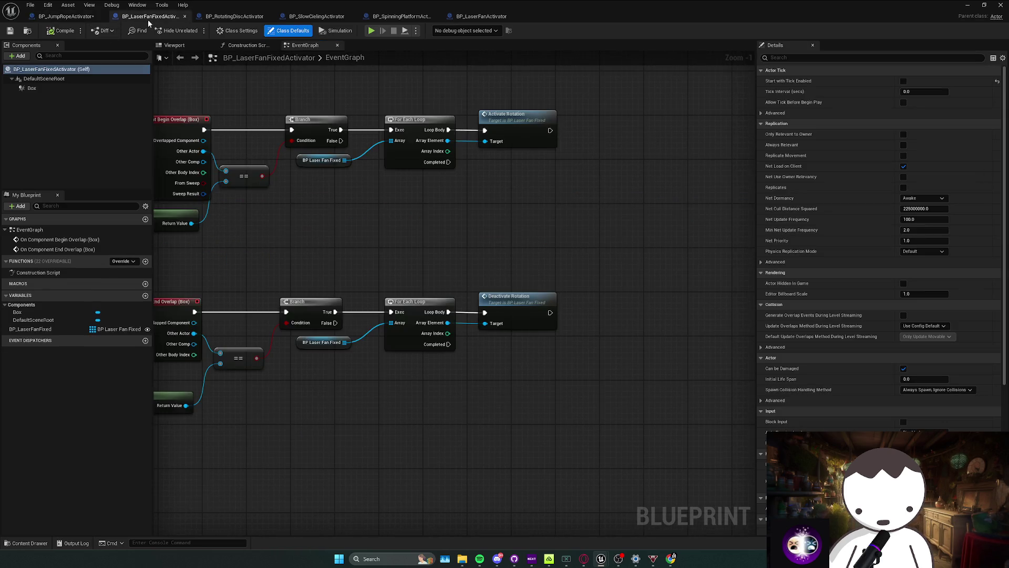
scroll(361, 241, "down", 2)
right_click(315, 222)
type("begin play")
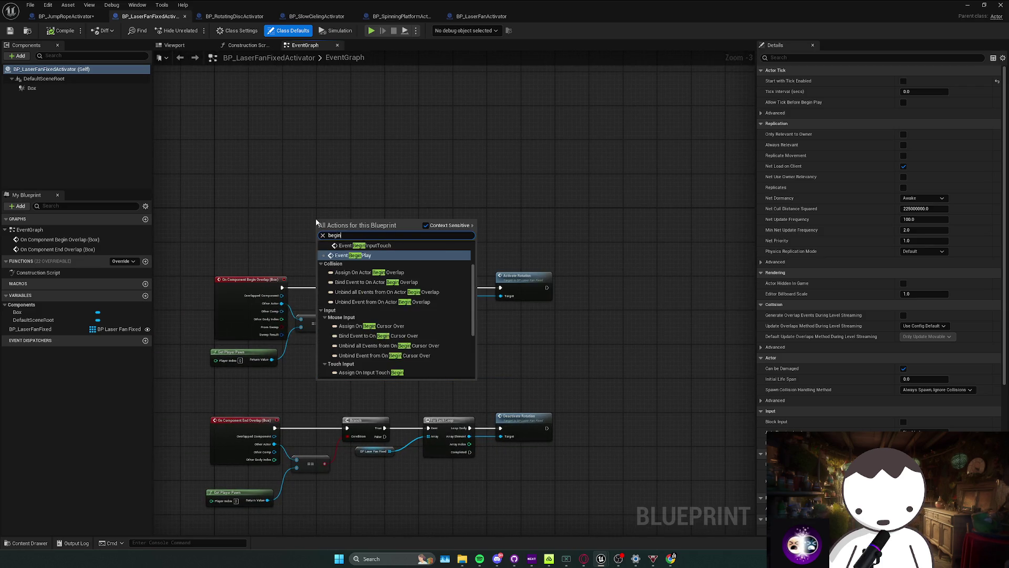
key("Return")
left_click_drag(321, 215, 229, 157)
key("ctrl+v")
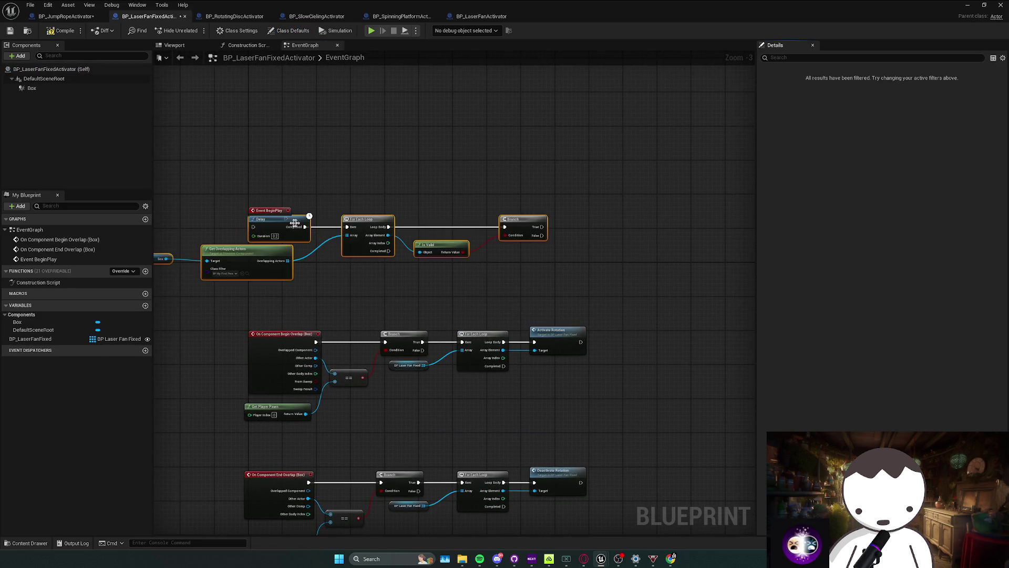
mouse_move(282, 229)
left_mouse_down()
mouse_move(341, 216)
mouse_move(288, 221)
left_mouse_up()
left_click_drag(324, 204, 324, 210)
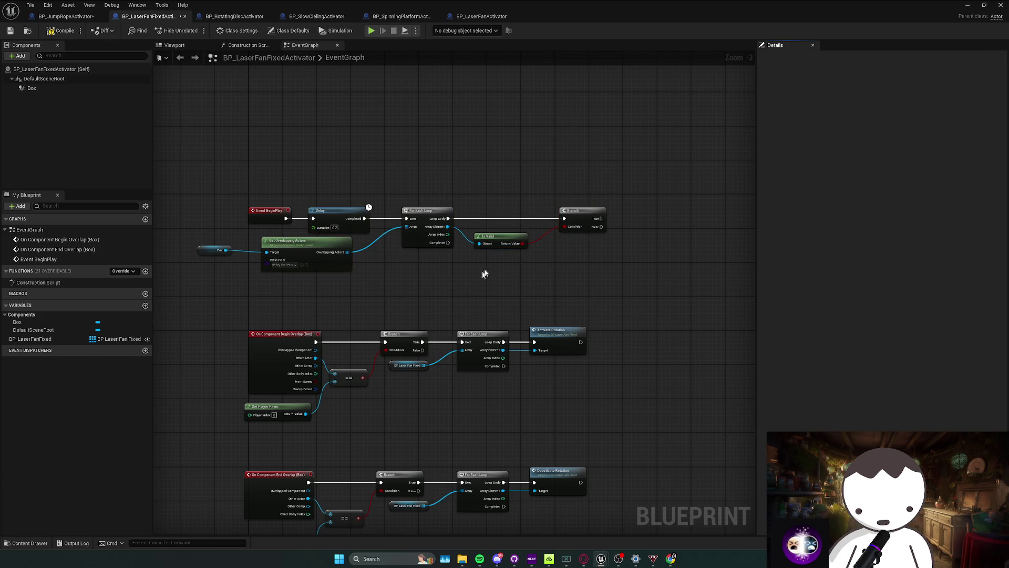
Place the For Each Loop and Activate Rotation nodes for BP Laser Fan Fixed beside the Branch.
left_click_drag(484, 273, 427, 268)
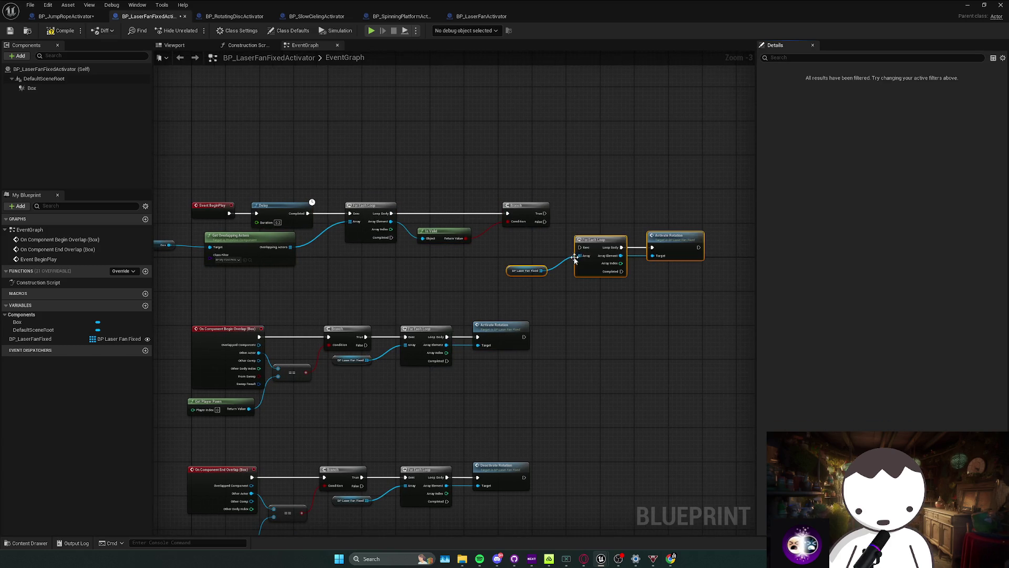
left_click_drag(591, 242, 586, 216)
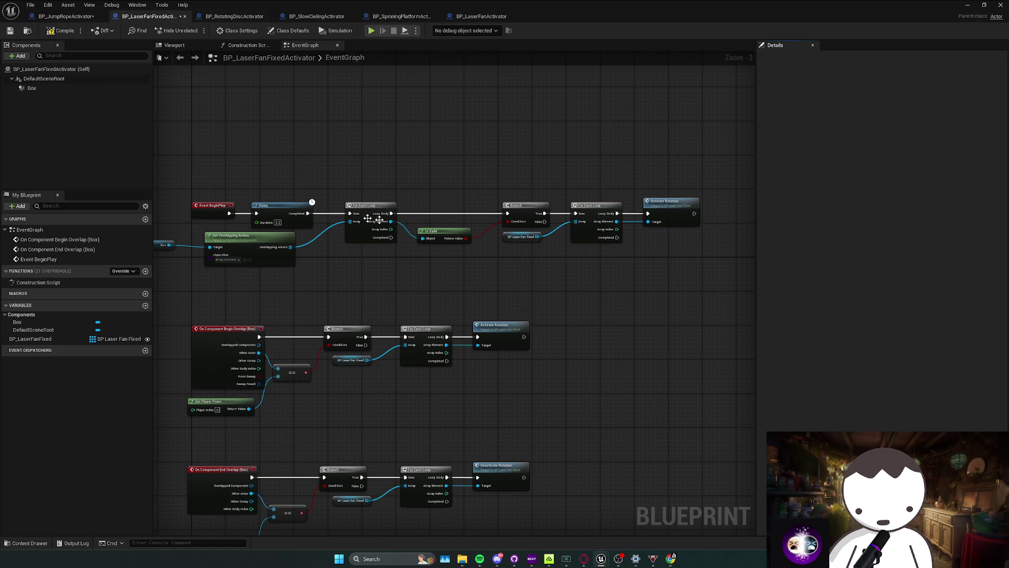
left_click_drag(261, 230, 289, 222)
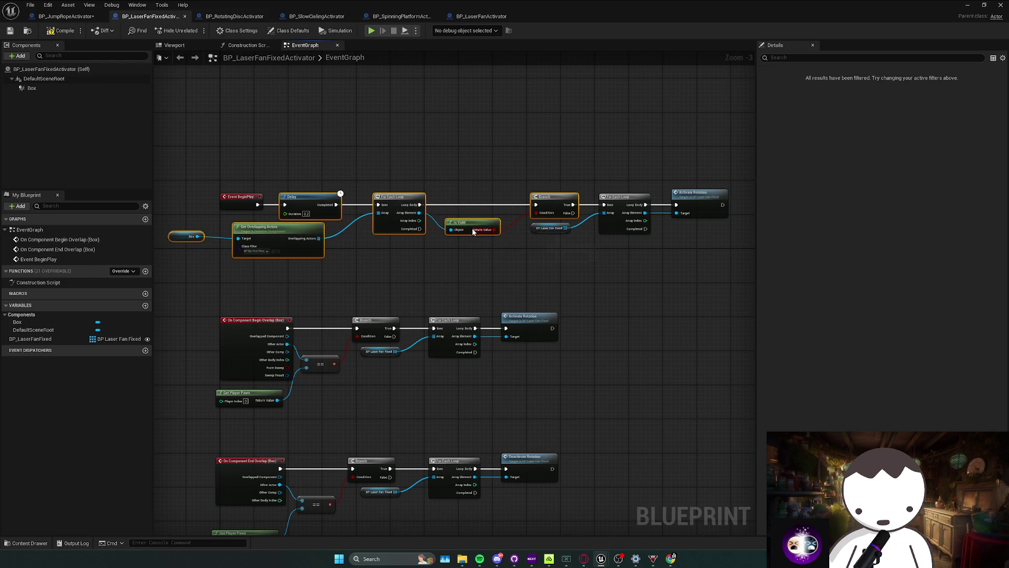
left_click(223, 17)
Add an Event BeginPlay node in BP_RotatingDiscActivator and line the delay chain up beside it.
scroll(292, 111, "up", 3)
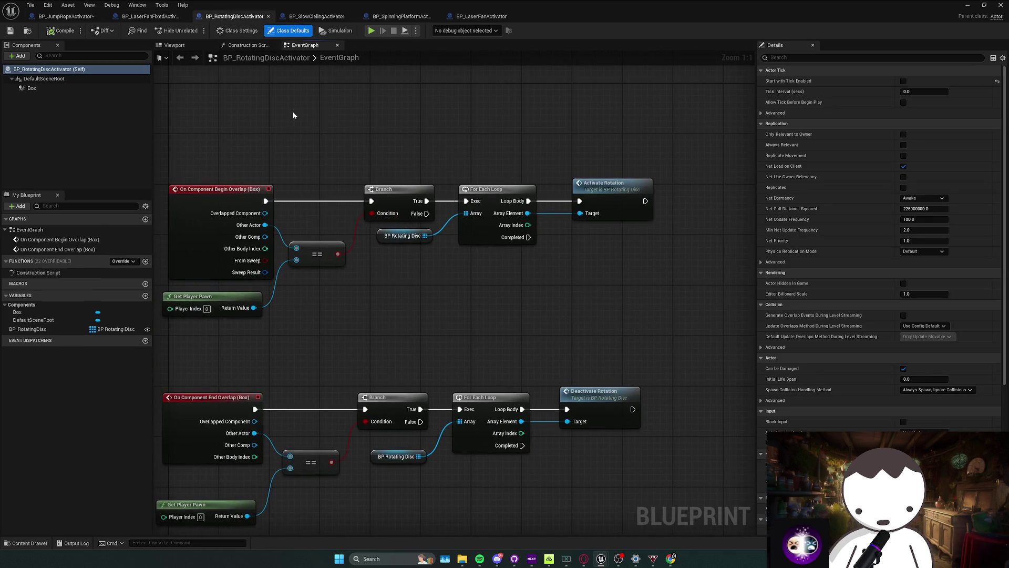
right_click(293, 113)
type("begin pl")
key("Return")
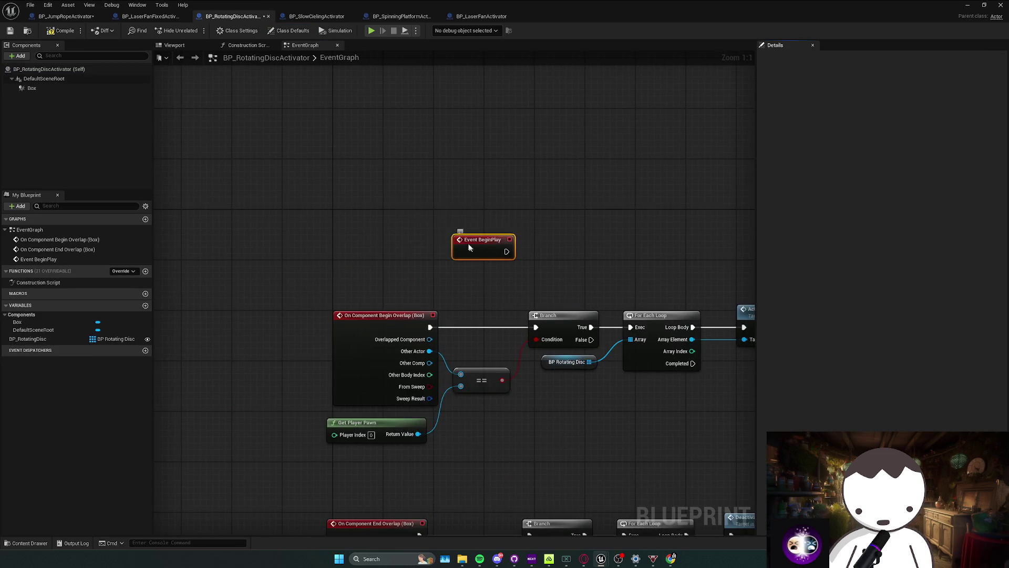
mouse_move(343, 216)
left_mouse_down()
mouse_move(278, 201)
mouse_move(371, 168)
left_mouse_up()
Duplicate the rotation loop nodes and place the copy after the top Branch.
scroll(396, 303, "down", 2)
key("ctrl+c")
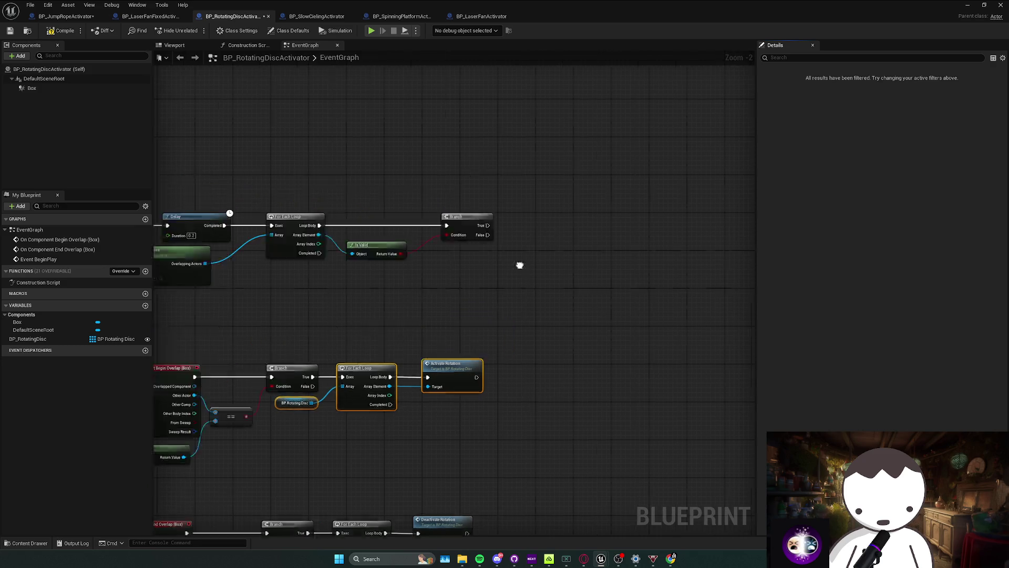
key("ctrl+v")
left_click_drag(484, 315, 484, 276)
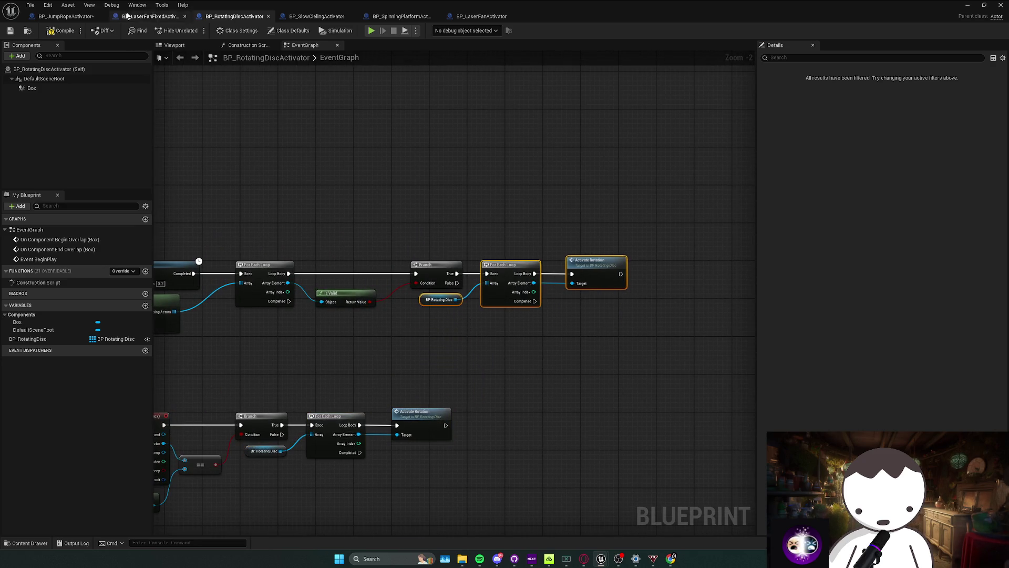
Copy the Delay, overlap, loop, Branch and Box nodes for use in BP_SlowCeilingActivator.
left_click(316, 16)
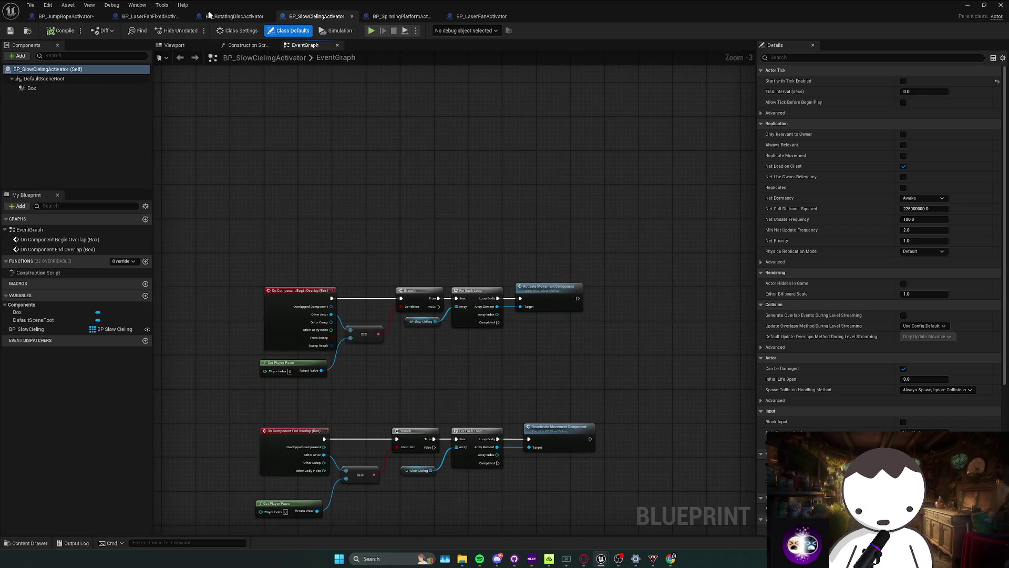
left_click(226, 17)
scroll(338, 225, "up", 1)
left_click_drag(261, 213, 390, 301)
left_click_drag(448, 220, 497, 286)
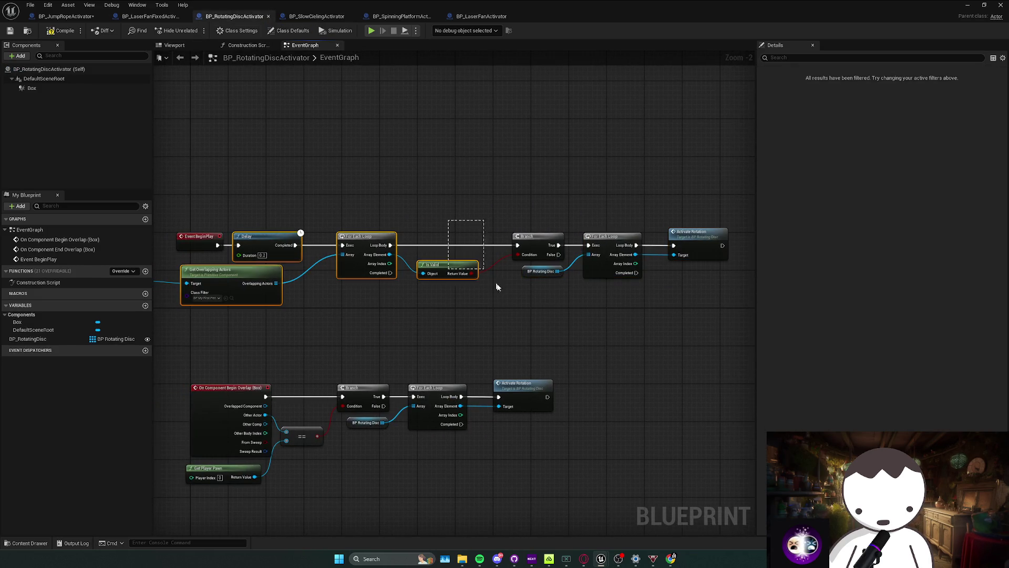
left_click(536, 236, "ctrl")
mouse_move(323, 286)
left_mouse_down()
mouse_move(369, 293)
mouse_move(358, 287)
left_mouse_up()
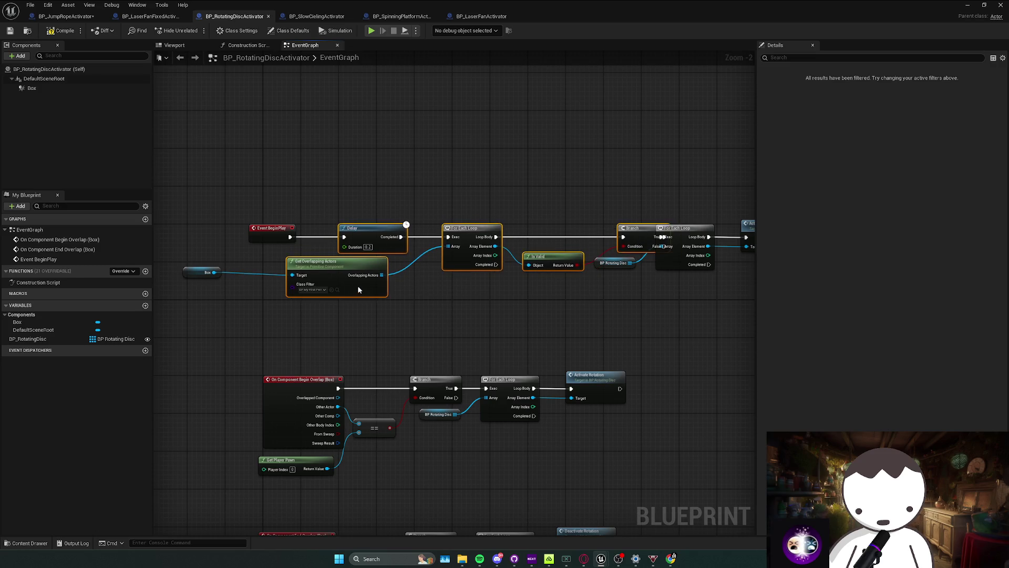
left_click(205, 272, "ctrl")
key("ctrl+c")
left_click(316, 16)
Paste the overlap-check nodes into BP_SlowCeilingActivator and add an Event BeginPlay node.
key("ctrl+v")
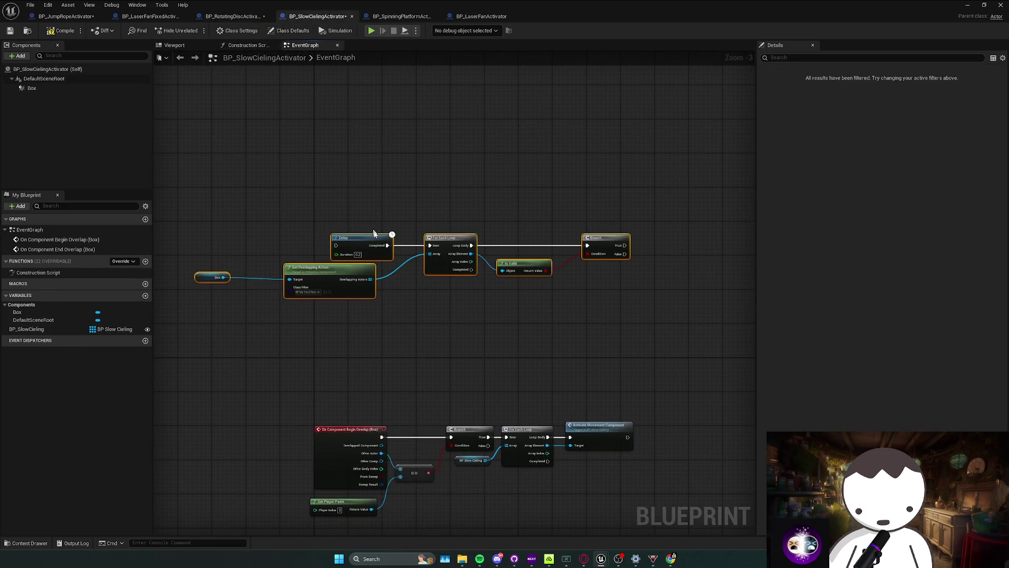
right_click(269, 244)
left_click(306, 252)
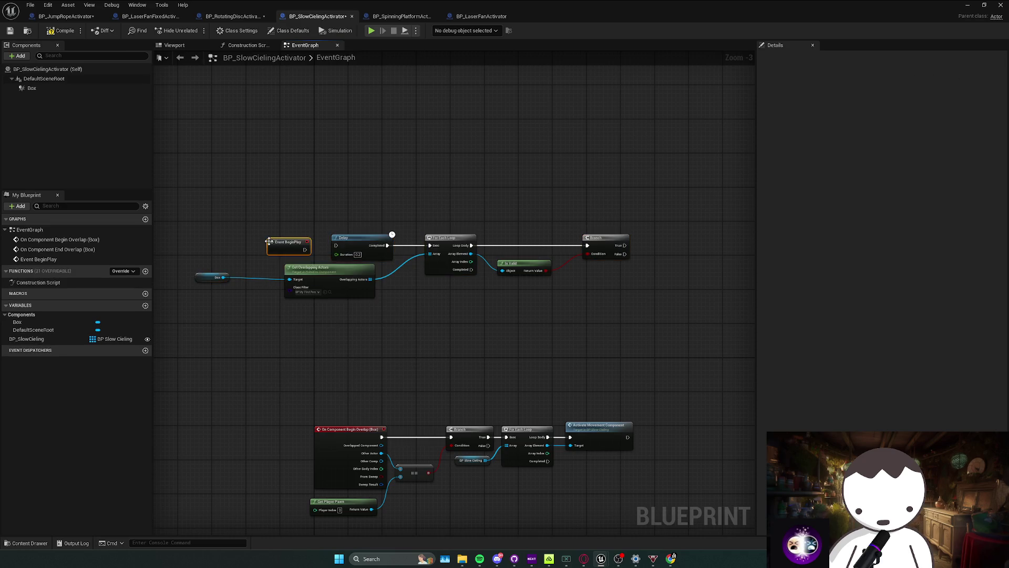
Duplicate the loop and movement activation nodes beside the Branch, then select the delay and overlap nodes.
left_click_drag(415, 349, 492, 420)
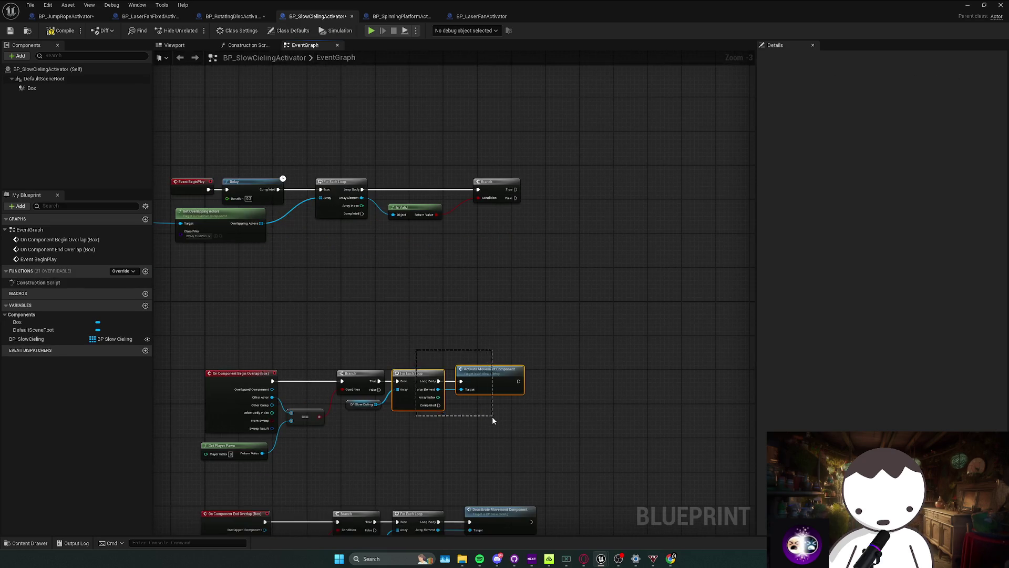
key("ctrl+c")
key("ctrl+v")
left_click_drag(547, 238, 547, 196)
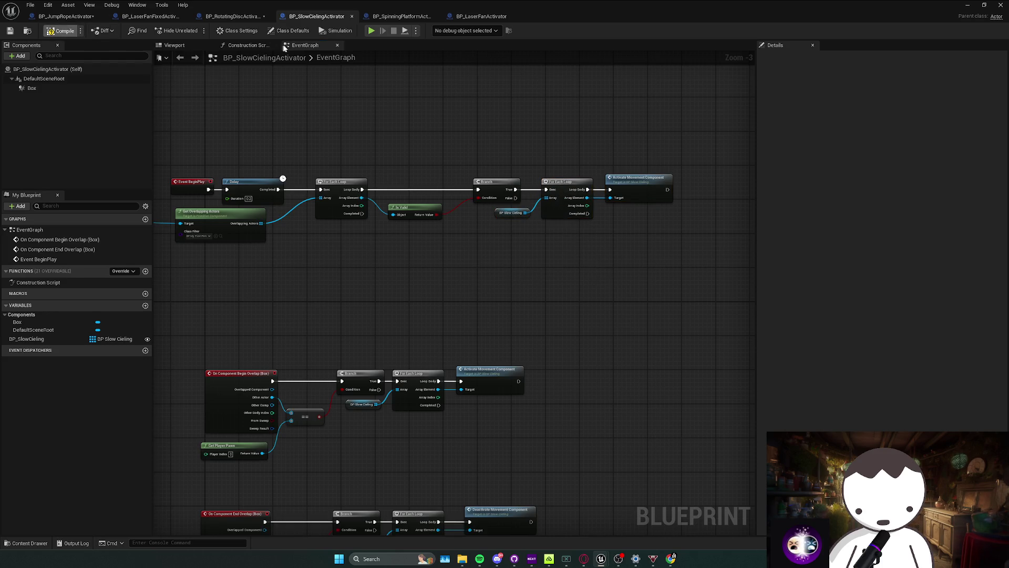
left_click_drag(238, 152, 280, 158)
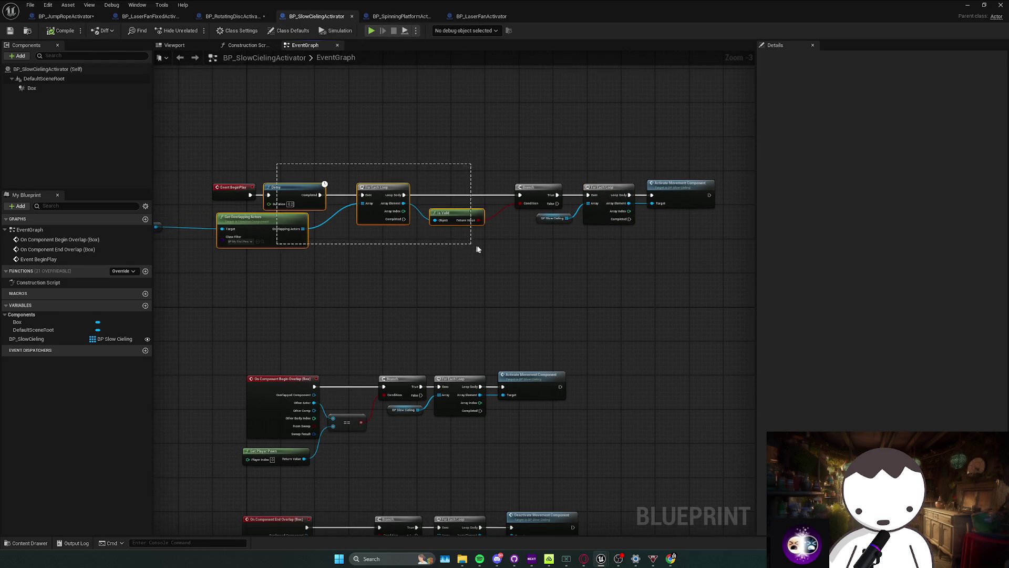
left_click_drag(494, 210, 576, 214)
In BP_SpinningPlatformActivator, add Event BeginPlay and paste the overlap-check nodes beside it.
left_click(402, 16)
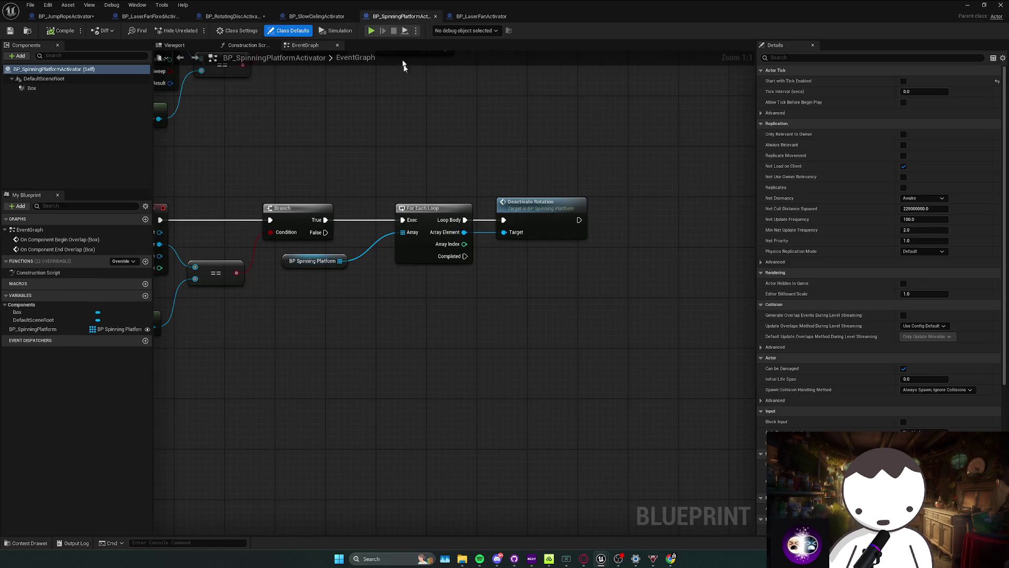
scroll(364, 135, "down", 2)
right_click(363, 138)
type("beginp")
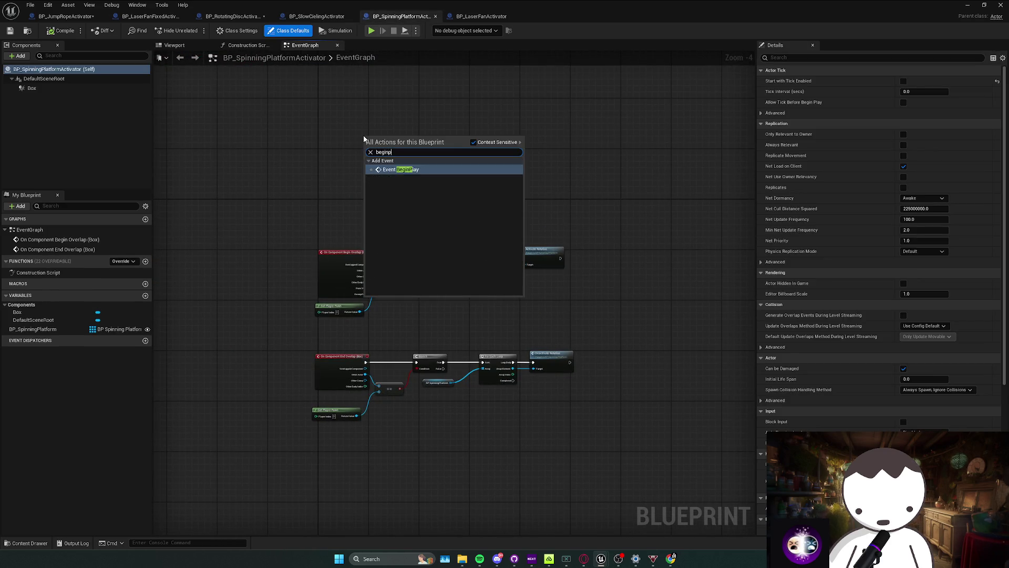
key("Return")
key("ctrl+v")
mouse_move(354, 149)
left_mouse_down()
mouse_move(387, 148)
mouse_move(348, 223)
left_mouse_up()
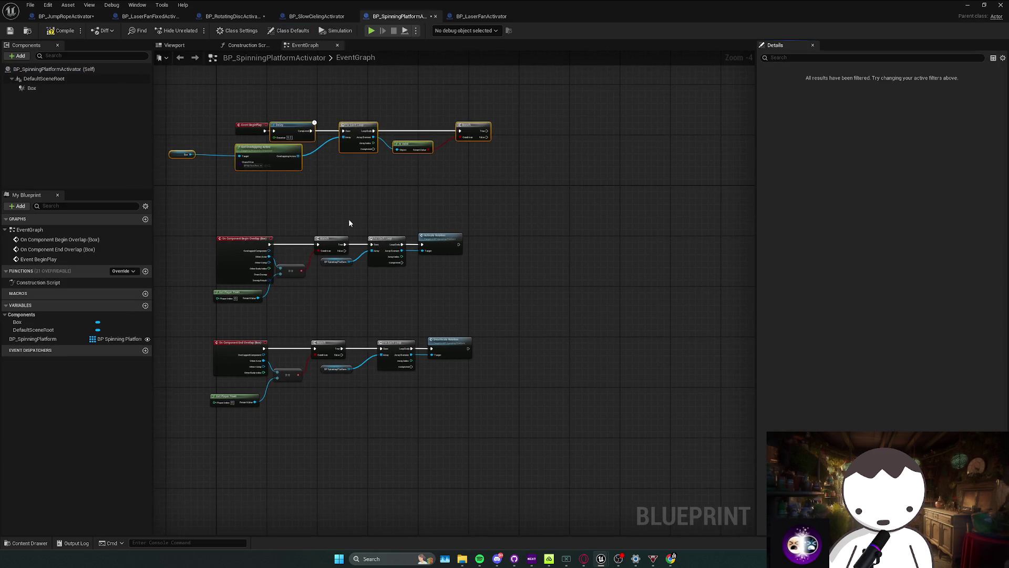
Select the pasted loop and validity-check nodes, then bring up BP_LaserFanActivator's graph.
left_click_drag(340, 267, 429, 239)
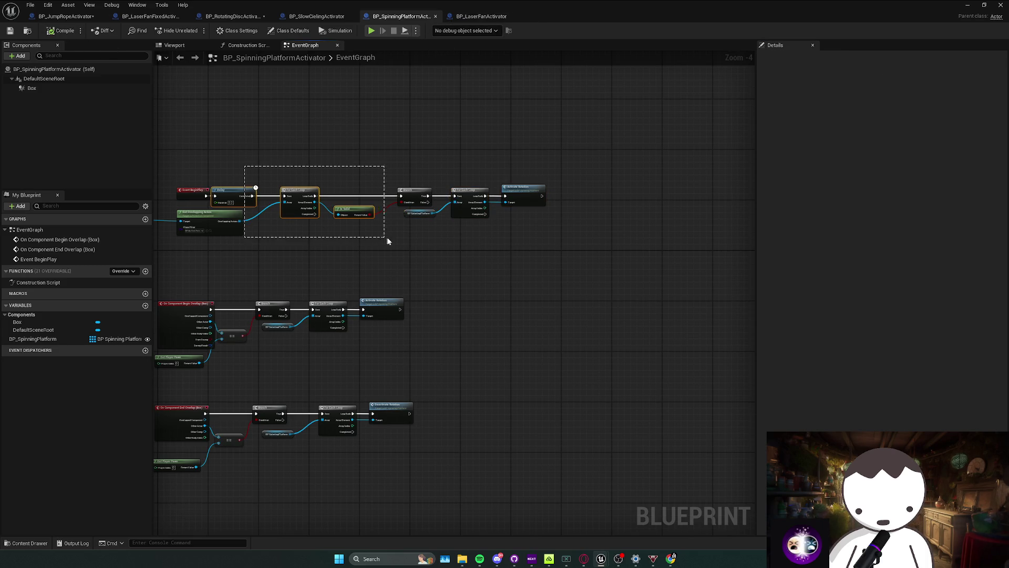
left_click_drag(397, 239, 262, 205)
left_click(478, 16)
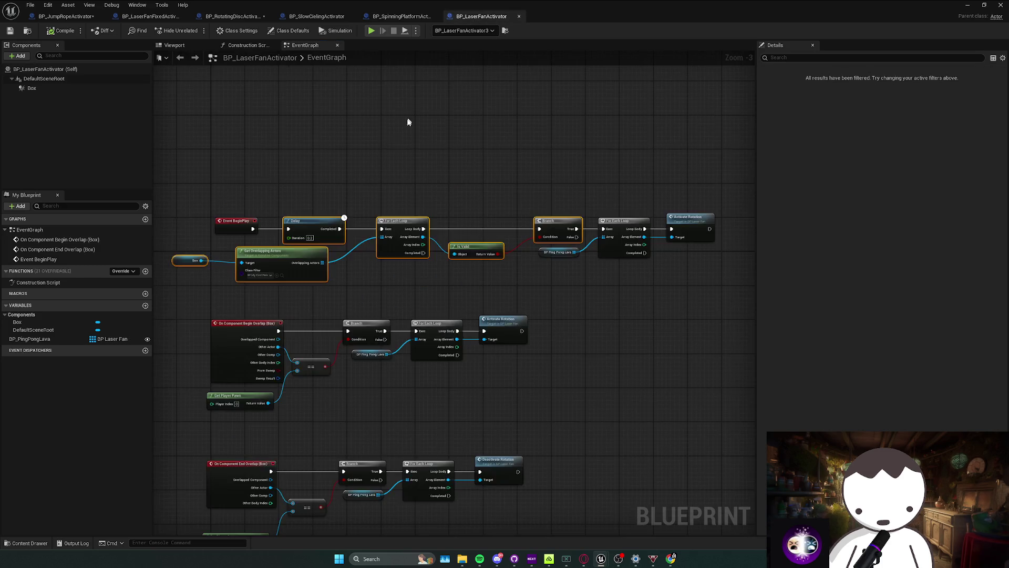
mouse_move(405, 121)
left_mouse_down()
mouse_move(405, 180)
mouse_move(439, 239)
mouse_move(473, 221)
left_mouse_up()
Run a first Alt+P playtest of the level, walking forward, then stop it.
key("alt+Tab")
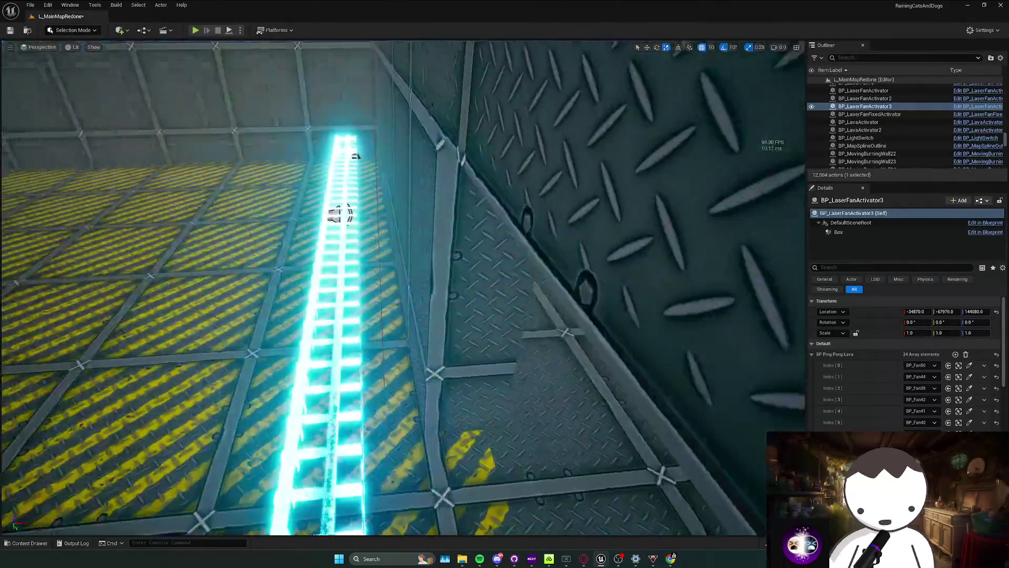
key("Escape")
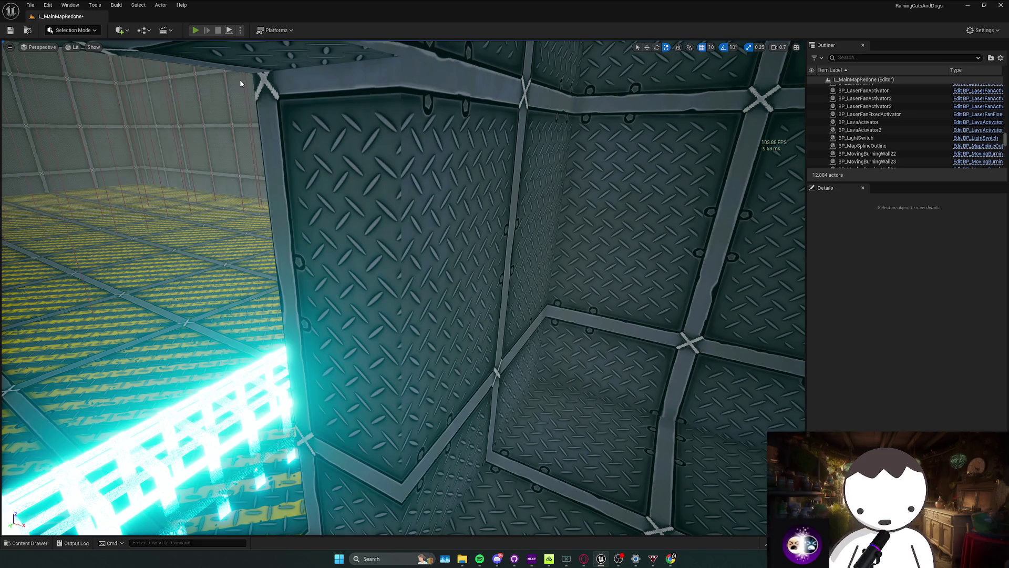
key("alt+p")
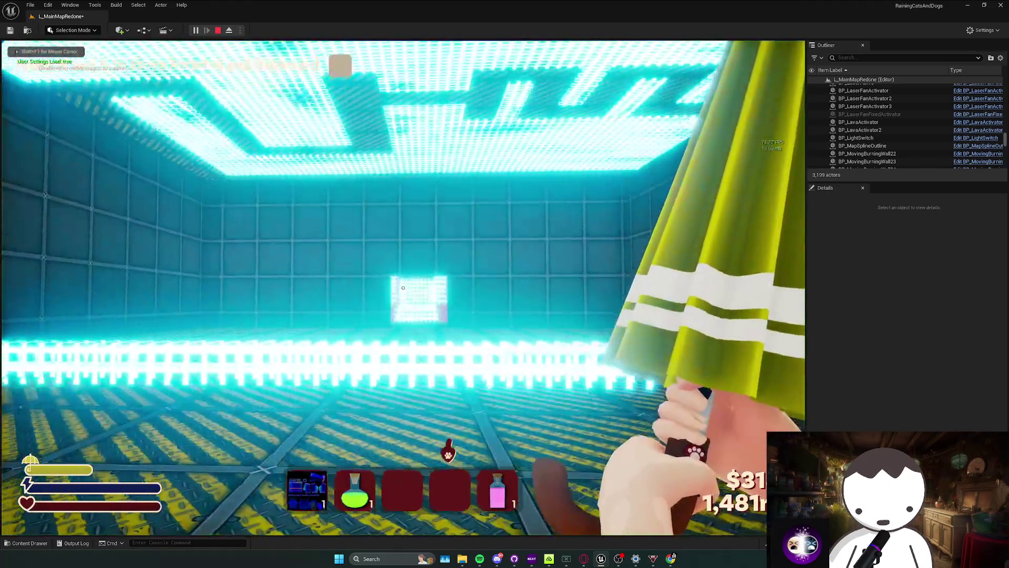
key("w")
key("s")
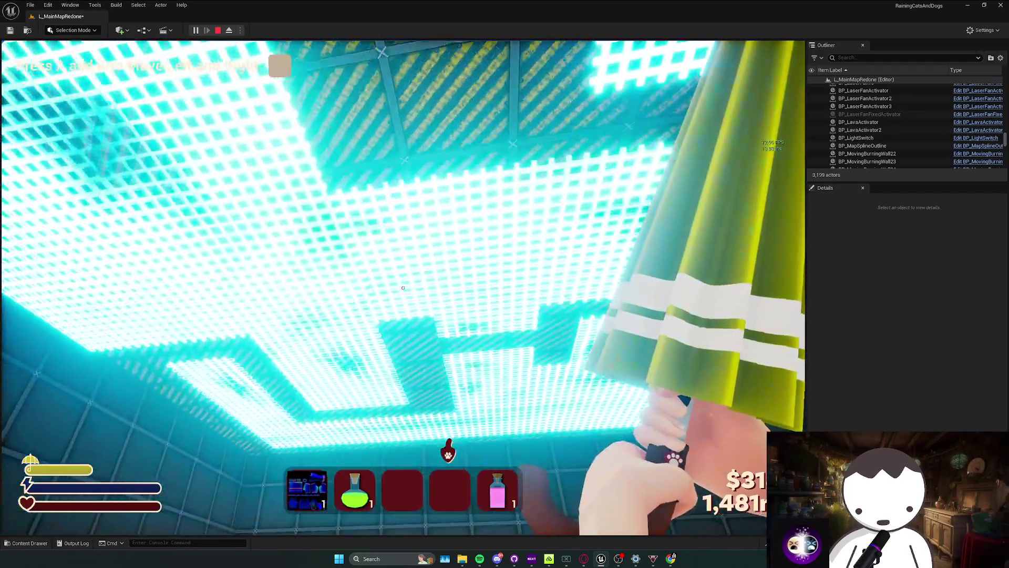
key("Escape")
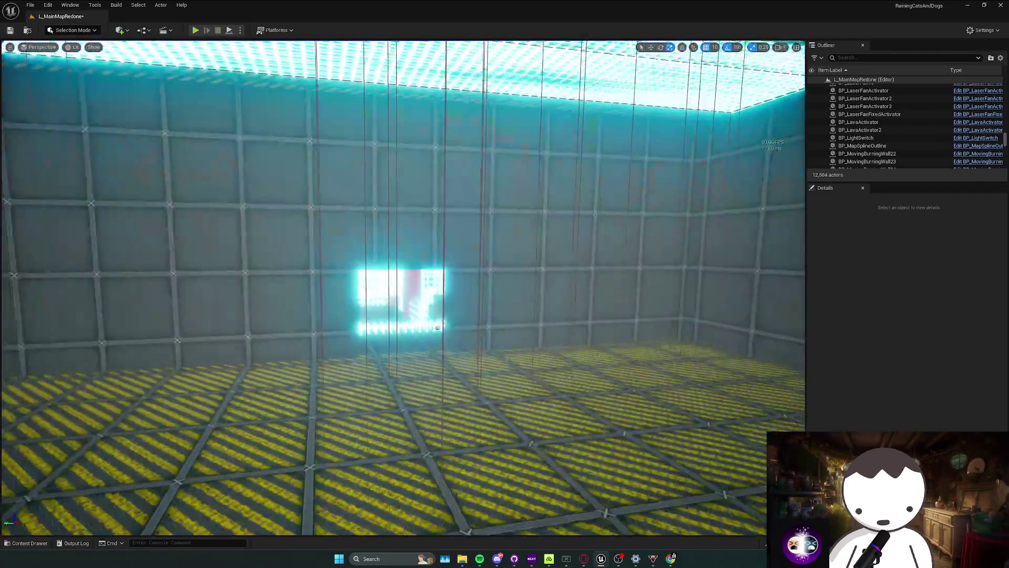
Playtest again near the laser fence, toggling wireframe (F1) and back to lit (F3).
mouse_move(438, 327)
left_mouse_down()
mouse_move(209, 269)
mouse_move(209, 43)
left_mouse_up()
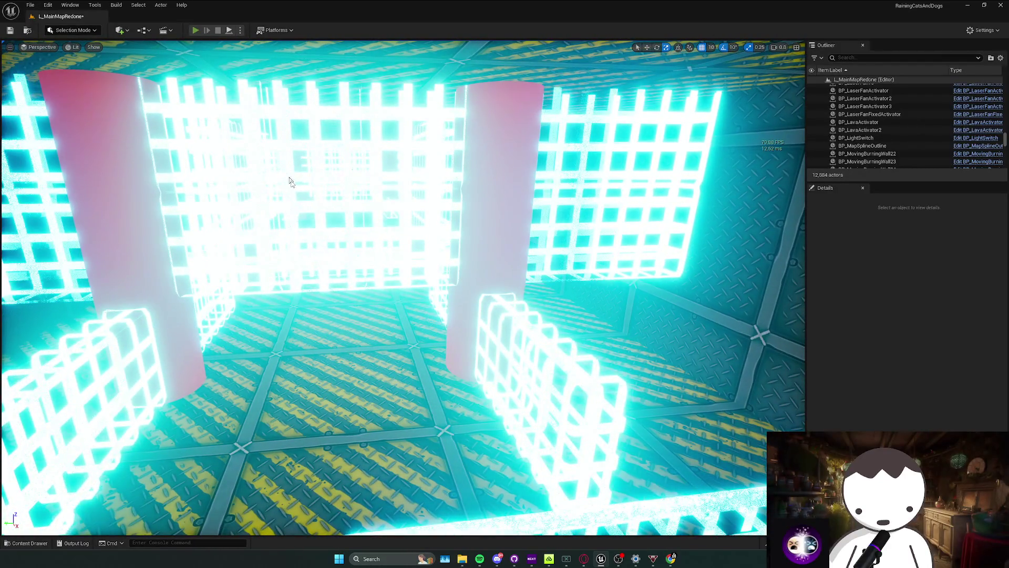
key("alt+p")
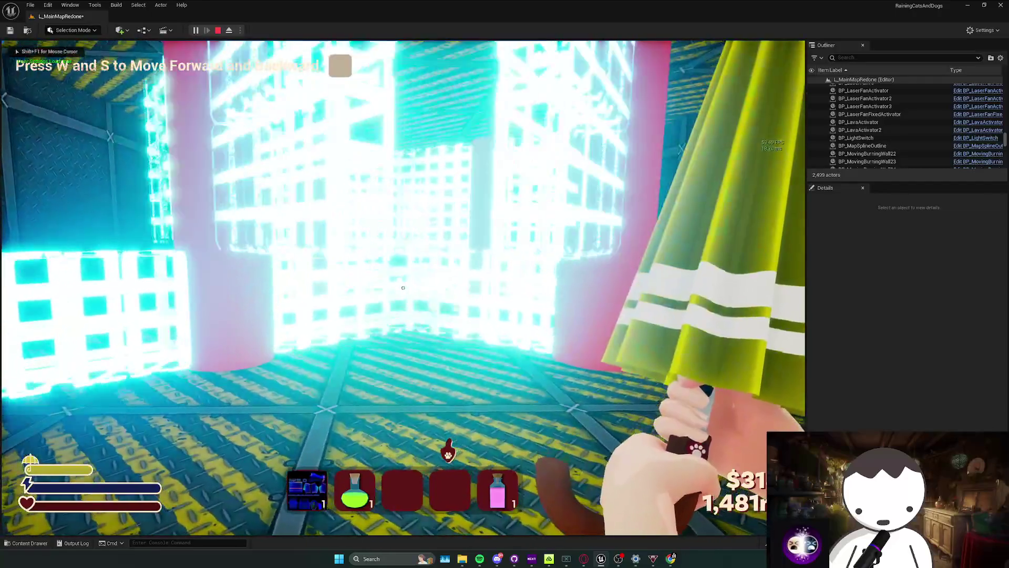
key("F1")
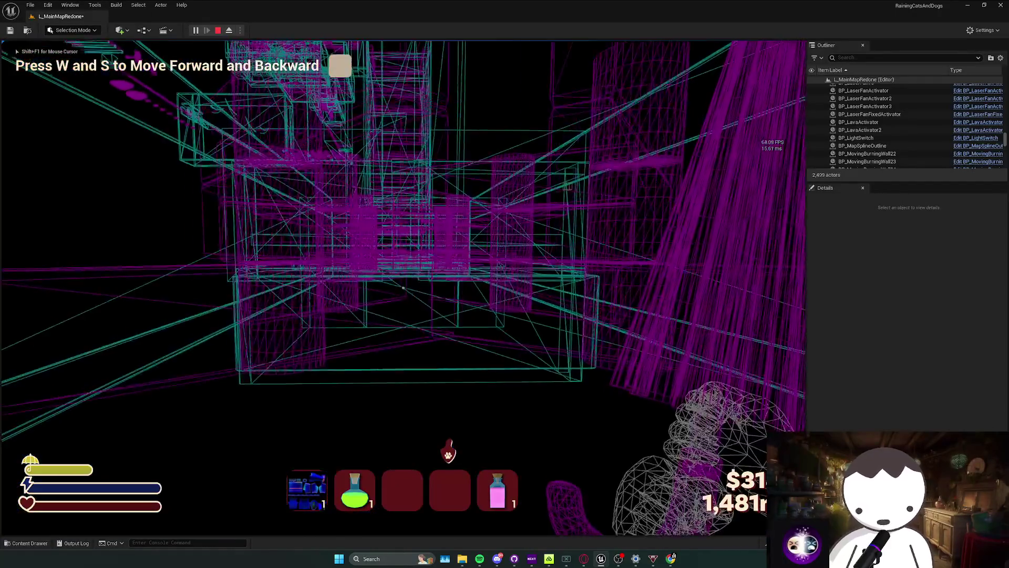
key("w")
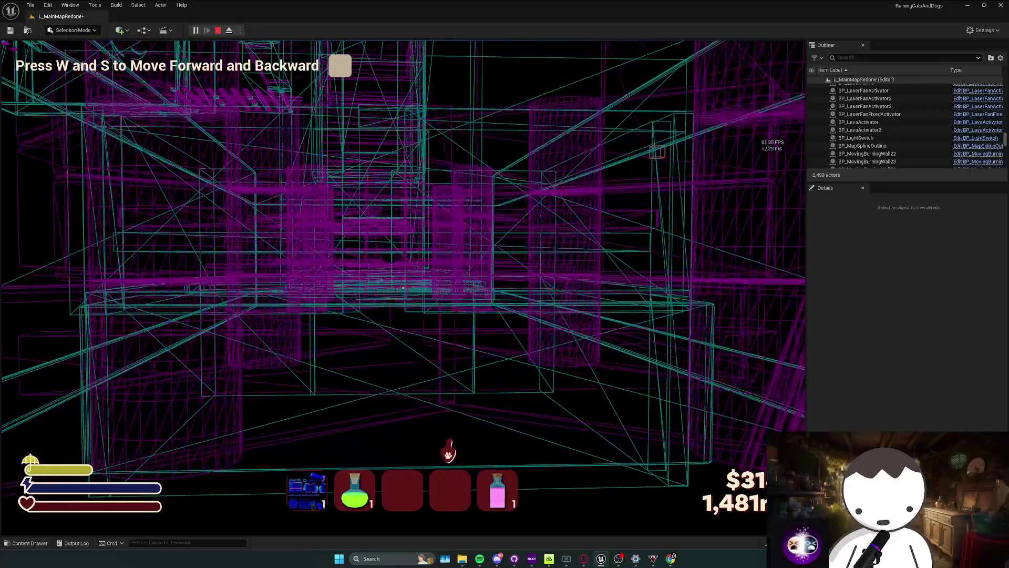
key("F3")
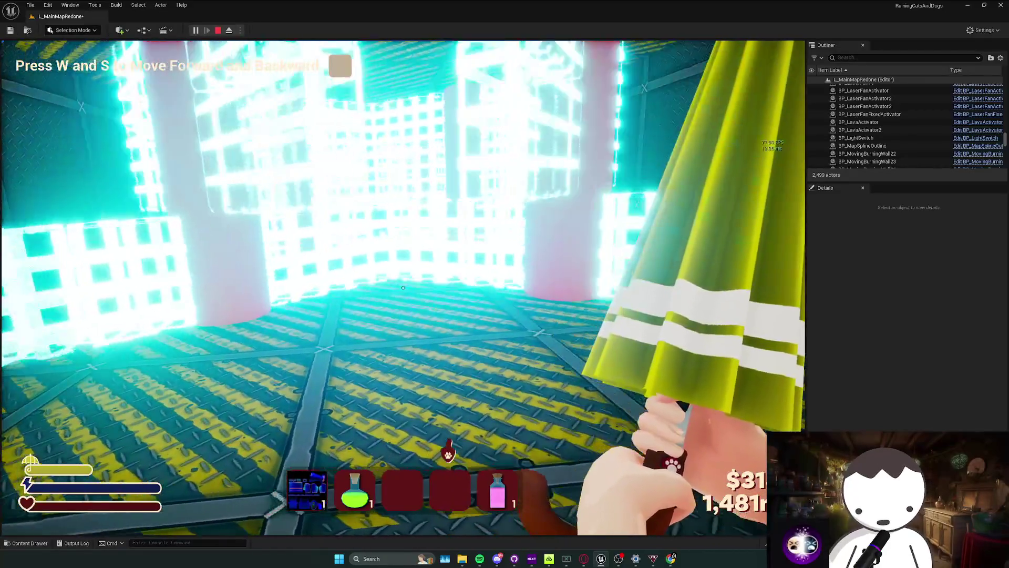
key("w")
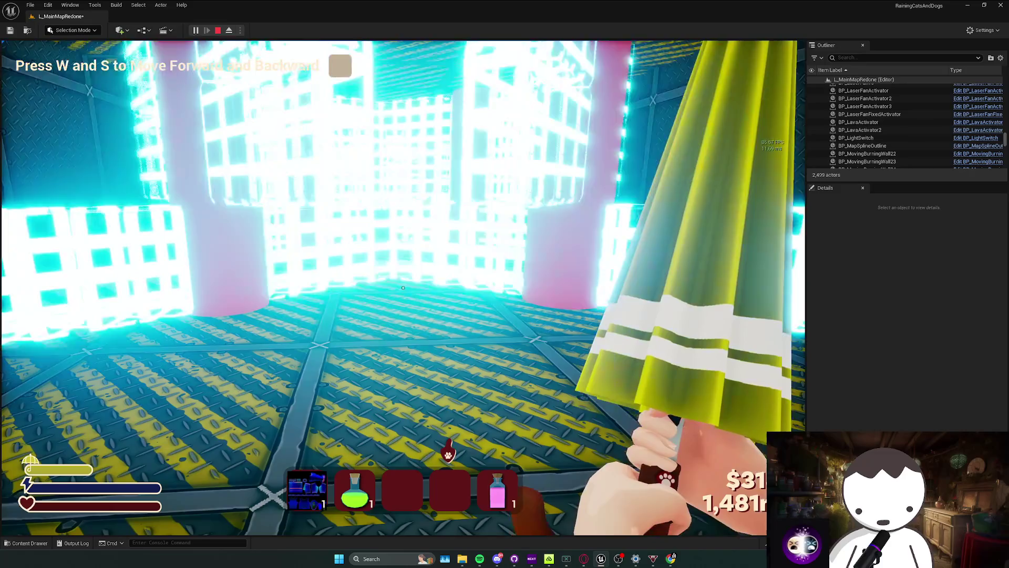
key("w")
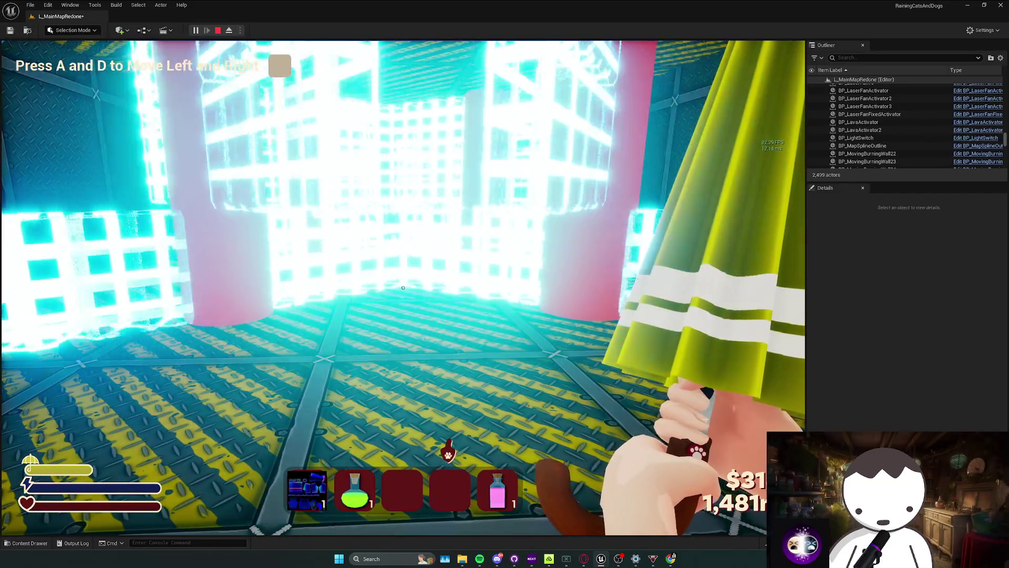
key("Escape")
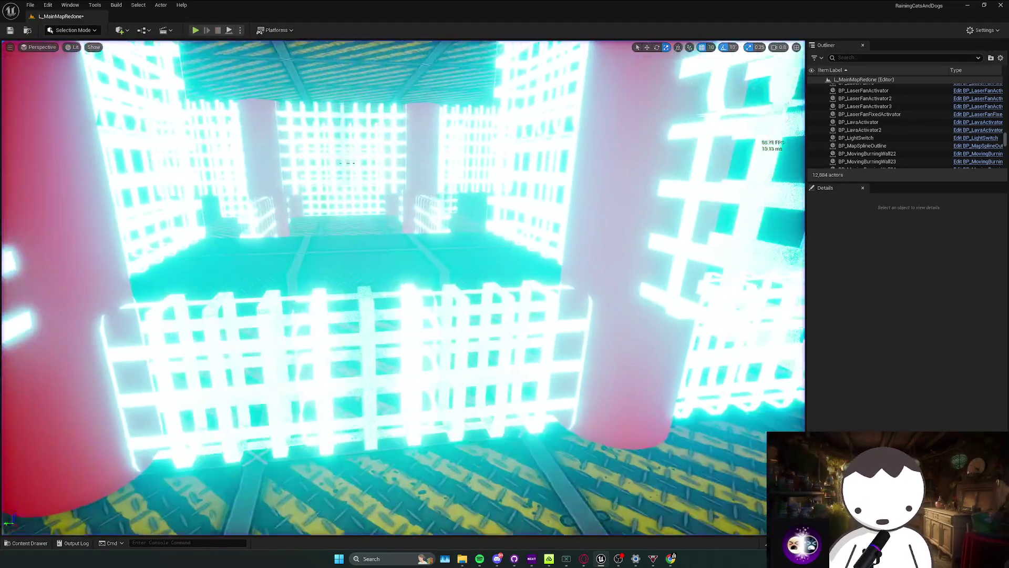
left_click_drag(347, 163, 300, 162)
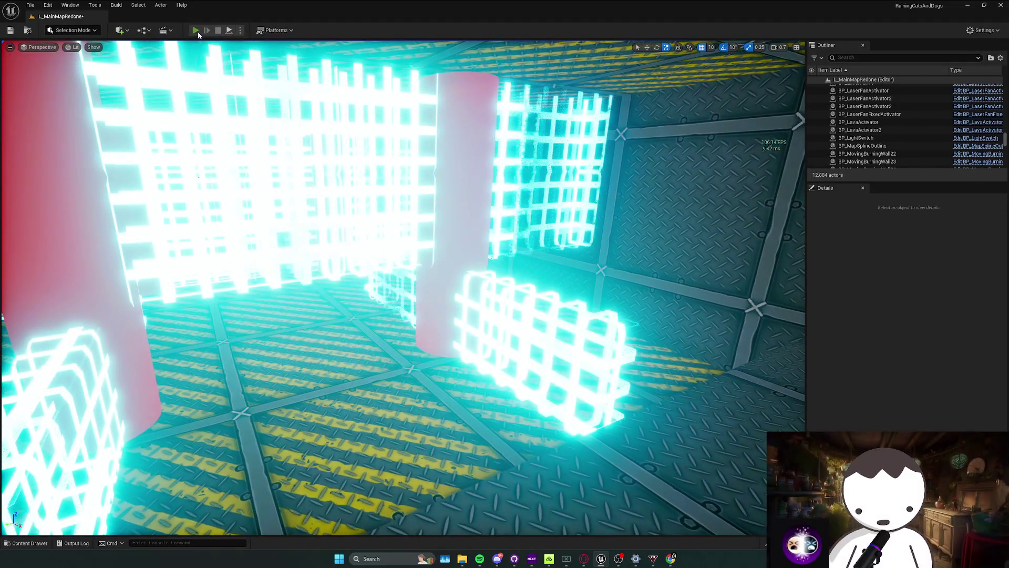
key("alt+p")
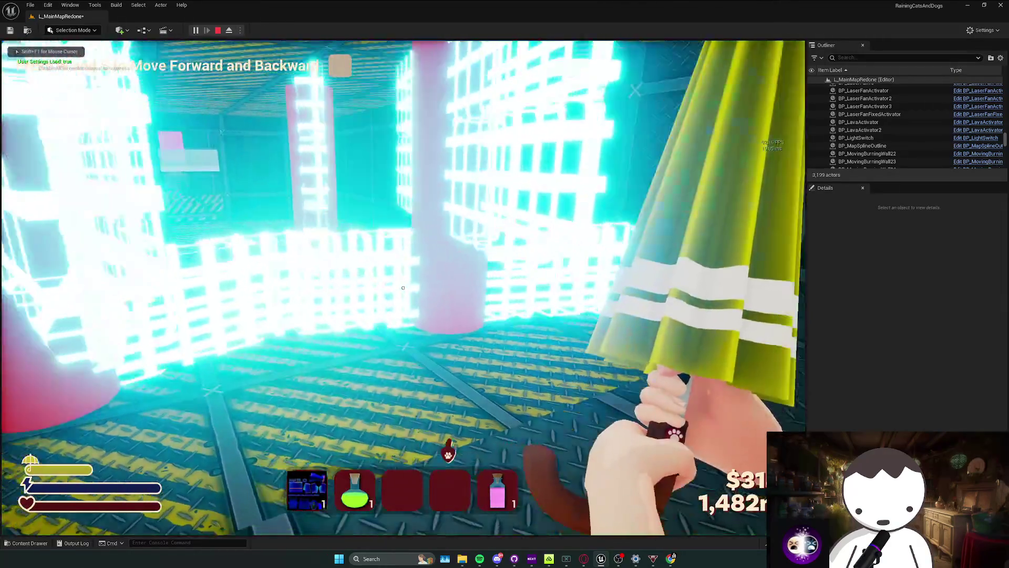
key("w")
key("s")
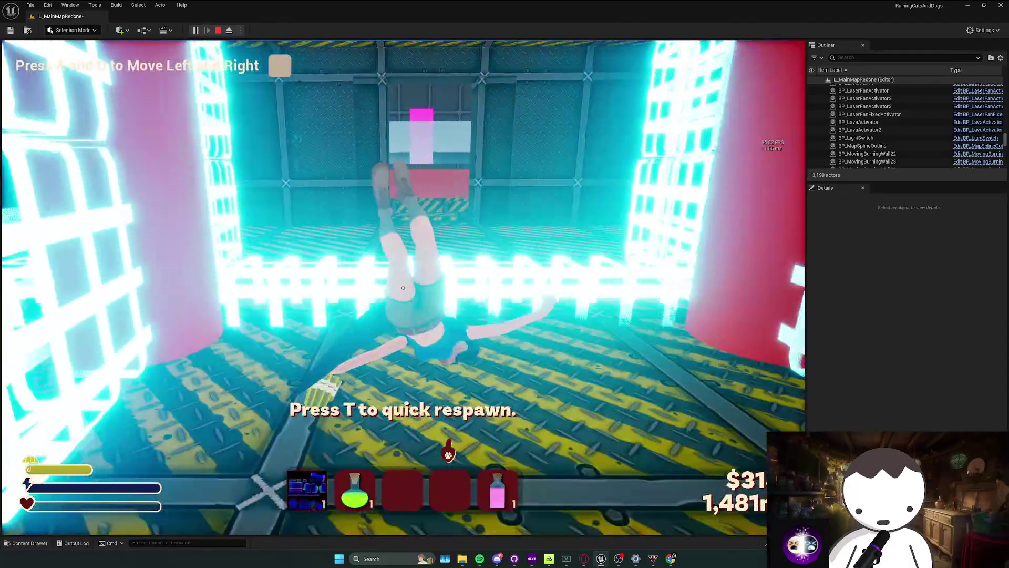
key("Escape")
key("w")
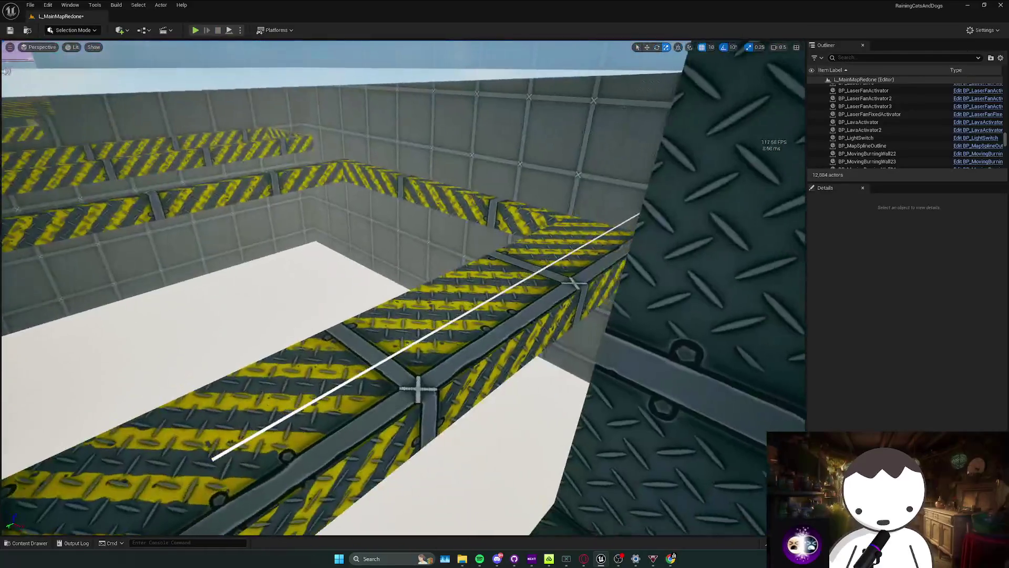
key("w")
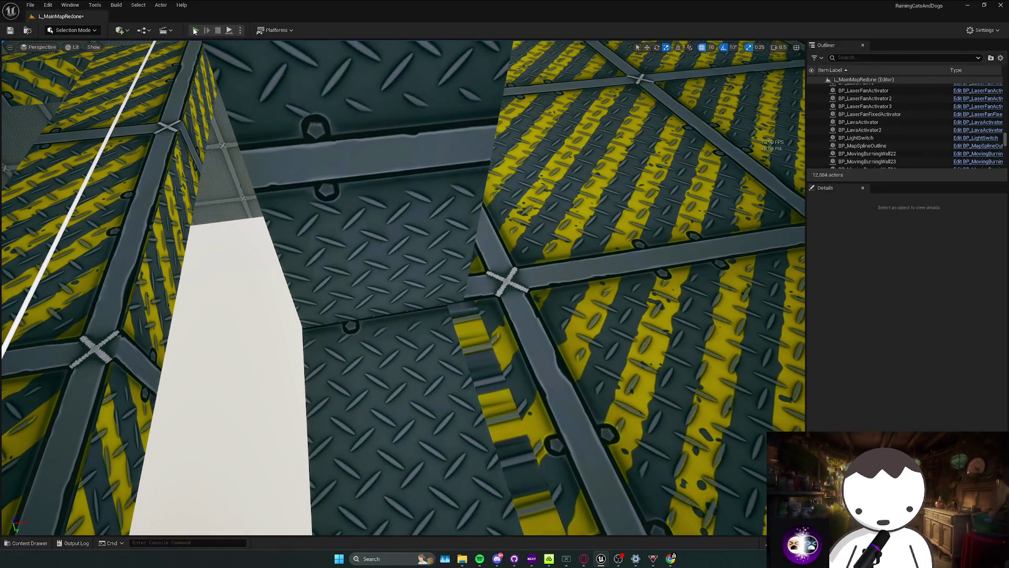
key("alt+p")
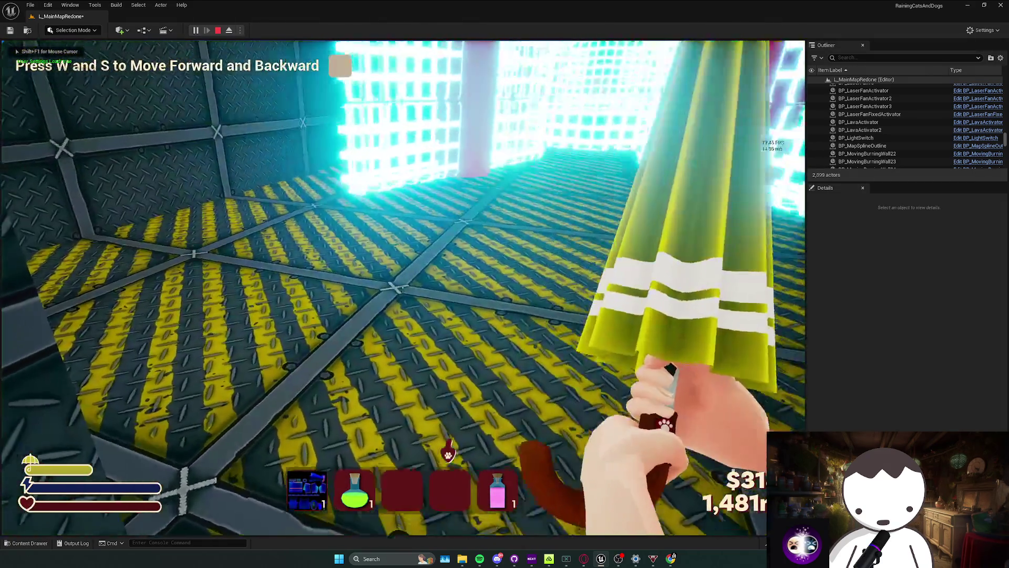
key("w")
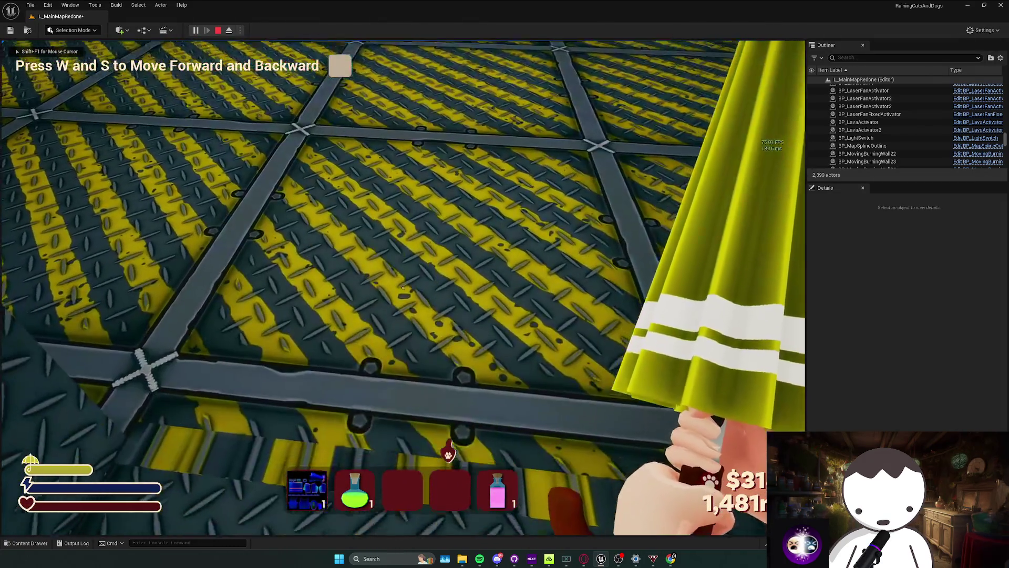
key("w")
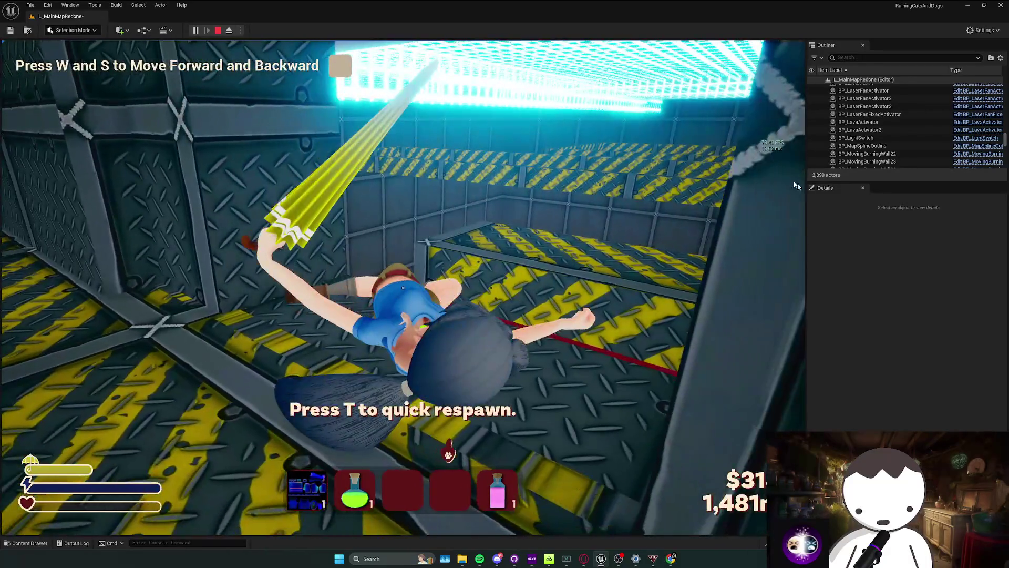
key("Escape")
key("w")
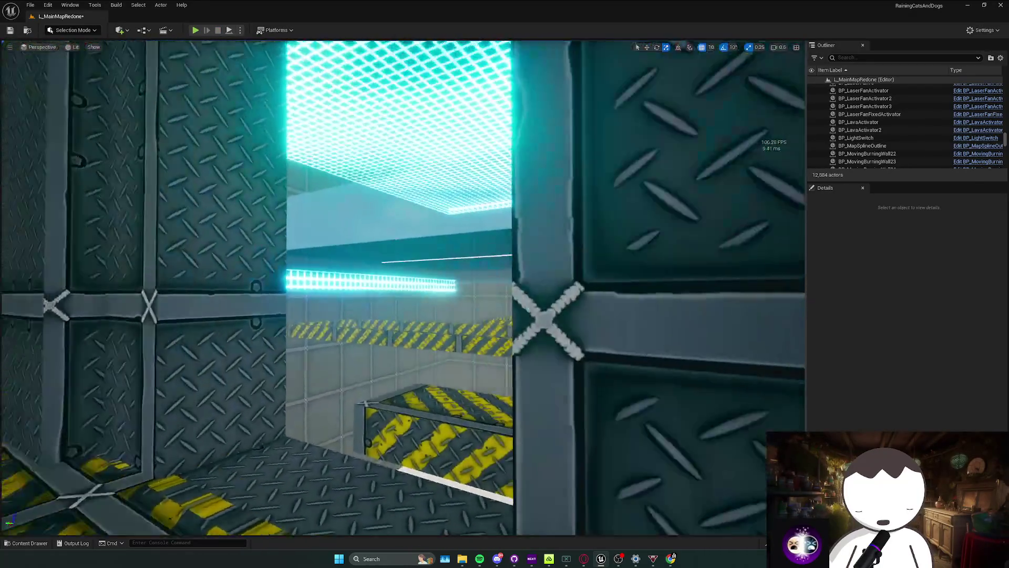
key("w")
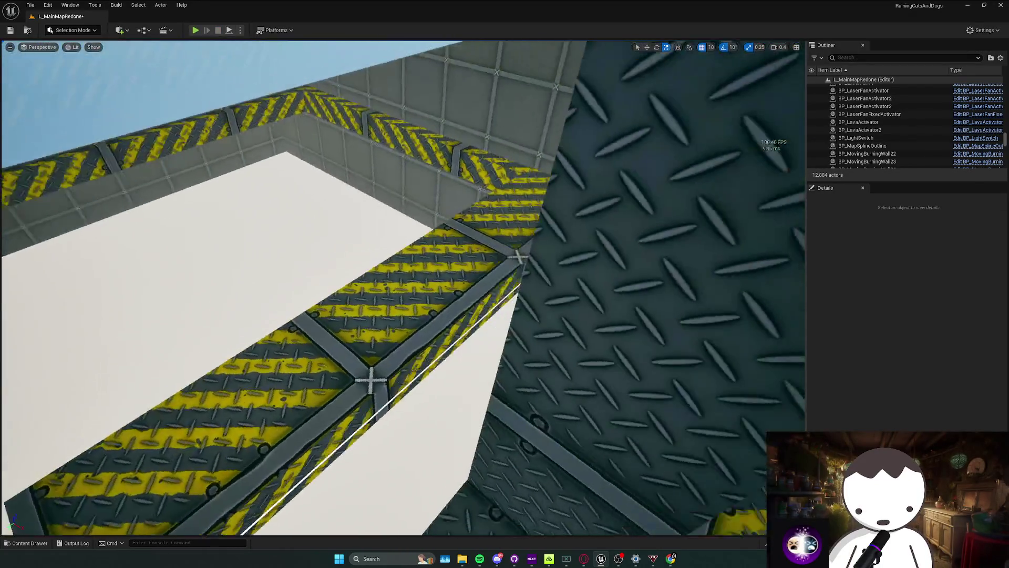
key("s")
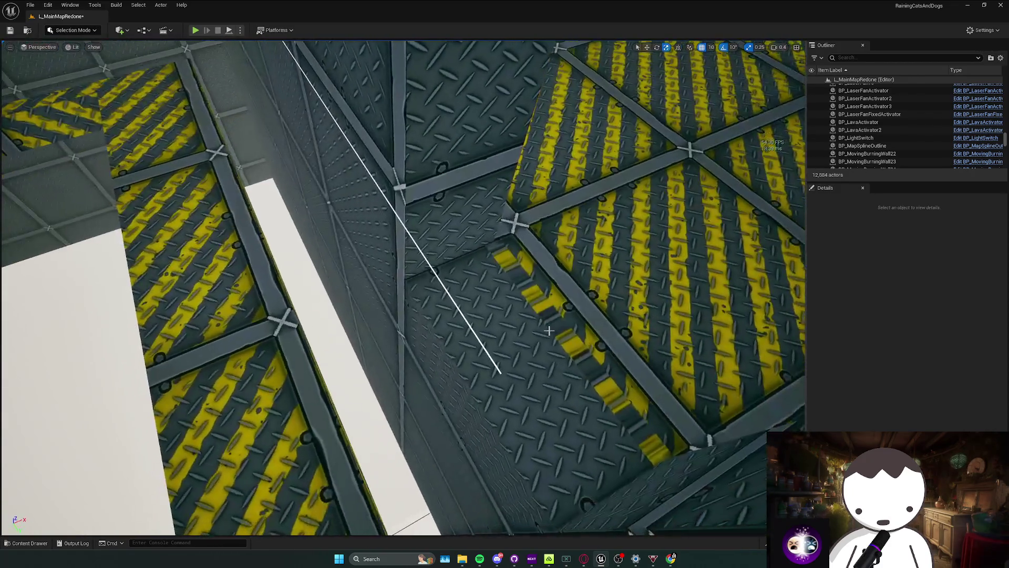
left_click(381, 274)
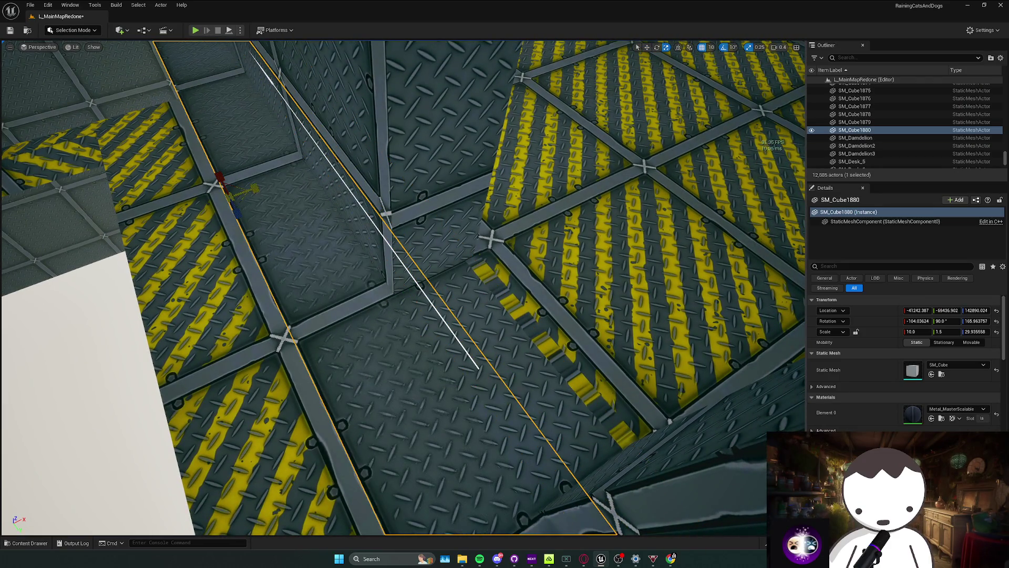
key("s")
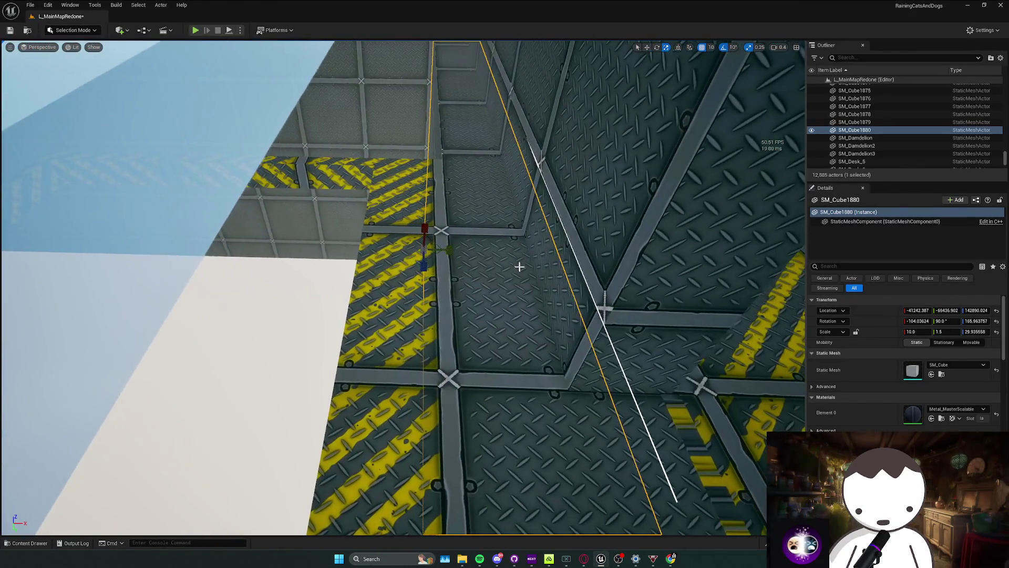
key("Escape")
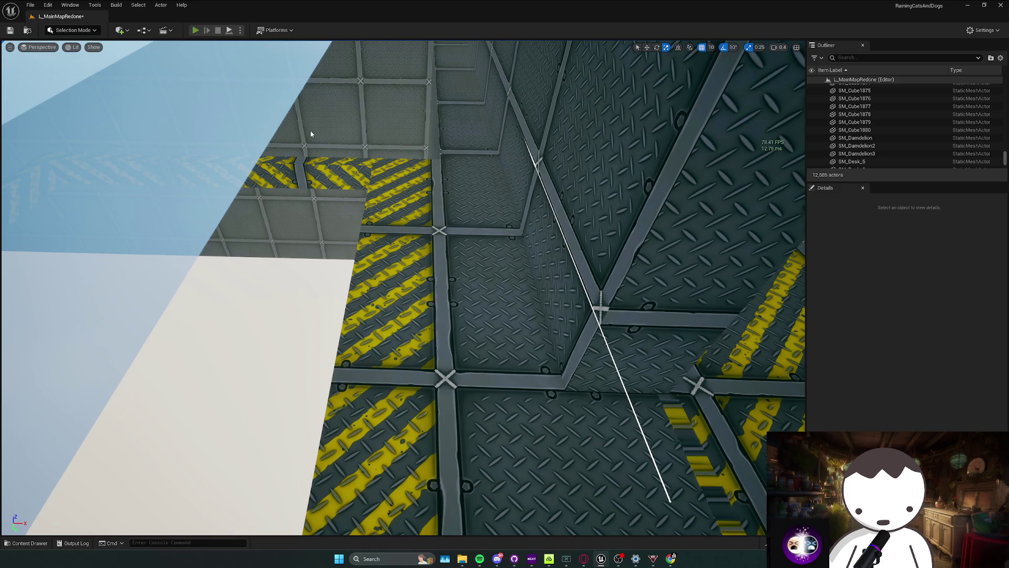
key("alt+p")
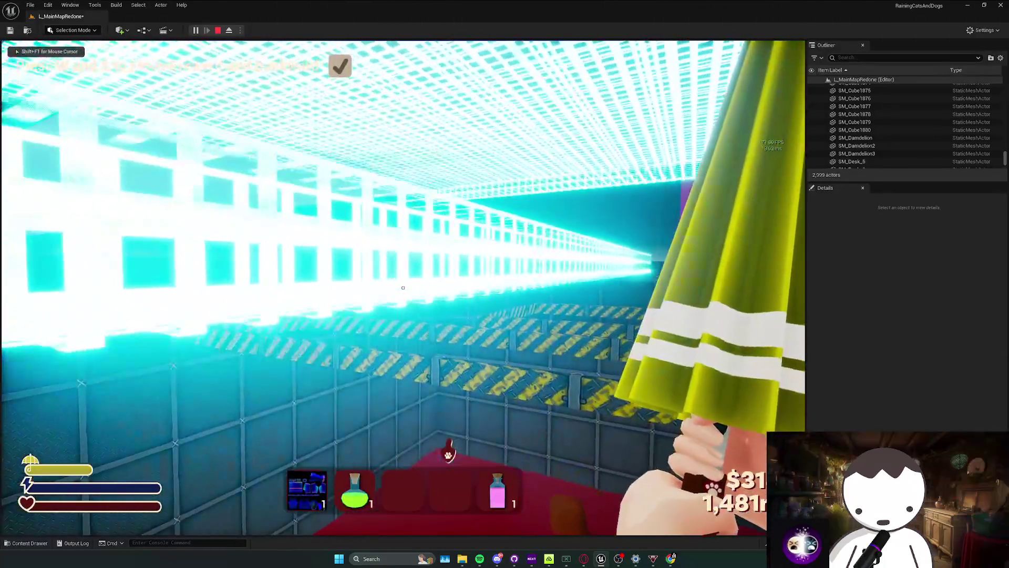
key("Escape")
key("Up")
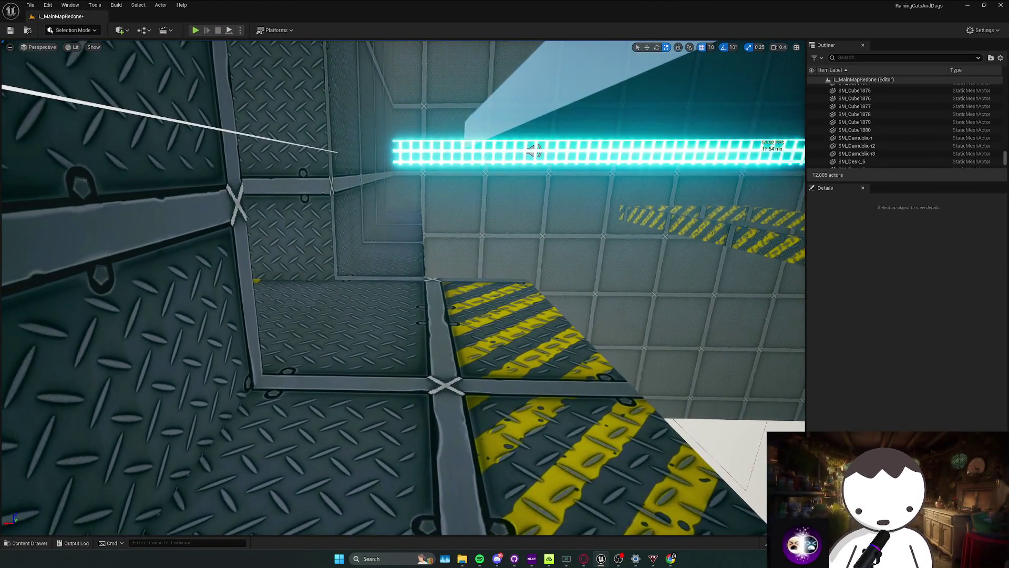
Select the moving burning wall and inspect where it meets the wall cube SM_Cube1773.
left_click(530, 149)
key("Right")
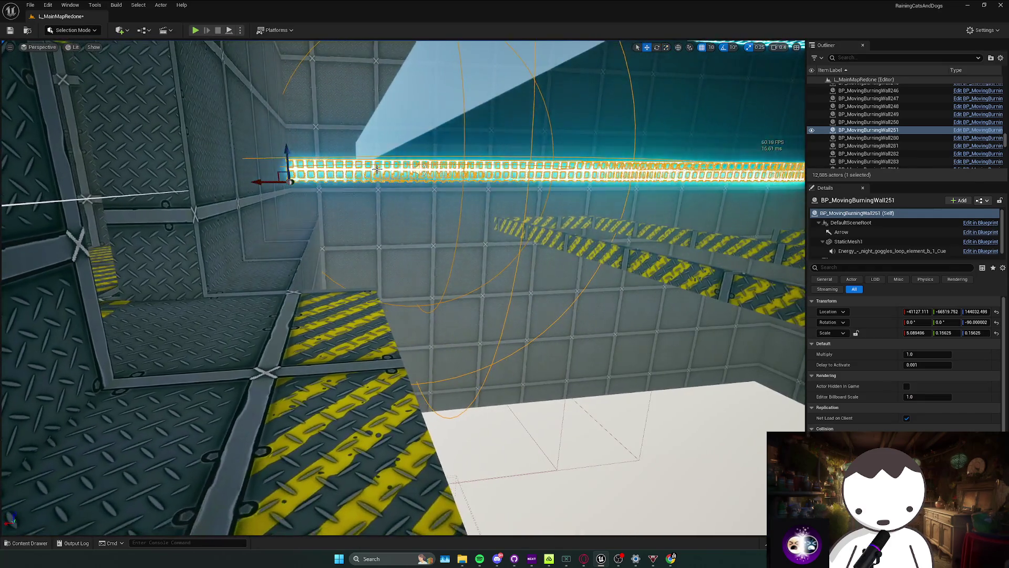
key("Up")
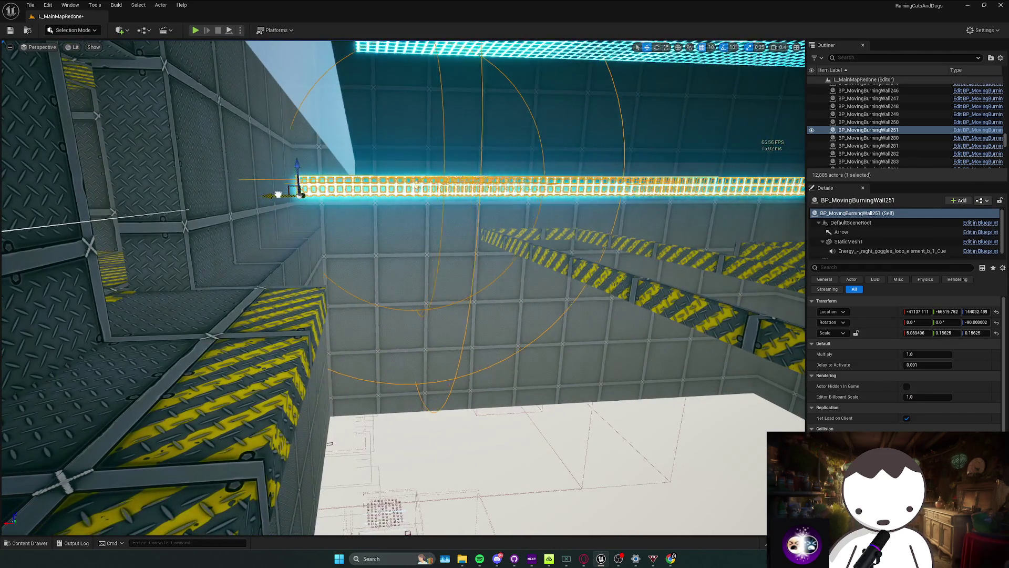
key("Left")
key("Up")
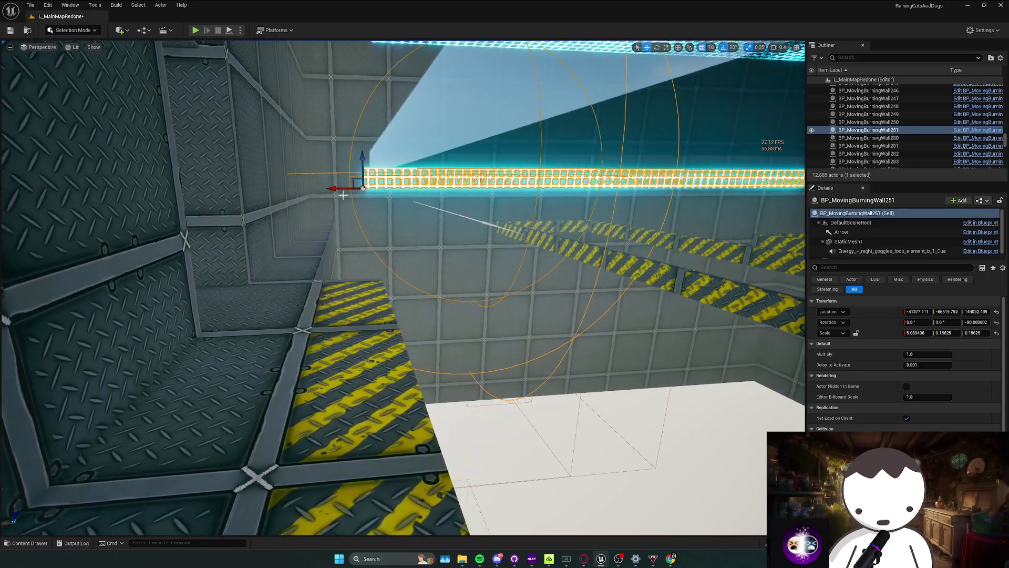
key("Up")
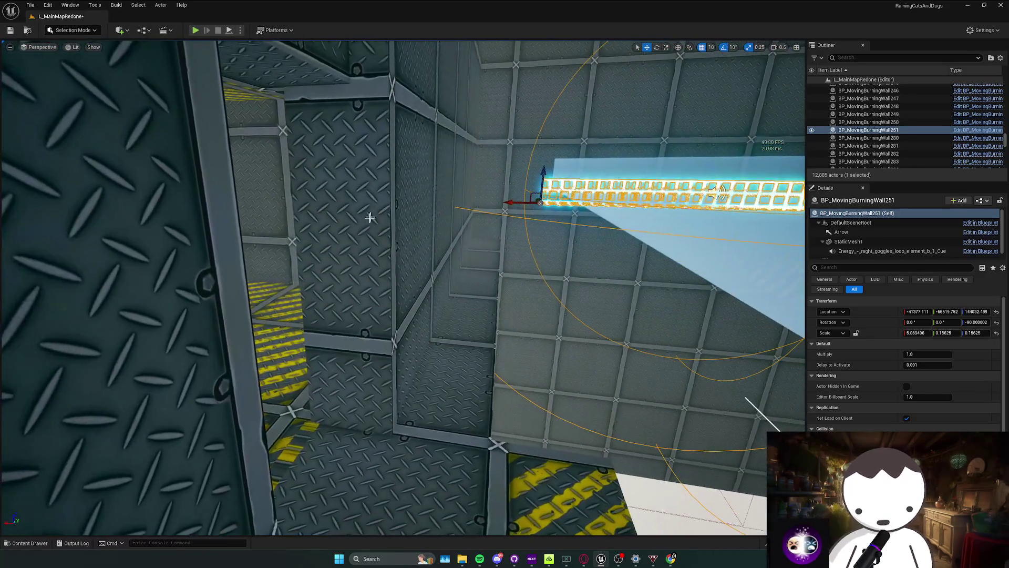
left_click(398, 235)
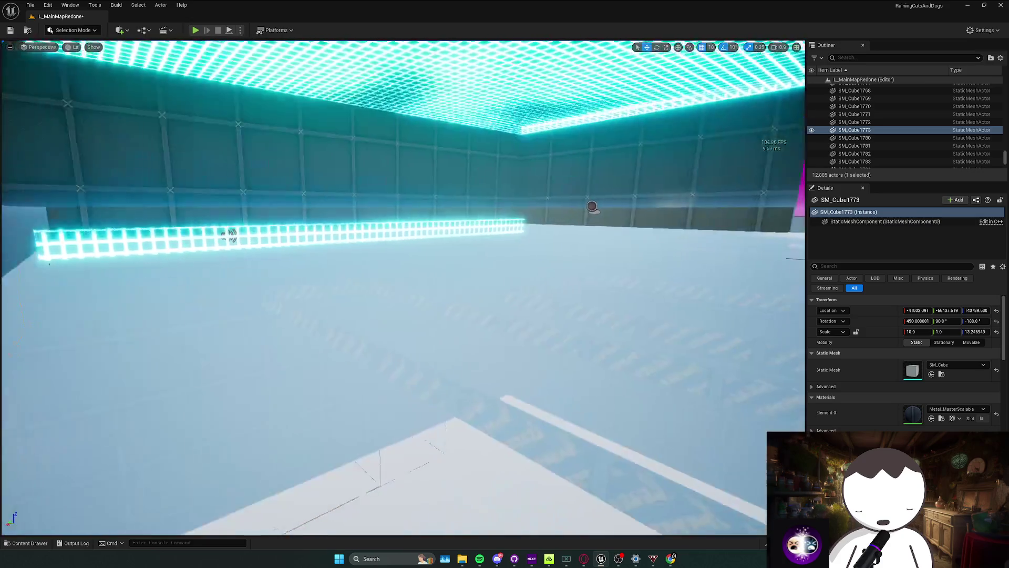
key("Right")
key("Right")
key("Up")
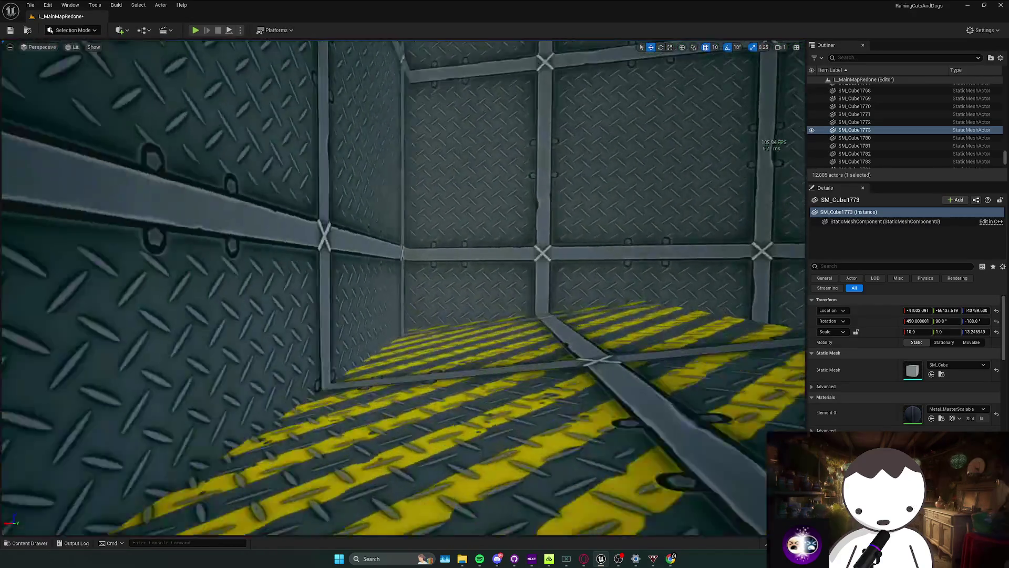
key("Right")
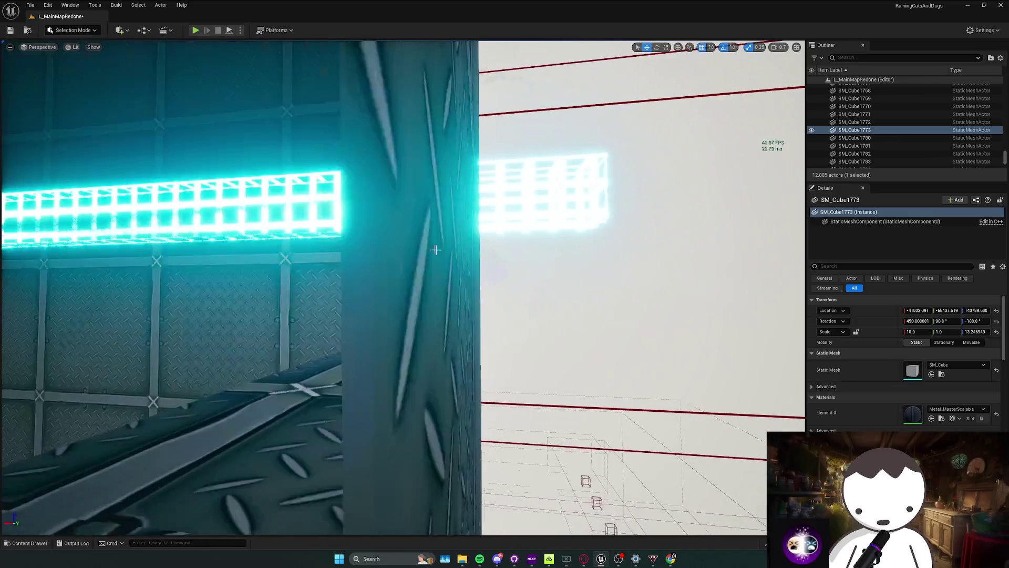
Align the burning wall's end with the side wall at Location X -41360.0 and save the level.
left_click(578, 194)
type("fw")
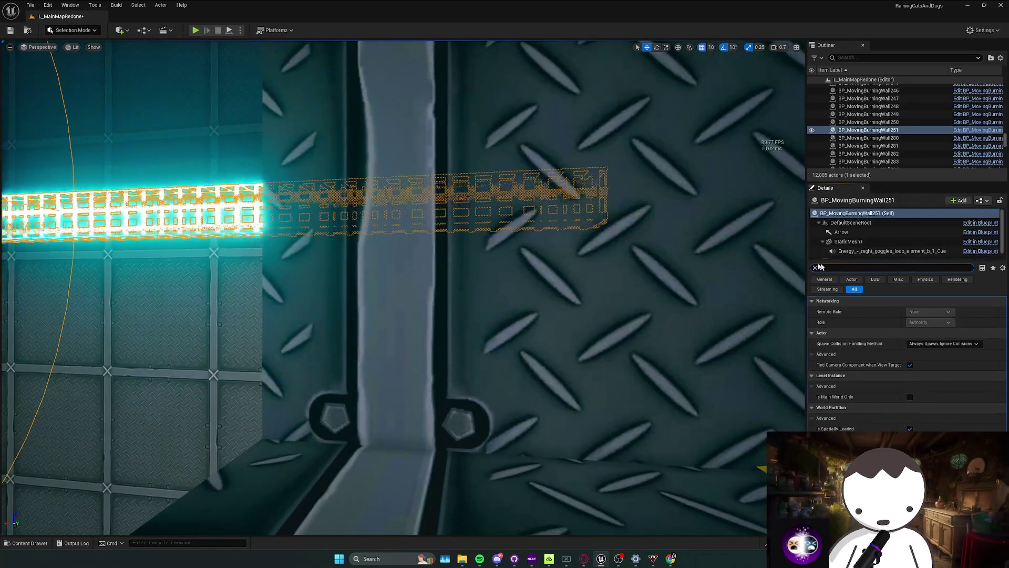
left_click(473, 259)
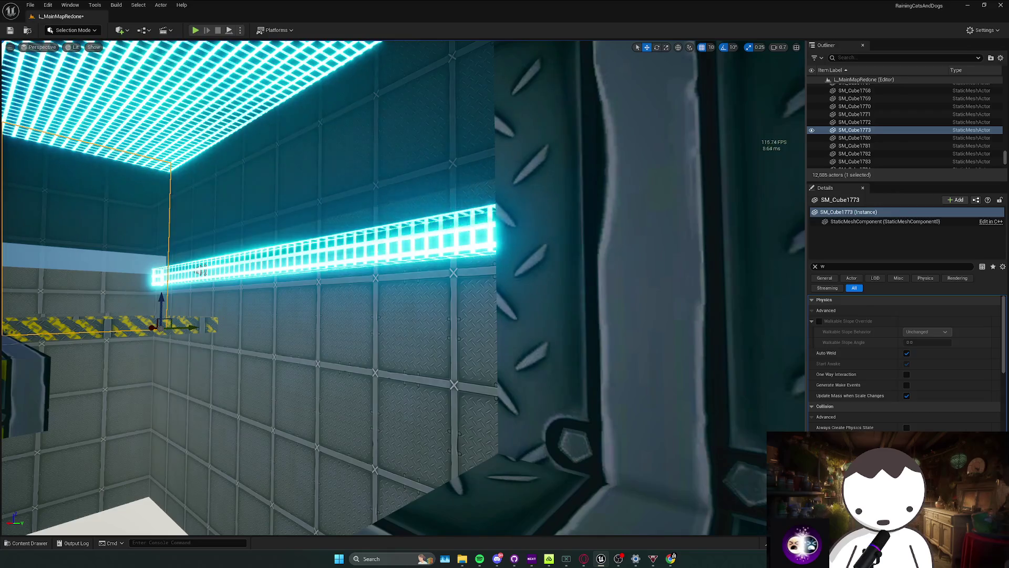
left_click(201, 271)
key("f")
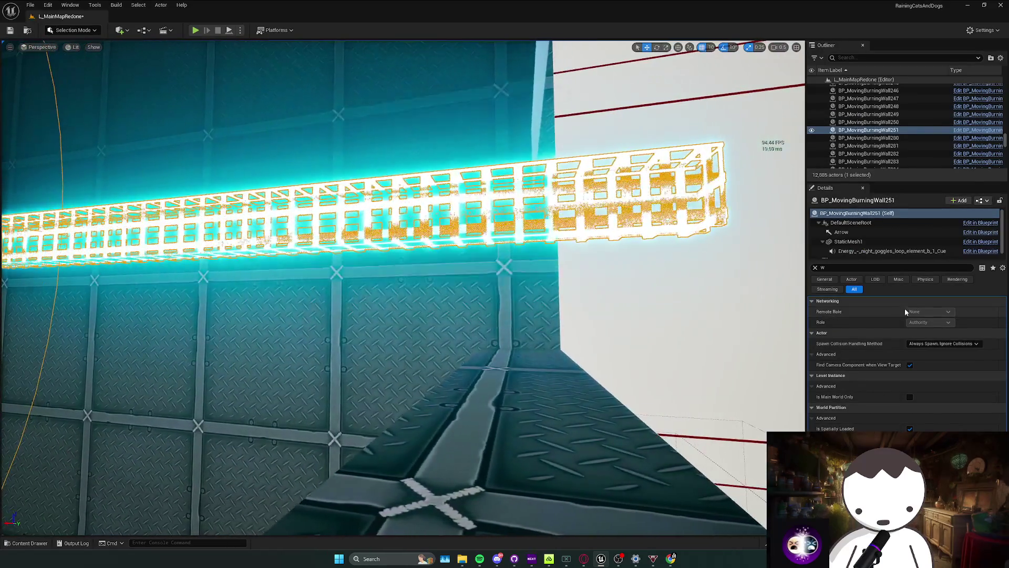
left_click(815, 268)
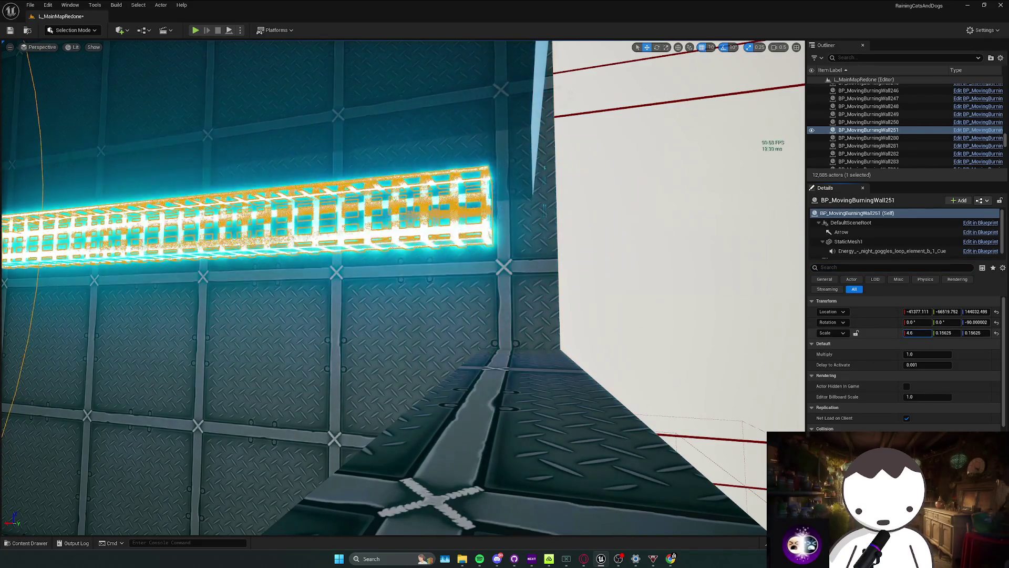
key("f")
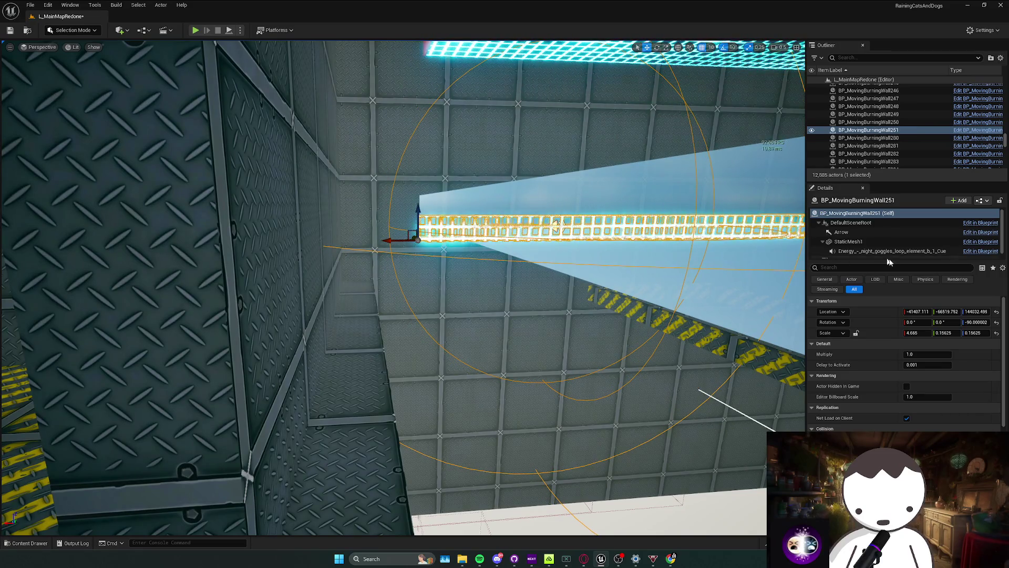
mouse_move(664, 252)
left_mouse_down()
mouse_move(529, 231)
mouse_move(447, 252)
left_mouse_up()
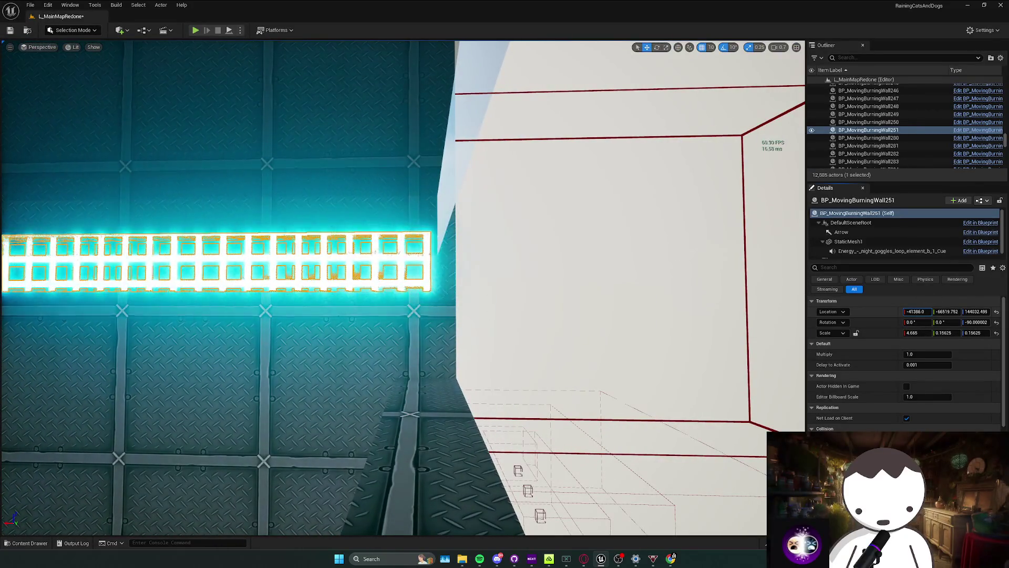
mouse_move(686, 207)
left_mouse_down()
mouse_move(556, 306)
mouse_move(527, 298)
mouse_move(575, 302)
left_mouse_up()
key("ctrl+s")
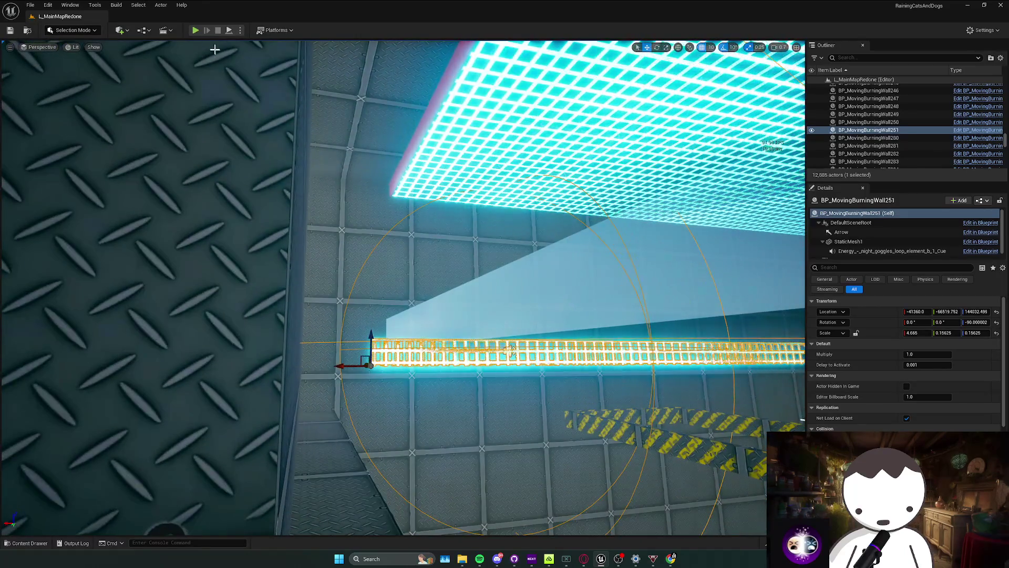
key("alt+p")
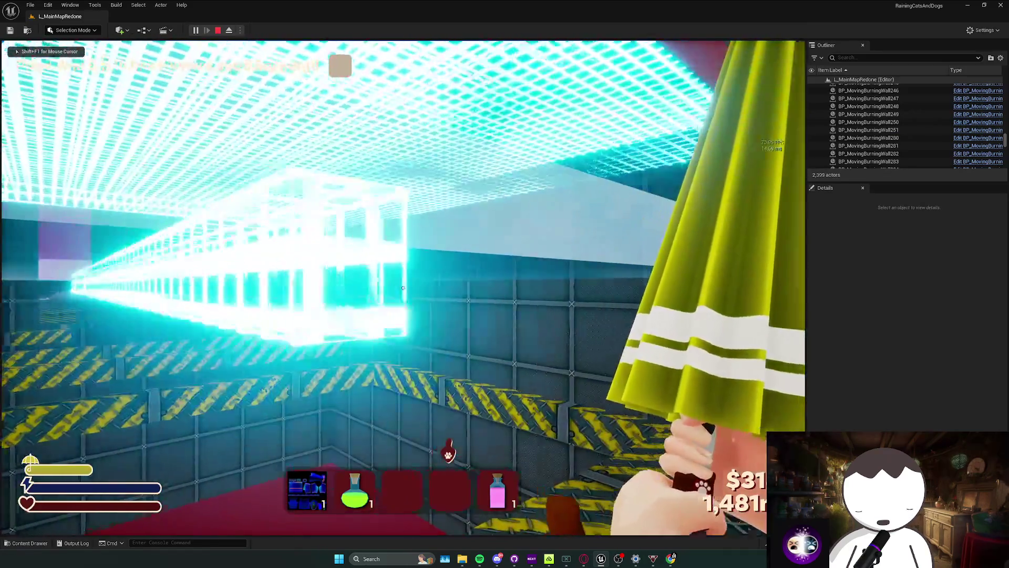
key("w")
key("s")
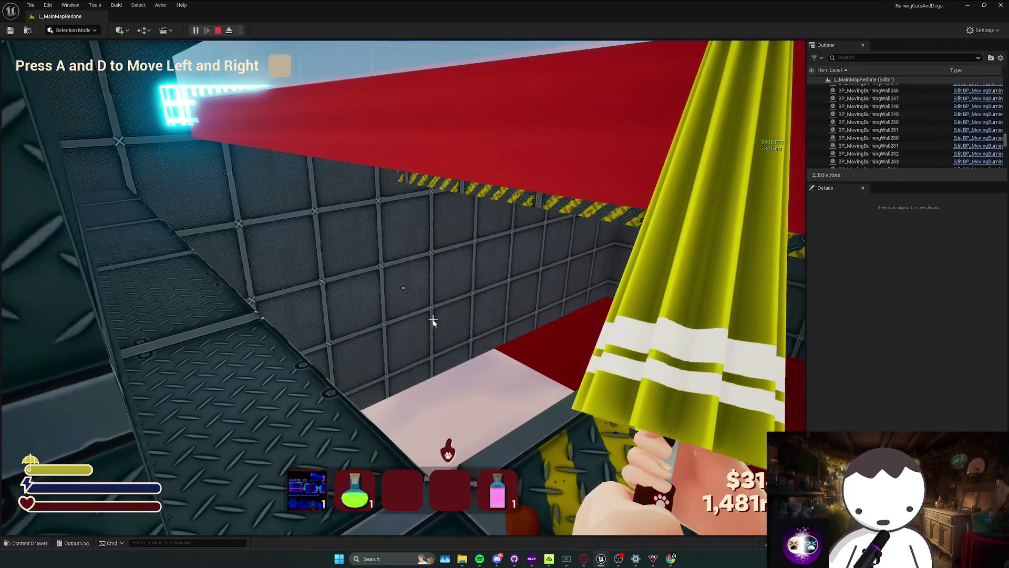
key("Escape")
left_click_drag(427, 316, 346, 307)
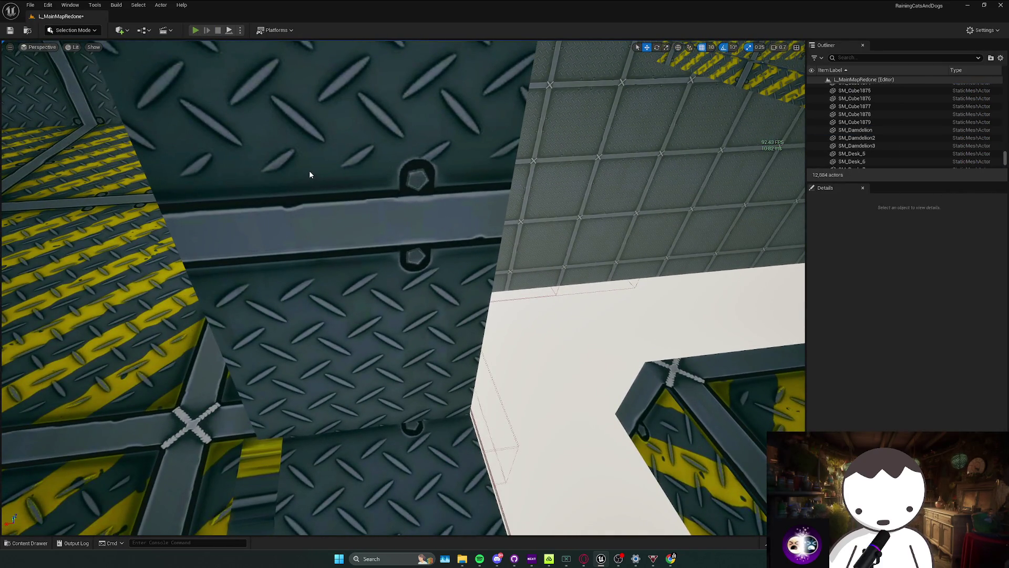
key("alt+p")
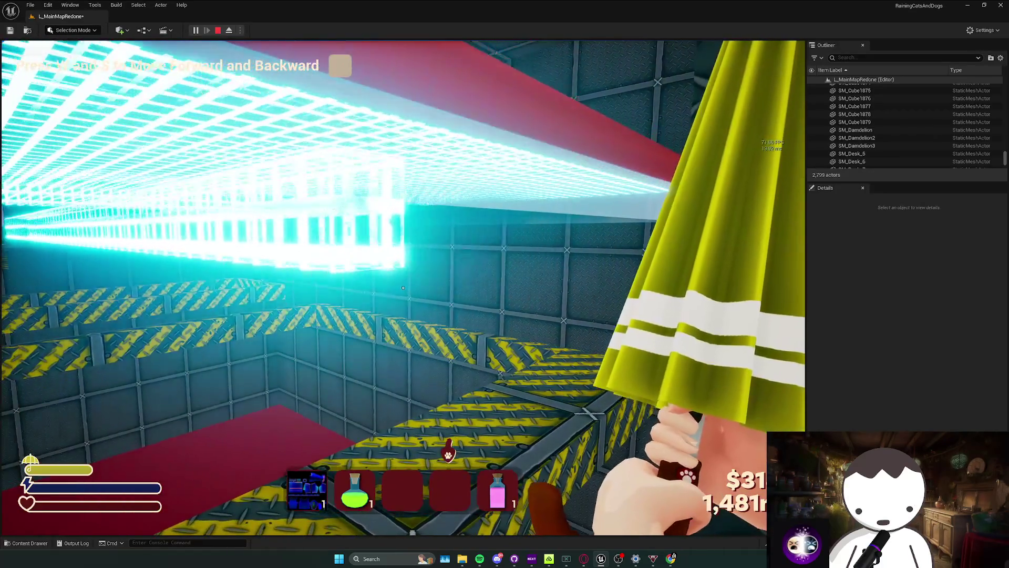
key("w")
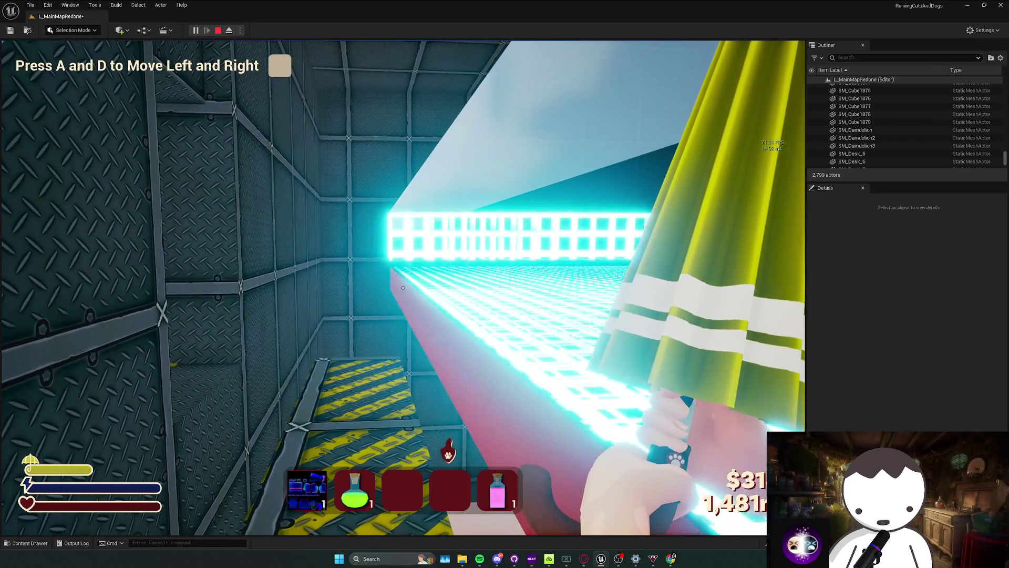
key("Escape")
left_click(488, 246)
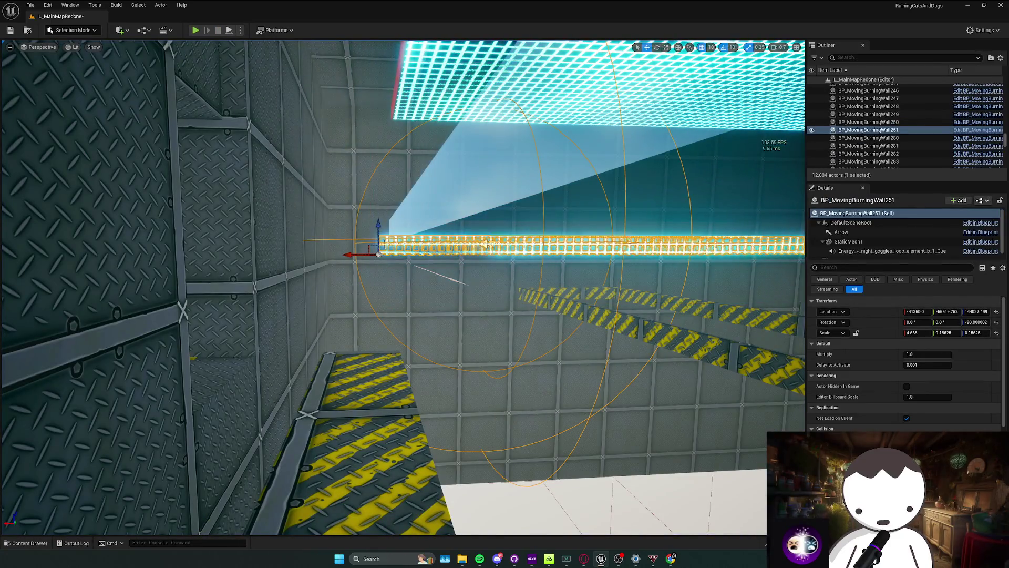
Playtest by walking toward the glowing grid wall, then end the Play-In-Editor session.
left_click_drag(488, 246, 450, 246)
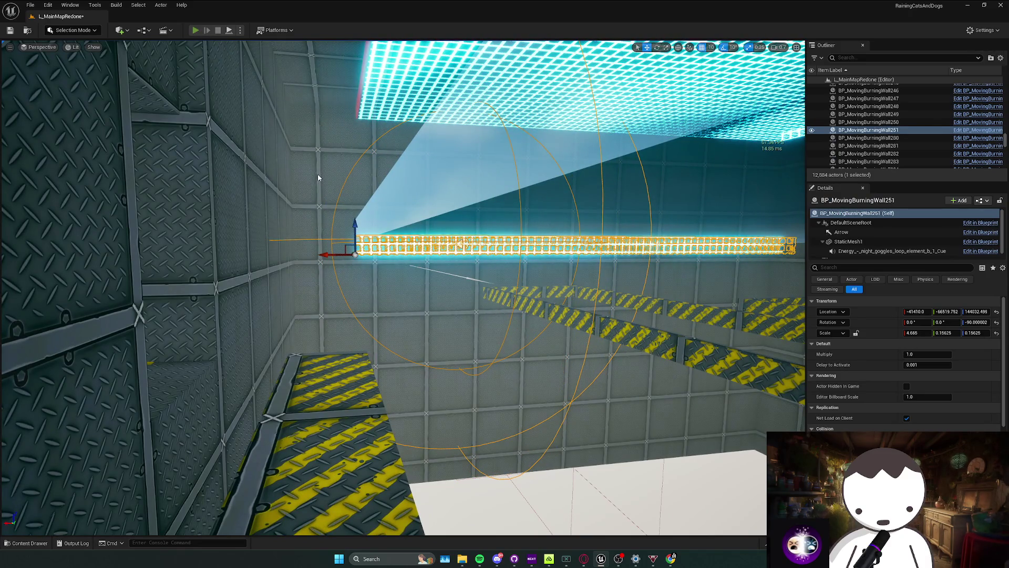
key("alt+p")
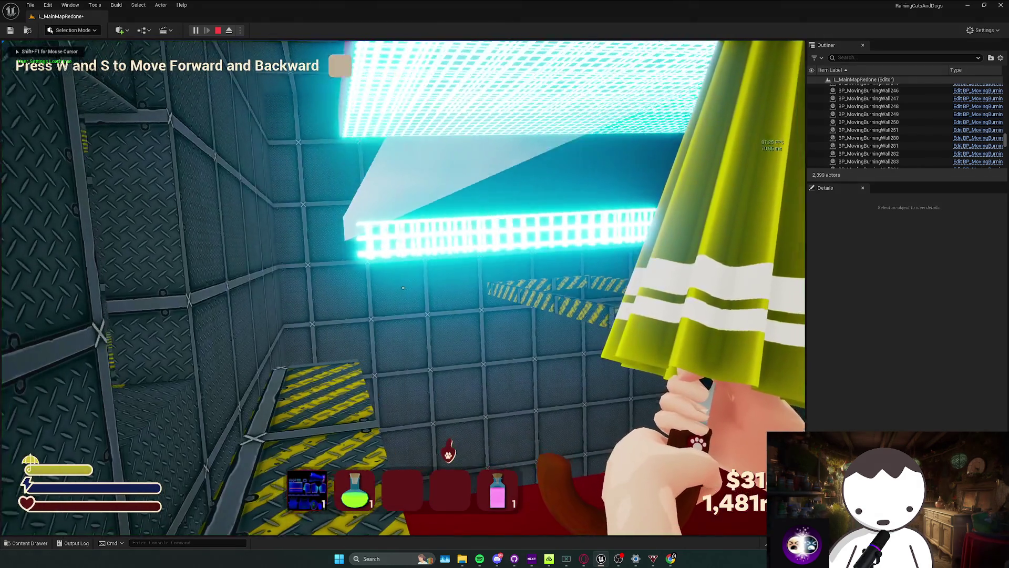
key("w")
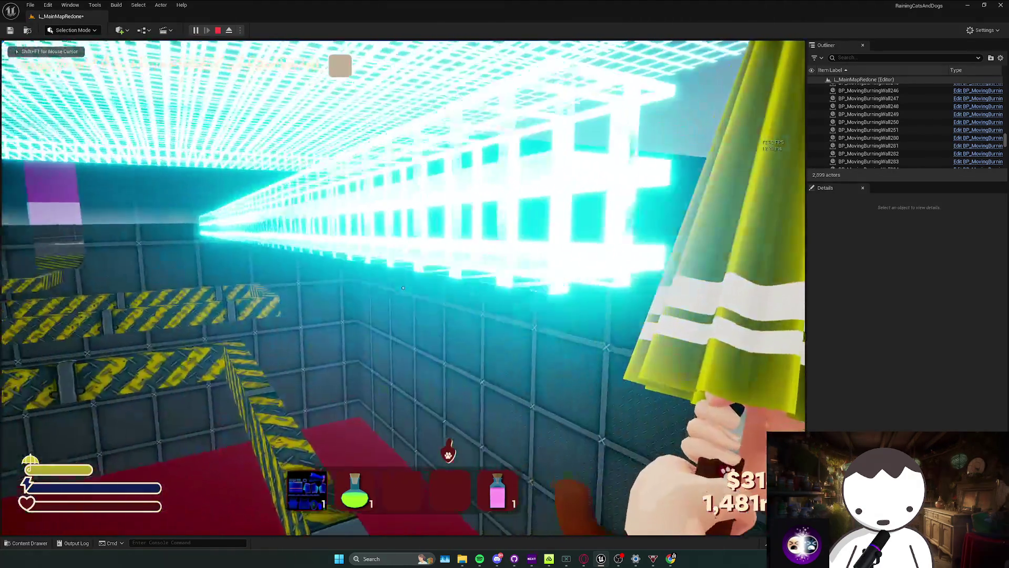
key("w")
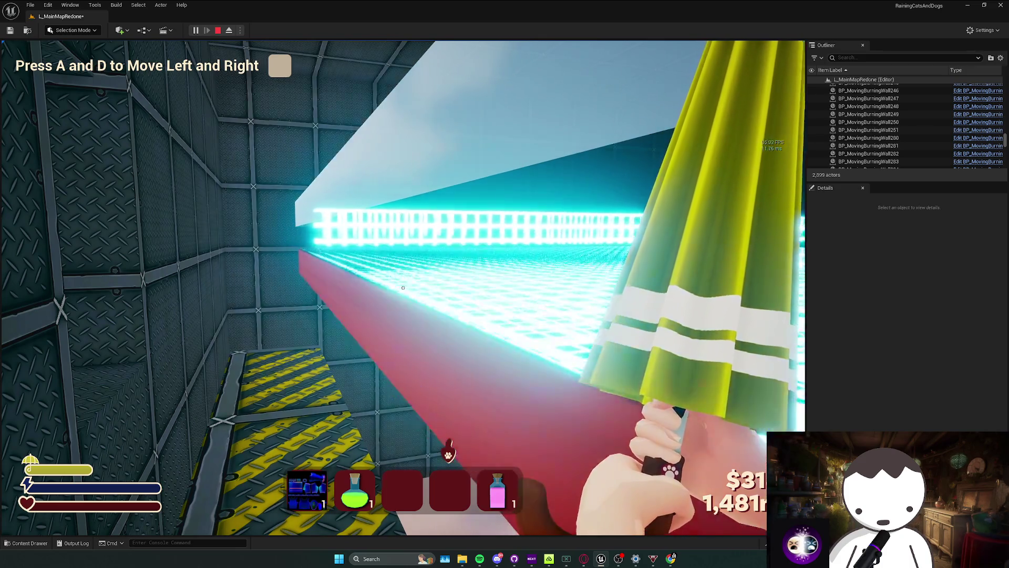
key("d")
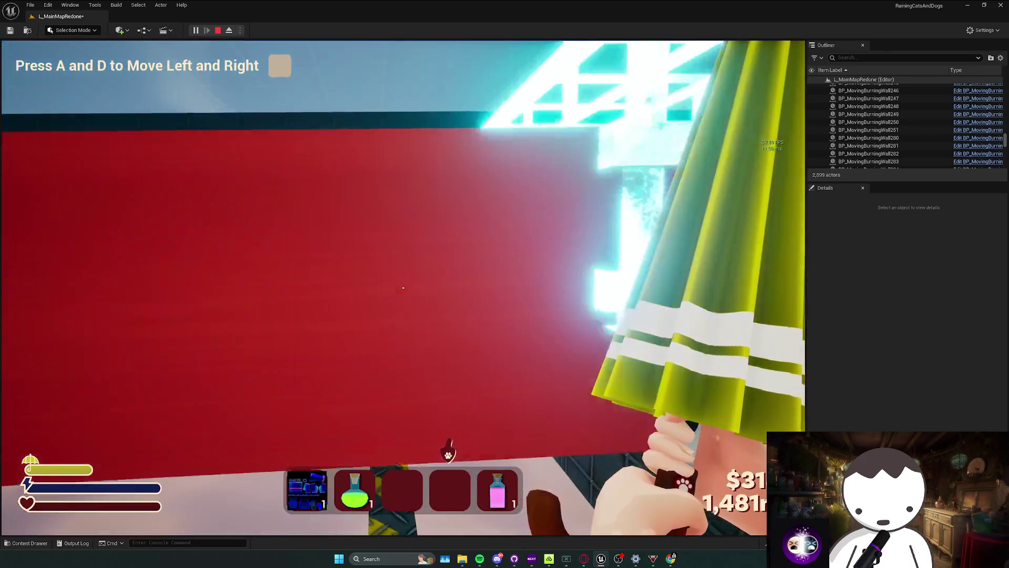
key("d")
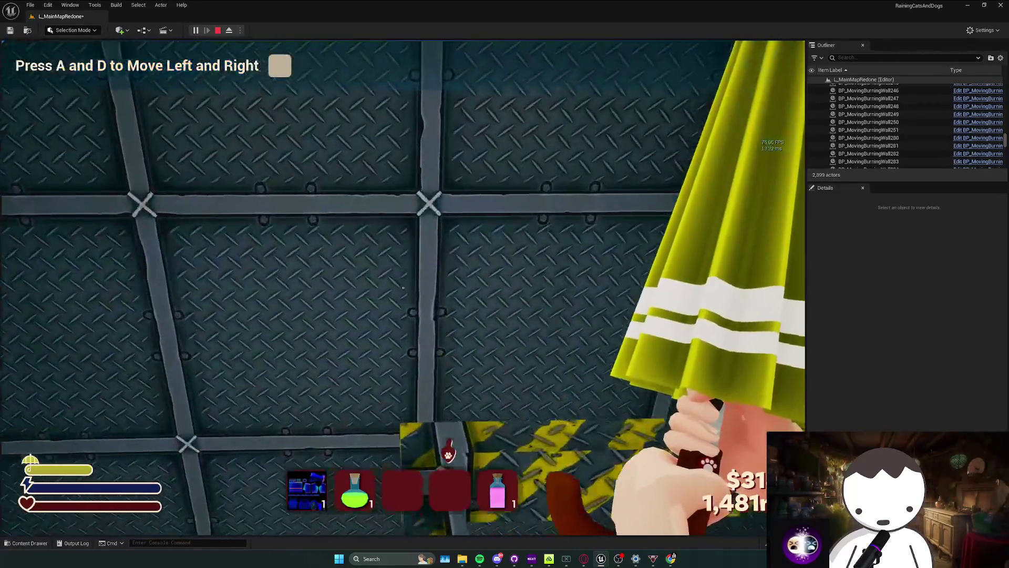
key("Escape")
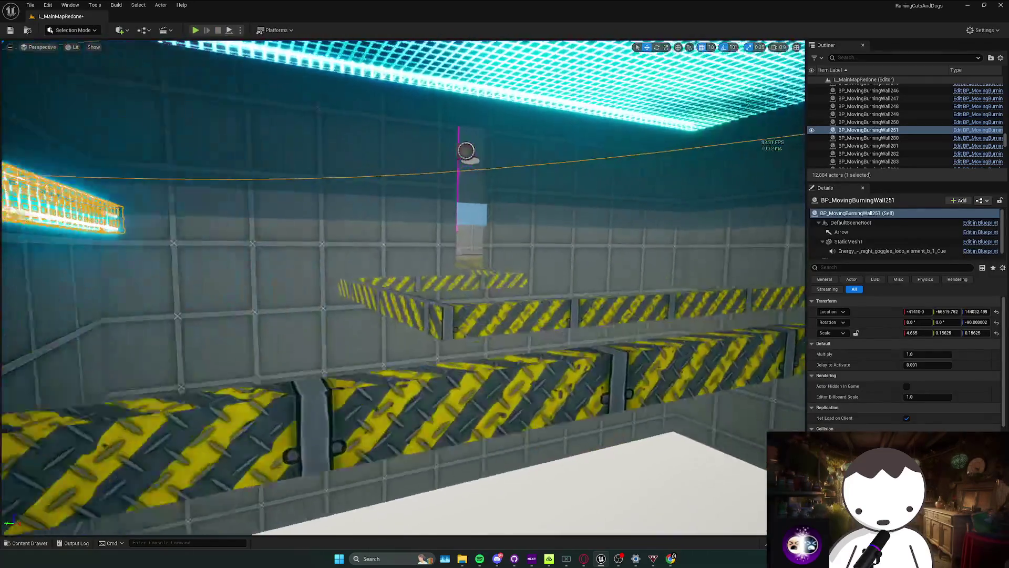
Open BP_BurningWall2's Blueprint and set its mesh material to the cyan grid.
key("f")
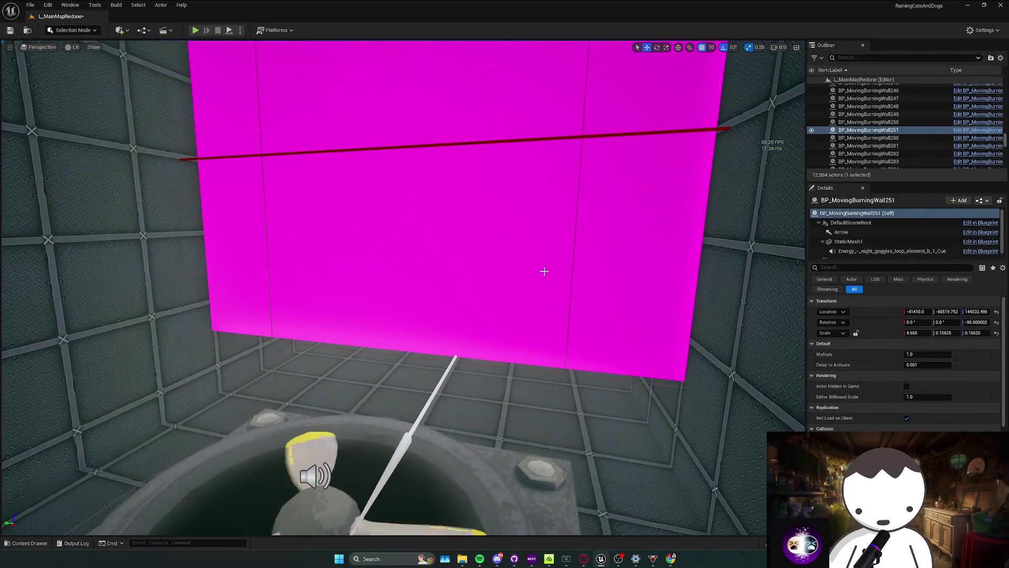
left_click(544, 271)
right_click(564, 266)
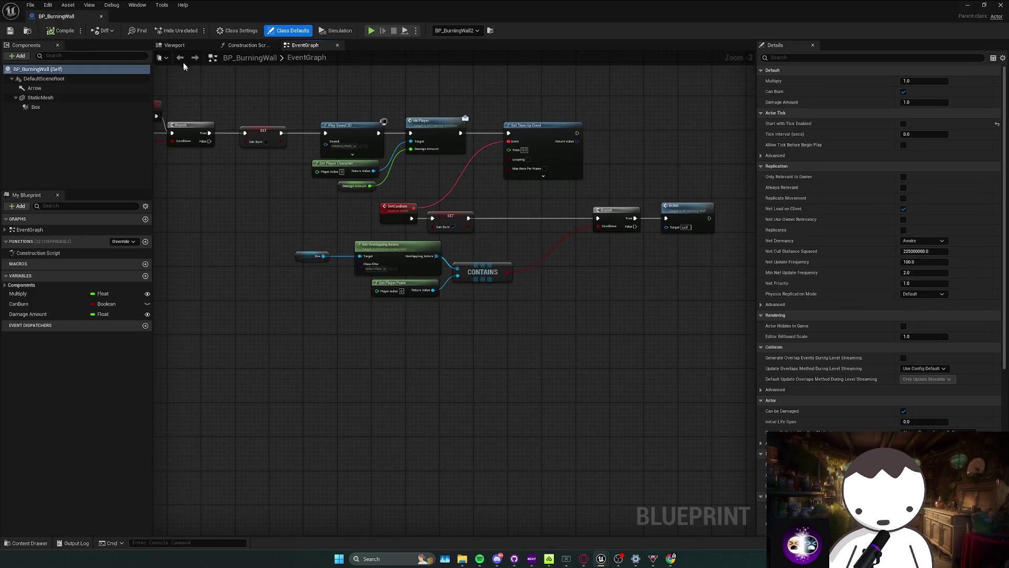
left_click(174, 44)
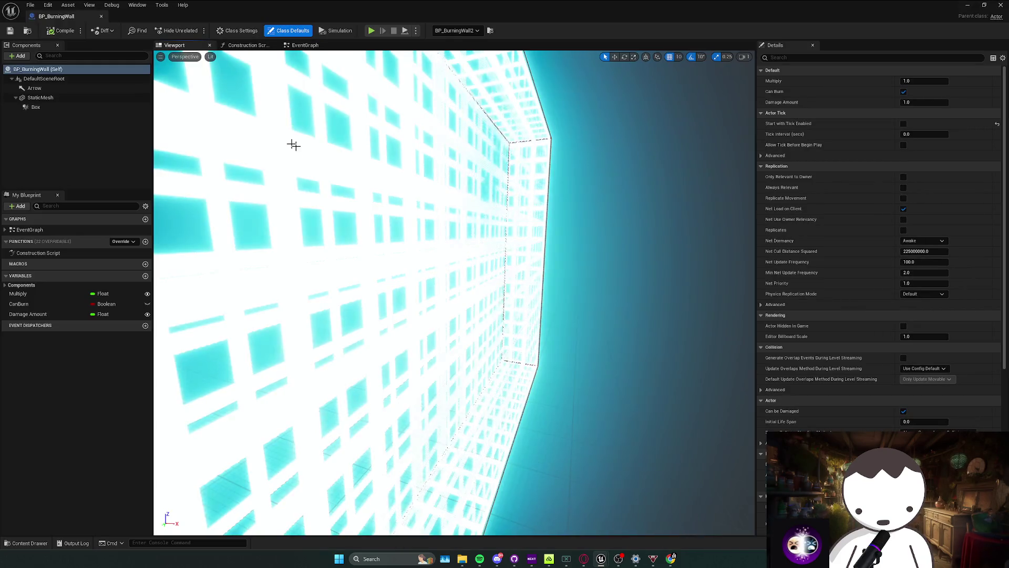
mouse_move(368, 16)
left_mouse_down()
mouse_move(97, 17)
mouse_move(2, 3)
left_mouse_up()
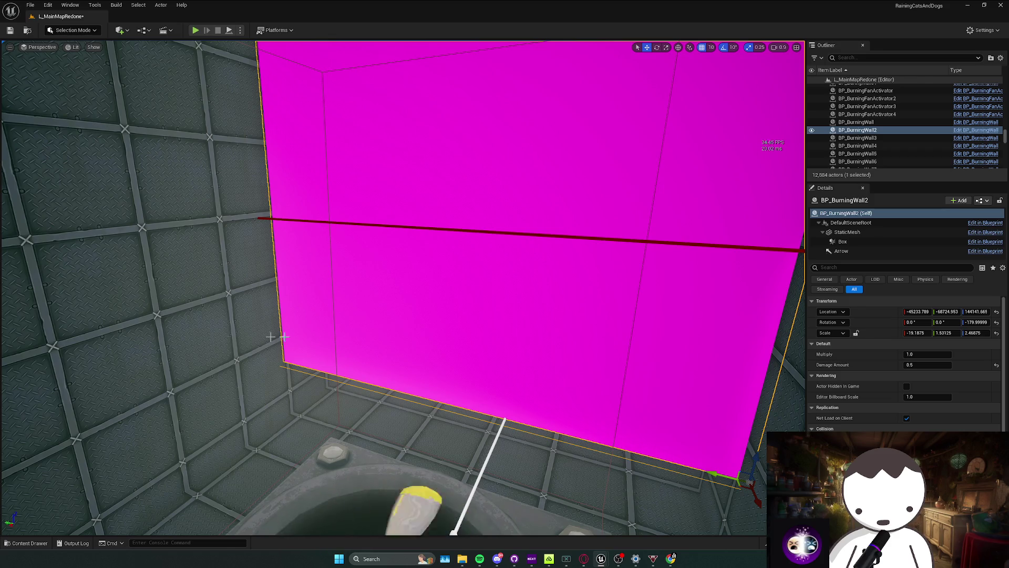
key("d")
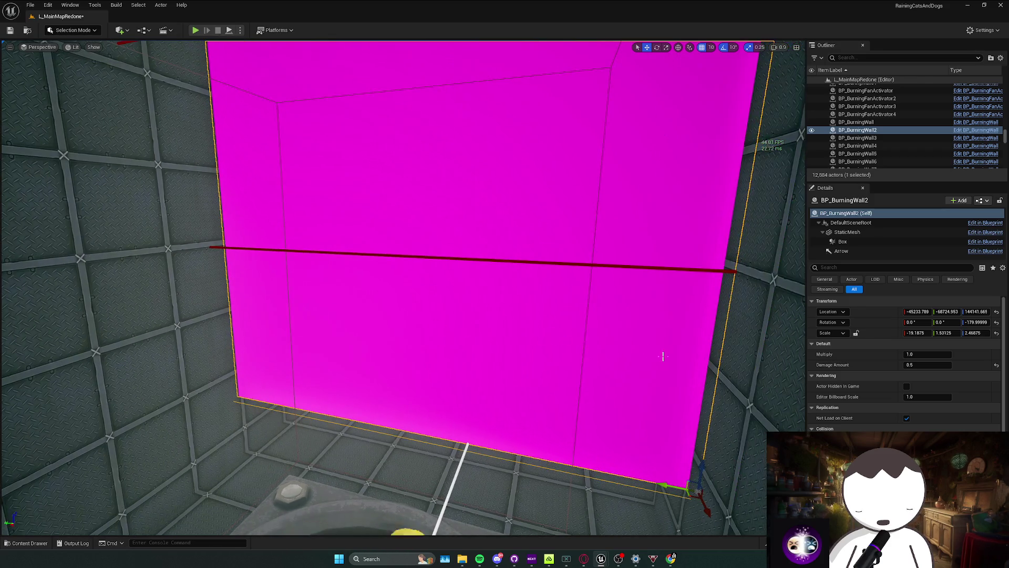
key("Up")
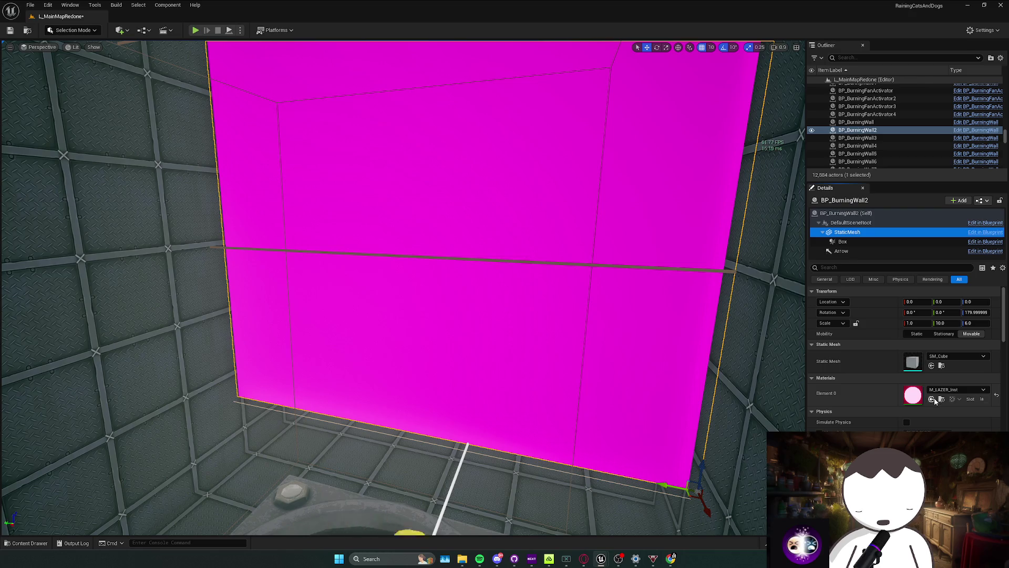
left_click(931, 399)
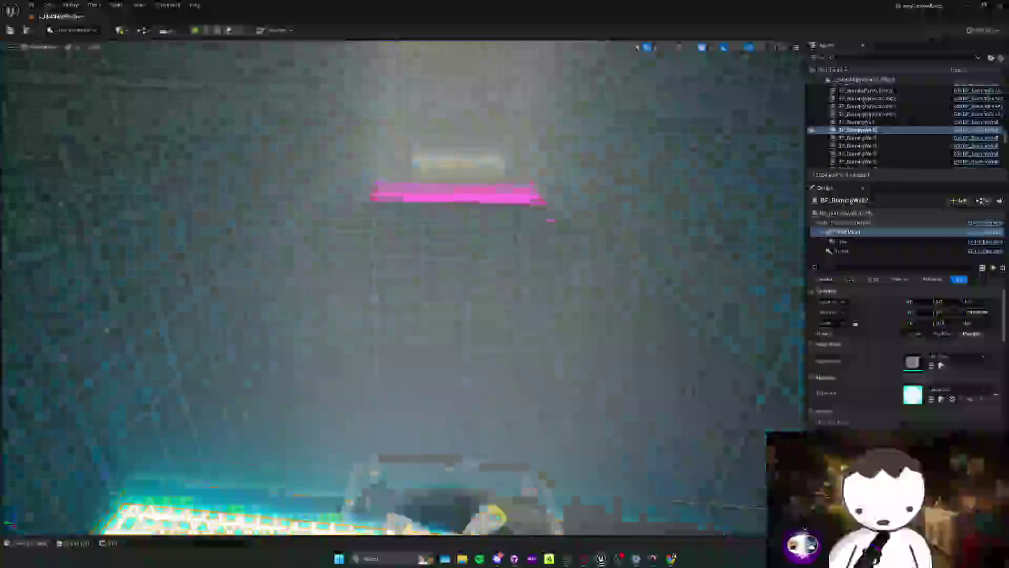
Check BP_BurningWall3's mesh material, then select the wall block next to the fan.
left_click(471, 304)
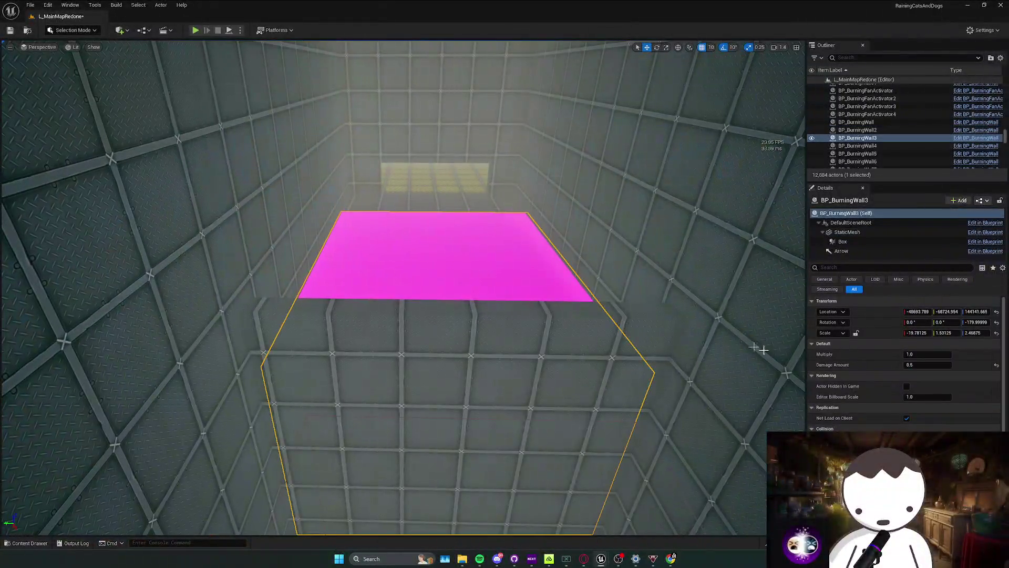
left_click(843, 243)
left_click(847, 233)
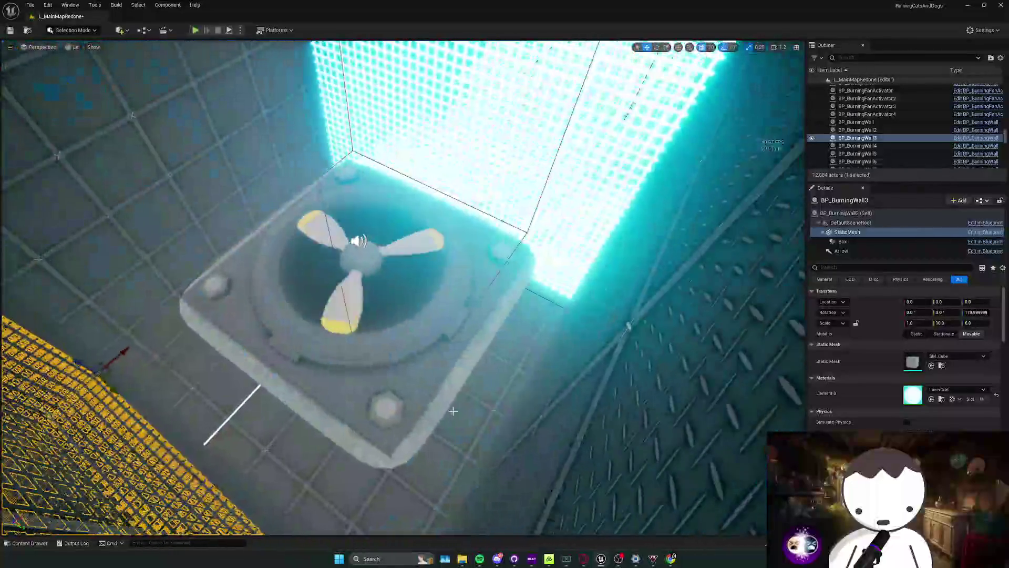
left_click(453, 411)
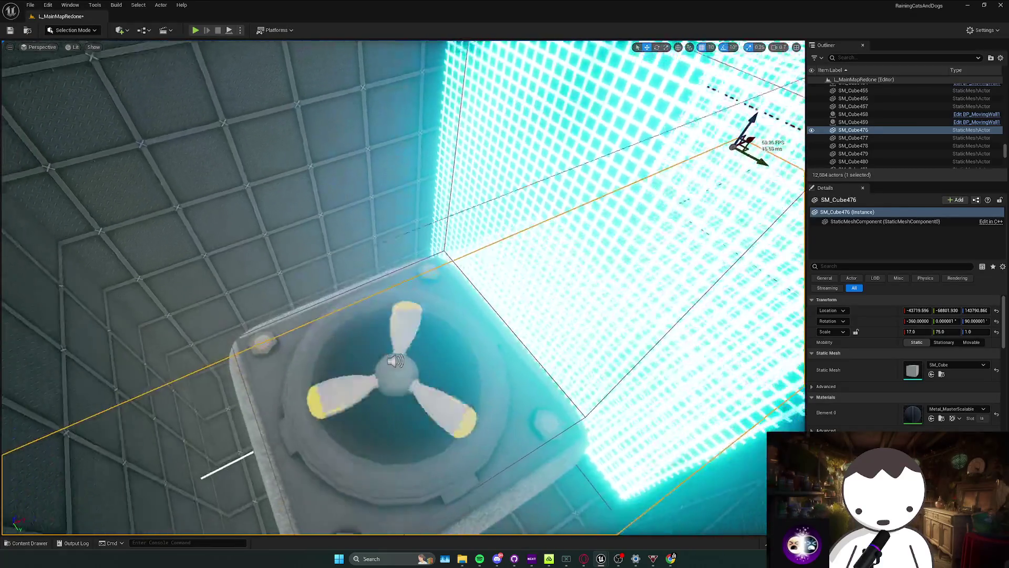
Briefly restore and minimize the music player from the taskbar.
scroll(403, 288, "down", 2)
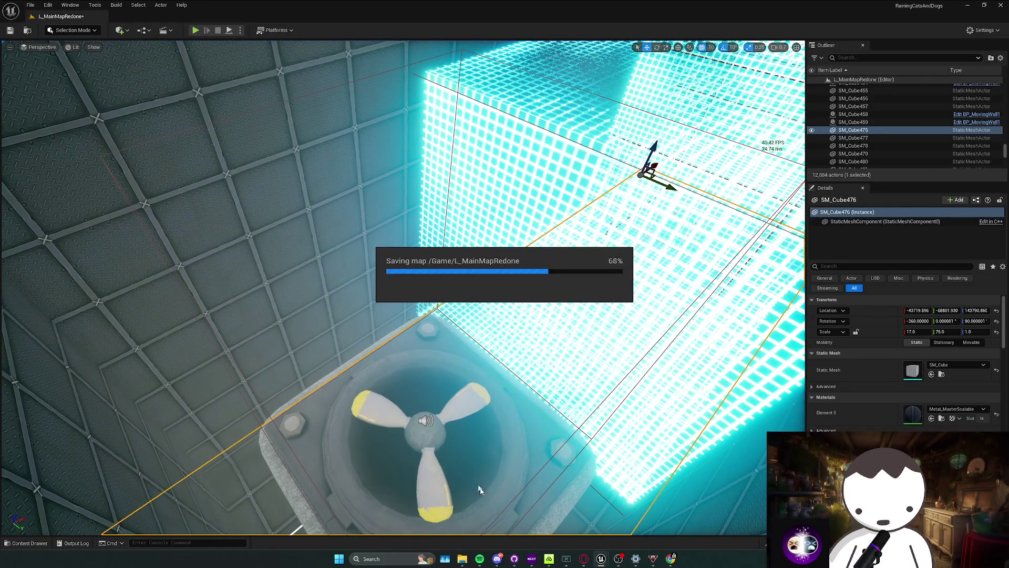
left_click(480, 558)
left_click(479, 559)
mouse_move(582, 561)
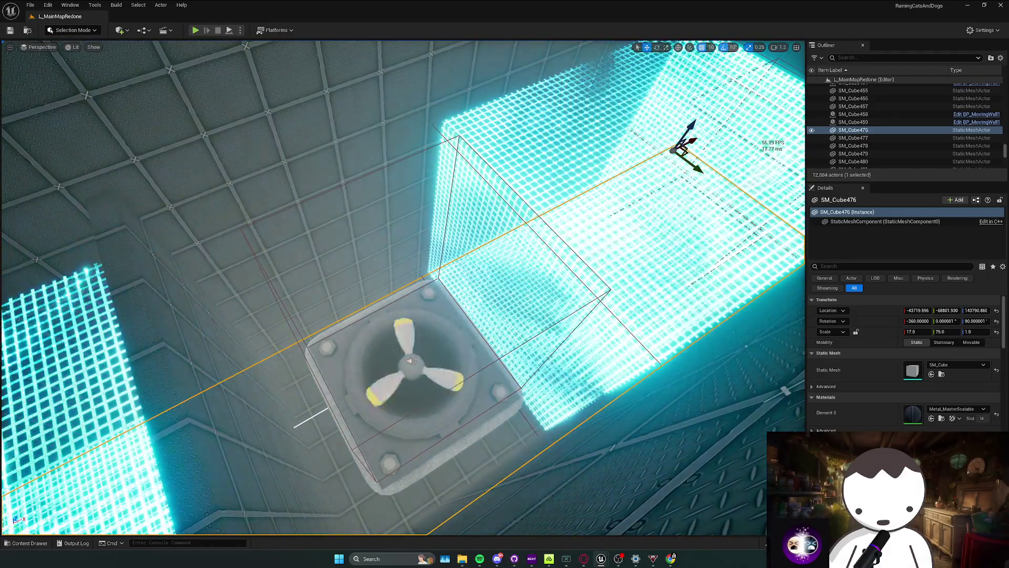
Paste a copy of the burning wall and scale it flat over the fan, then check it from the side.
key("ctrl+v")
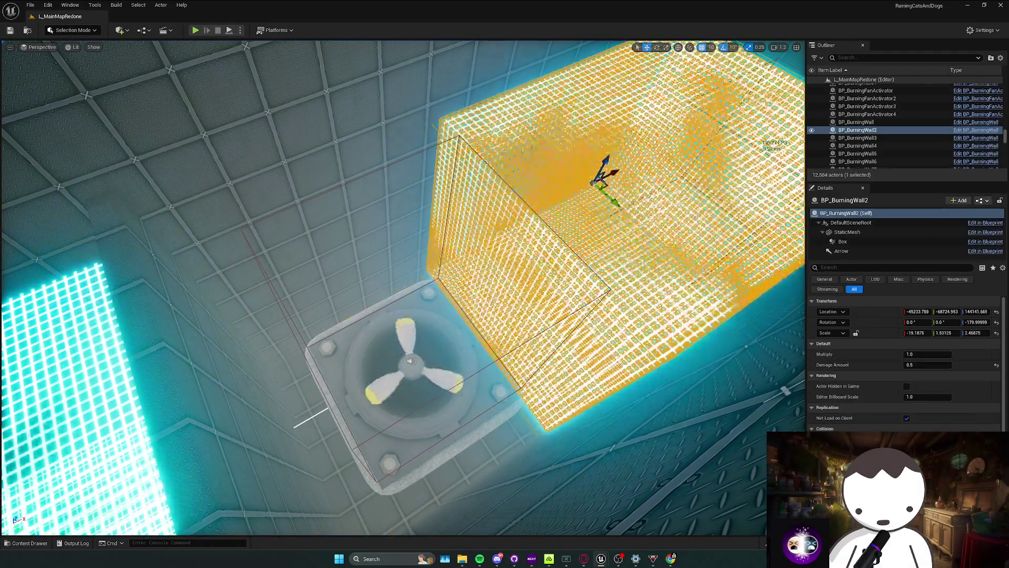
key("r")
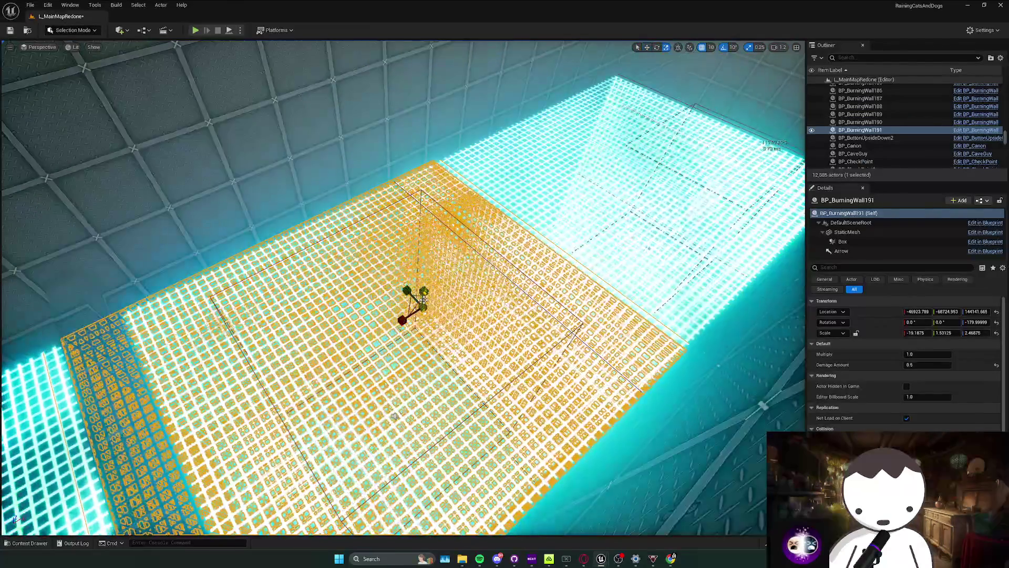
left_click_drag(423, 292, 423, 315)
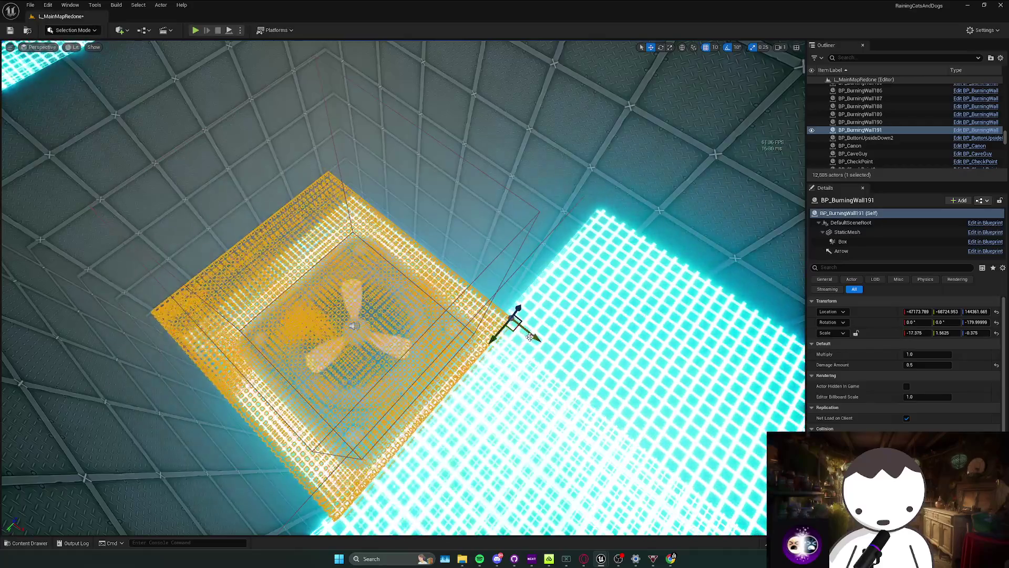
key("s")
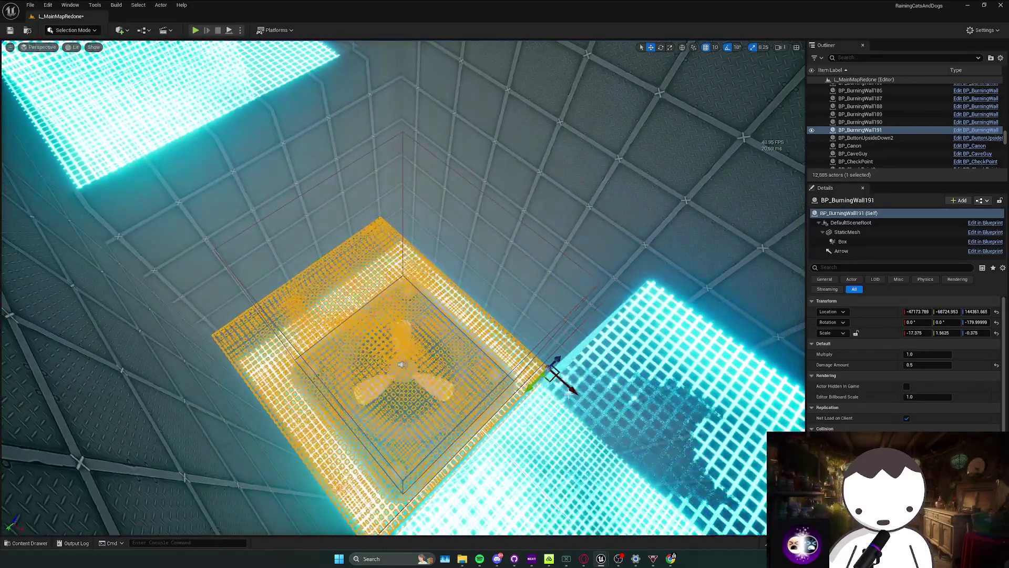
mouse_move(473, 321)
left_mouse_down()
mouse_move(461, 320)
mouse_move(519, 350)
left_mouse_up()
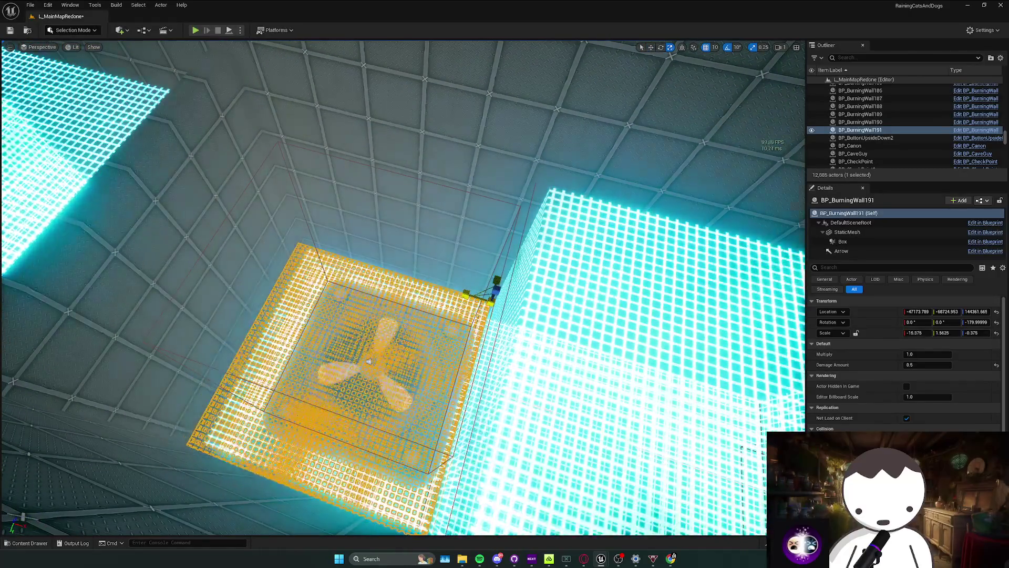
mouse_move(467, 296)
left_mouse_down()
mouse_move(502, 322)
mouse_move(229, 56)
left_mouse_up()
key("Escape")
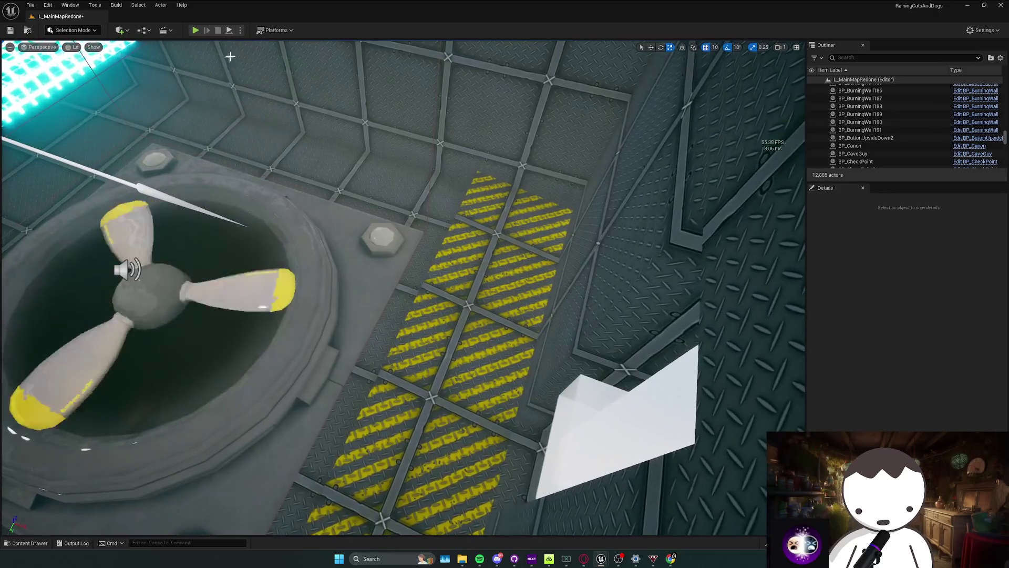
key("alt+p")
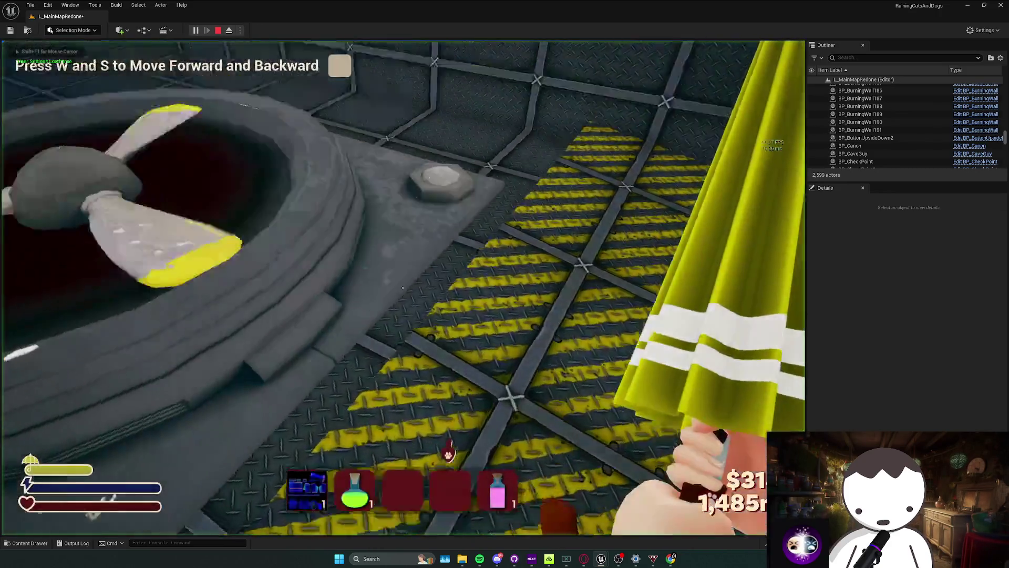
key("w")
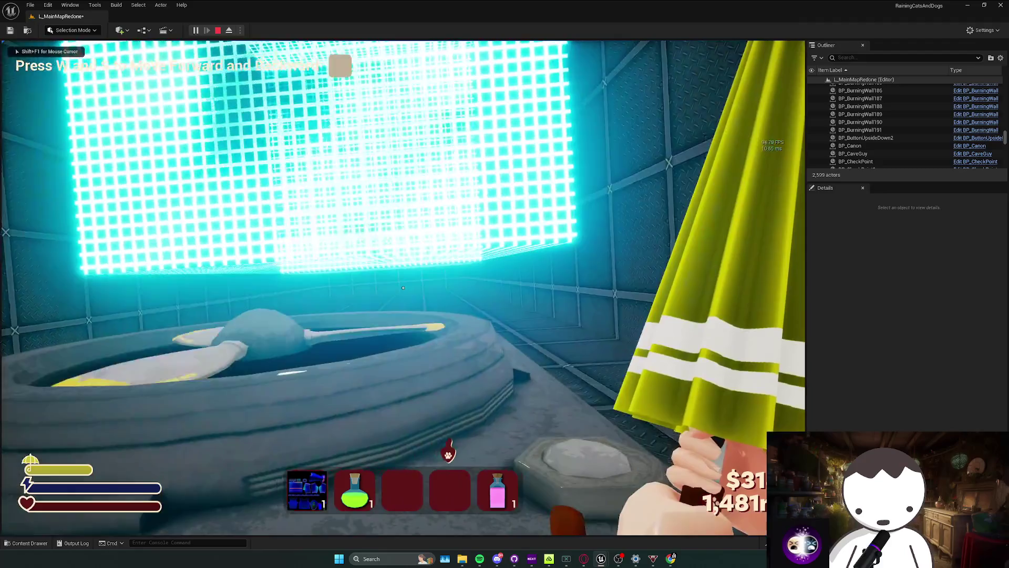
key("w")
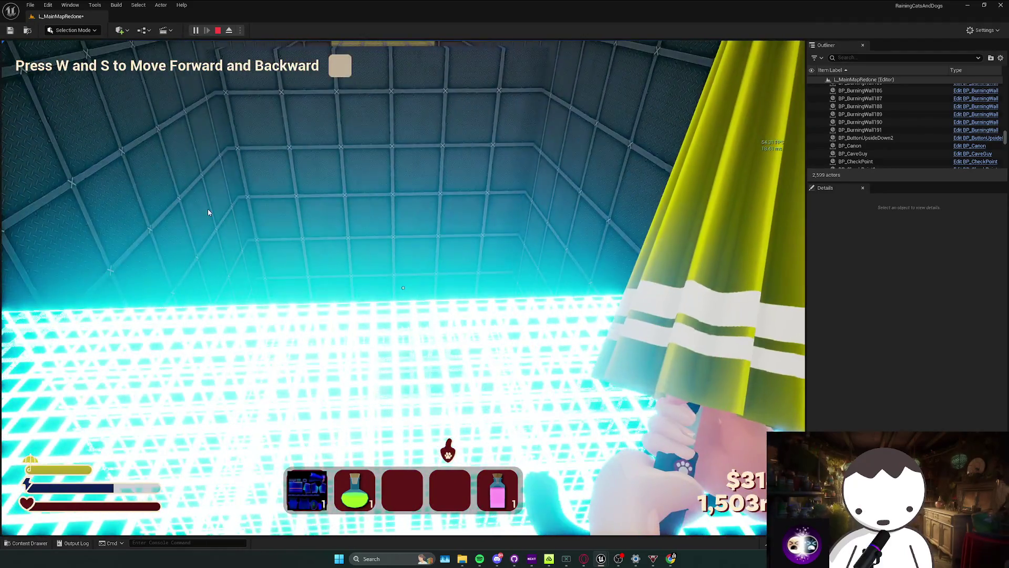
key("Escape")
key("w")
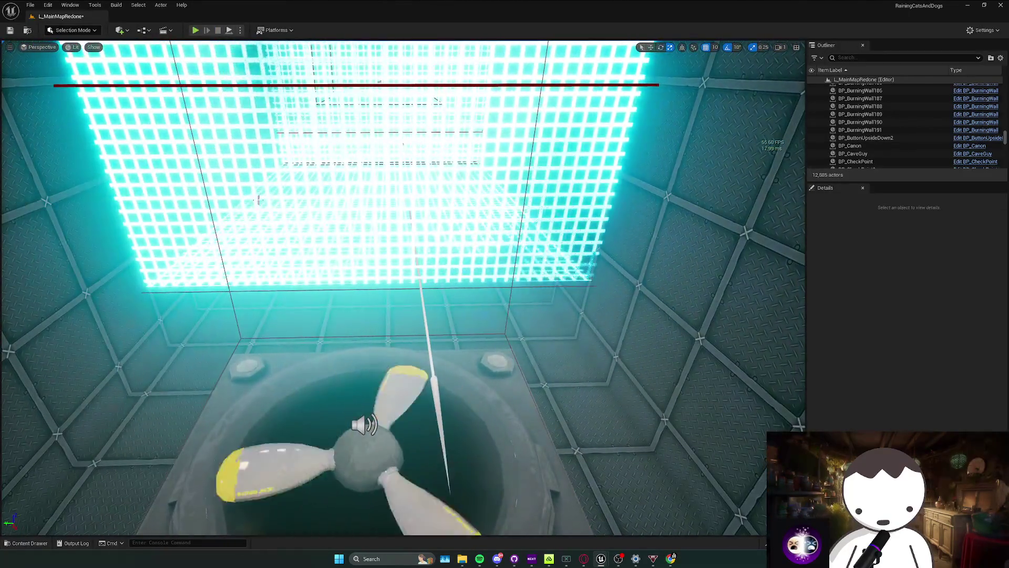
Select SM_Cube481 beside the fan and pick its StaticMeshComponent.
left_click(368, 157)
key("w")
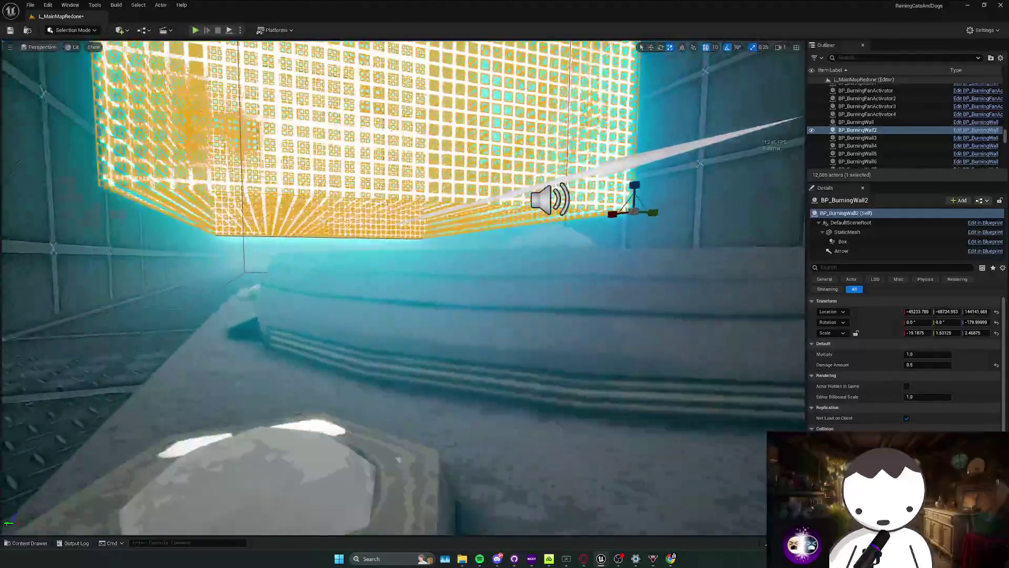
left_click(305, 242)
key("d")
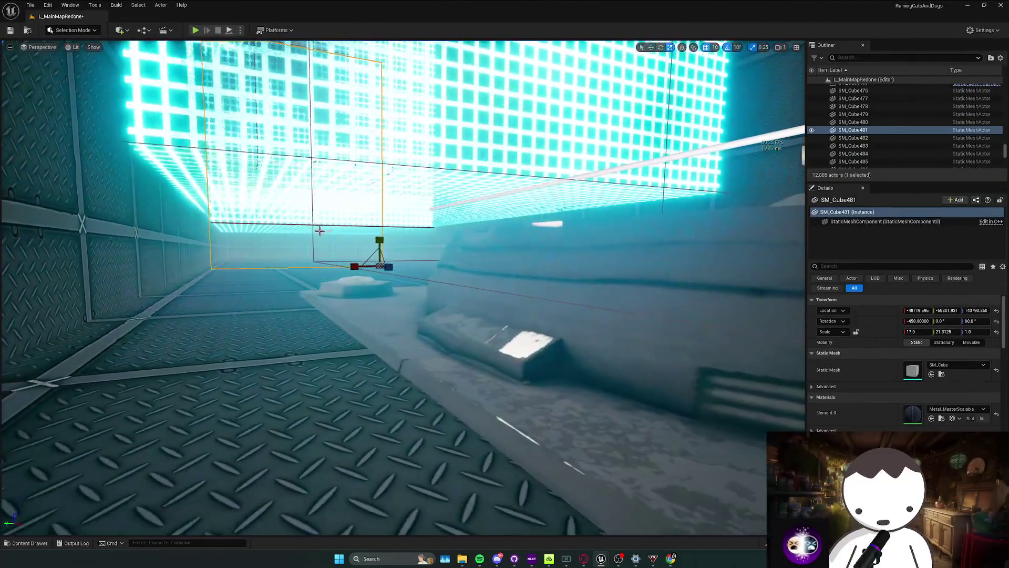
left_click(885, 221)
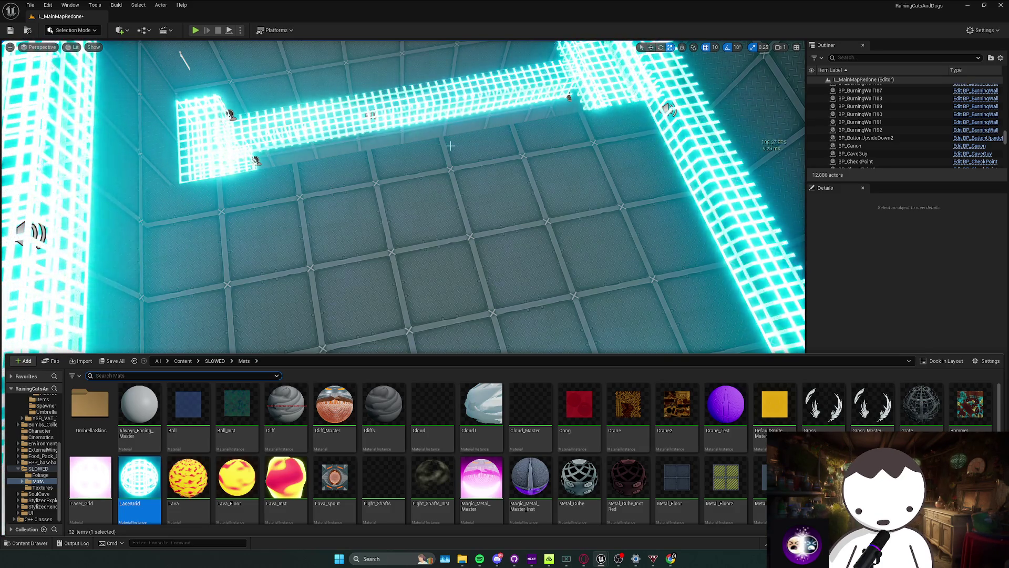
Select the burning wall over the fans and focus the view on it.
left_click_drag(745, 155, 730, 100)
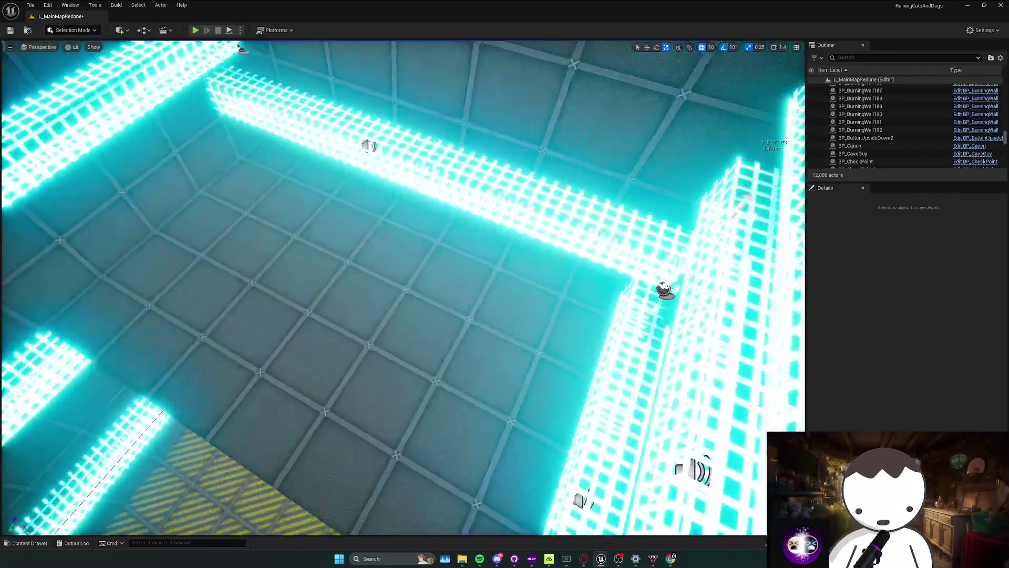
key("ctrl+space")
left_click(459, 196)
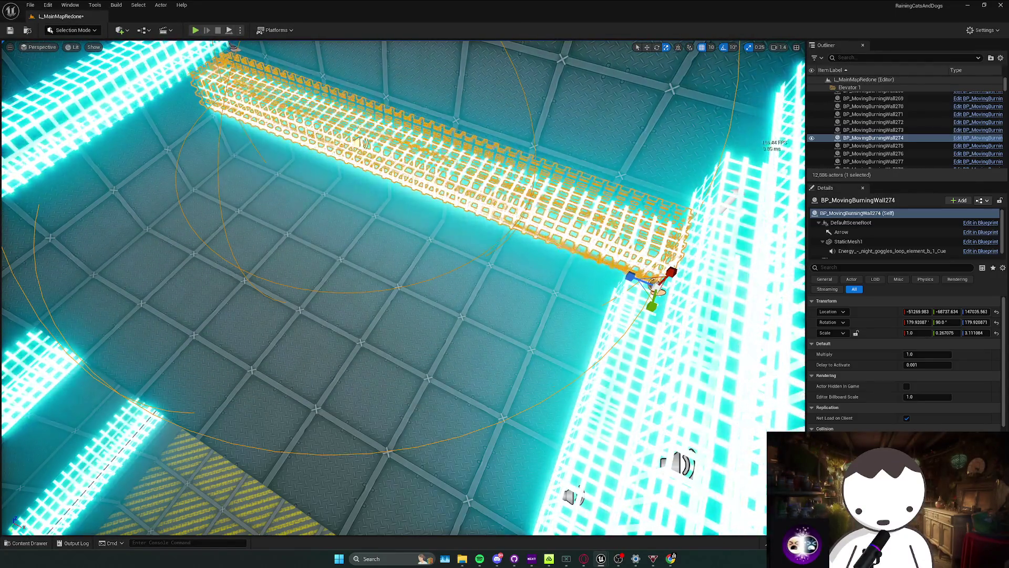
right_click(452, 189)
key("Escape")
left_click(432, 184)
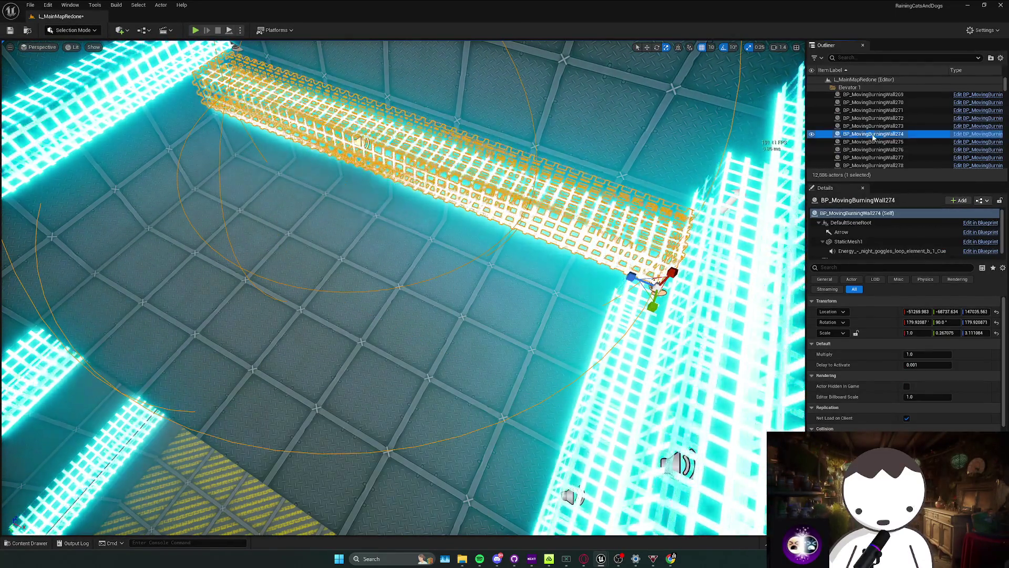
right_click(866, 135)
left_click(900, 219)
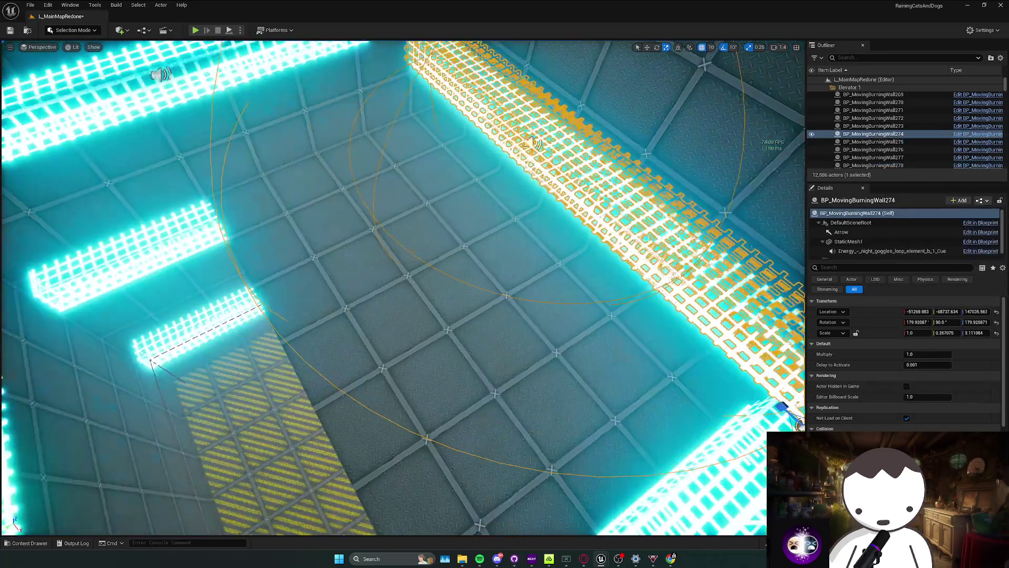
Drag BP_MovingBurningWallHitActivator from Blueprints > Gameplay > Environment > Activators into the level and focus on it.
key("ctrl+space")
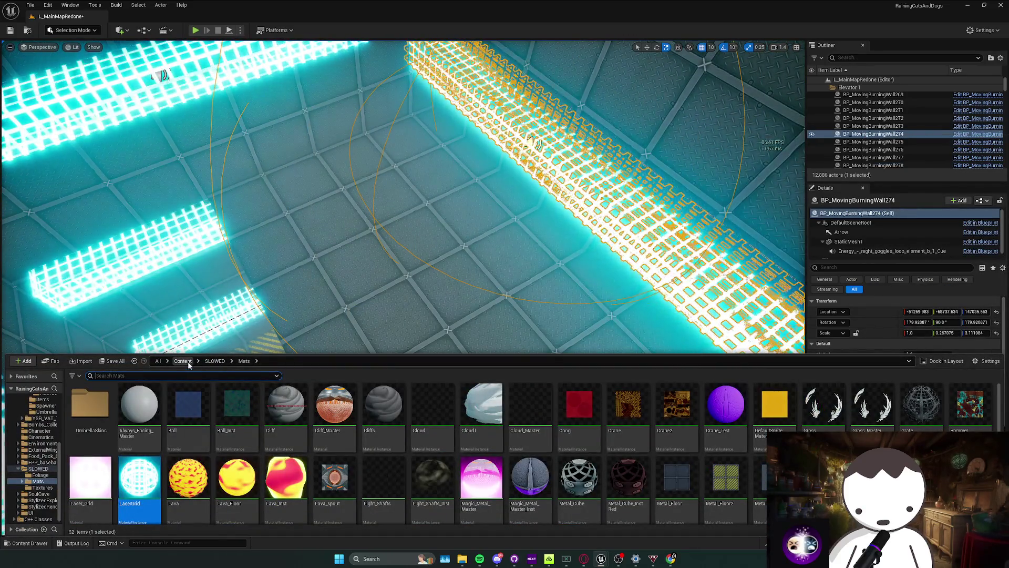
left_click(184, 361)
double_click(295, 415)
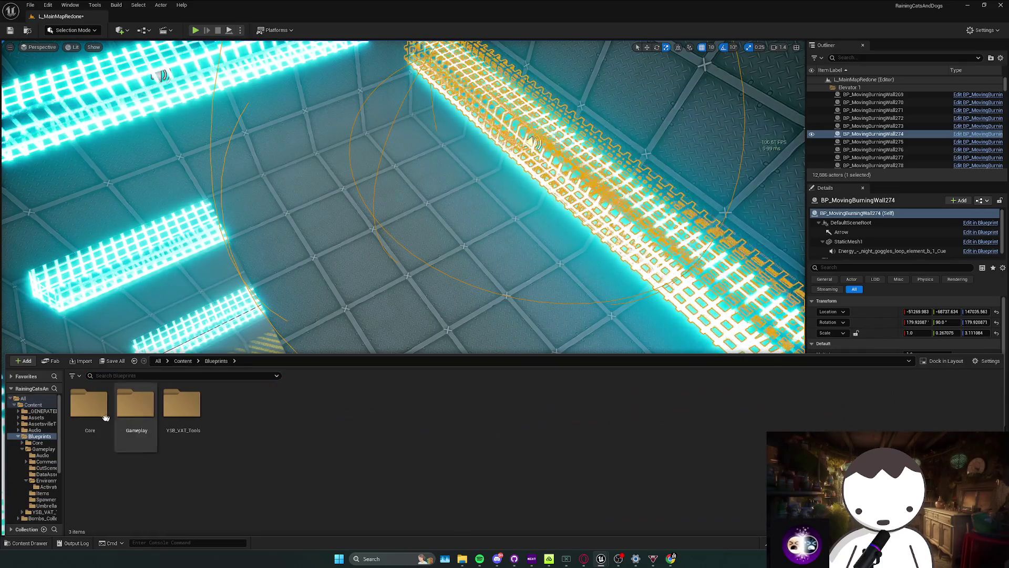
double_click(137, 413)
double_click(275, 405)
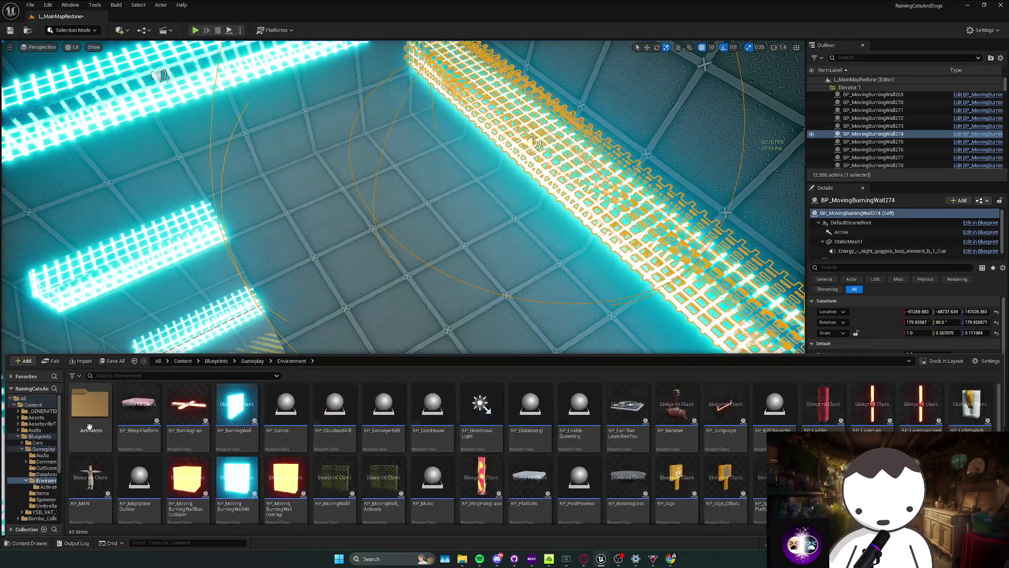
double_click(90, 405)
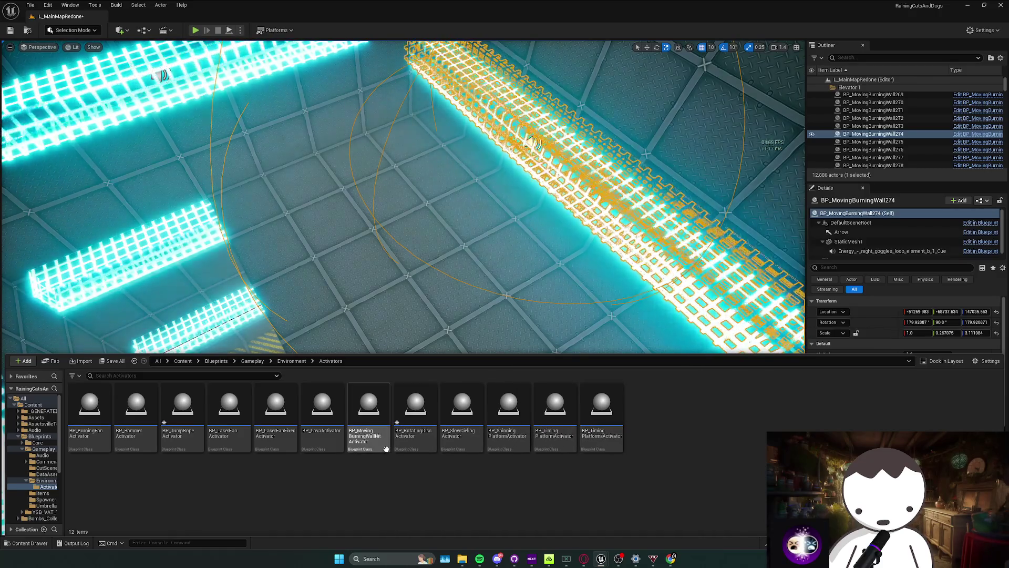
mouse_move(368, 410)
left_mouse_down()
mouse_move(401, 266)
mouse_move(378, 263)
left_mouse_up()
key("f")
scroll(402, 288, "down", 10)
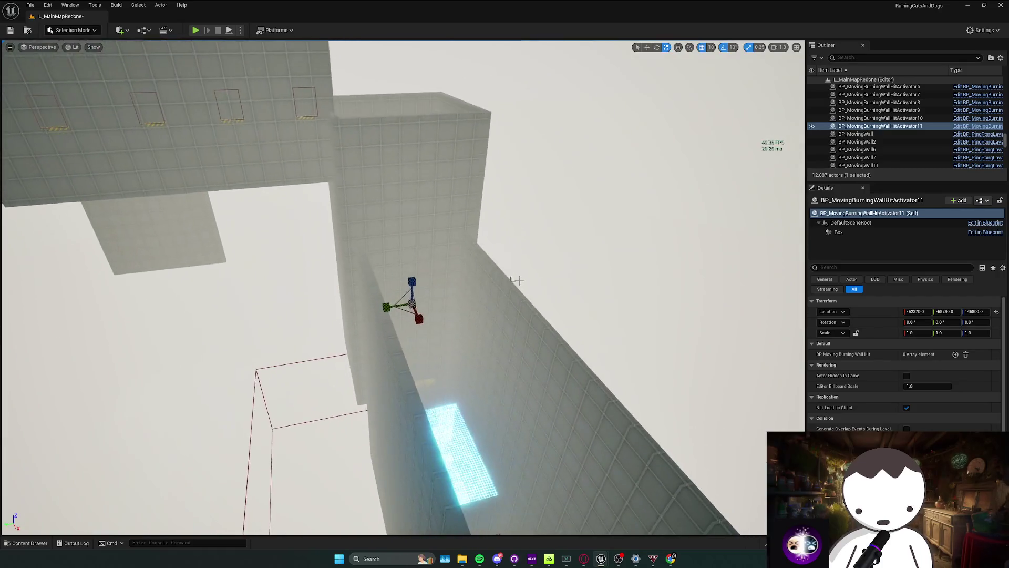
Set the activator's Box Extent to about 2238, 1283, 3060, then save the level.
left_click(839, 232)
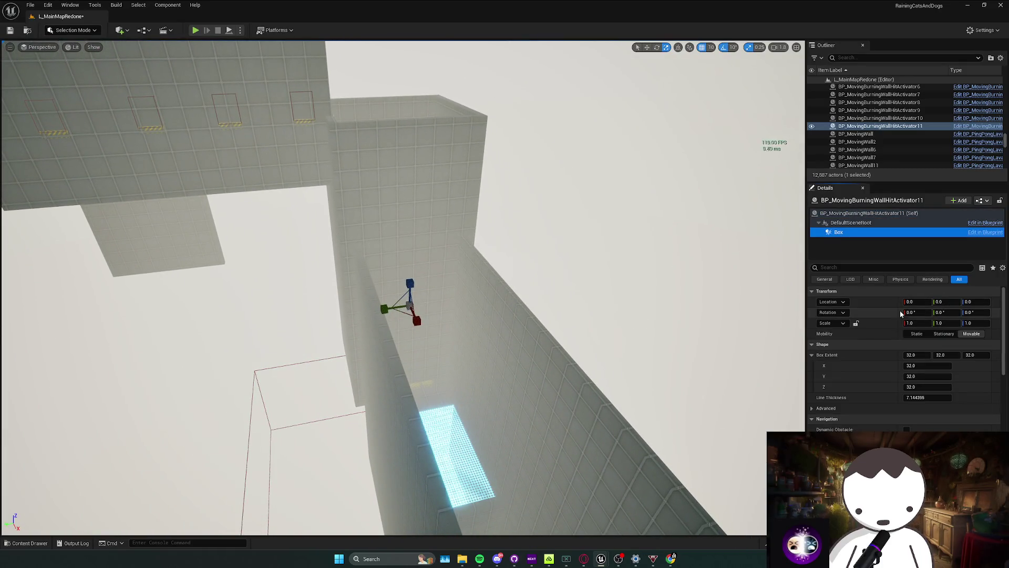
left_click(914, 356)
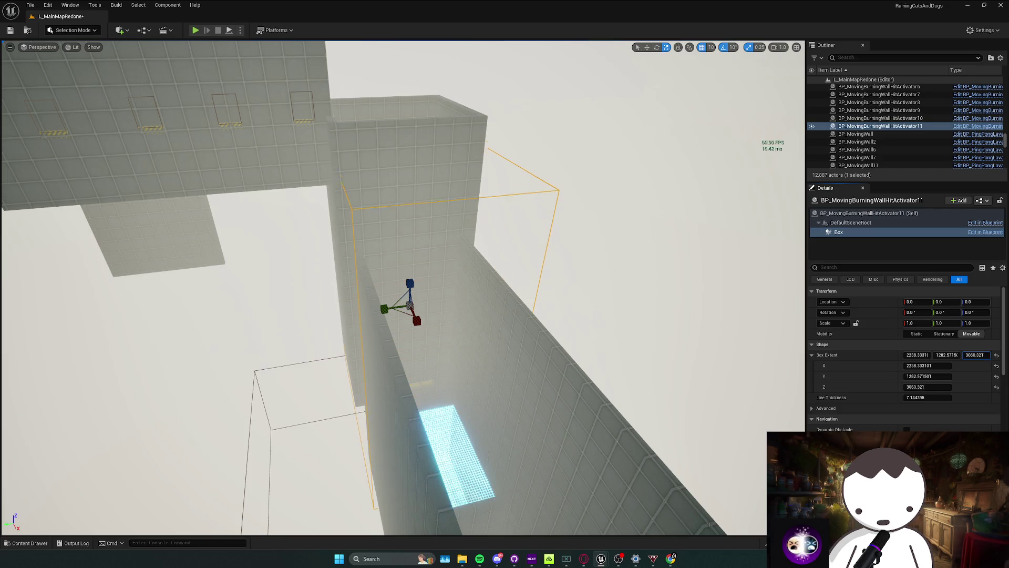
left_click(880, 126)
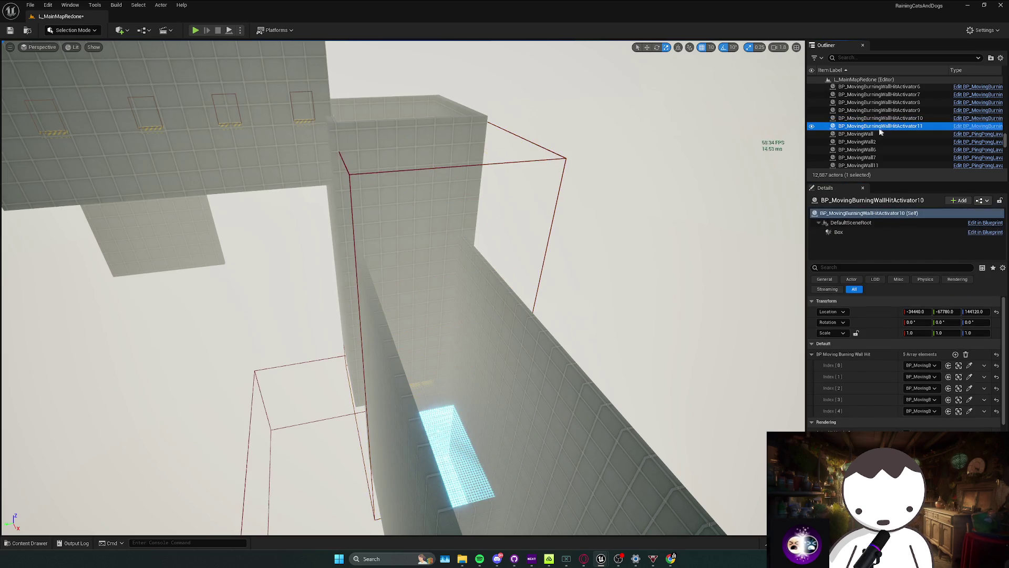
key("w")
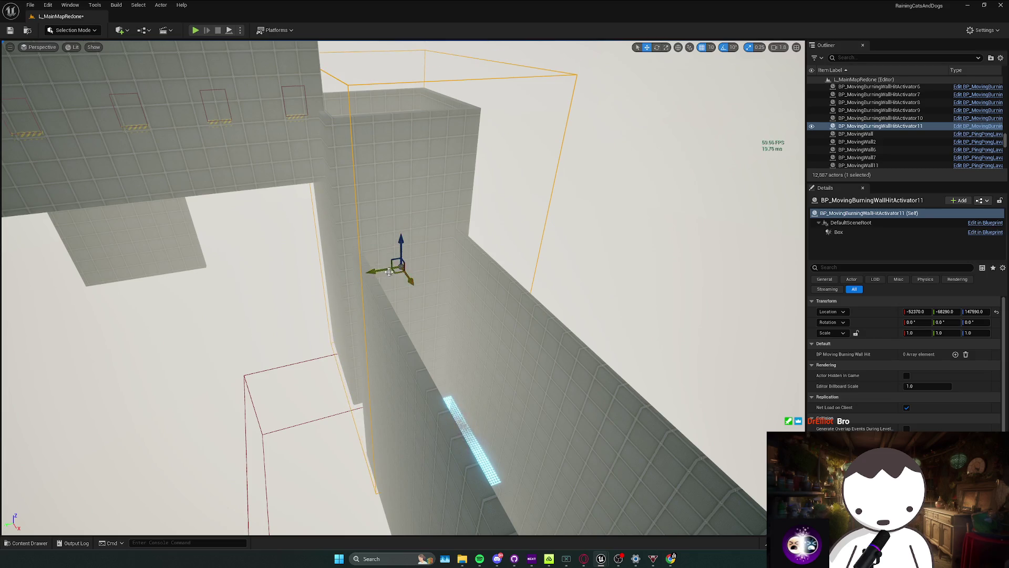
mouse_move(399, 289)
left_mouse_down()
mouse_move(368, 247)
mouse_move(379, 273)
mouse_move(489, 283)
left_mouse_up()
key("ctrl+s")
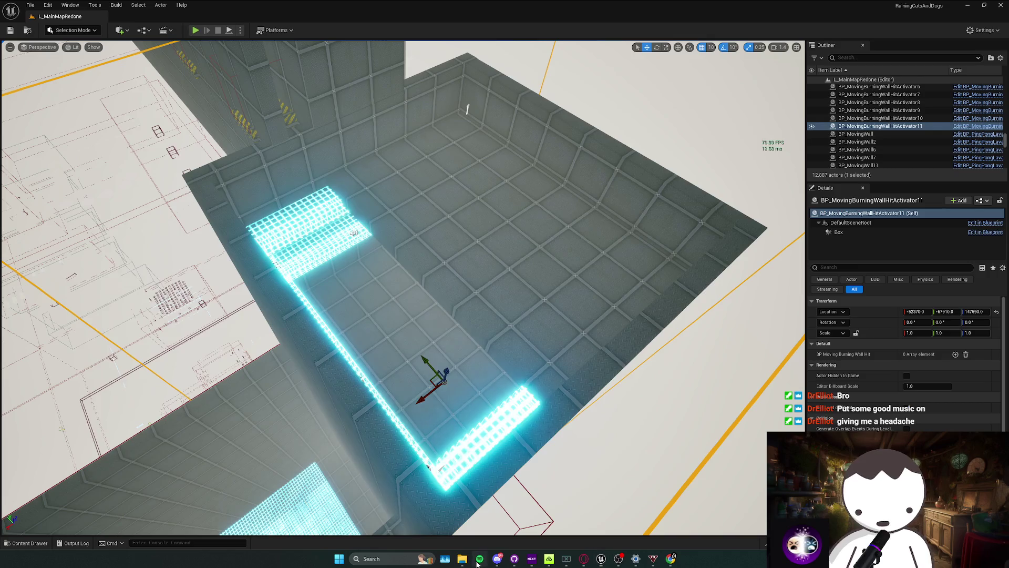
Play the Game Dev playlist in Spotify and return to the Unreal Engine editor.
key("alt+Tab")
key("XF86AudioLowerVolume")
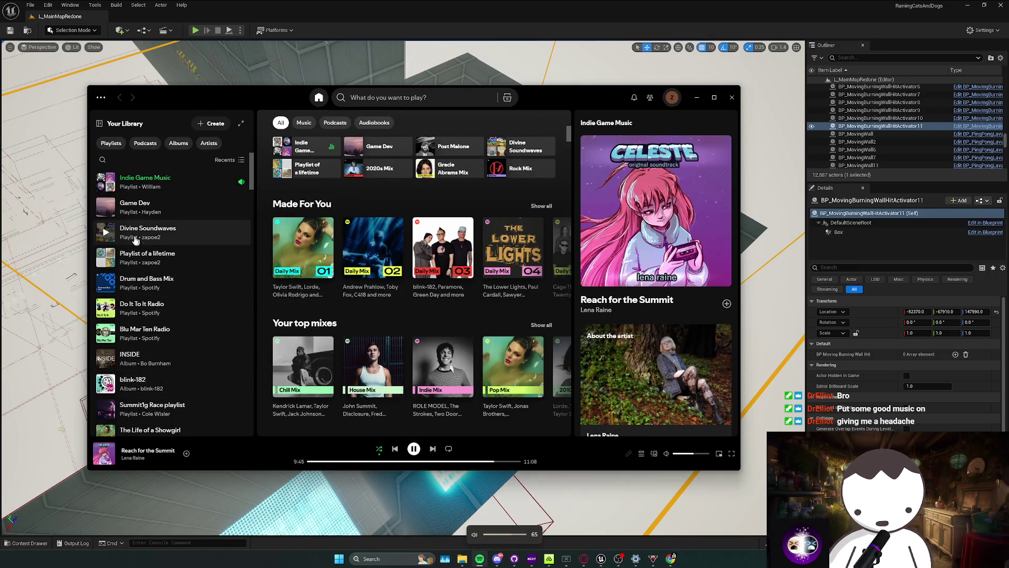
left_click(112, 212)
right_click(762, 296)
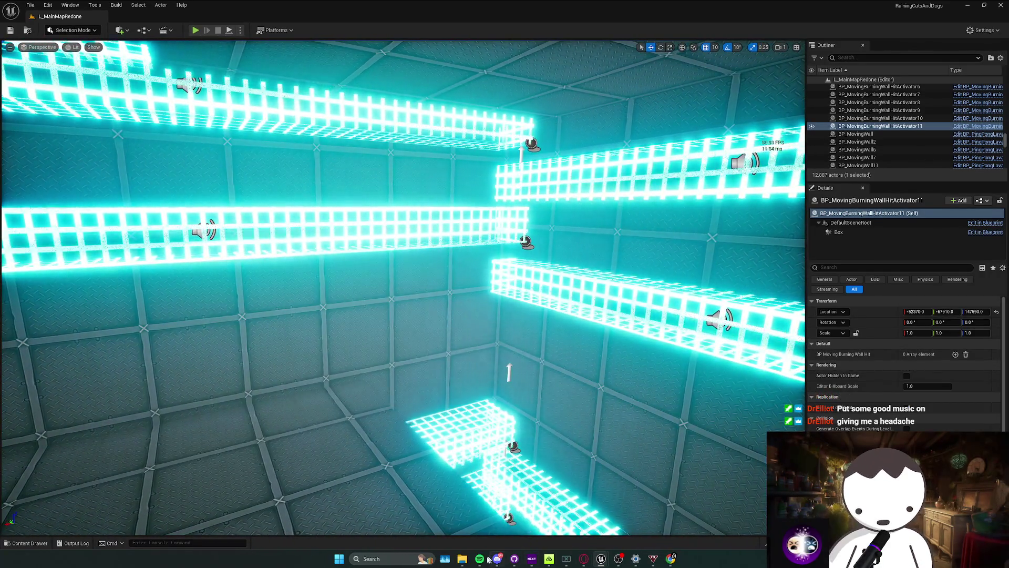
left_click(487, 558)
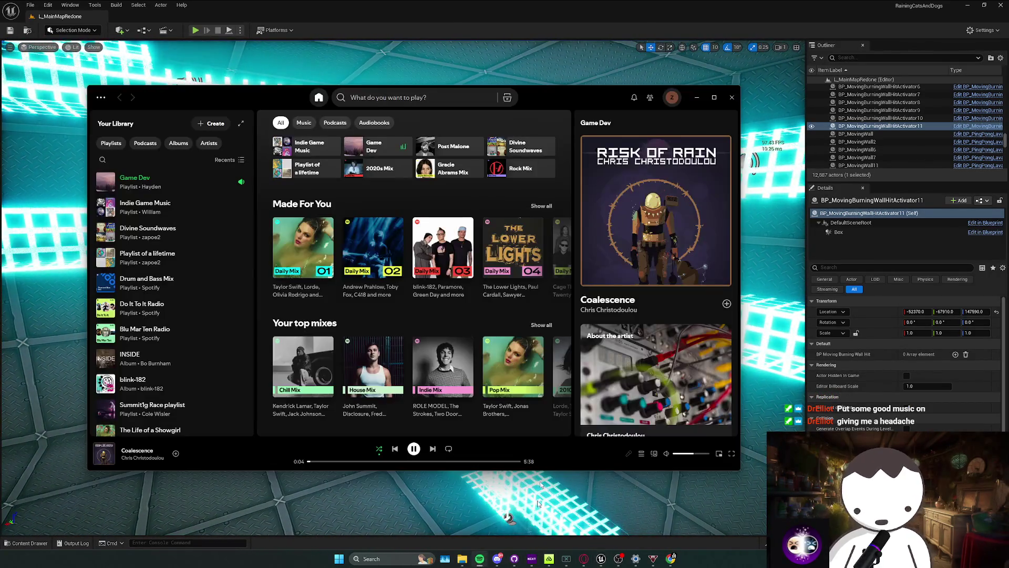
right_click(471, 449)
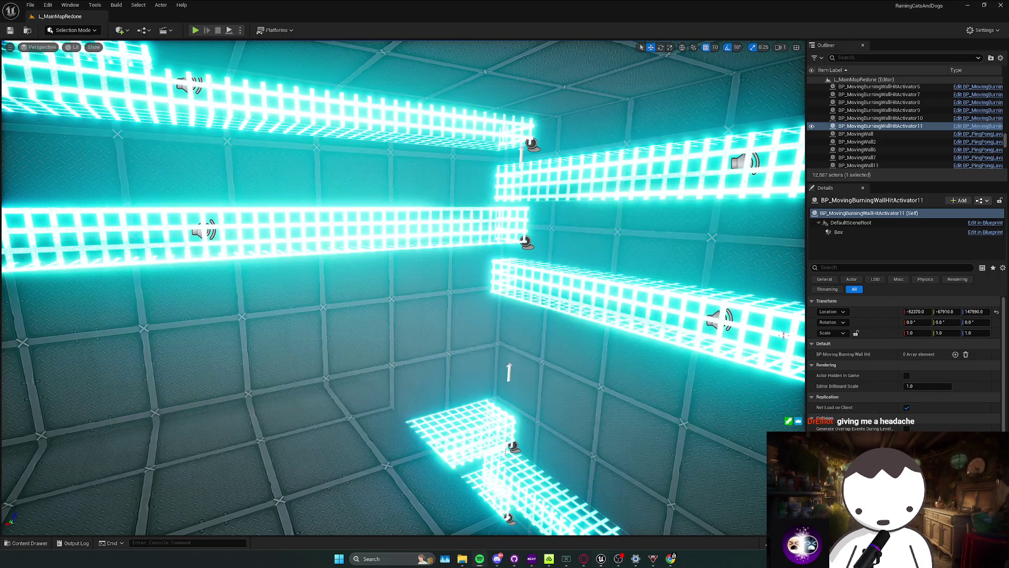
scroll(403, 287, "down", 2)
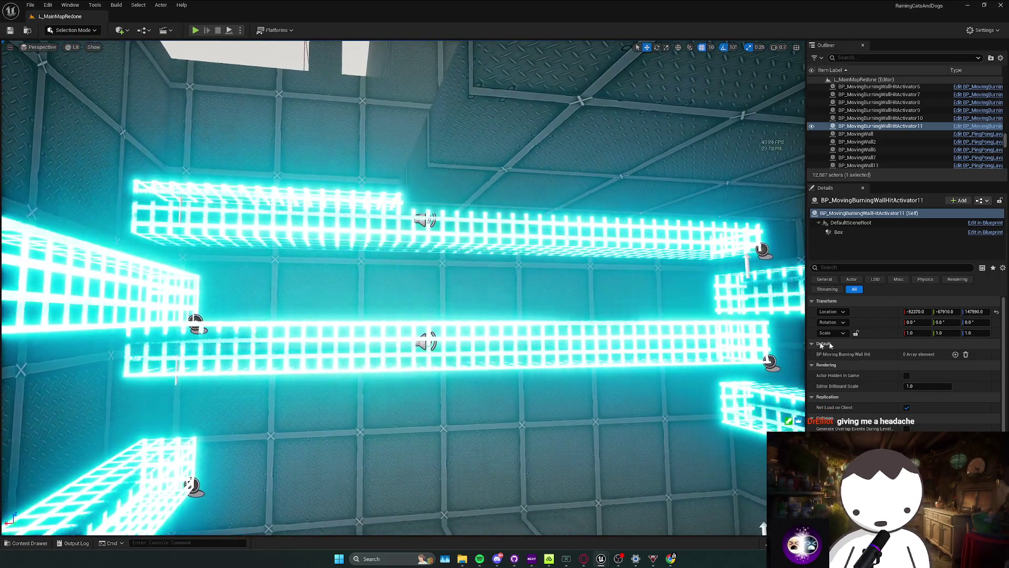
Add five slots to BP Moving Burning Wall Hit and eyedrop moving walls into four.
left_click(955, 356)
left_click(956, 355)
left_click(956, 355)
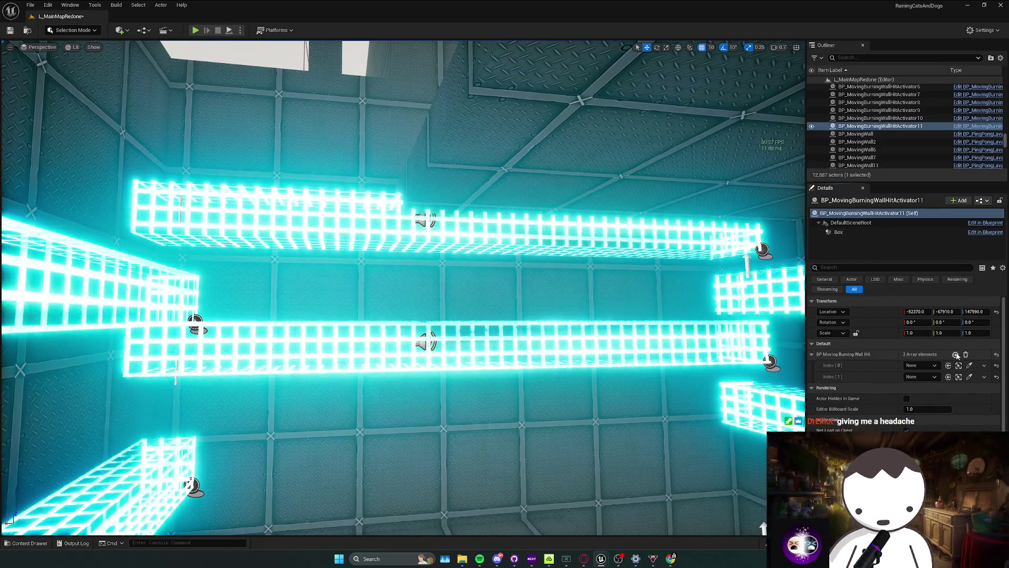
left_click(955, 355)
left_click(956, 356)
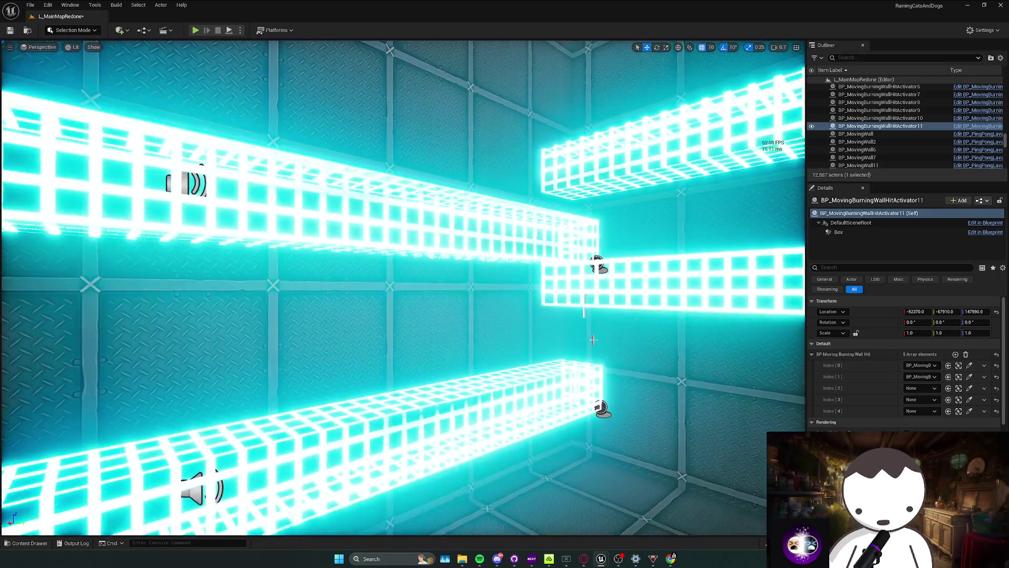
left_click(596, 258)
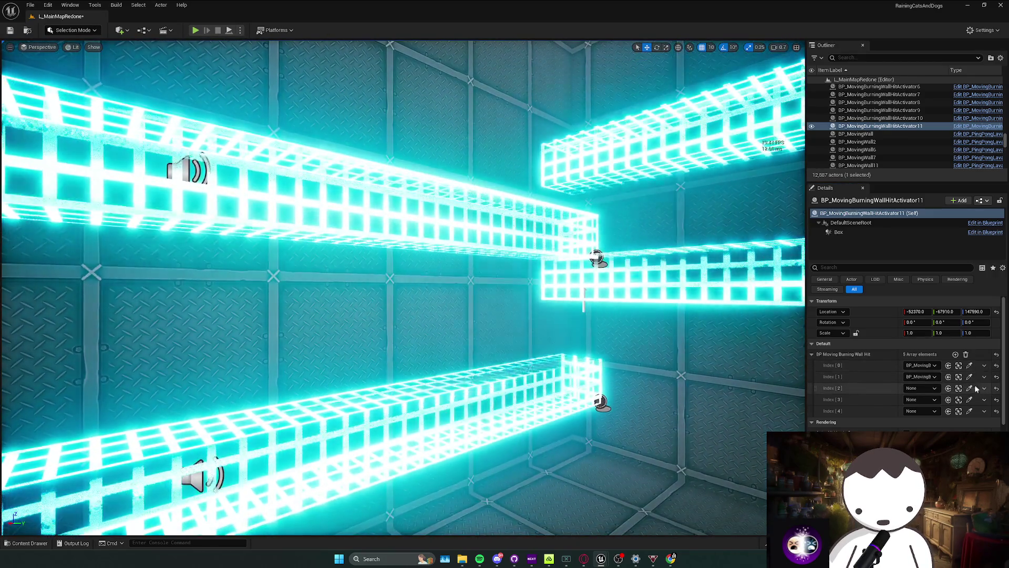
left_click(969, 387)
left_click(596, 258)
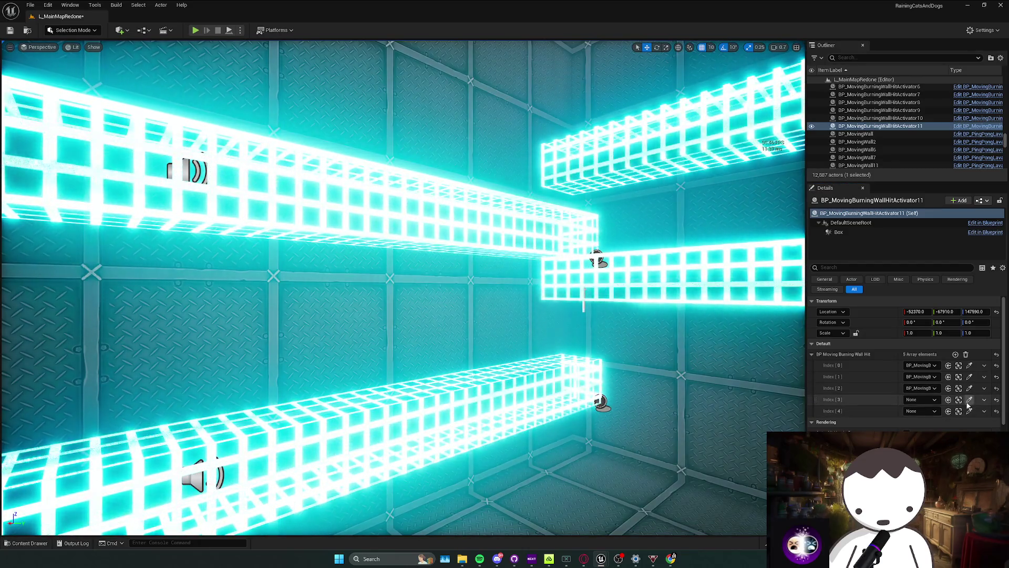
left_click(969, 400)
left_click(601, 401)
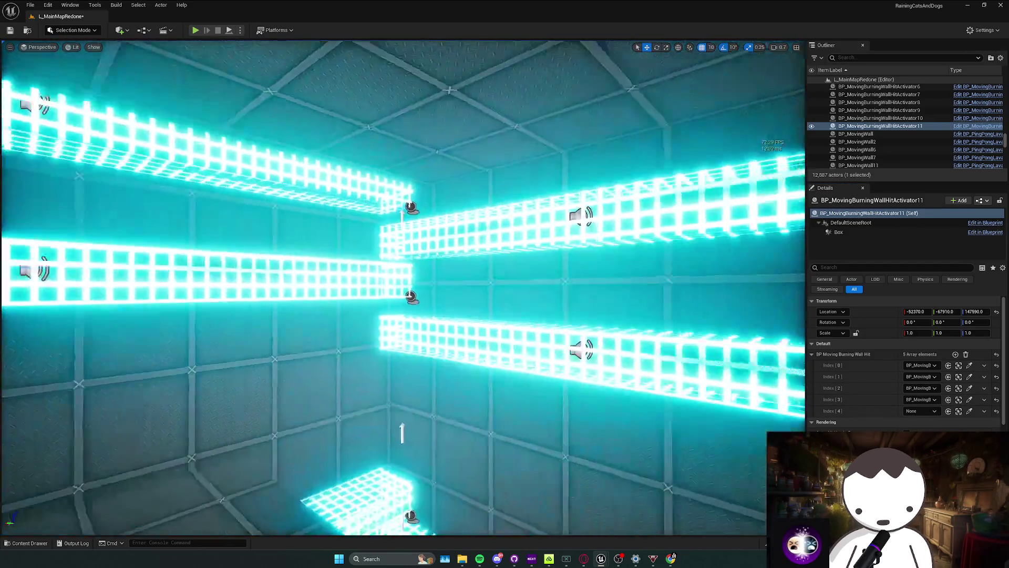
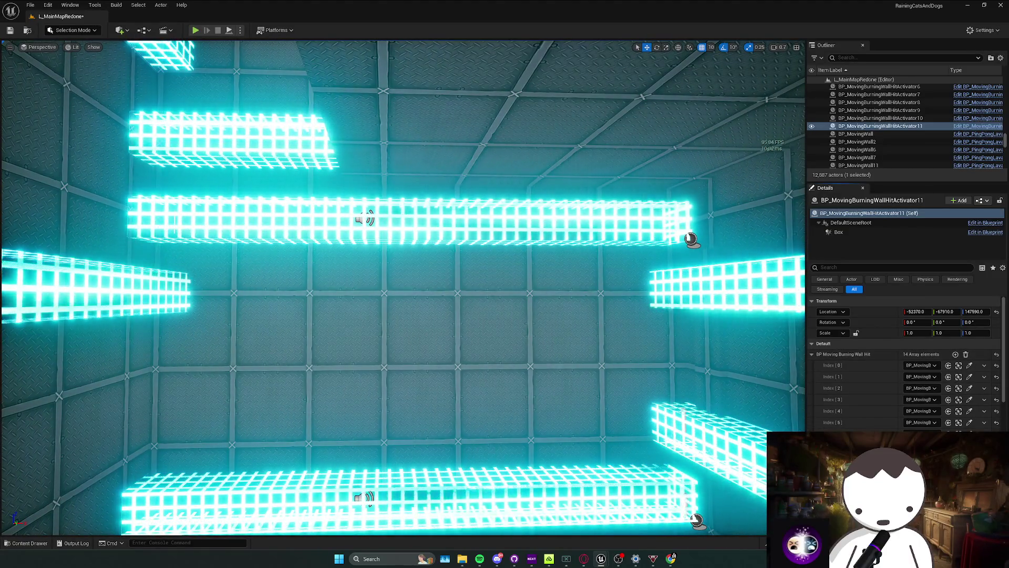
Add two more entries to BP_MovingBurningWallHitActivator11's wall list.
left_click(129, 292)
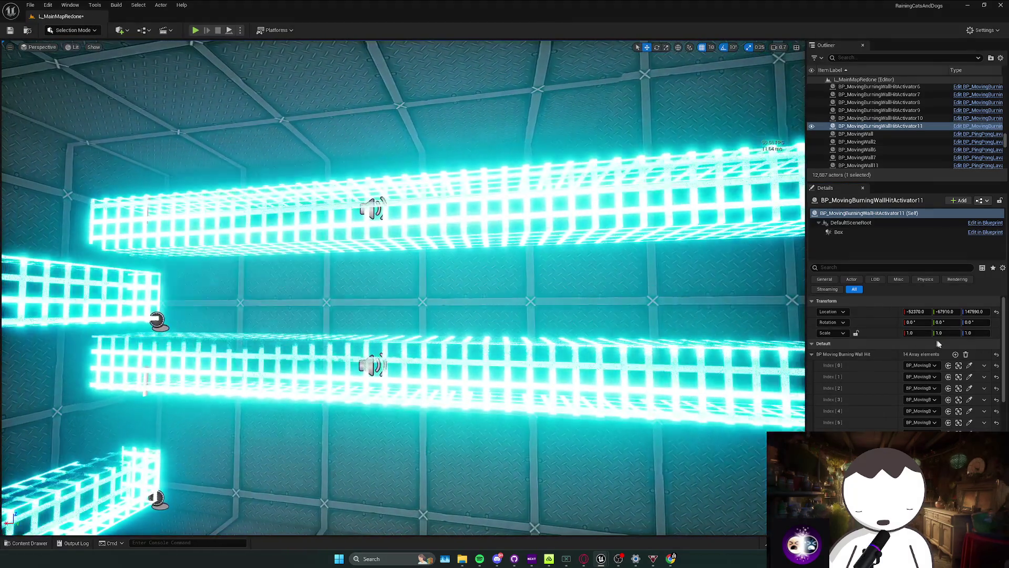
double_click(955, 355)
scroll(915, 389, "down", 3)
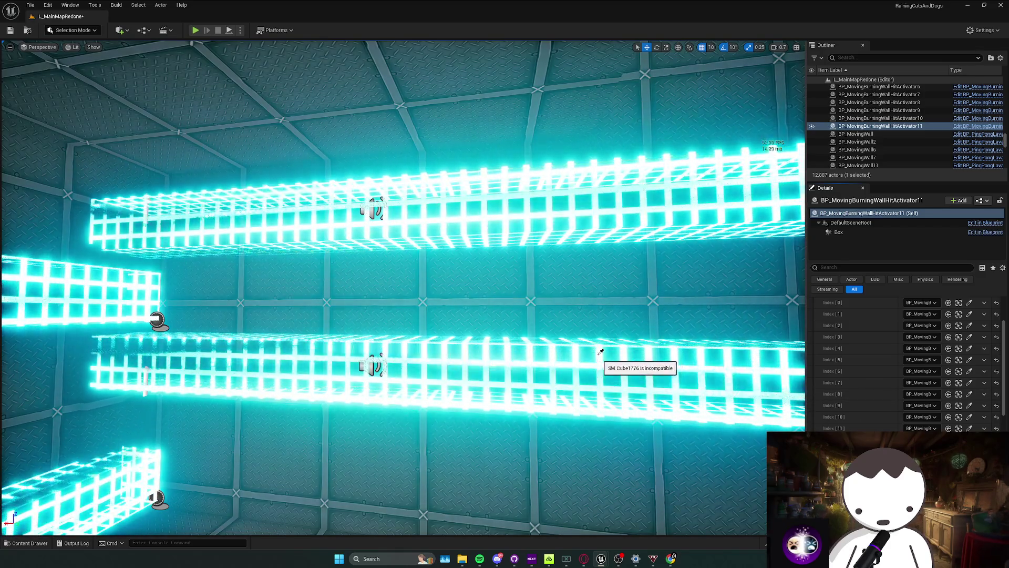
right_click(591, 359)
key("Escape")
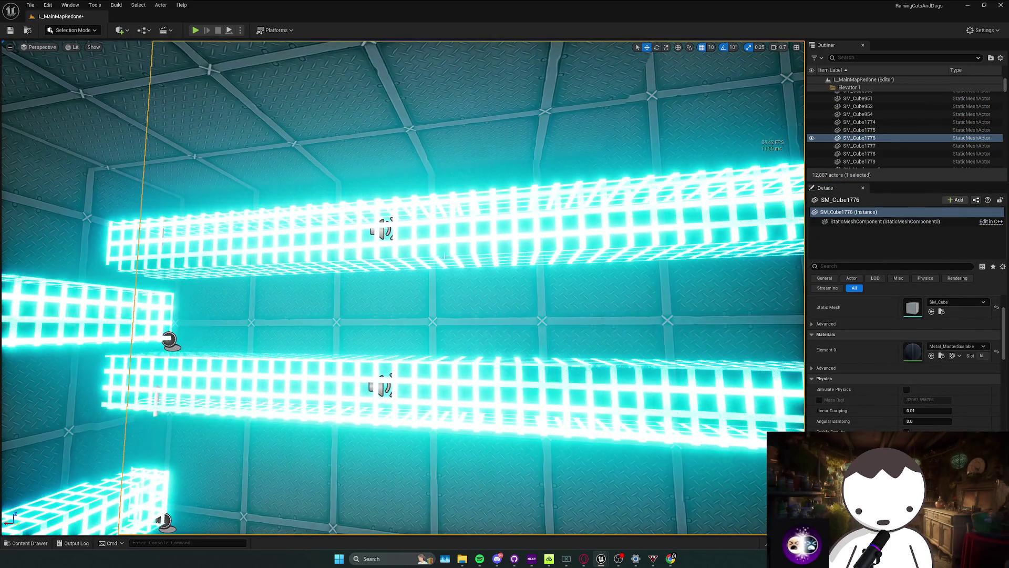
key("ctrl+z")
Use the eyedropper to assign an unassigned burning wall from the viewport to a new wall entry.
left_click(969, 428)
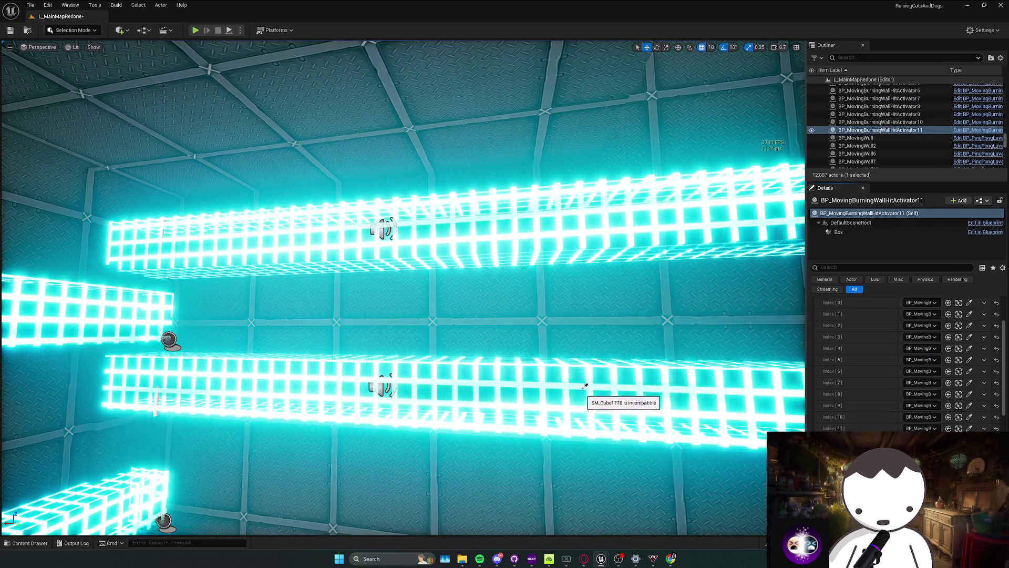
key("a")
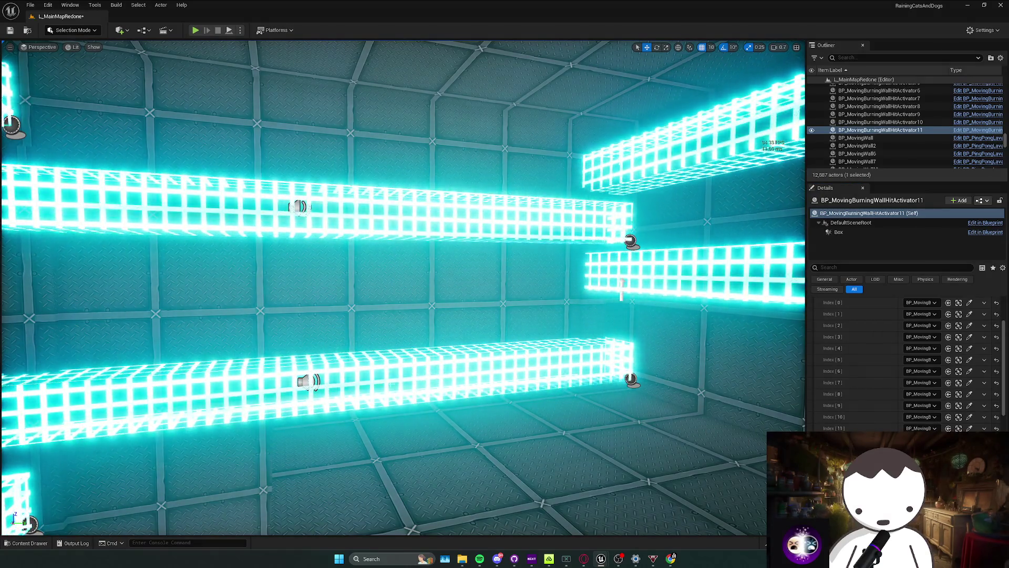
key("a")
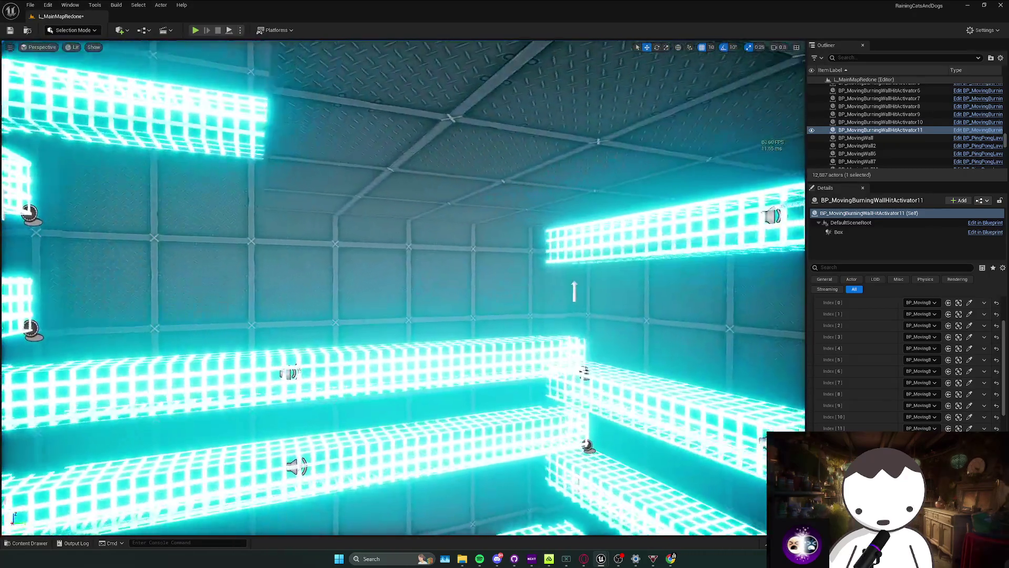
key("a")
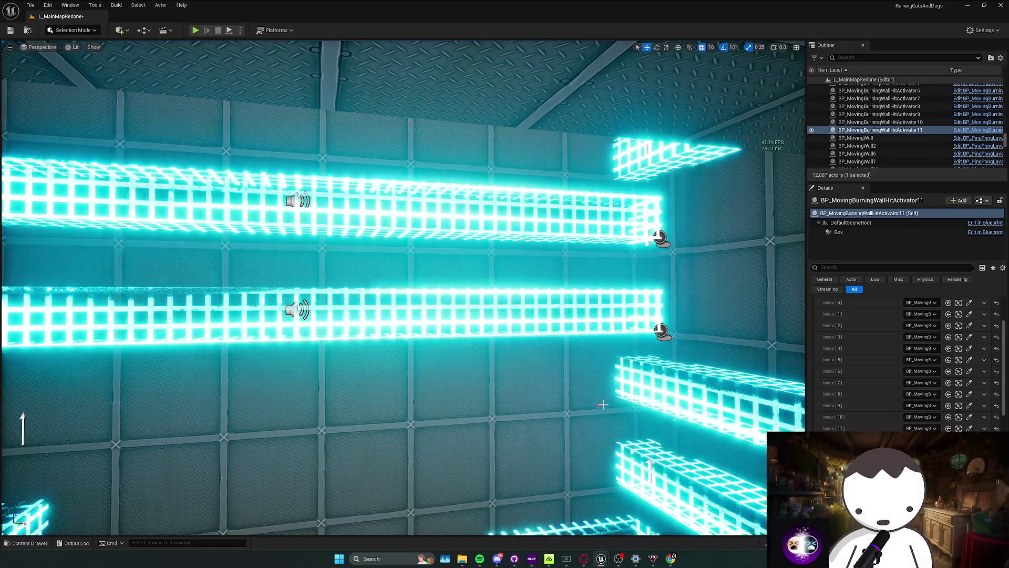
key("a")
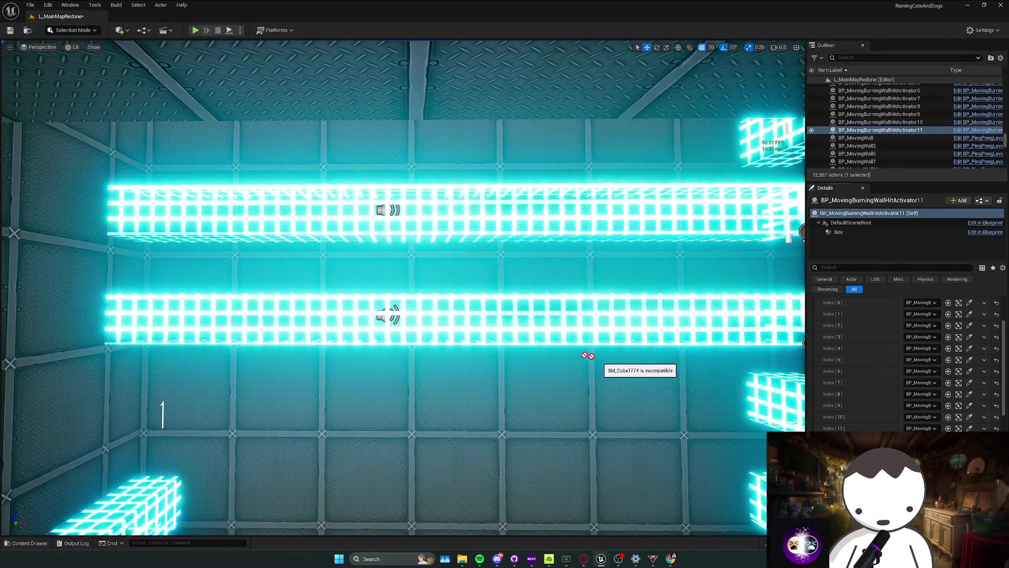
key("a")
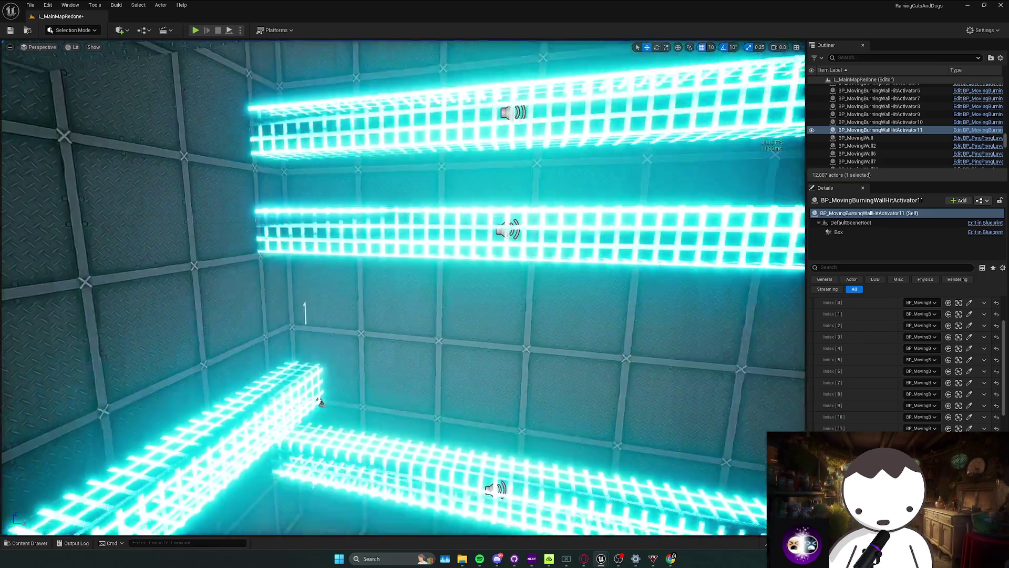
scroll(848, 371, "up", 3)
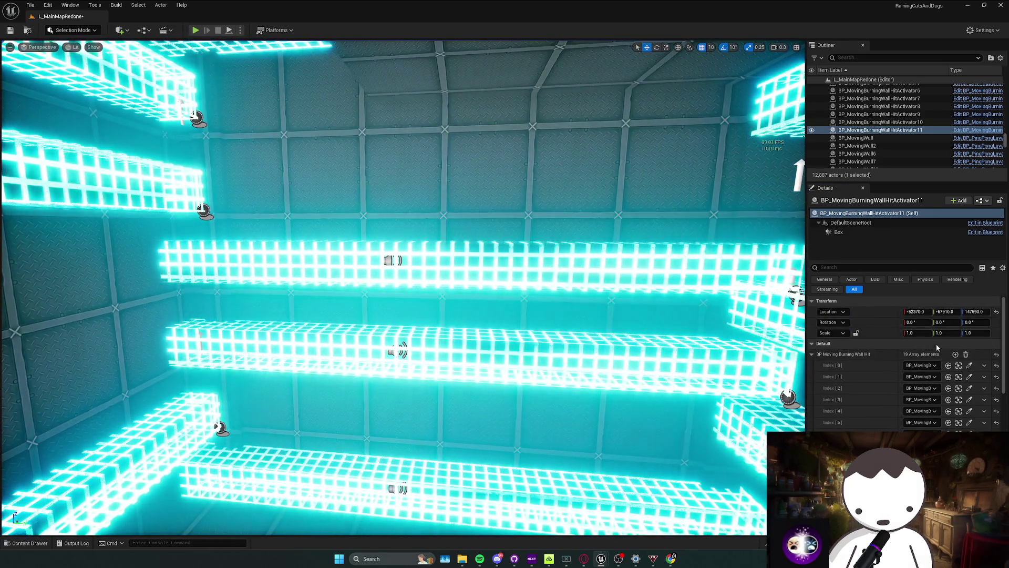
scroll(957, 358, "down", 6)
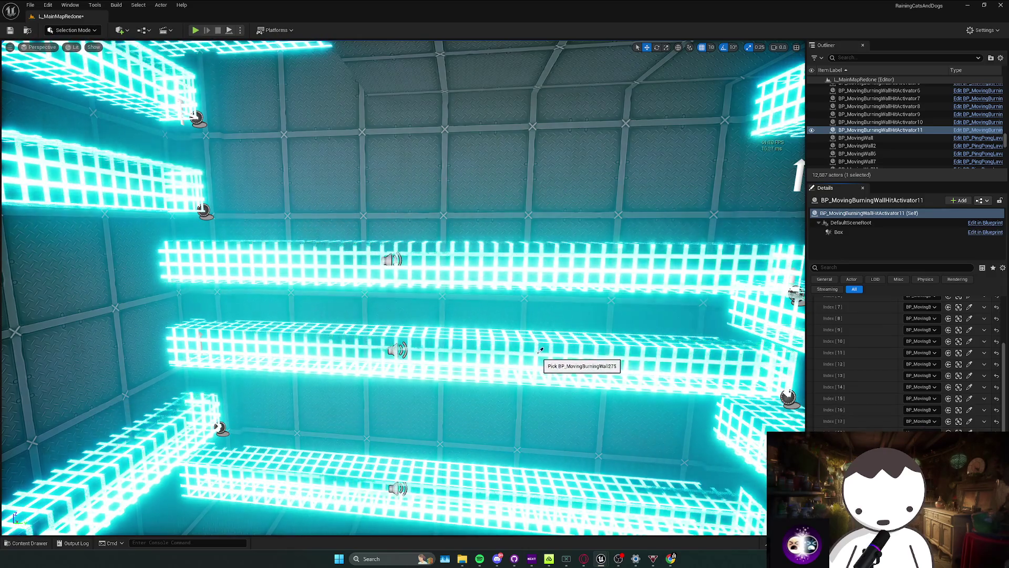
key("w")
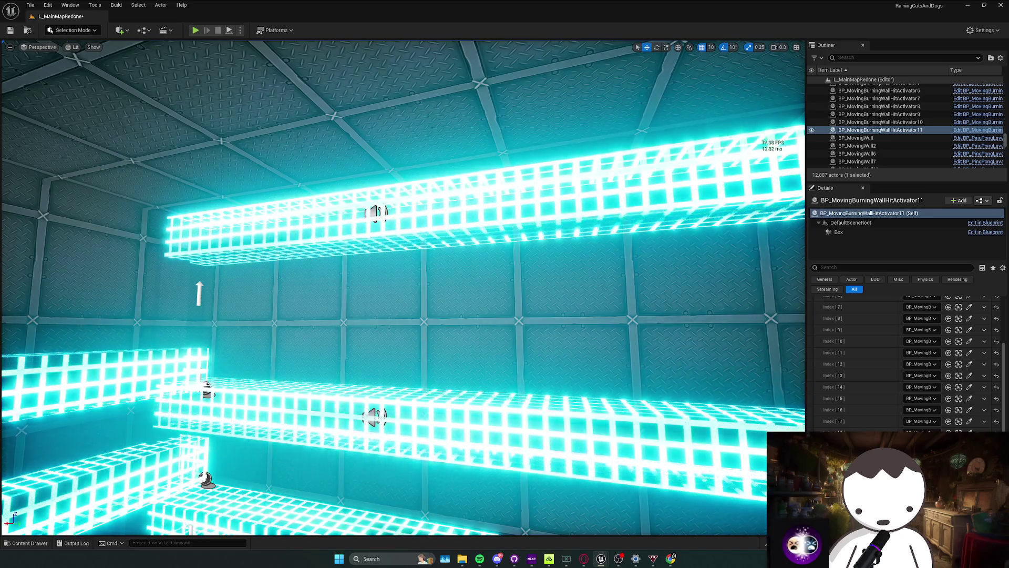
key("w")
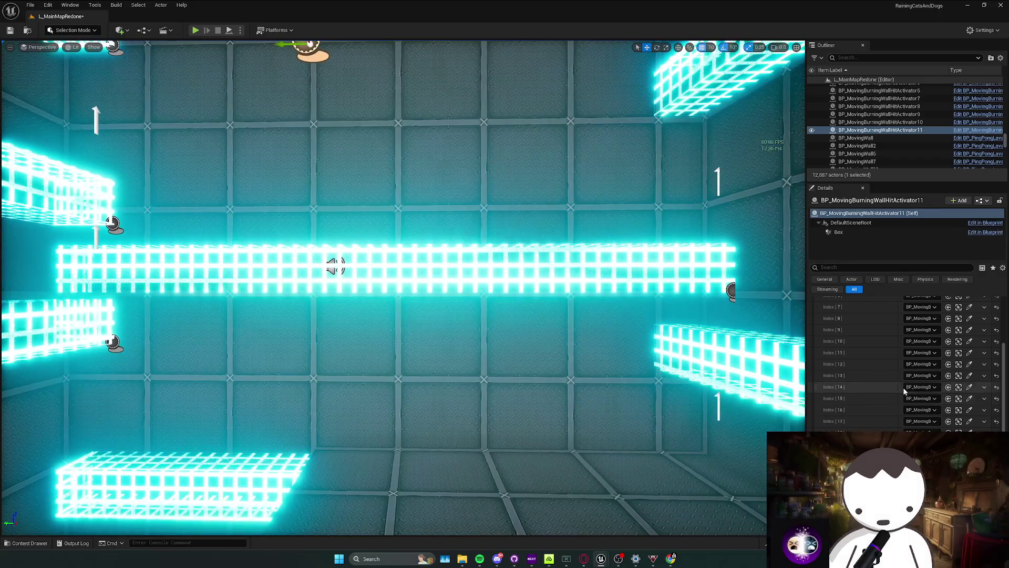
scroll(957, 306, "up", 4)
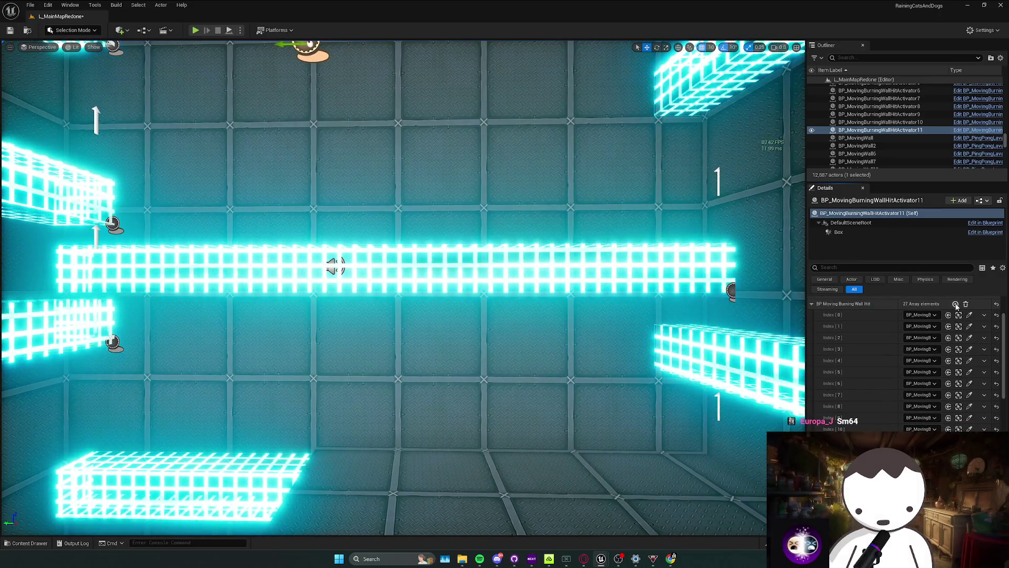
scroll(956, 306, "down", 5)
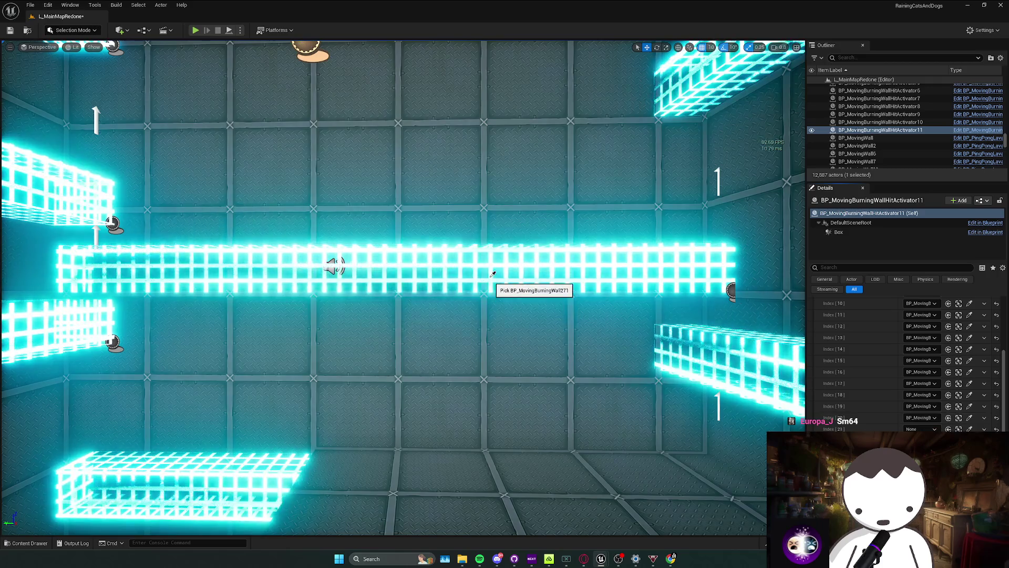
left_click(485, 277)
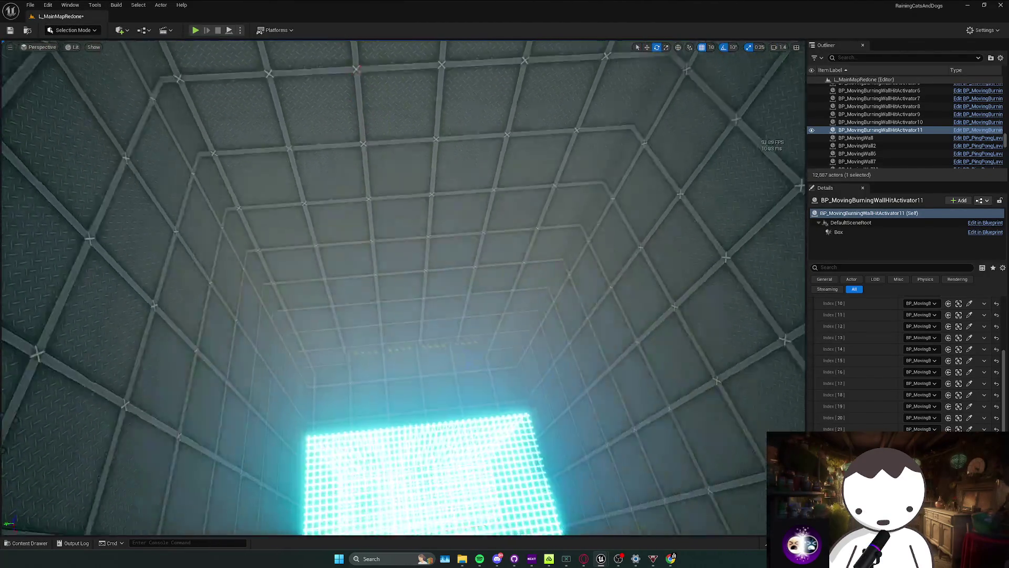
Playtest the level, then close the runtime error log.
key("Escape")
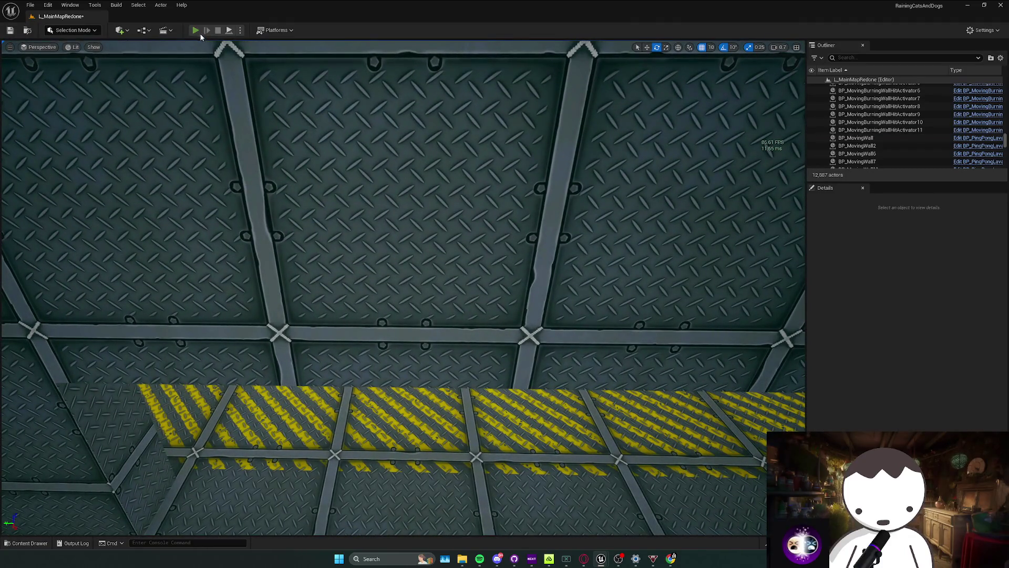
key("alt+p")
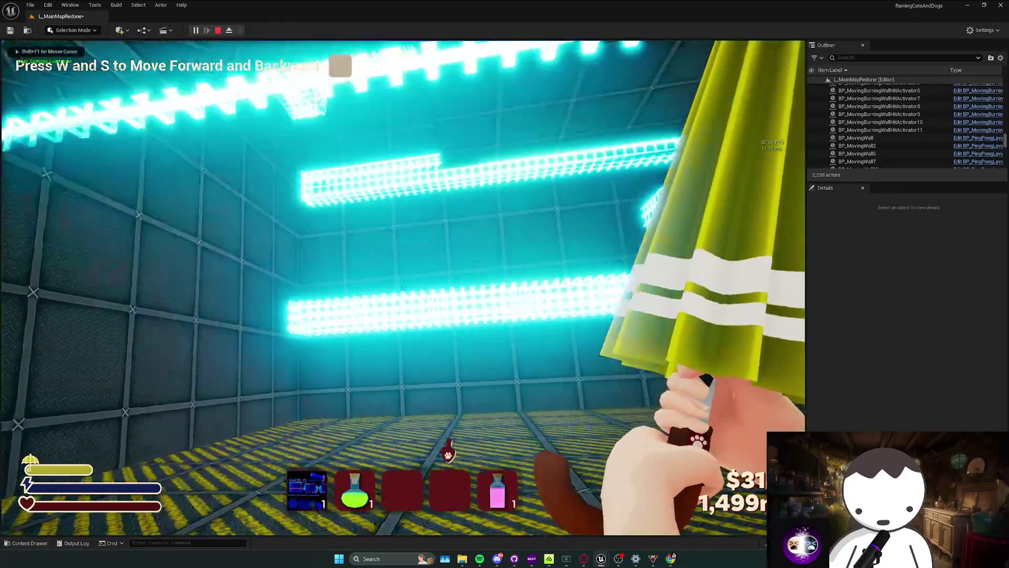
key("Escape")
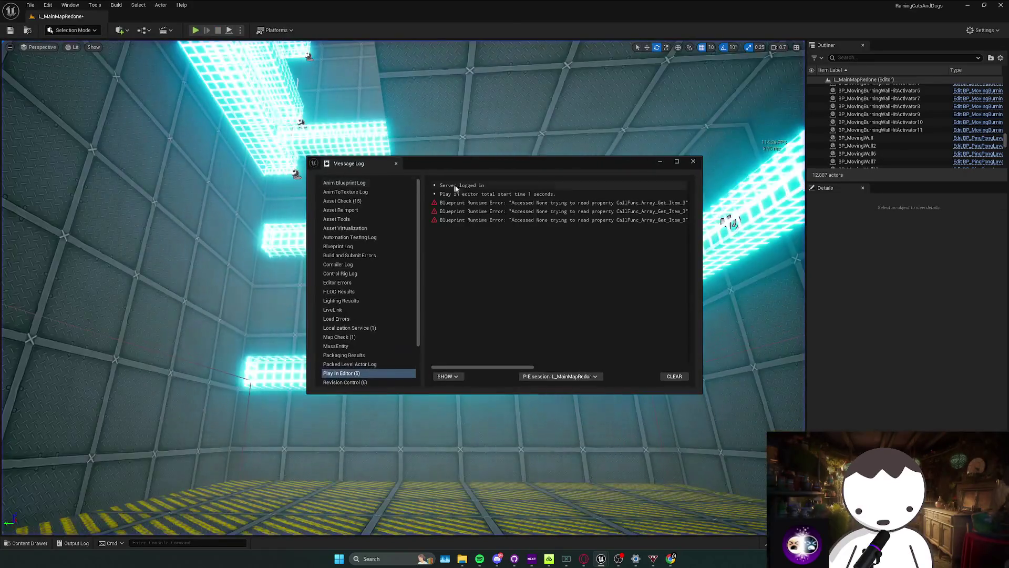
left_click(693, 161)
Reselect the wall hit activator, add another burning wall, and playtest again.
left_click(880, 130)
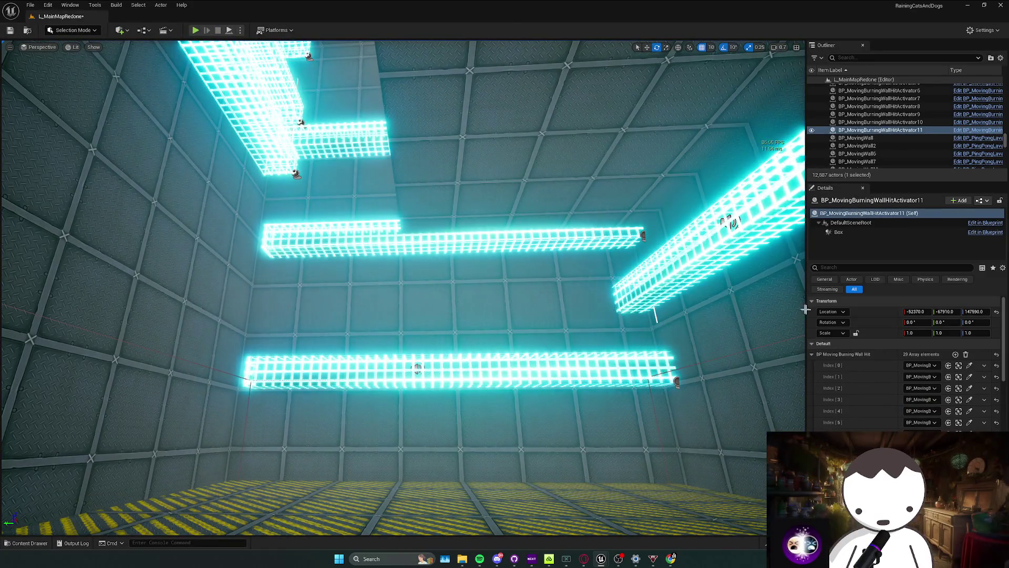
key("Escape")
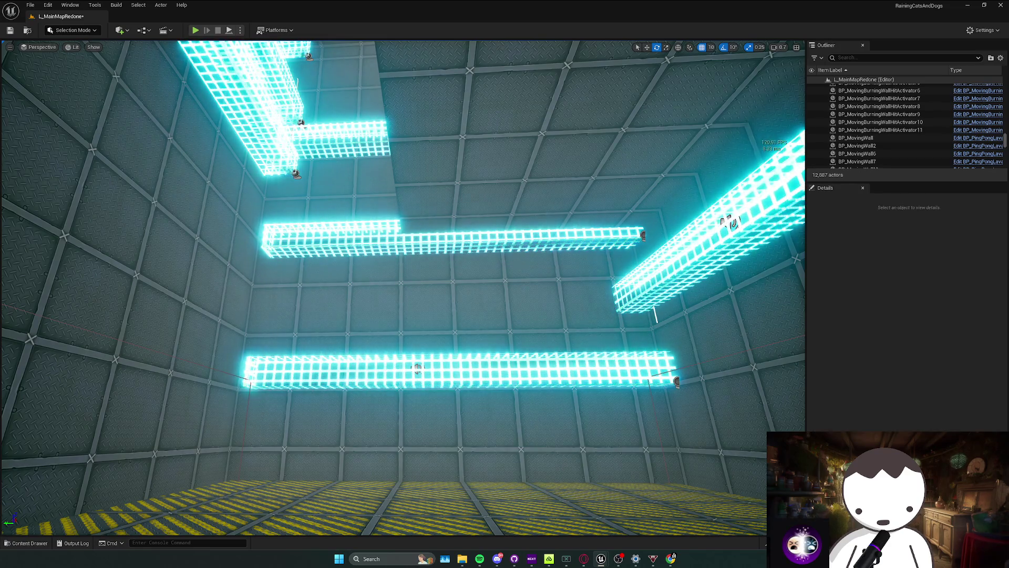
left_click(881, 130)
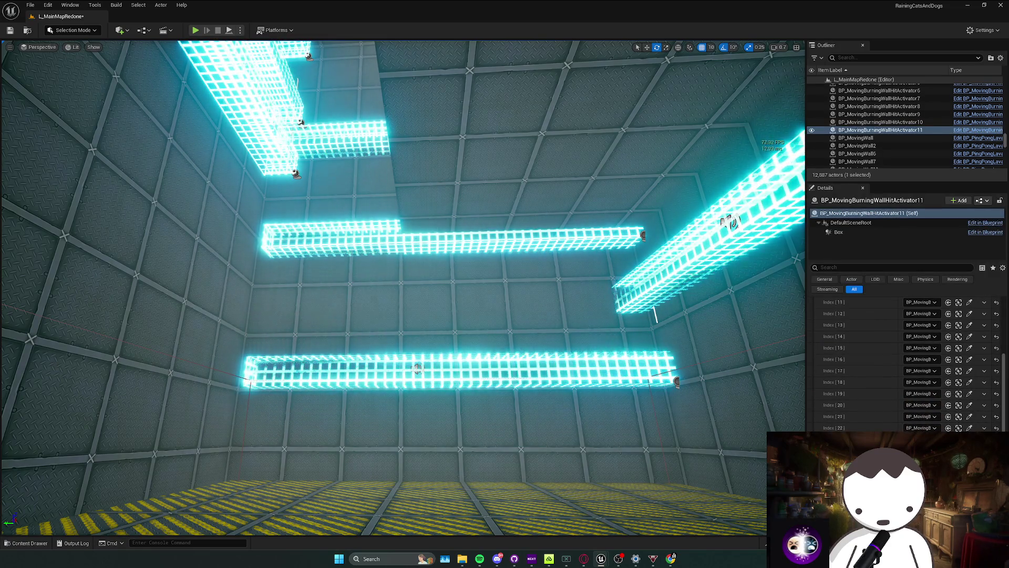
mouse_move(880, 129)
left_mouse_down()
mouse_move(450, 241)
mouse_move(362, 144)
left_mouse_up()
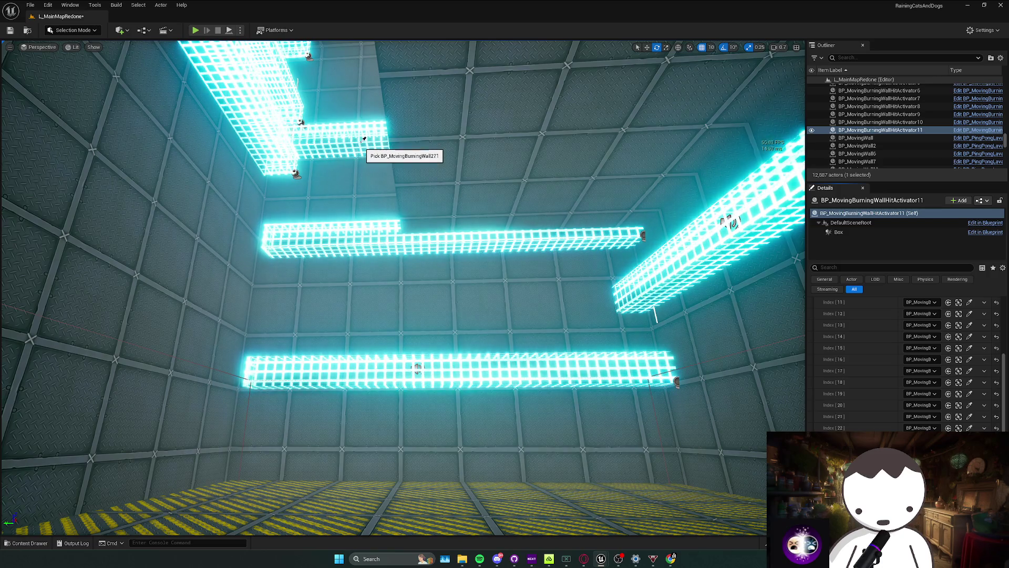
left_click(363, 140)
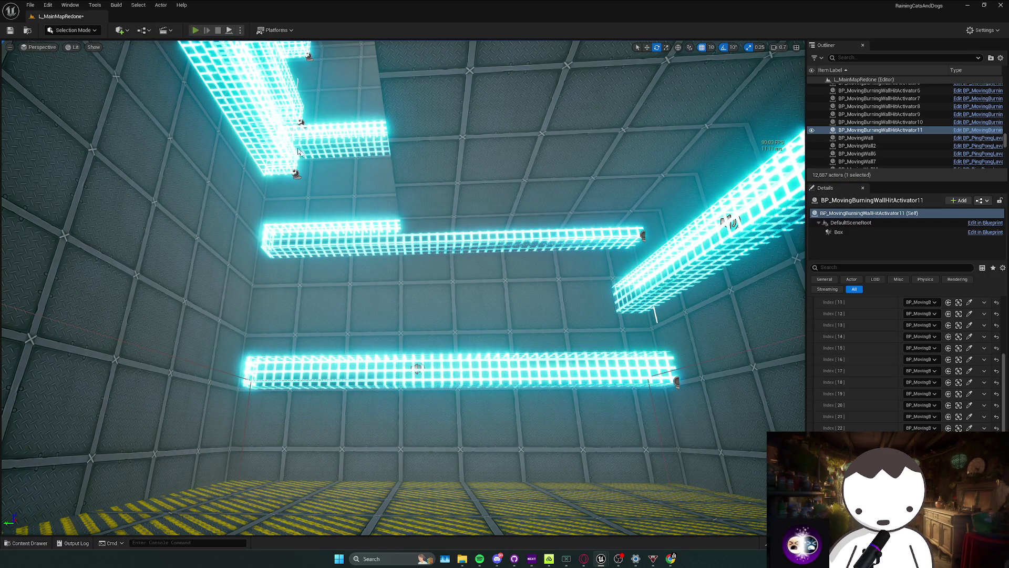
key("alt+p")
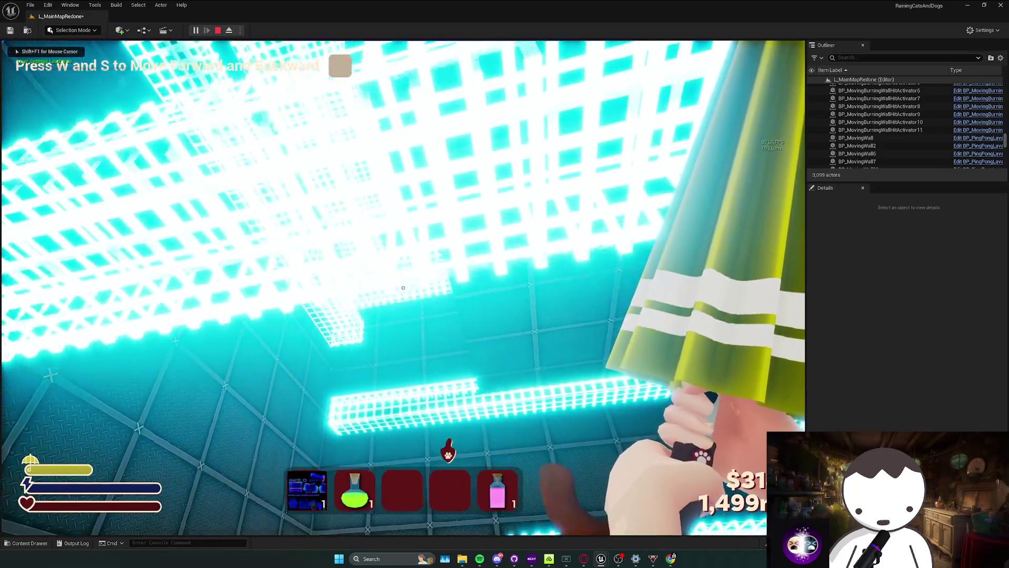
key("Escape")
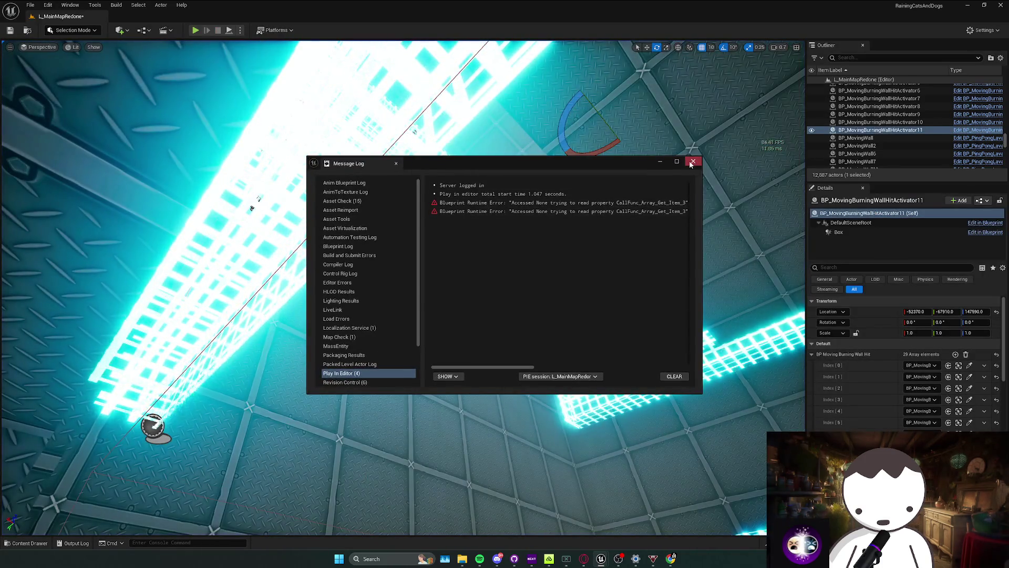
left_click(698, 160)
scroll(917, 404, "down", 5)
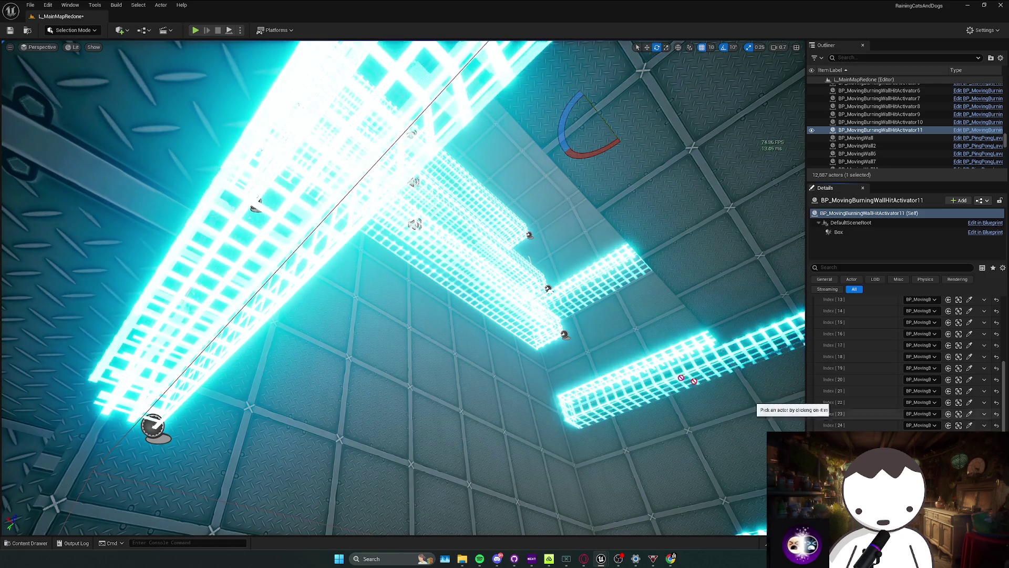
Run a short playtest, walking the character forward through the burning walls.
left_click(969, 424)
key("Escape")
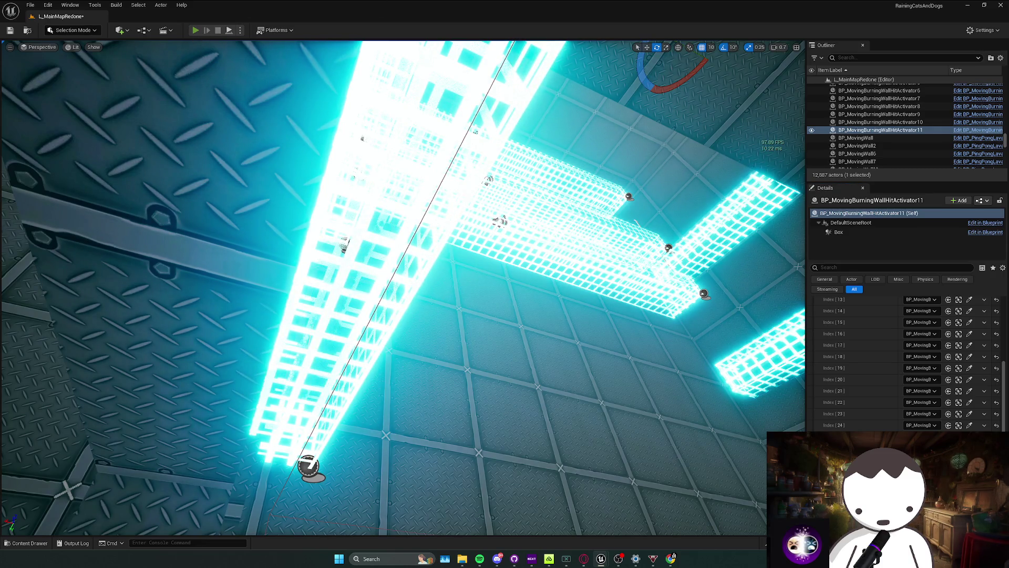
key("alt+p")
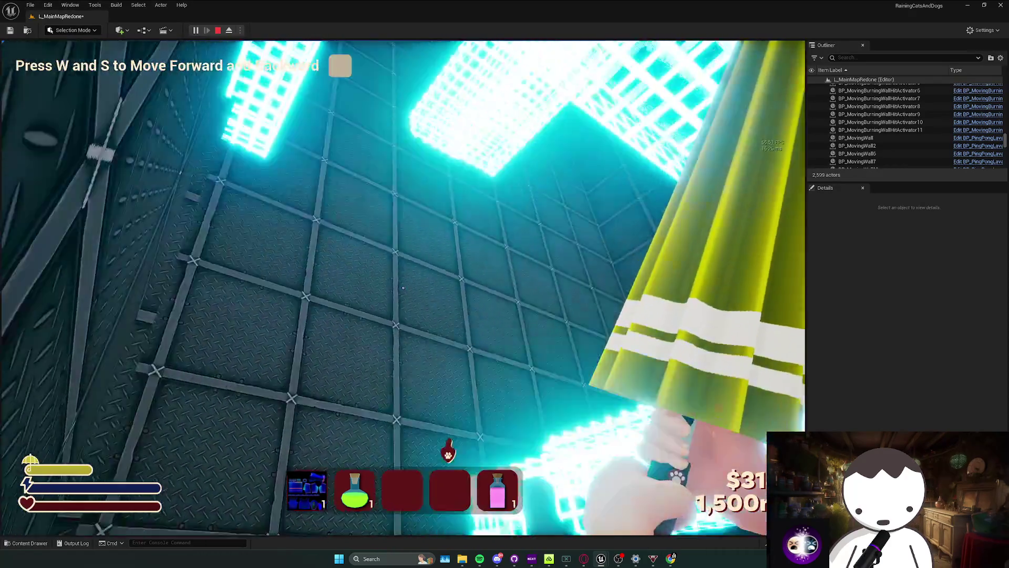
key("w")
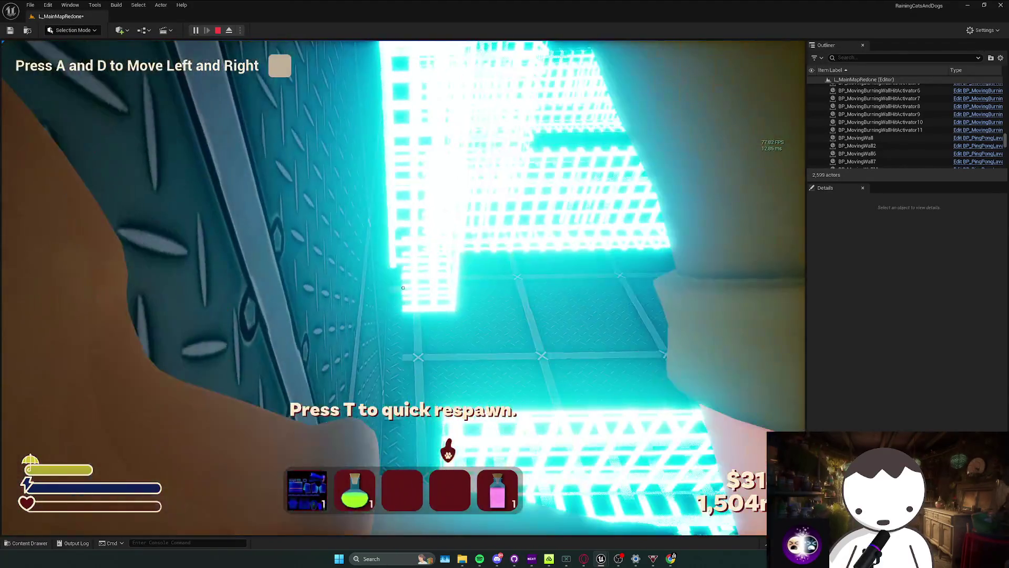
key("Escape")
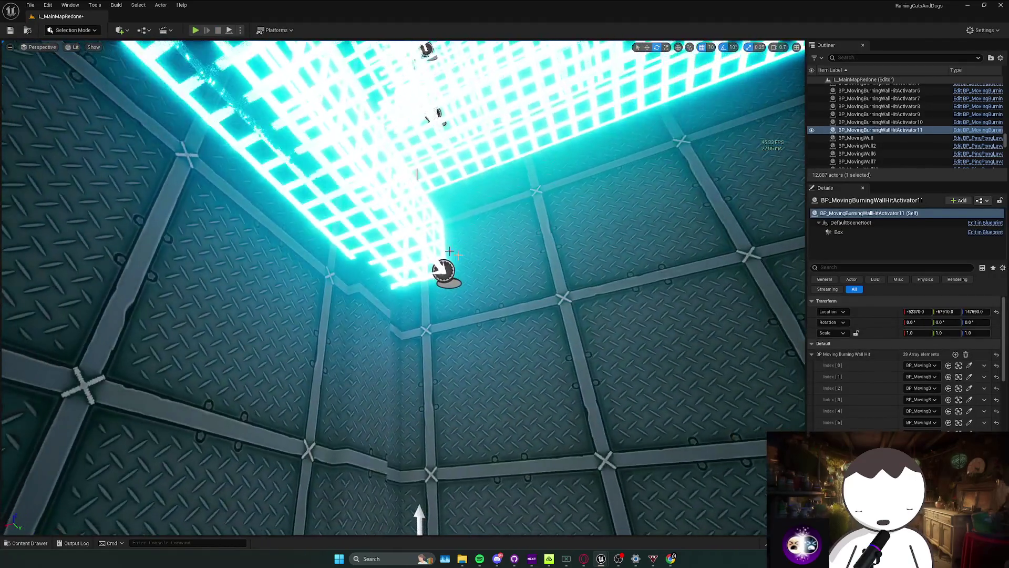
Start picking another moving burning wall for the activator's list.
scroll(957, 355, "down", 8)
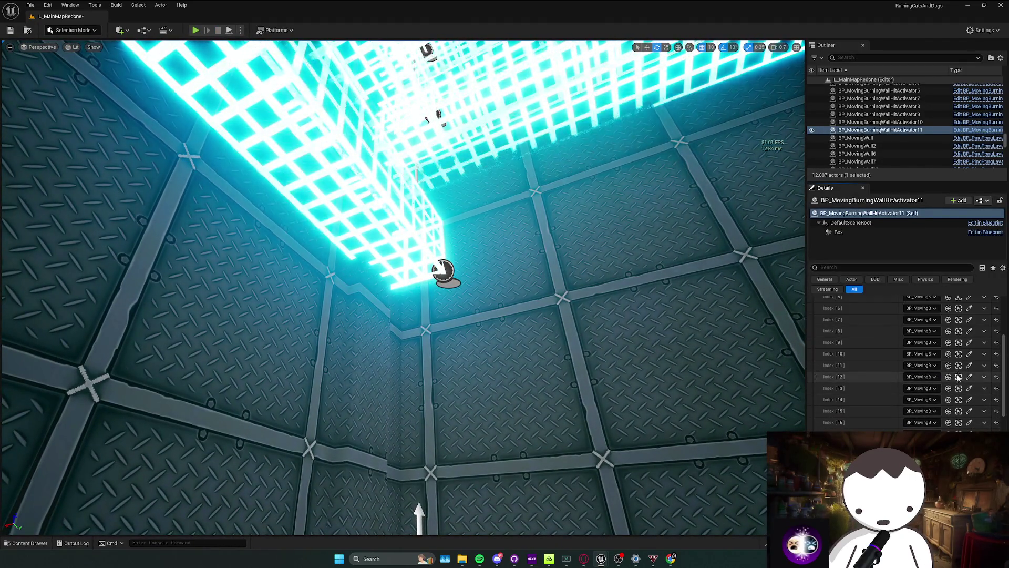
left_click(970, 392)
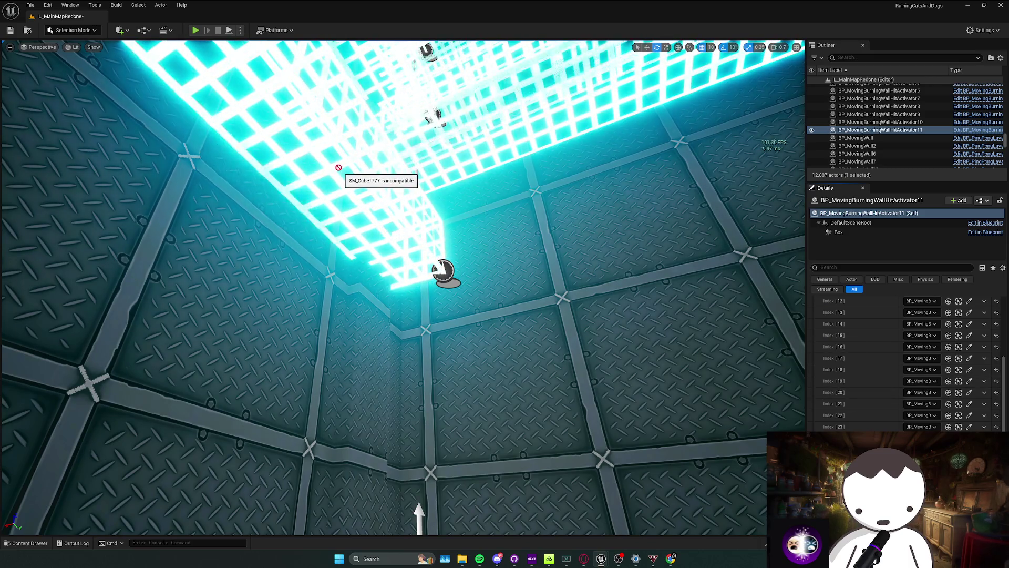
key("f")
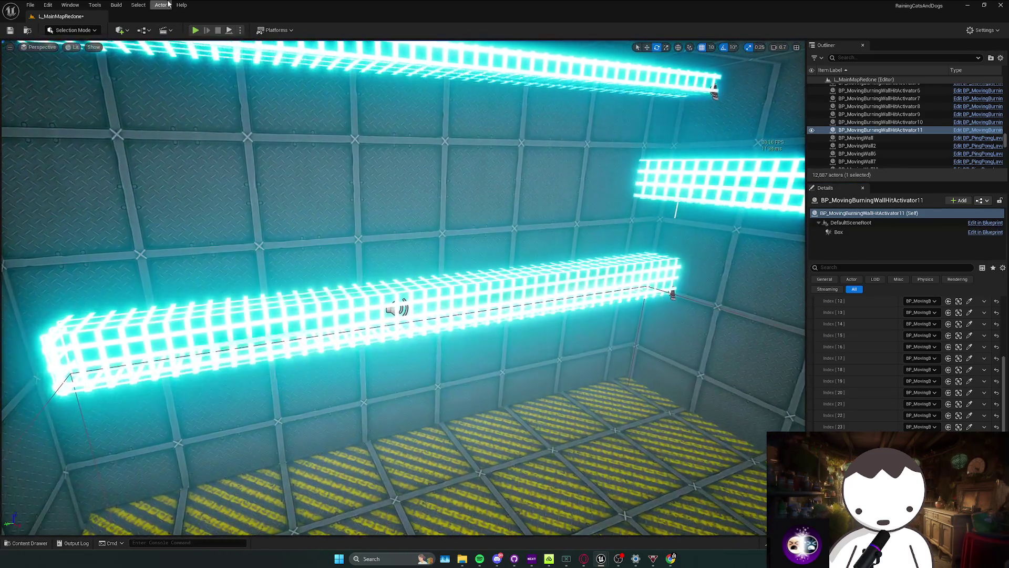
Run a quick playtest and stop it straight away.
key("alt+p")
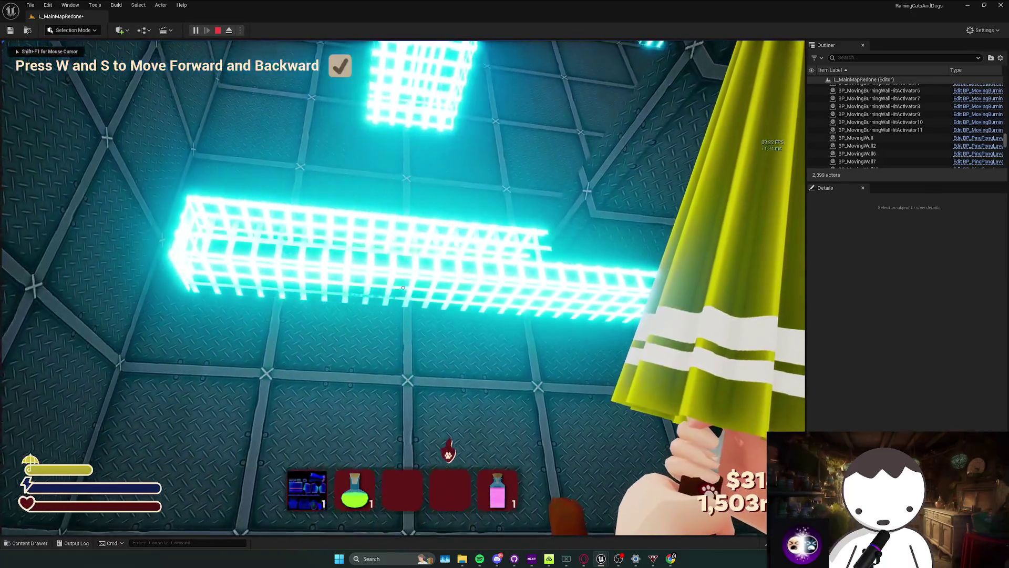
key("Escape")
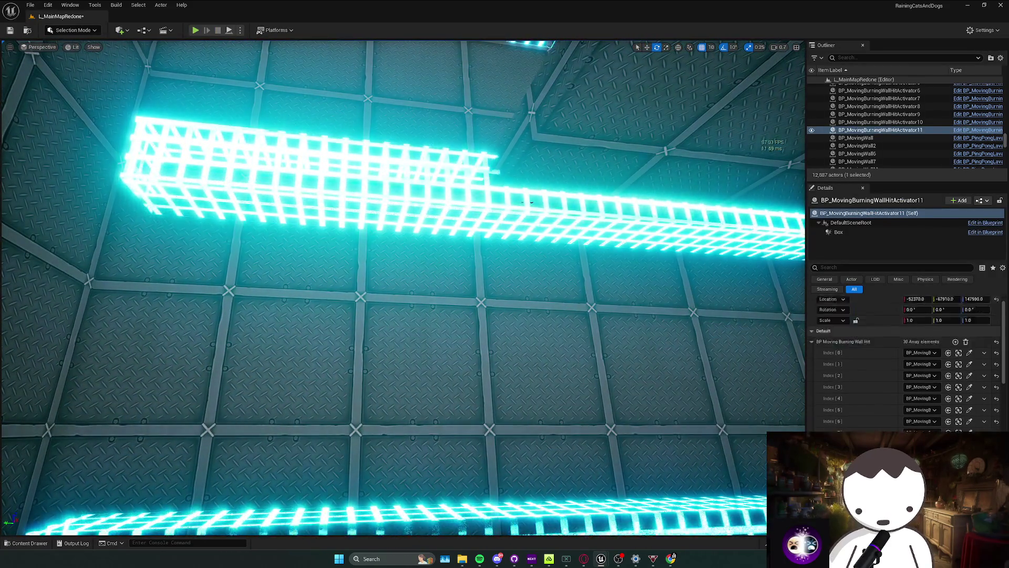
scroll(906, 362, "down", 2)
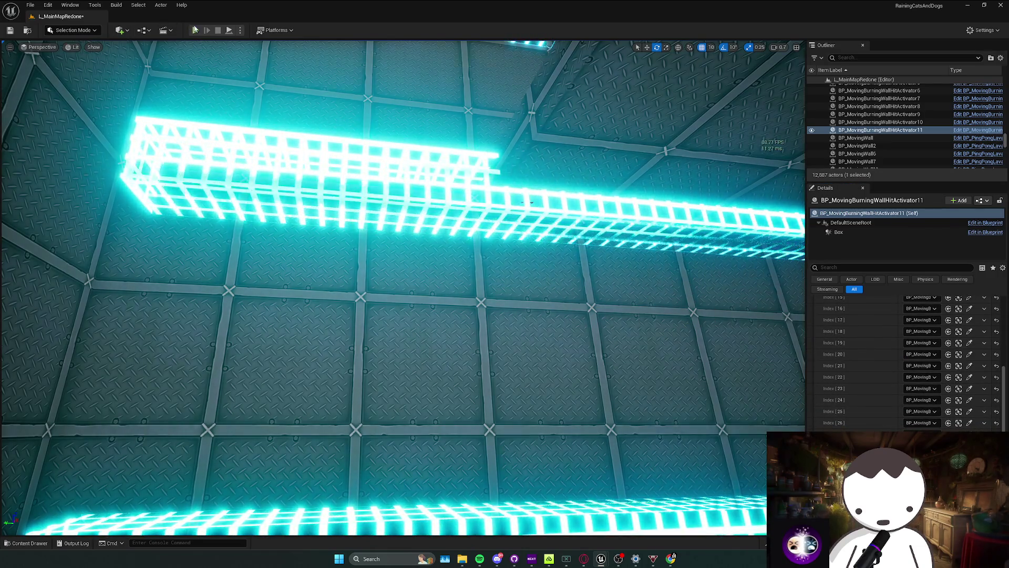
Playtest again, walking and strafing past the glowing walls until the character falls.
left_click(196, 31)
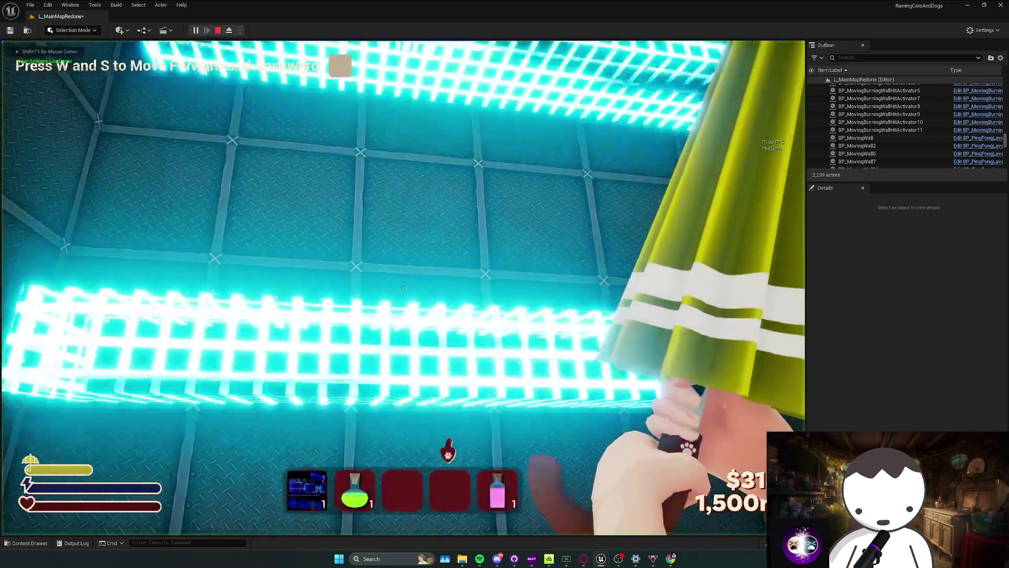
key("w")
key("s")
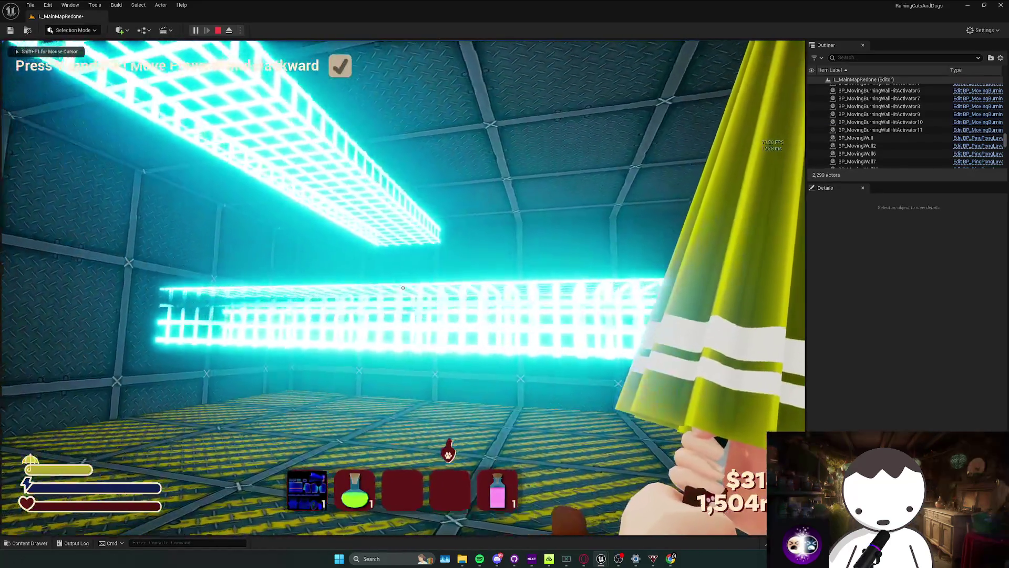
key("a")
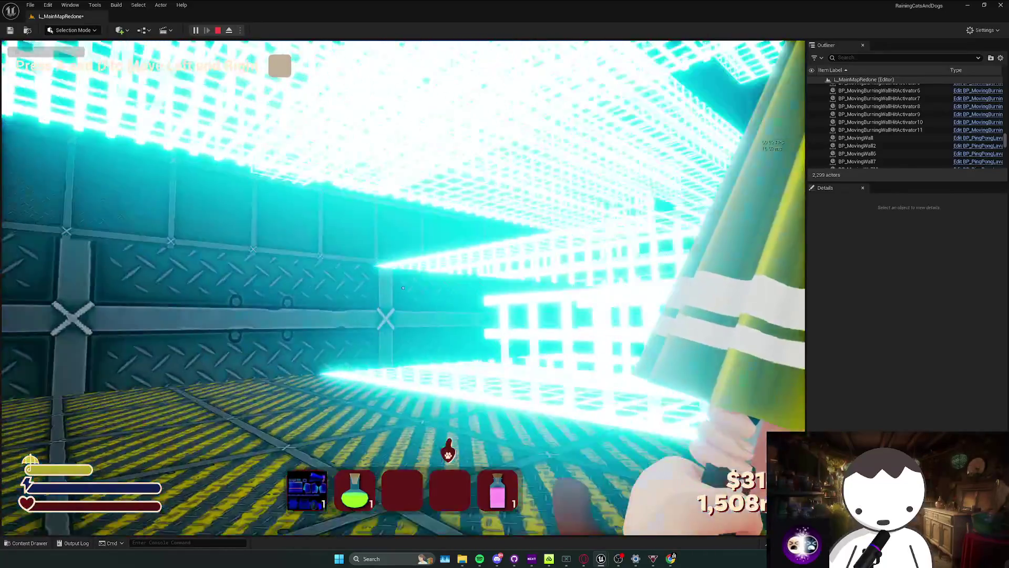
key("d")
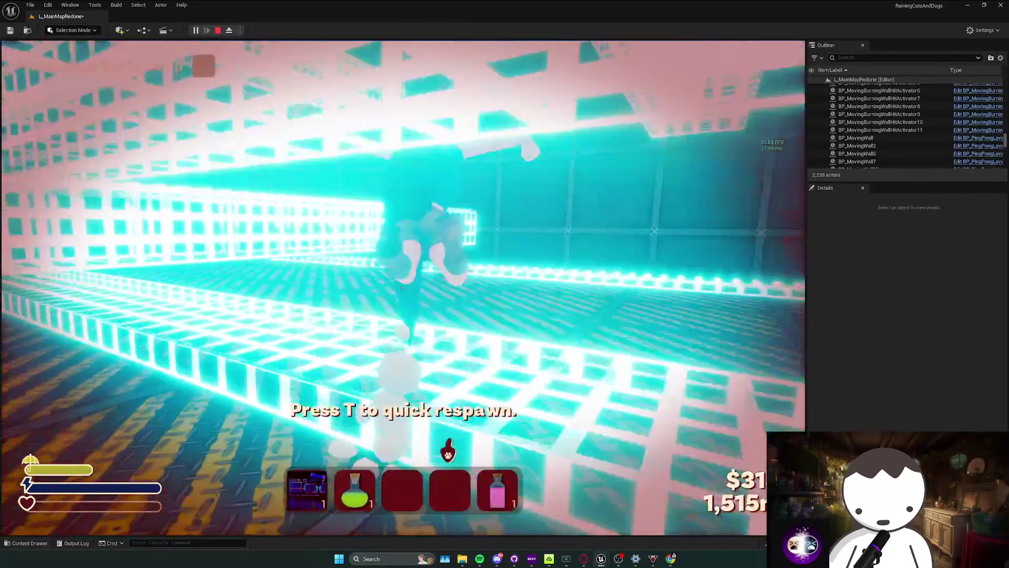
key("Escape")
key("w")
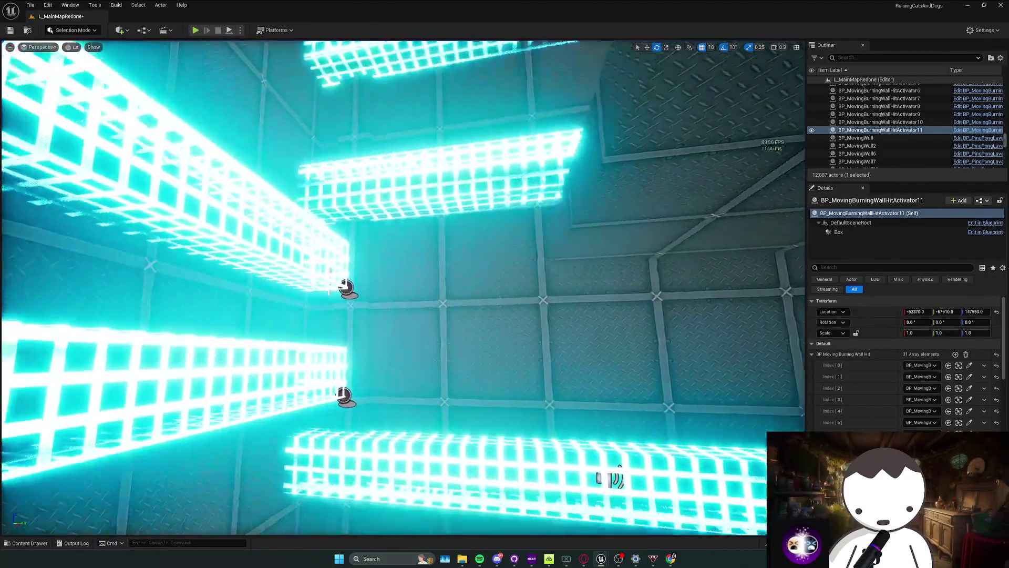
key("w")
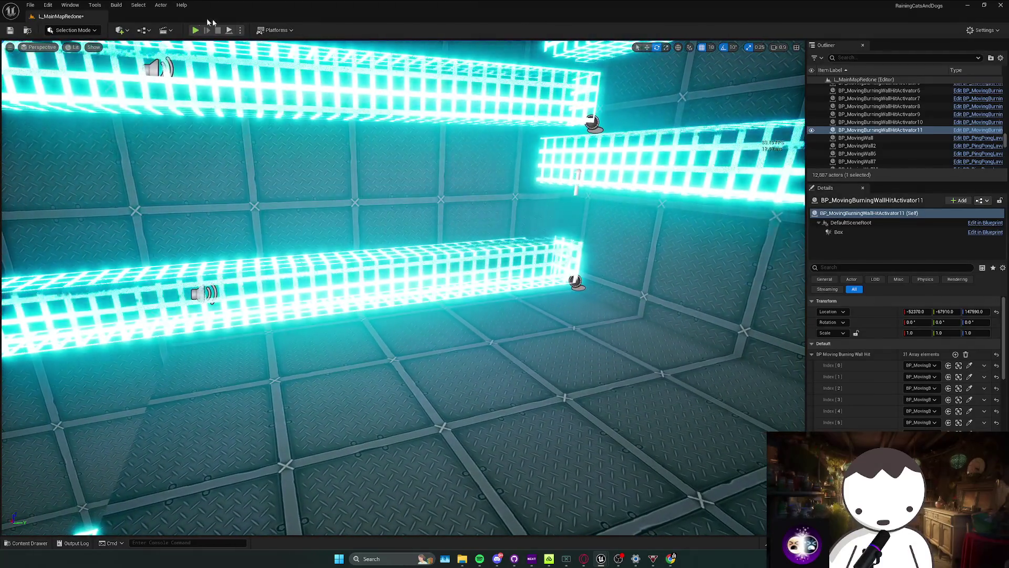
Playtest with W, A and Space to walk, strafe and jump to the jump prompt, then stop.
left_click(195, 30)
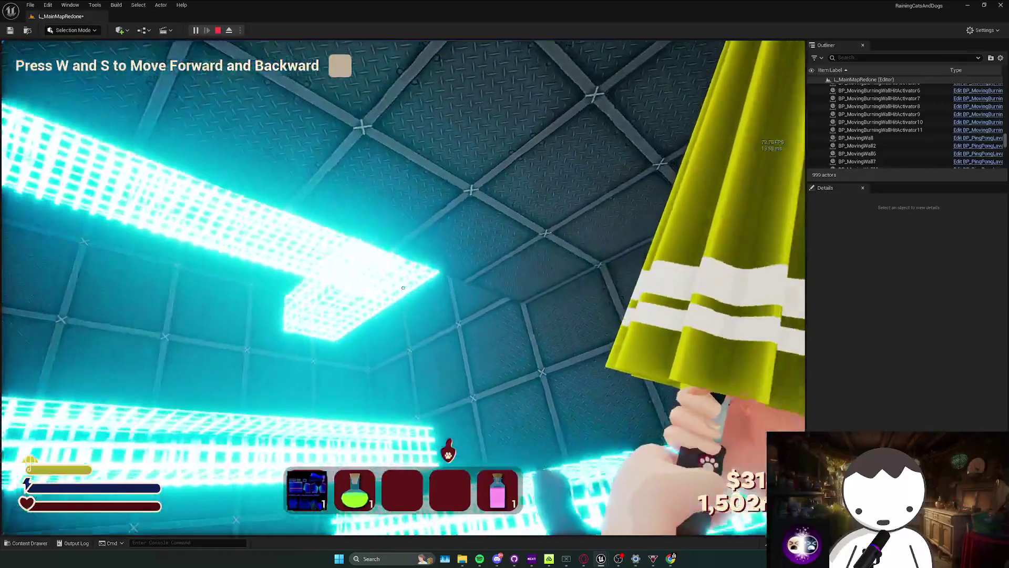
key("w")
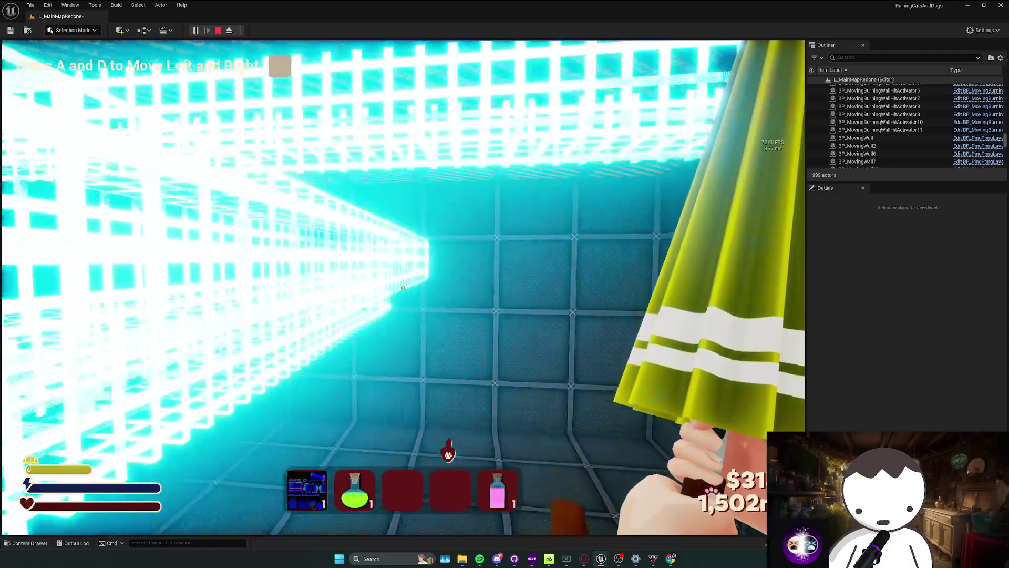
key("a")
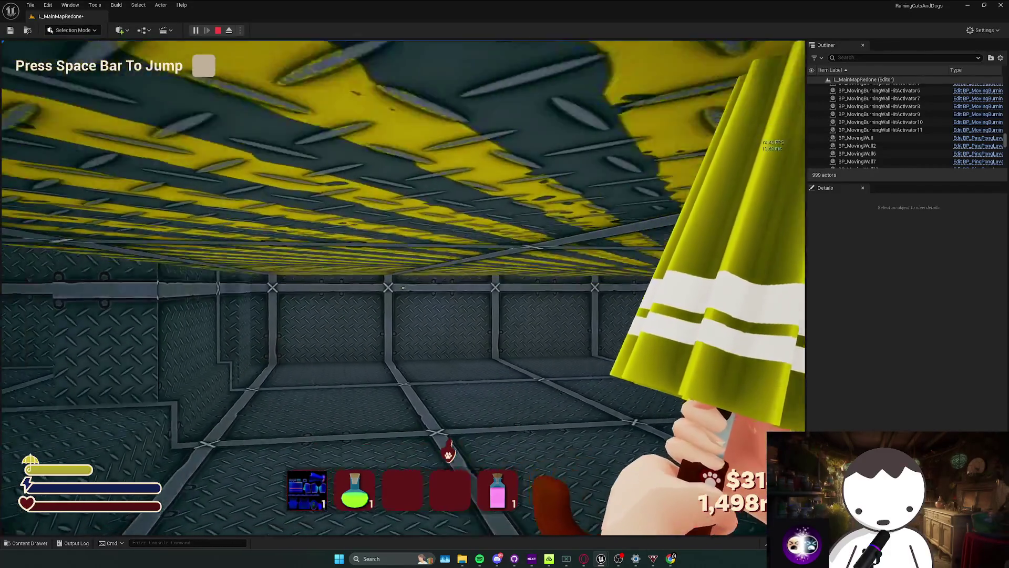
key("space")
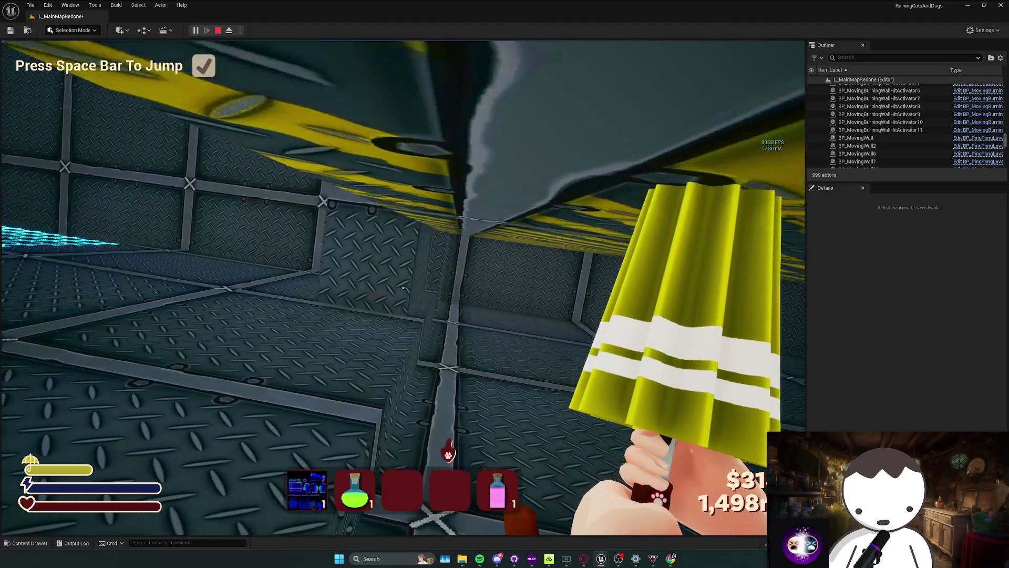
key("Escape")
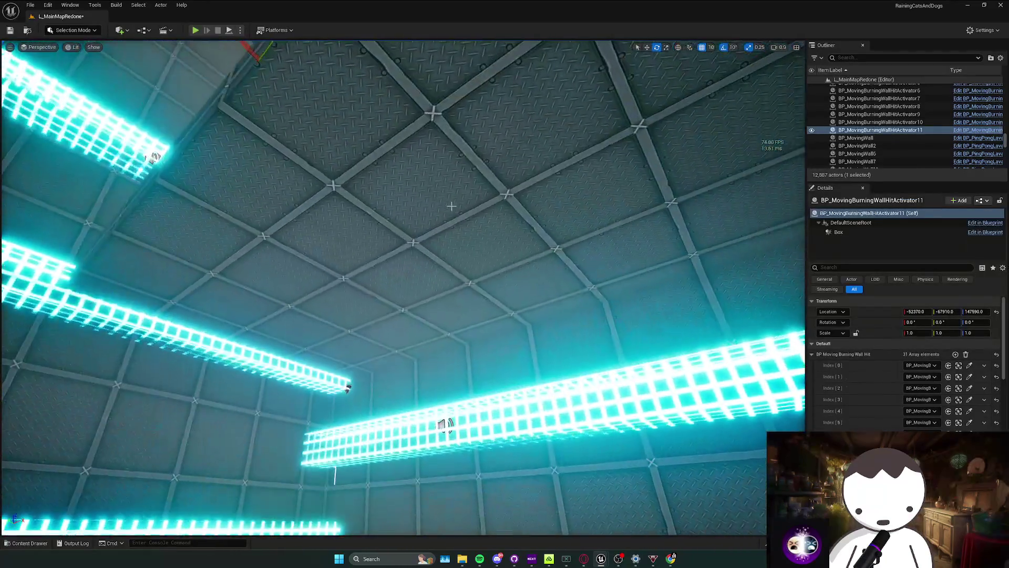
Select the ceiling block and search replacement classes for 'moving', then abandon the replace.
left_click(435, 111)
right_click(561, 241)
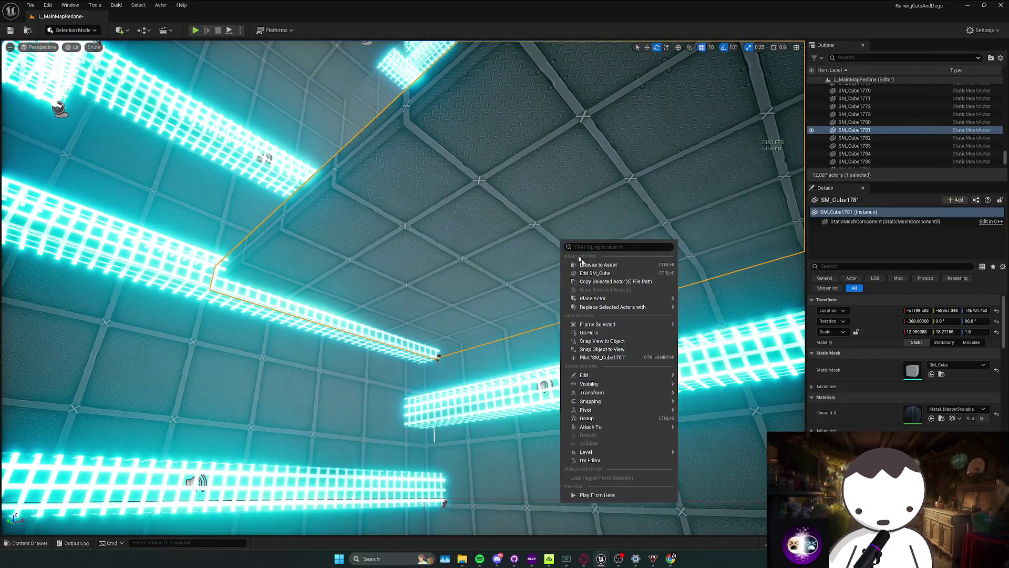
mouse_move(644, 310)
left_click(715, 307)
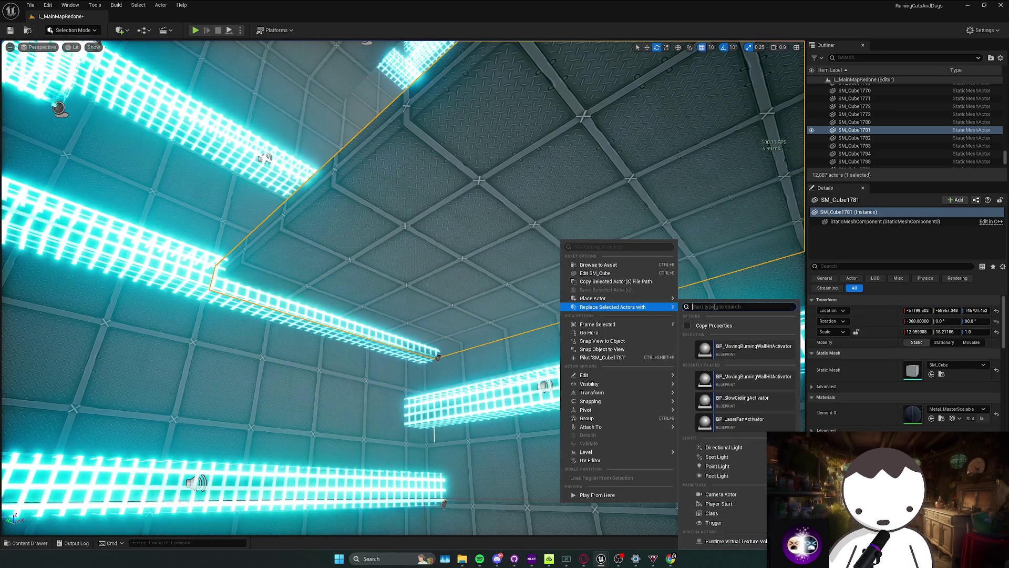
type("moving")
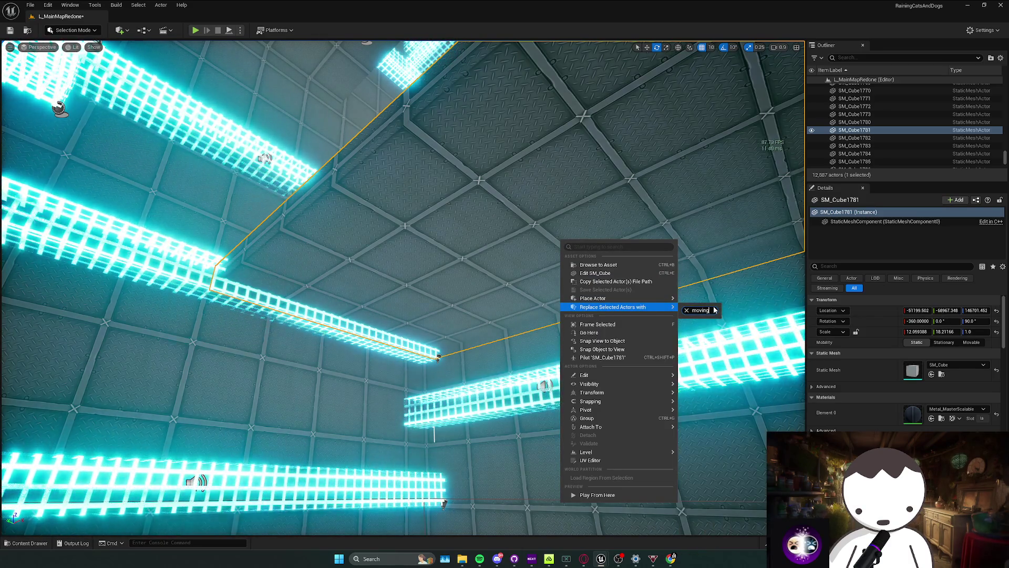
key("BackSpace")
key("BackSpace")
key("BackSpace")
type("b")
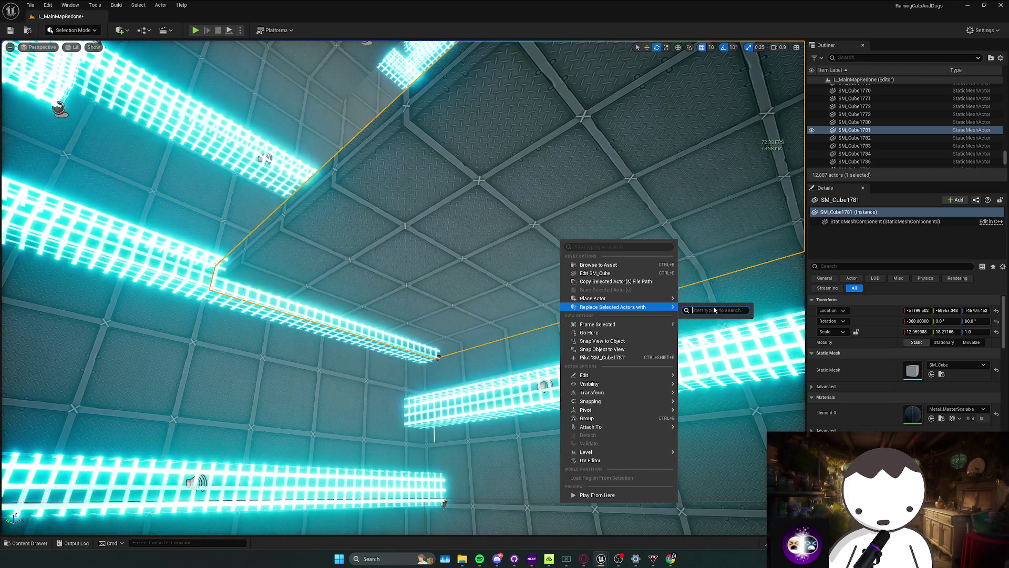
key("BackSpace")
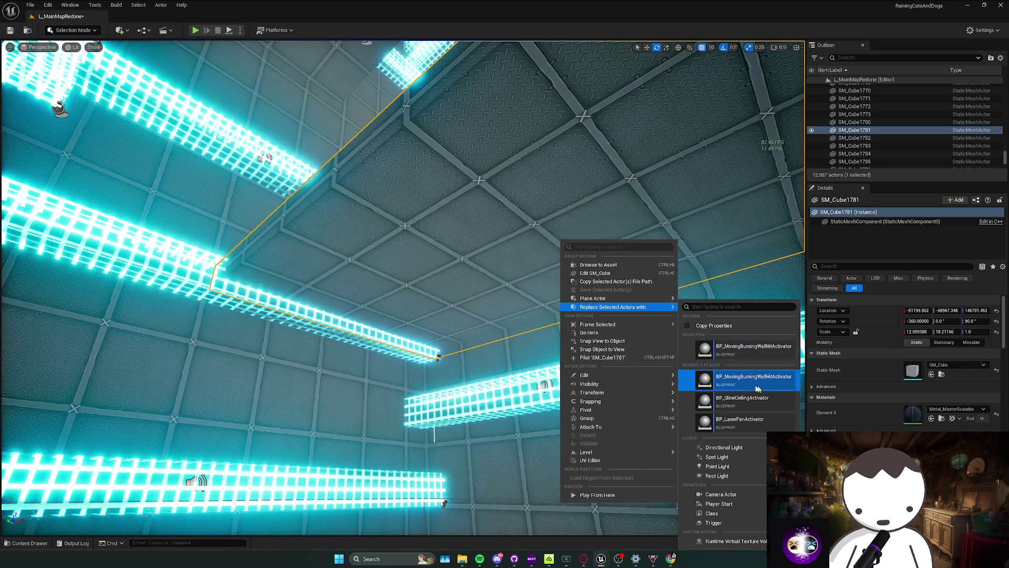
left_click_drag(526, 315, 525, 294)
Search the Content Drawer for 'bu' to list the burning wall assets.
key("ctrl+space")
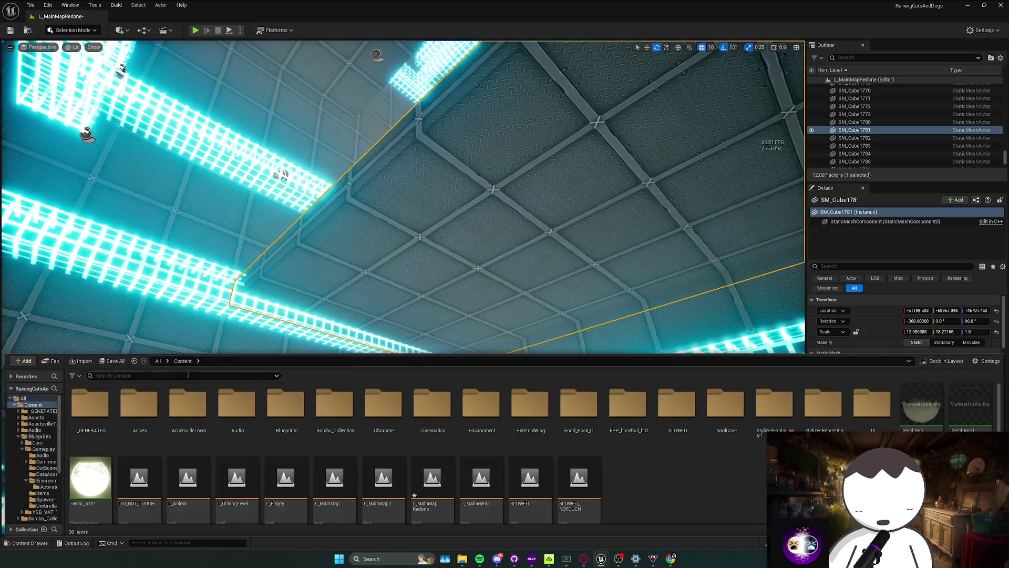
type("burn")
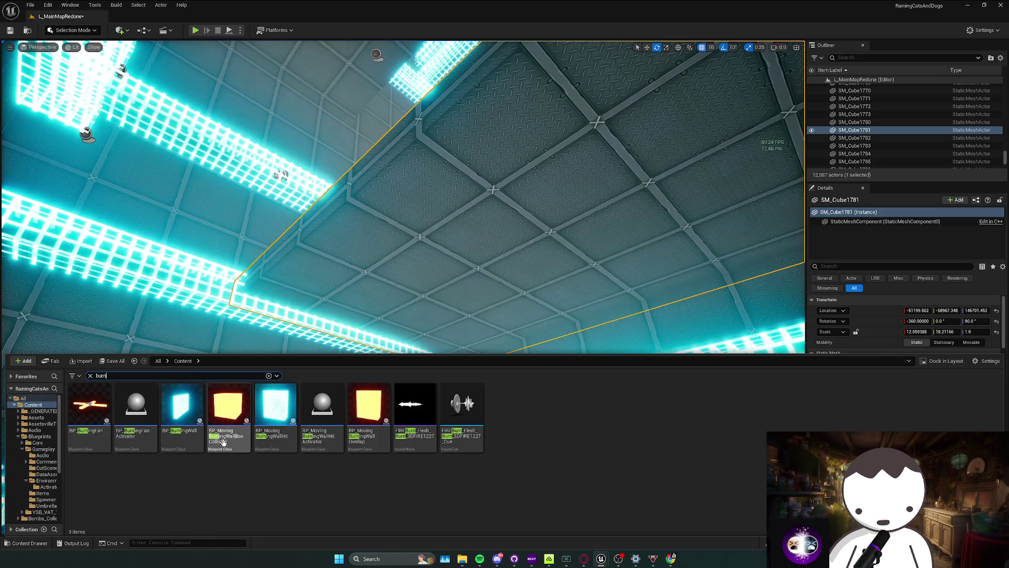
left_click(183, 407)
right_click(535, 258)
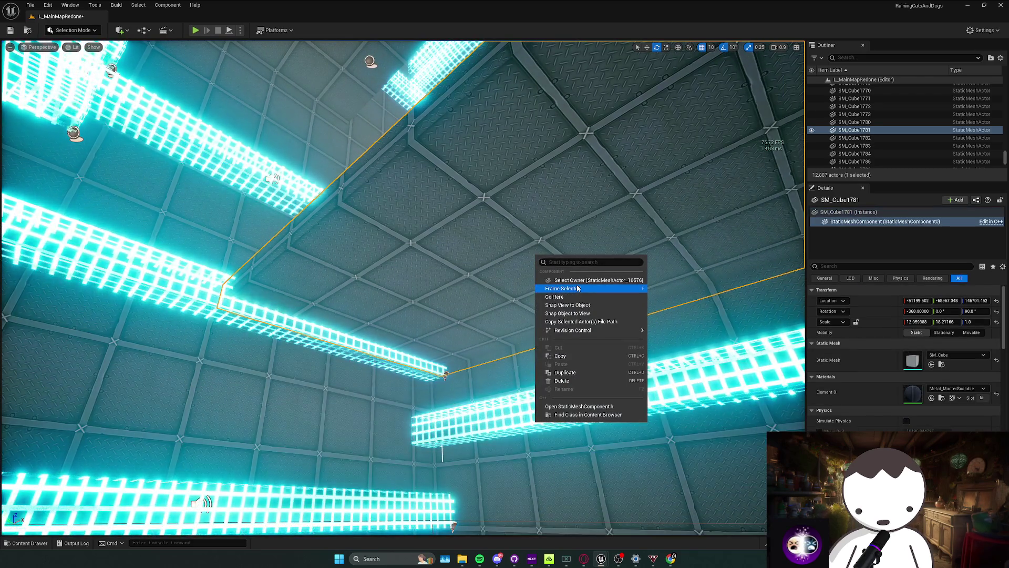
right_click(503, 254)
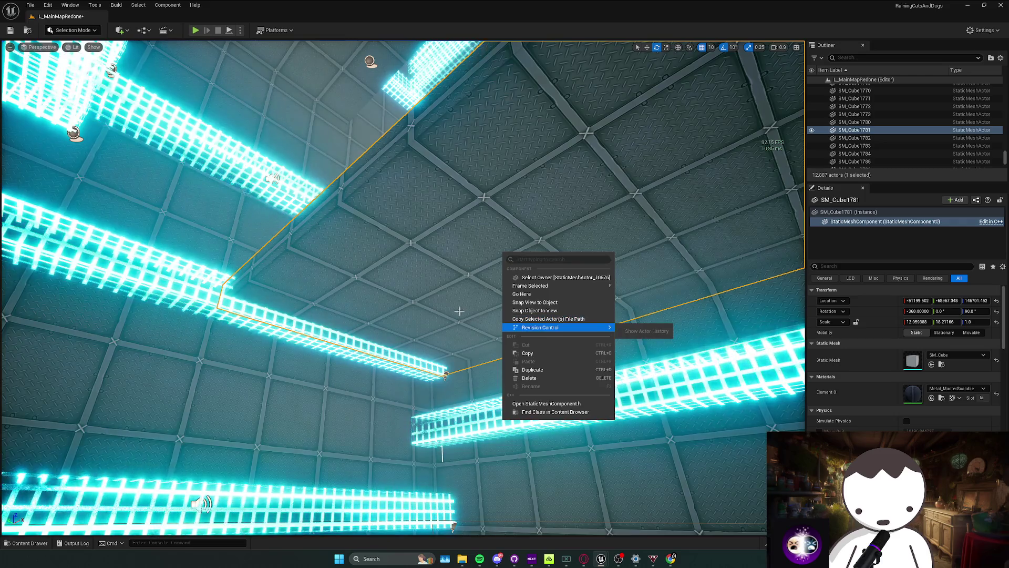
key("Escape")
key("ctrl+space")
Place a BP_BurningWall in the room, rotate it -90°, and slide it left.
mouse_move(199, 426)
left_mouse_down()
mouse_move(462, 271)
mouse_move(489, 236)
left_mouse_up()
left_click_drag(420, 247, 453, 311)
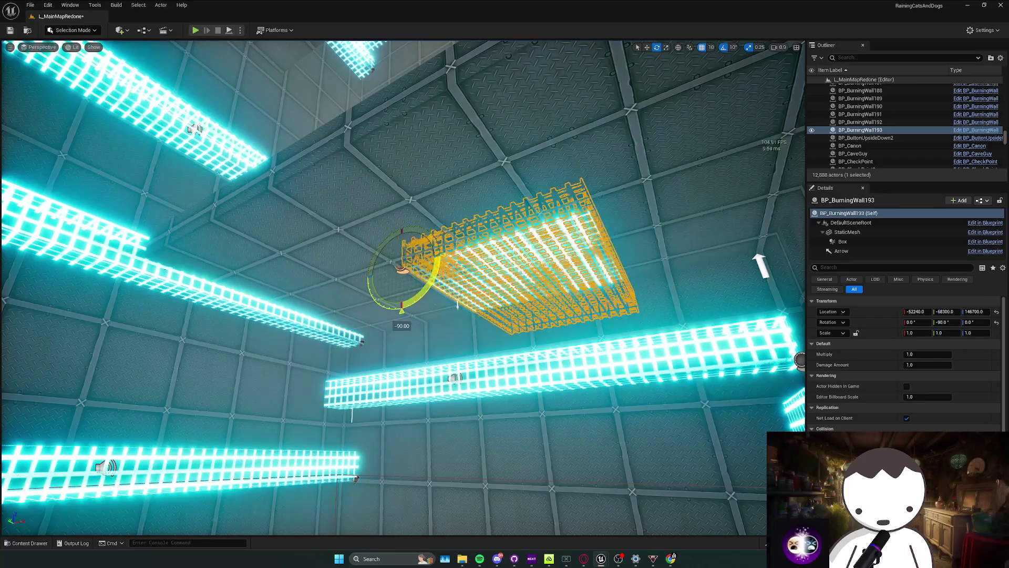
key("w")
mouse_move(405, 252)
left_mouse_down()
mouse_move(240, 316)
mouse_move(316, 273)
left_mouse_up()
Scale the burning wall into a long narrow platform, about 1.39 × 1.14 × 3.5.
key("r")
mouse_move(362, 340)
left_mouse_down()
mouse_move(192, 322)
mouse_move(241, 315)
left_mouse_up()
scroll(239, 315, "up", 3)
scroll(241, 316, "up", 2)
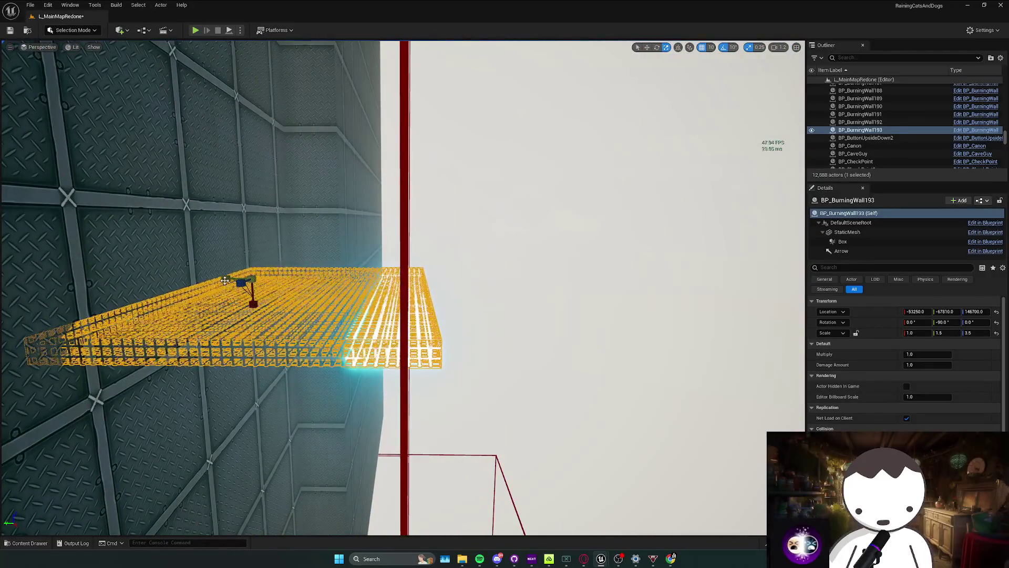
left_click_drag(241, 315, 226, 313)
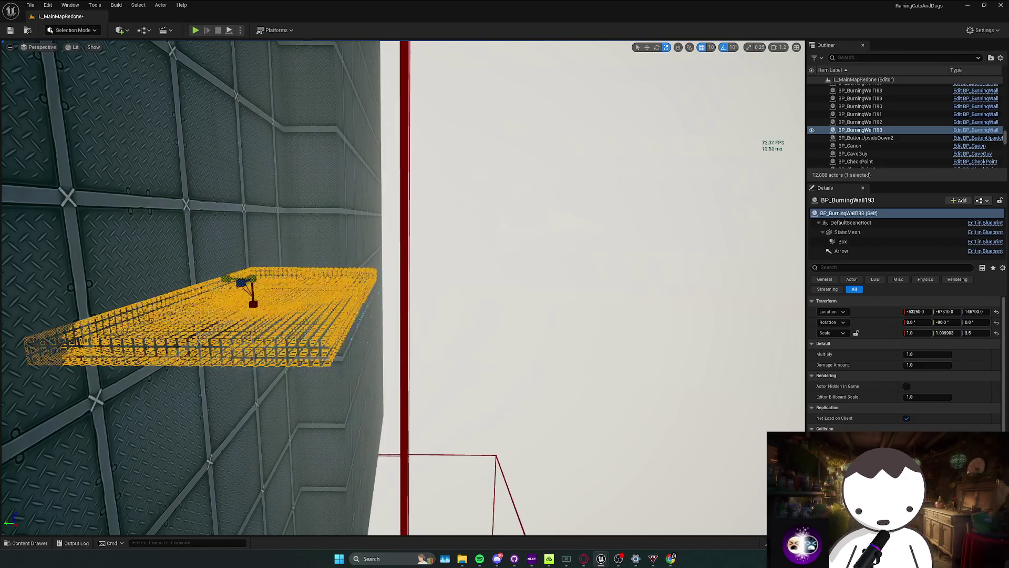
key("f")
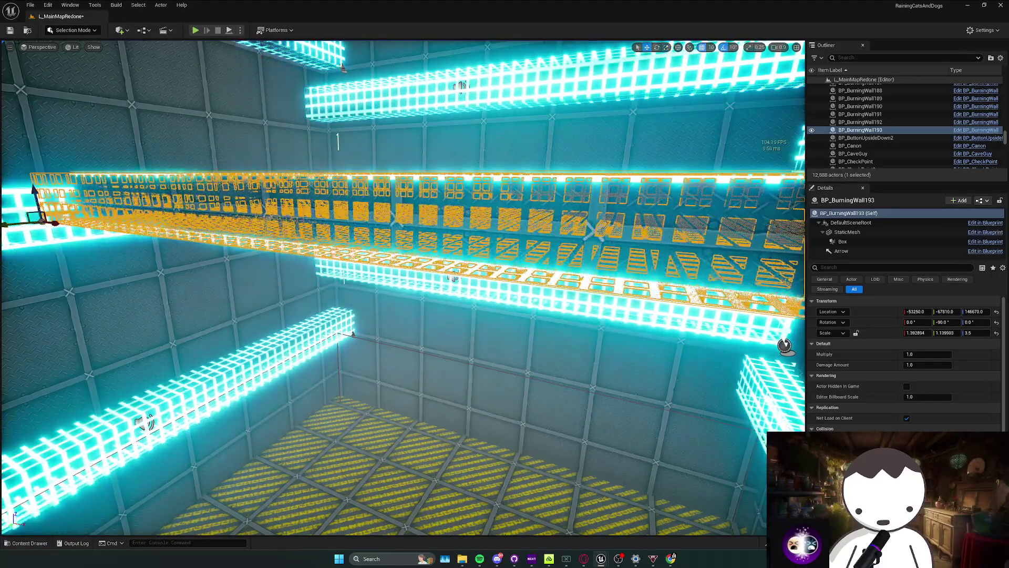
key("Escape")
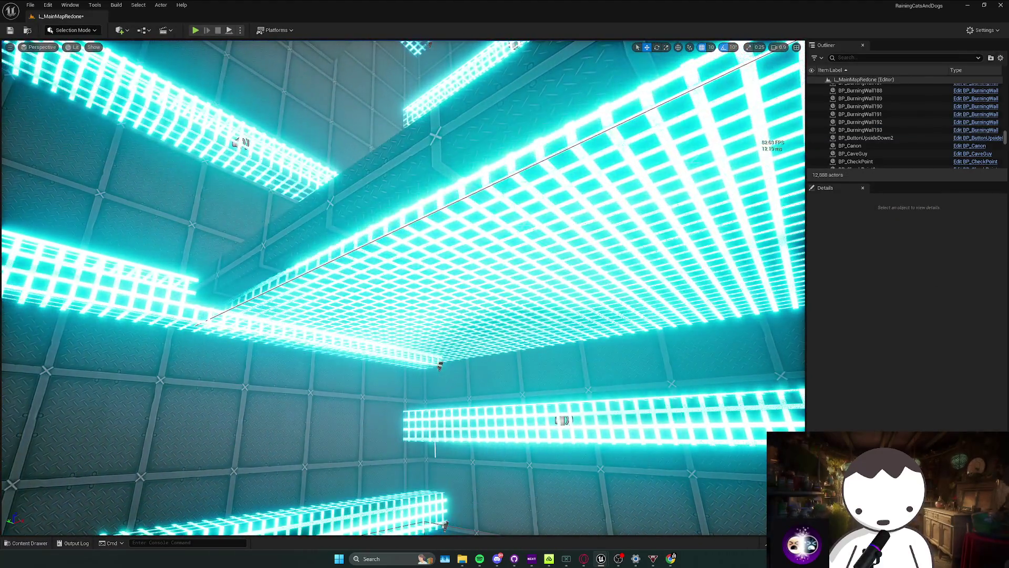
left_click(234, 292)
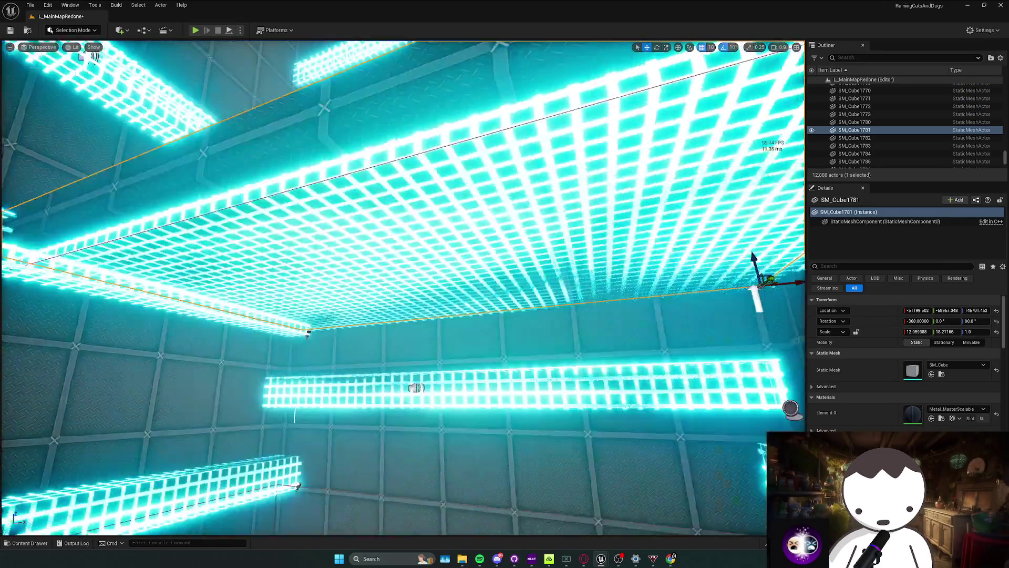
left_click_drag(275, 314, 275, 313)
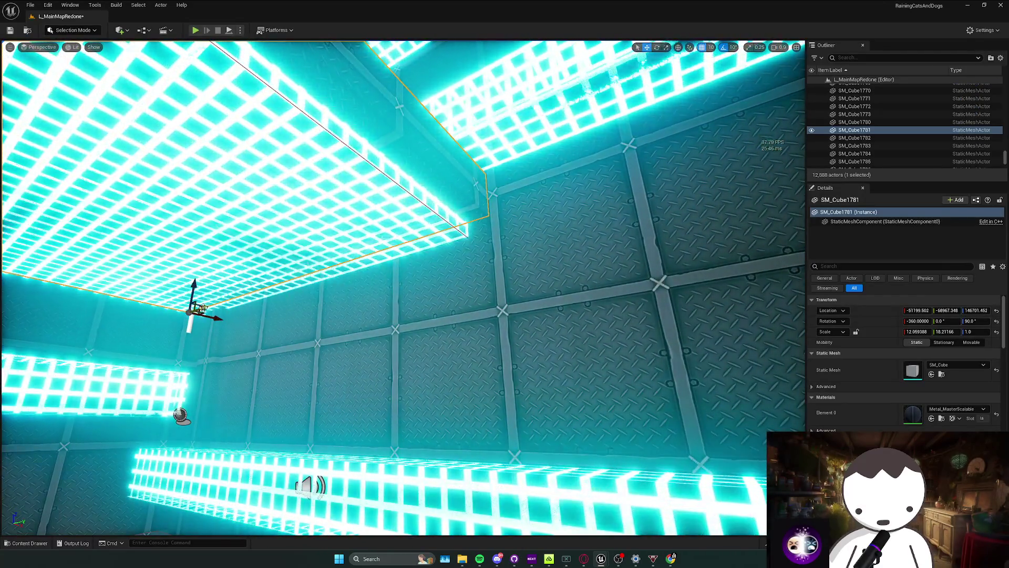
left_click_drag(203, 305, 202, 307)
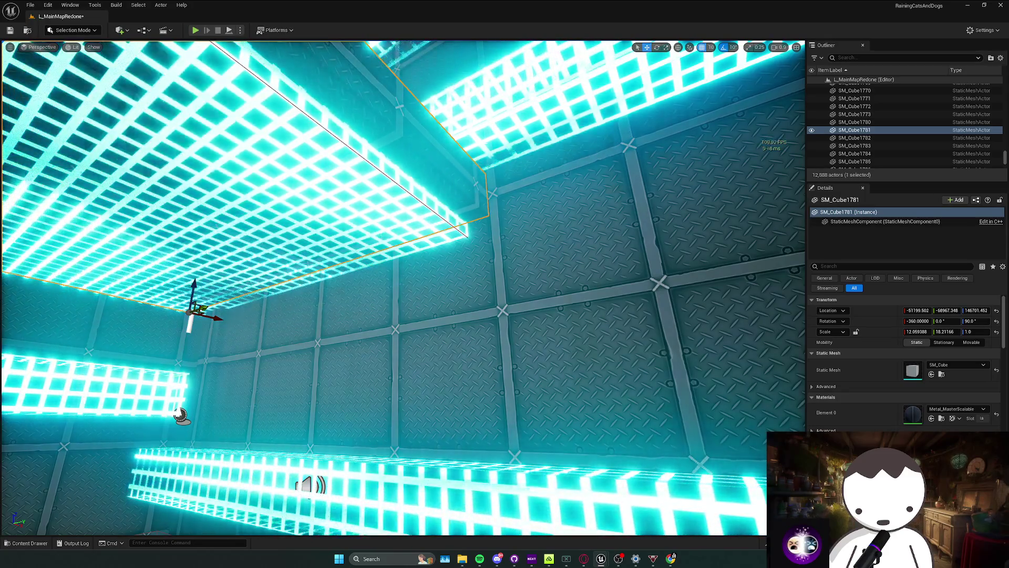
left_click(273, 173)
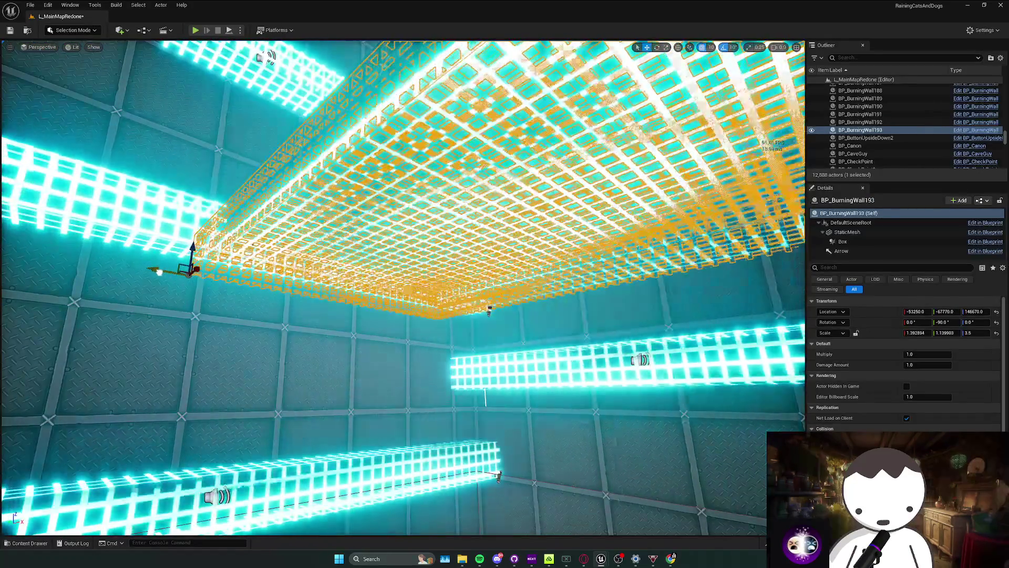
key("w")
key("w")
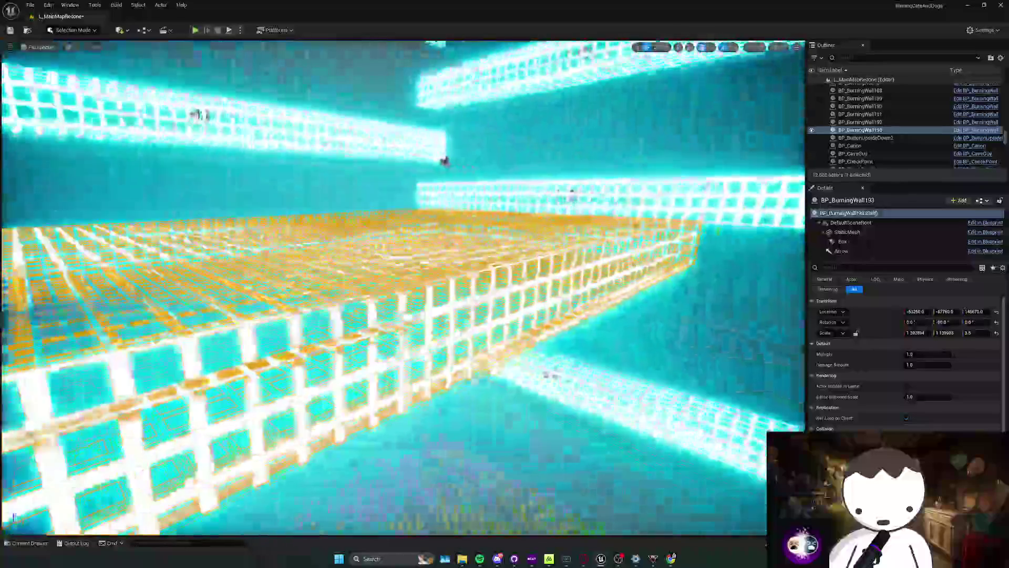
key("Escape")
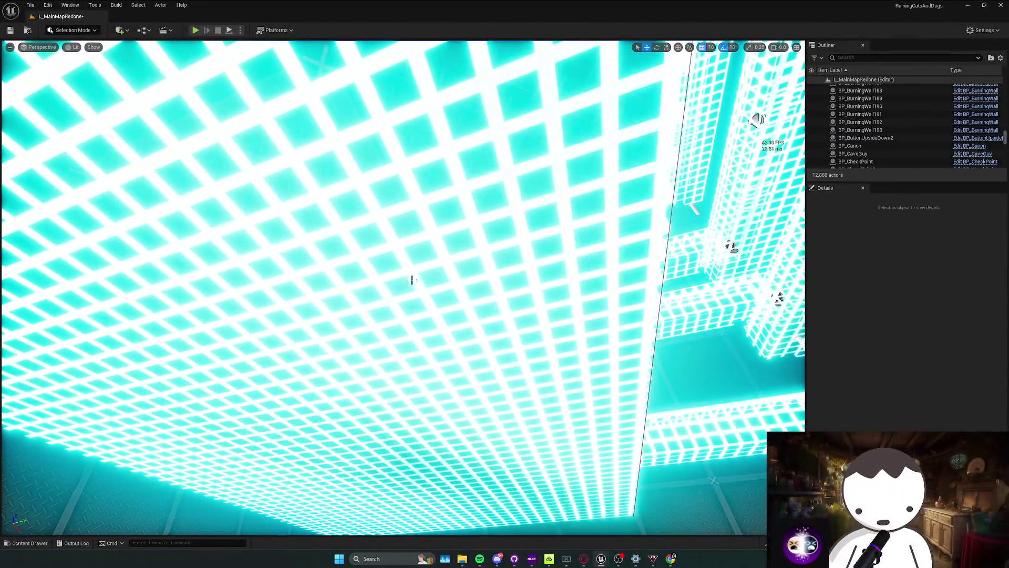
left_click(436, 278)
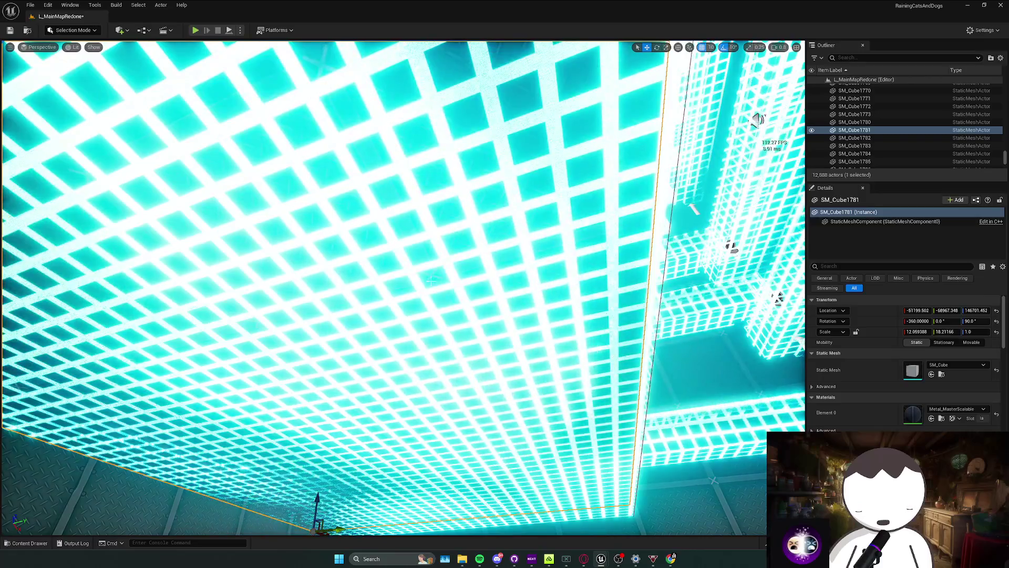
key("Delete")
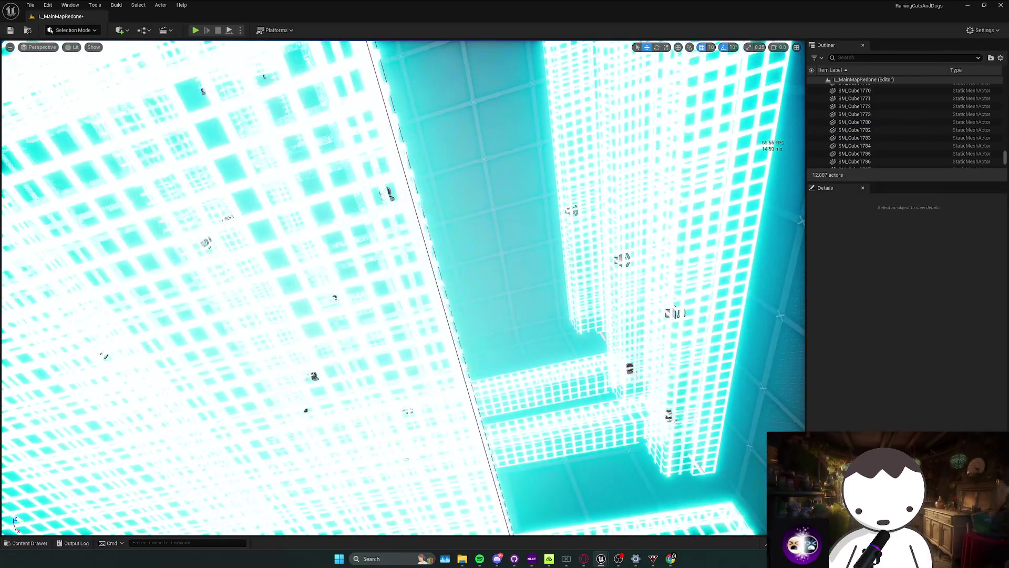
key("ctrl+z")
key("Escape")
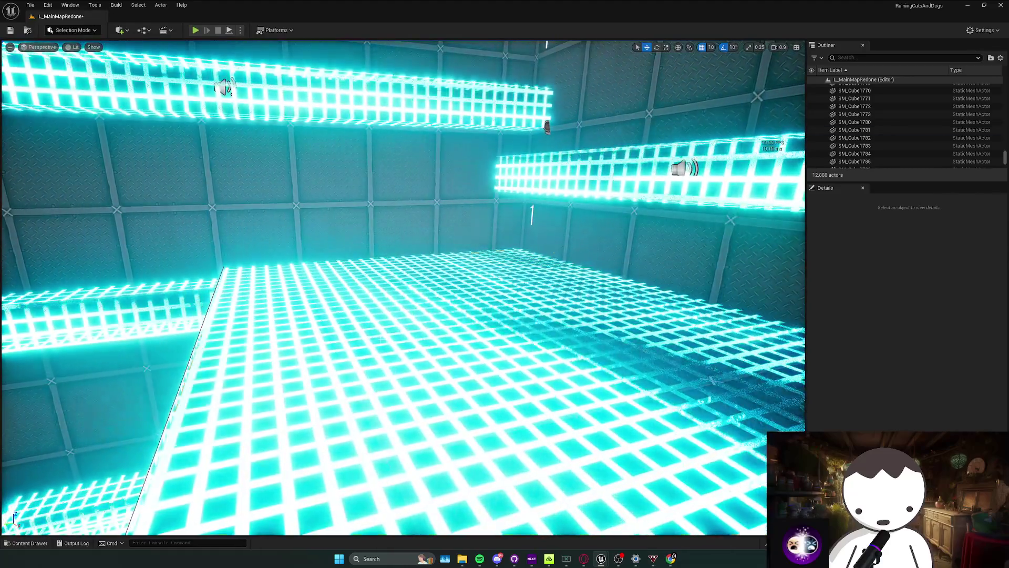
left_click(399, 341)
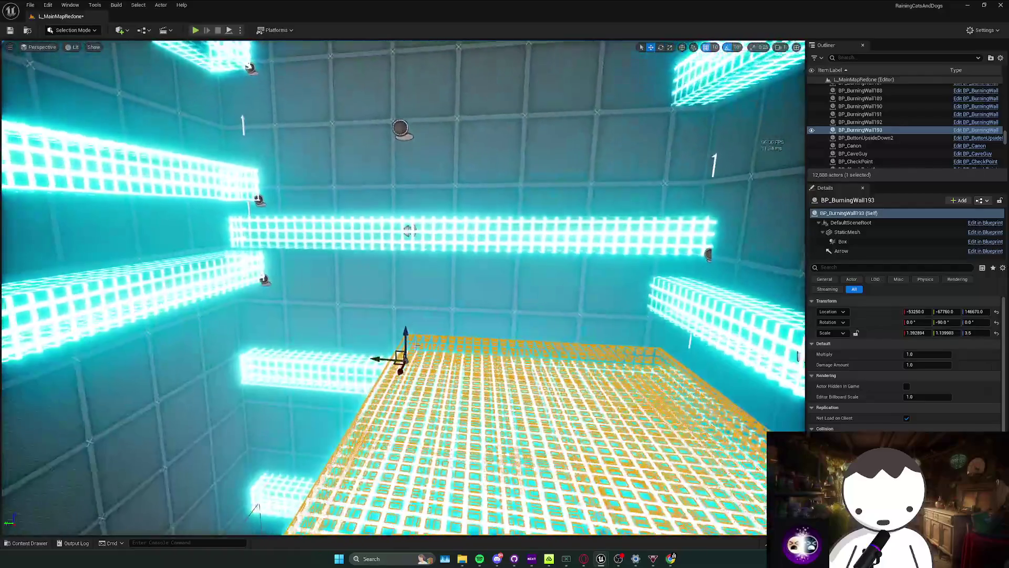
Duplicate BP_BurningWall193 upward twice into BP_BurningWall194 and 195, turning the second upright.
left_click_drag(415, 346, 413, 271)
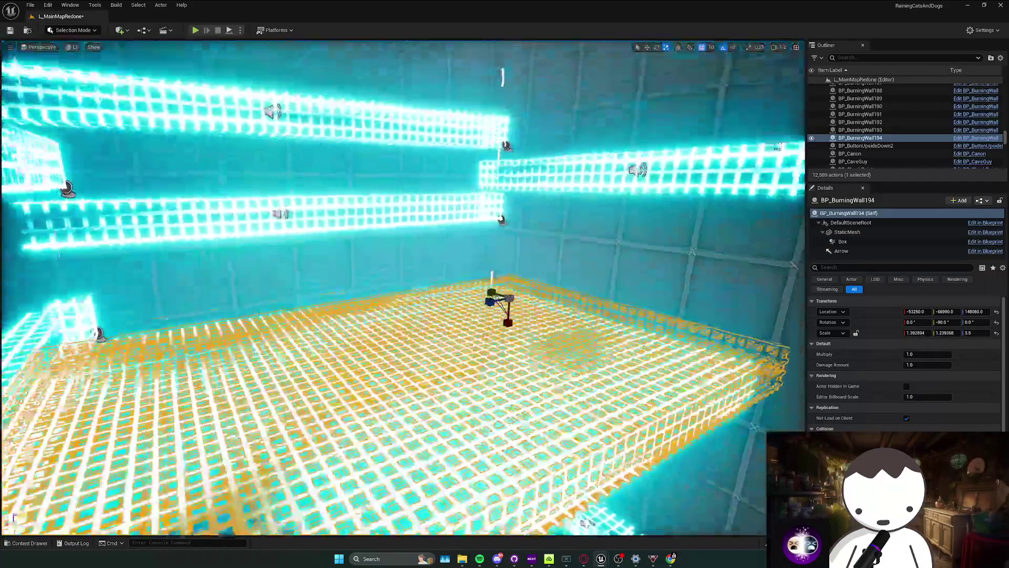
key("f")
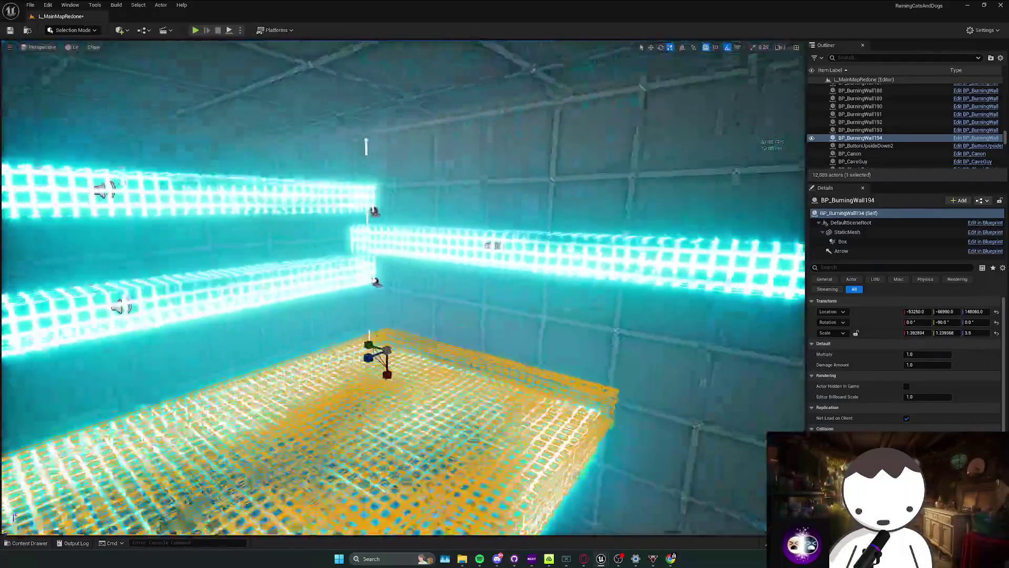
key("w")
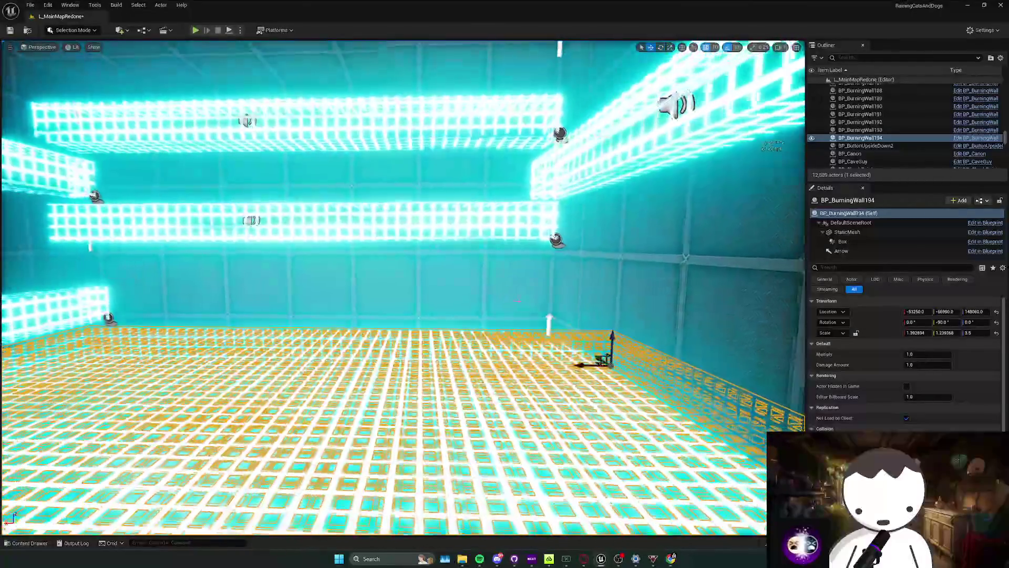
mouse_move(611, 351)
left_mouse_down()
mouse_move(612, 272)
mouse_move(602, 270)
left_mouse_up()
key("w")
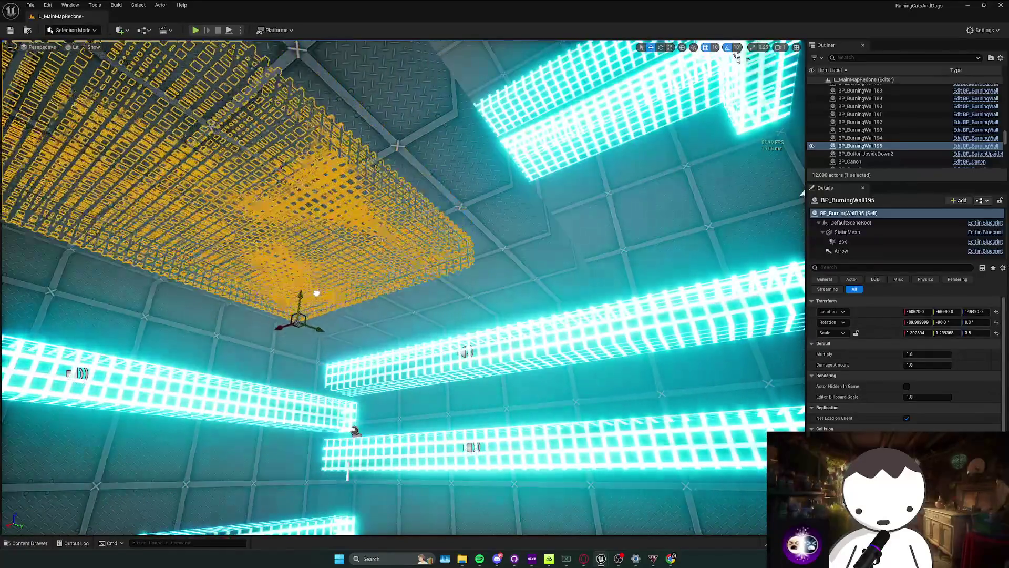
Adjust BP_BurningWall195's X, Y and Z location among the platforms, then start a playtest.
left_click_drag(315, 314, 407, 251)
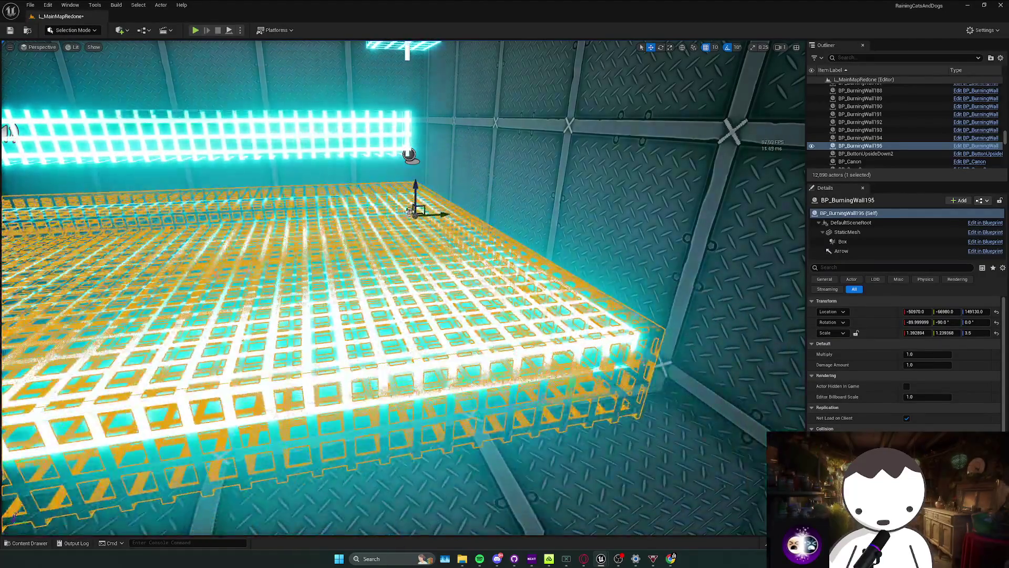
mouse_move(410, 212)
left_mouse_down()
mouse_move(428, 196)
mouse_move(455, 234)
mouse_move(447, 245)
left_mouse_up()
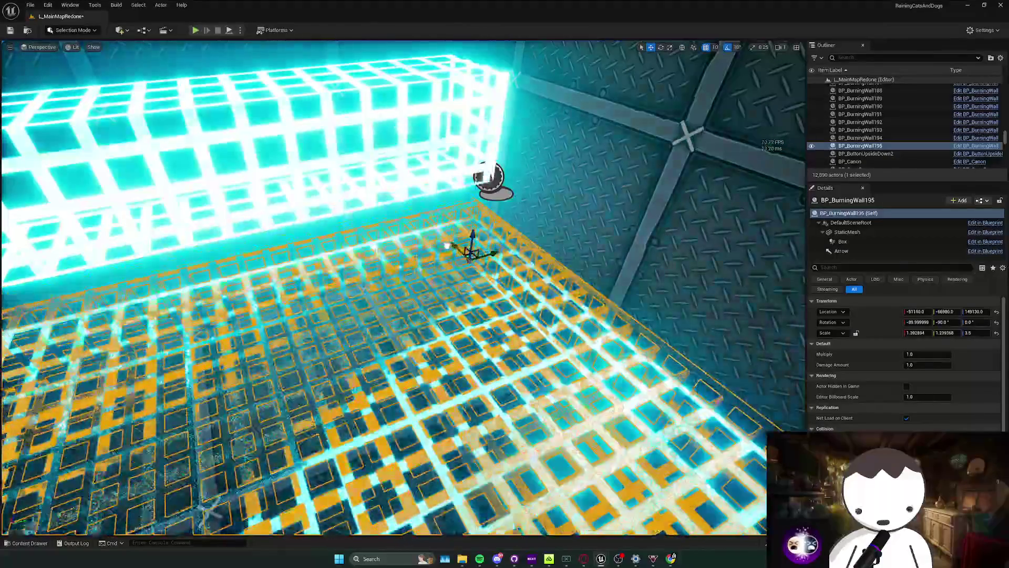
left_click_drag(518, 252, 508, 256)
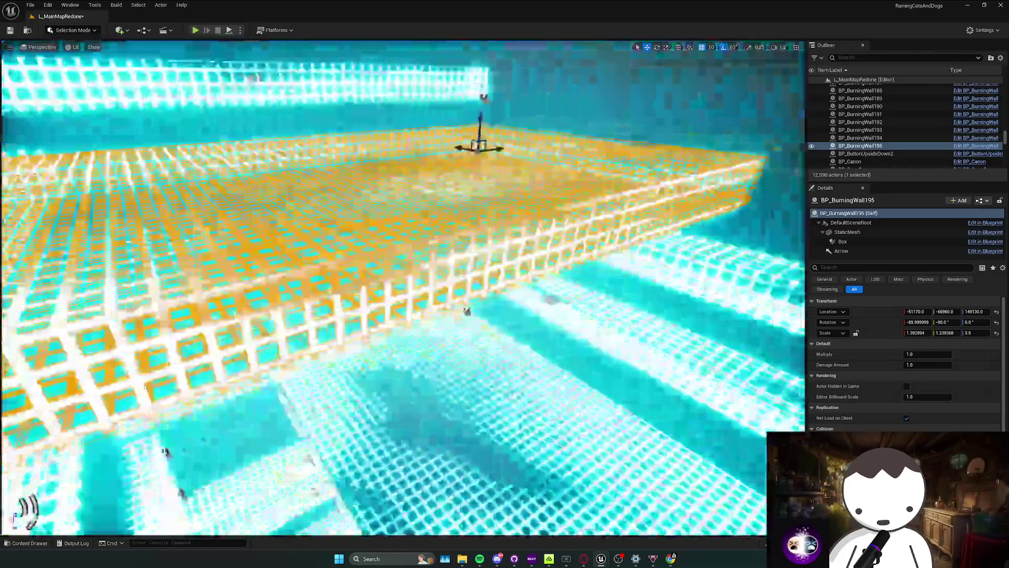
mouse_move(467, 311)
left_mouse_down()
mouse_move(470, 289)
mouse_move(449, 258)
left_mouse_up()
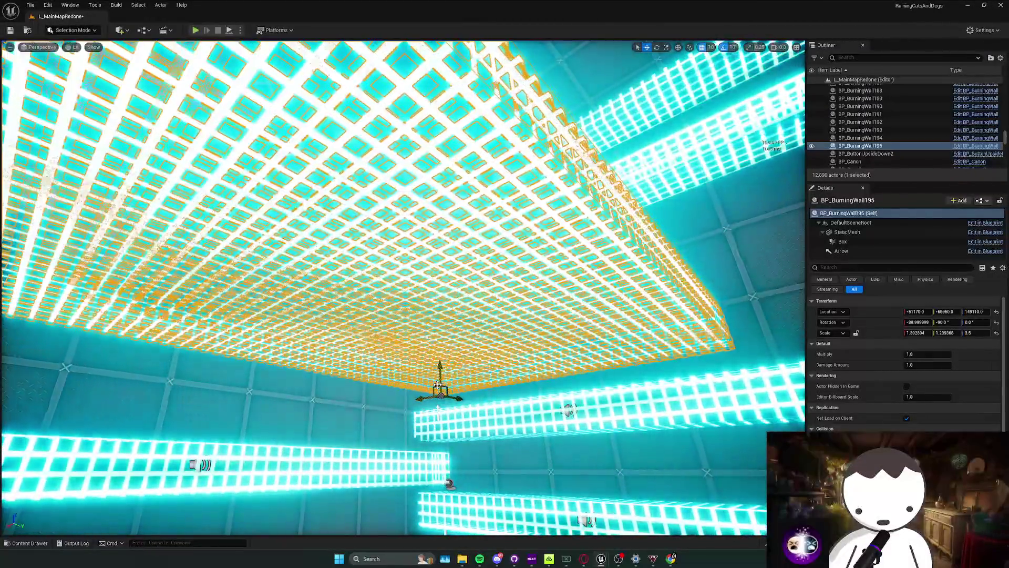
mouse_move(450, 258)
left_mouse_down()
mouse_move(449, 389)
mouse_move(150, 108)
left_mouse_up()
key("Escape")
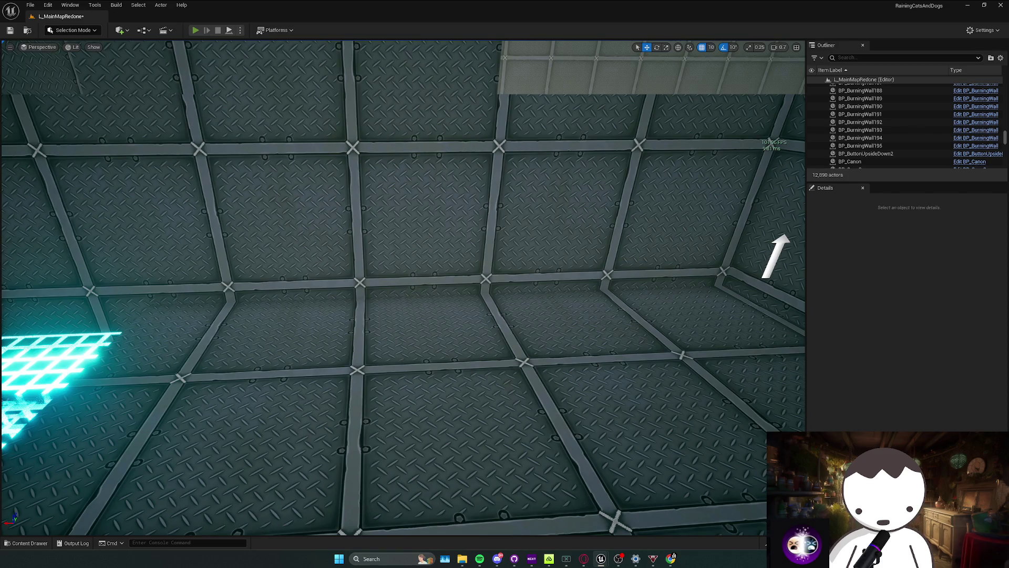
key("alt+p")
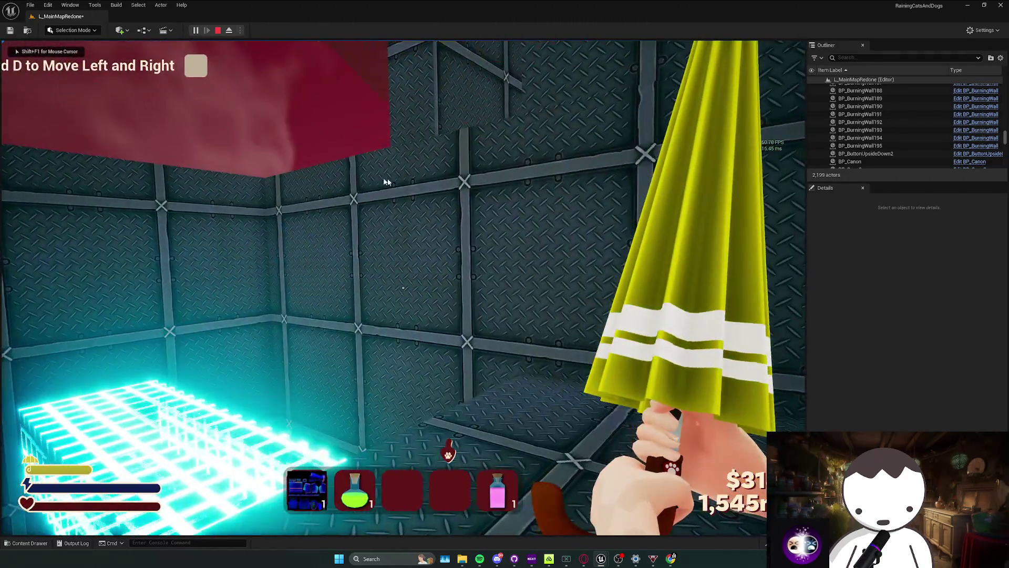
Stop the playtest and select BP_MovingBurningWall280 down the shaft.
key("Escape")
left_click_drag(409, 182, 409, 182)
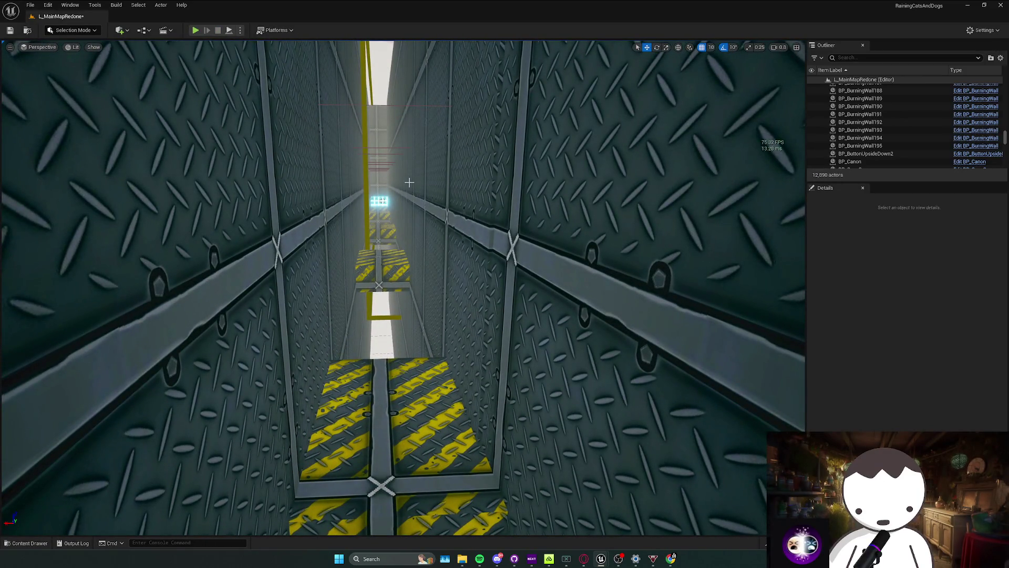
left_click_drag(409, 182, 409, 182)
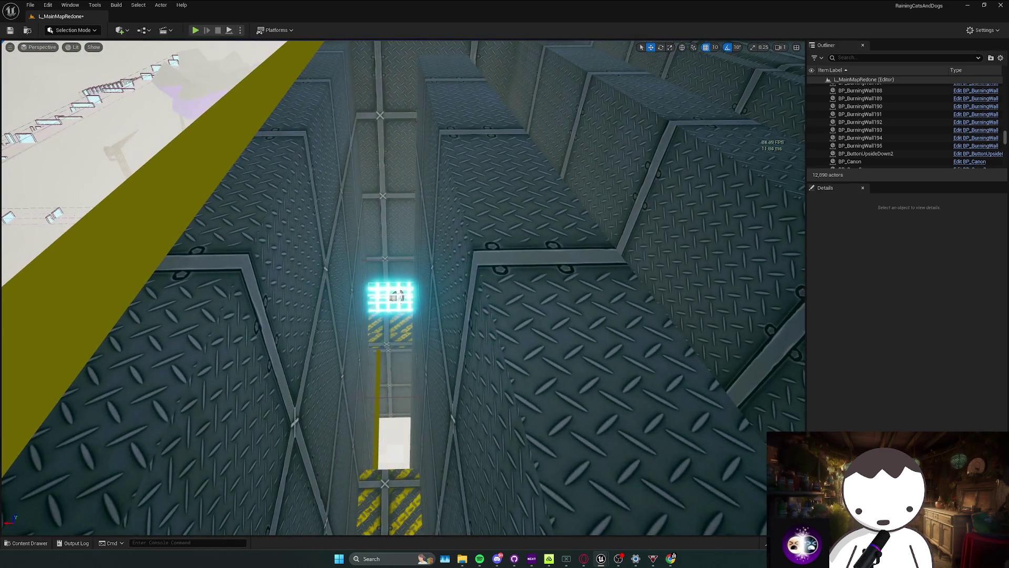
left_click(400, 278)
left_click_drag(401, 279, 401, 279)
scroll(398, 300, "up", 1)
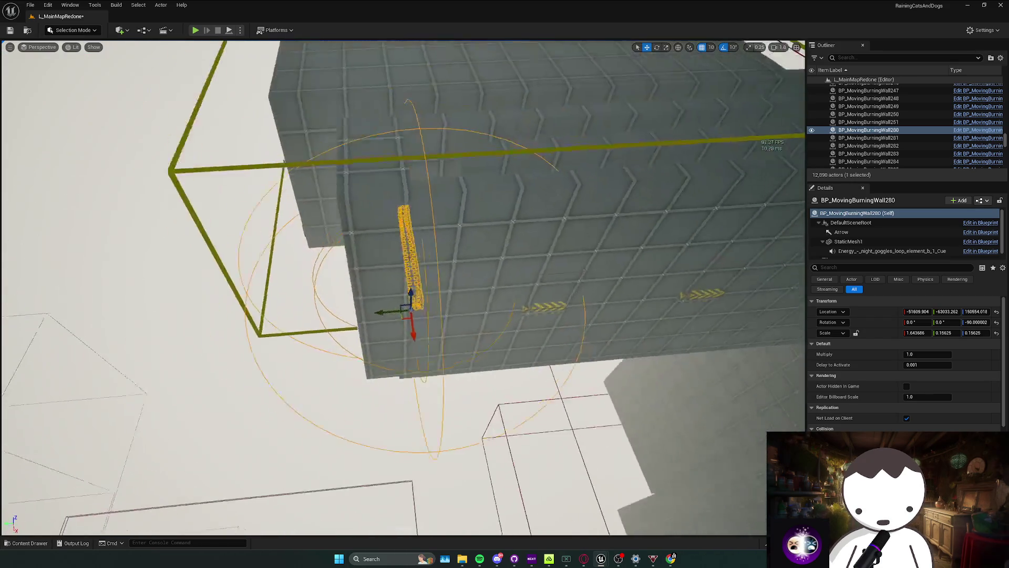
Fly around the moving burning wall, then show the 'burn' asset search in the Content Drawer.
key("w")
scroll(402, 288, "down", 2)
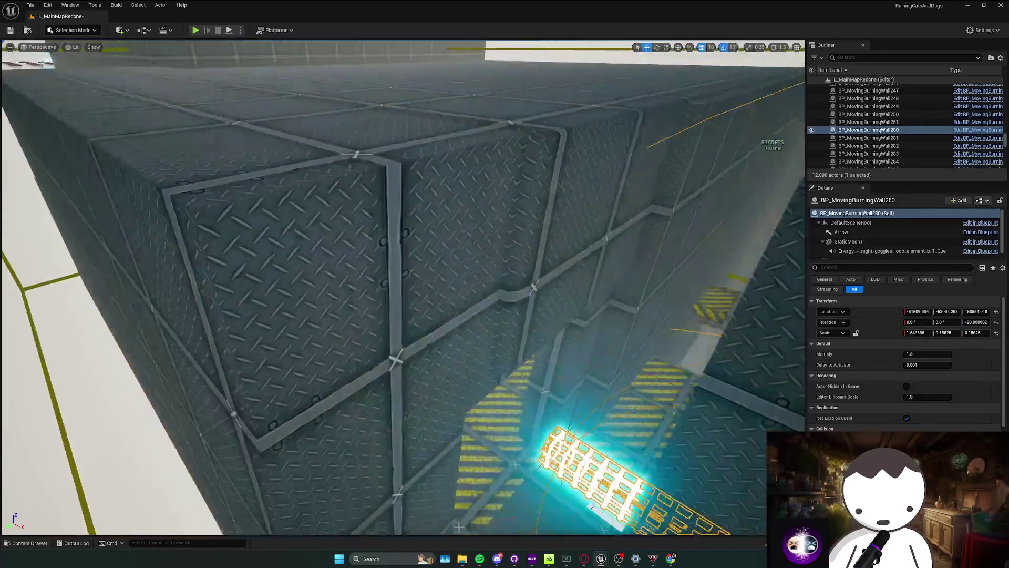
key("s")
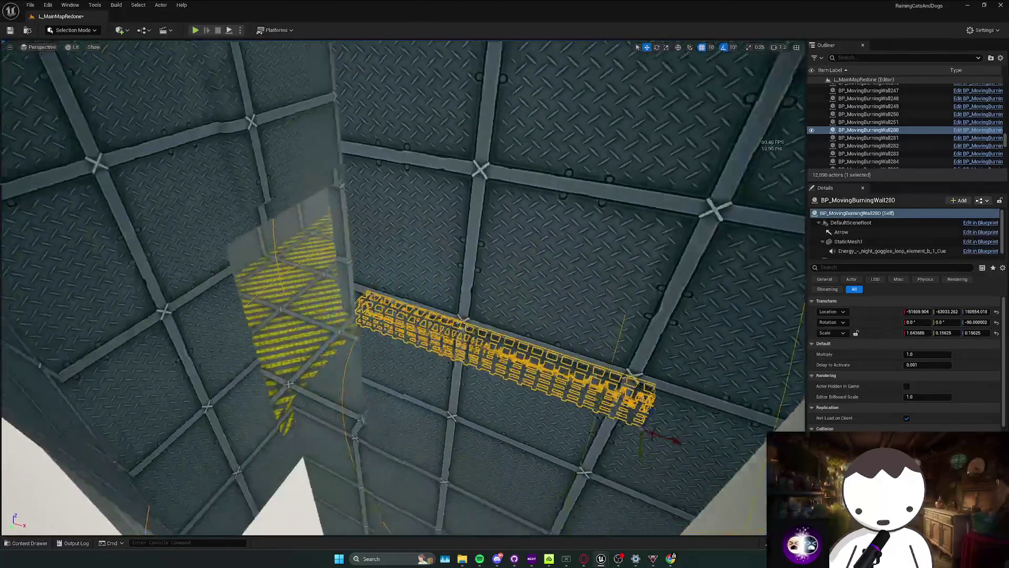
scroll(402, 287, "down", 1)
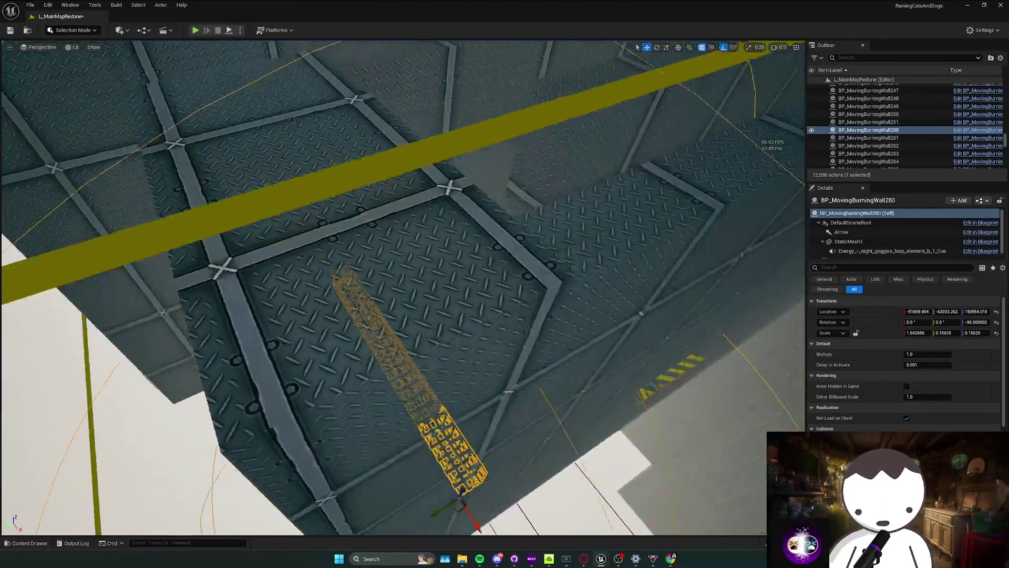
scroll(403, 287, "up", 1)
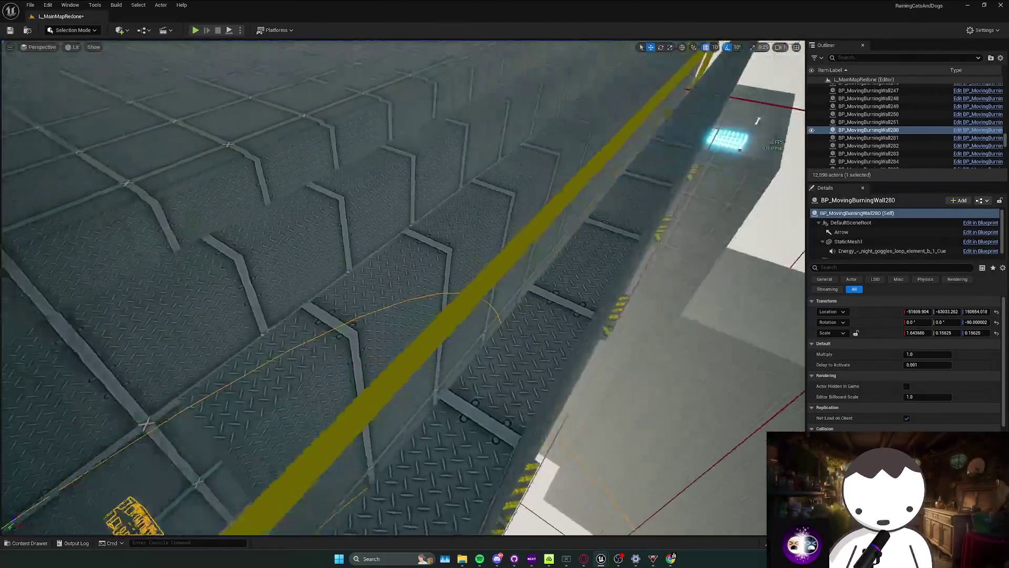
key("w")
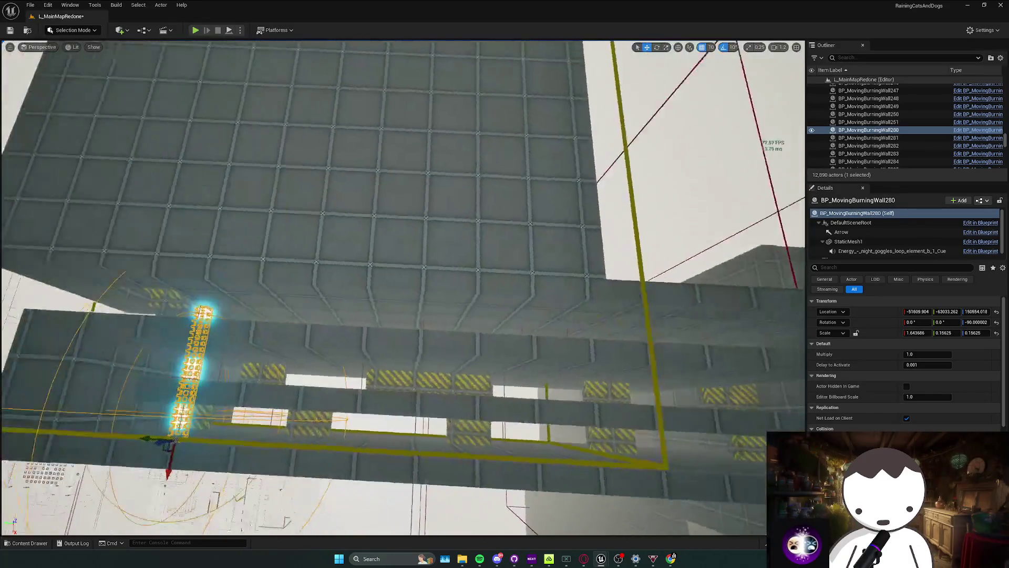
scroll(403, 287, "up", 1)
key("ctrl+space")
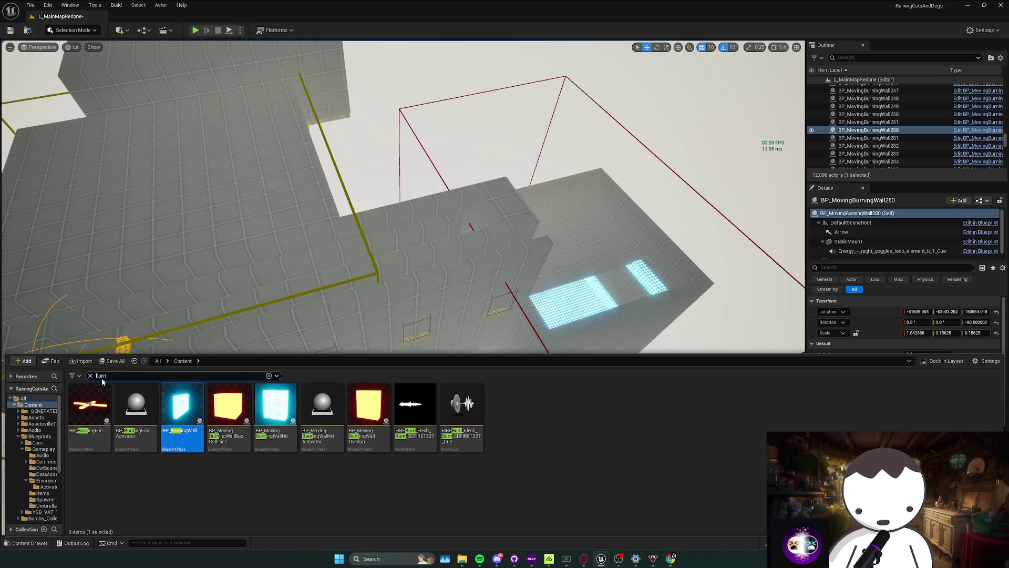
Clear the search and browse to Blueprints > Gameplay > Environment > Activators.
key("BackSpace")
double_click(287, 430)
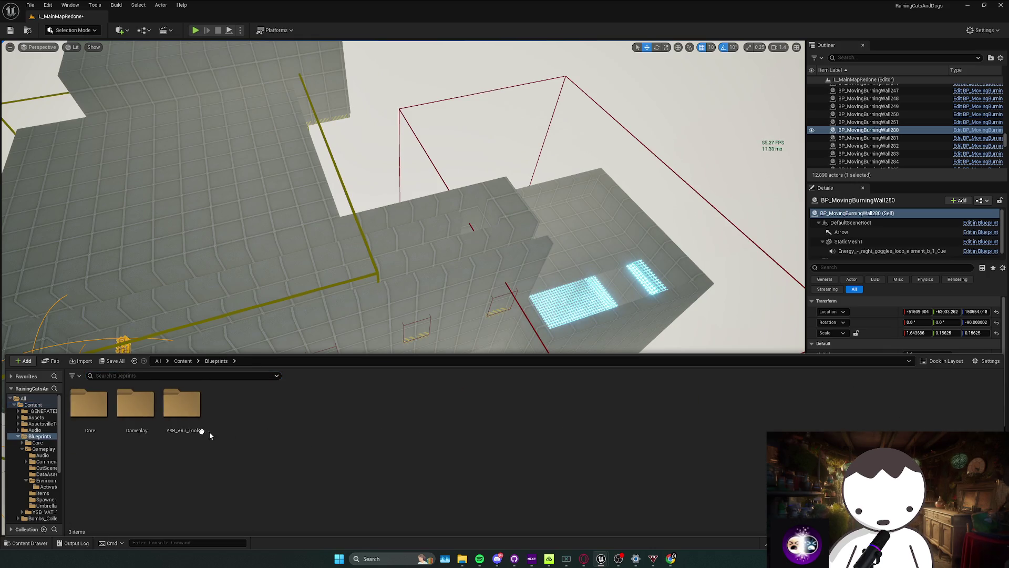
double_click(89, 407)
key("alt+Left")
key("alt+Right")
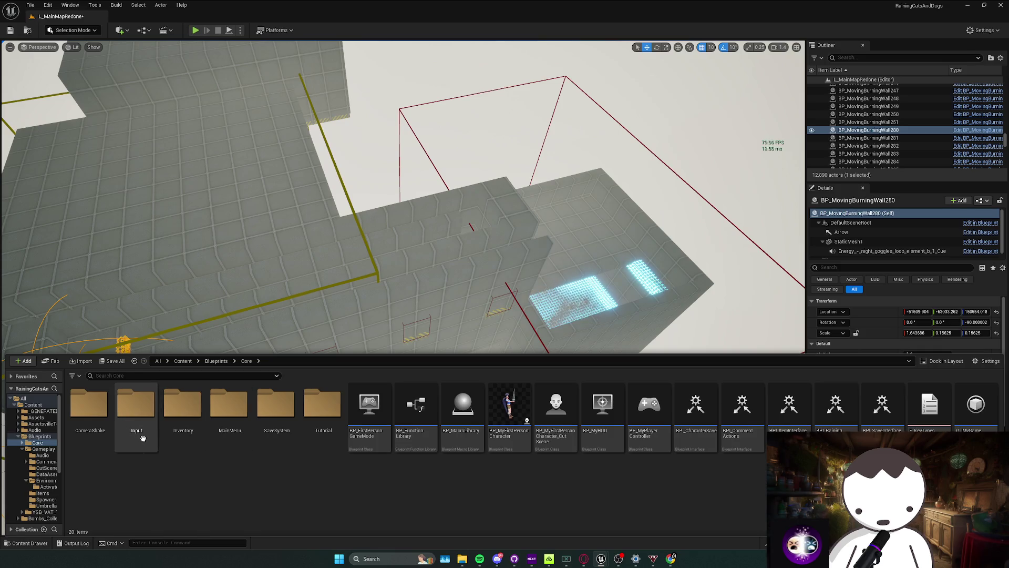
key("alt+Left")
double_click(138, 420)
double_click(272, 430)
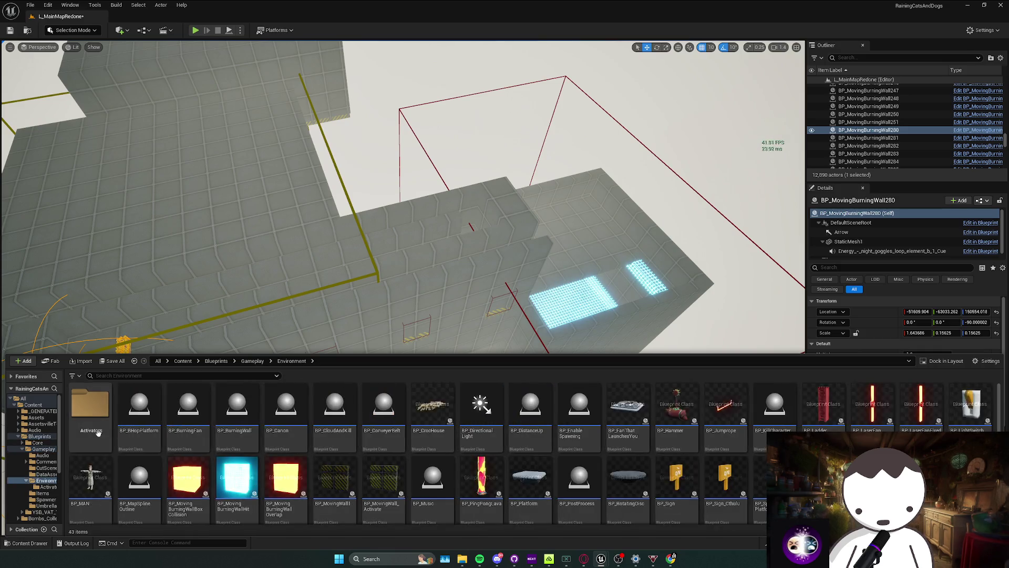
double_click(90, 407)
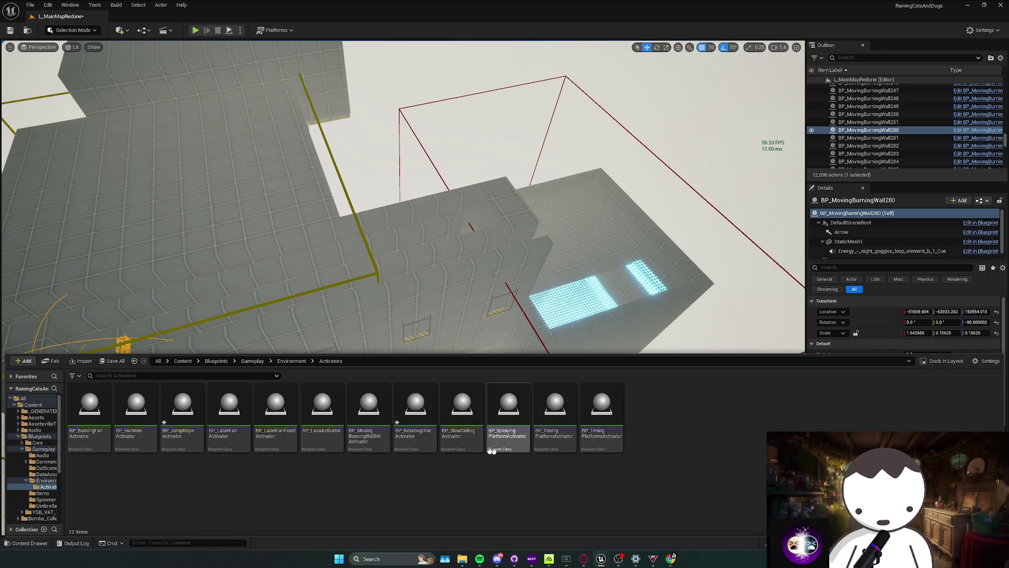
Place a moving burning wall hit activator and widen its trigger box along X.
mouse_move(368, 415)
left_mouse_down()
mouse_move(298, 320)
mouse_move(315, 316)
left_mouse_up()
key("f")
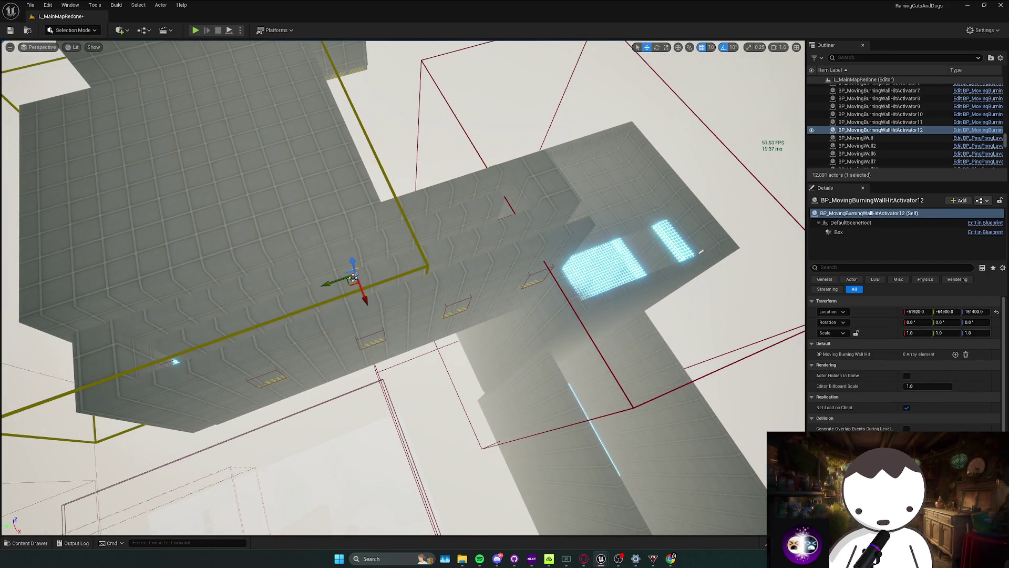
left_click(846, 234)
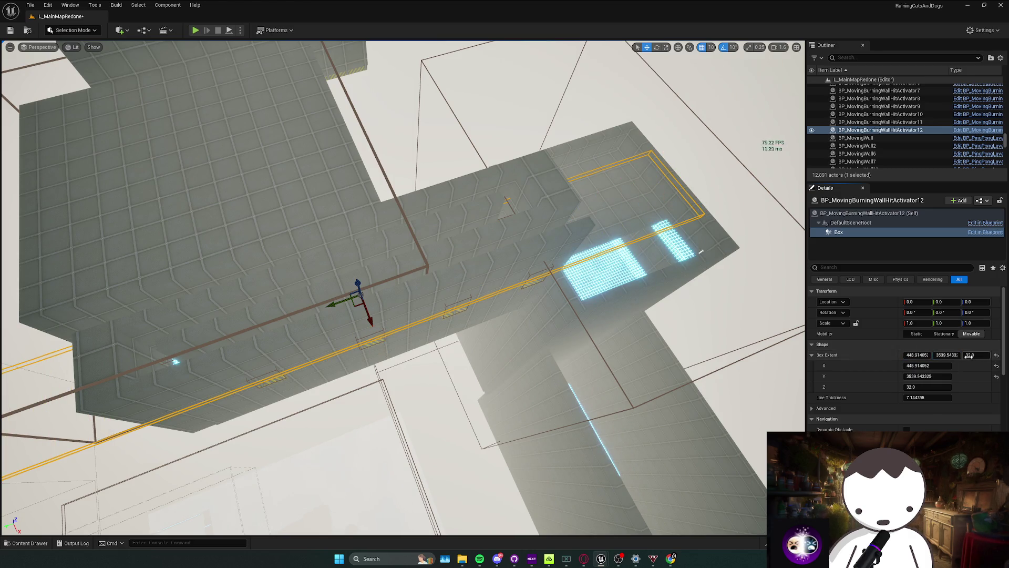
left_click_drag(917, 355, 967, 355)
scroll(404, 288, "up", 15)
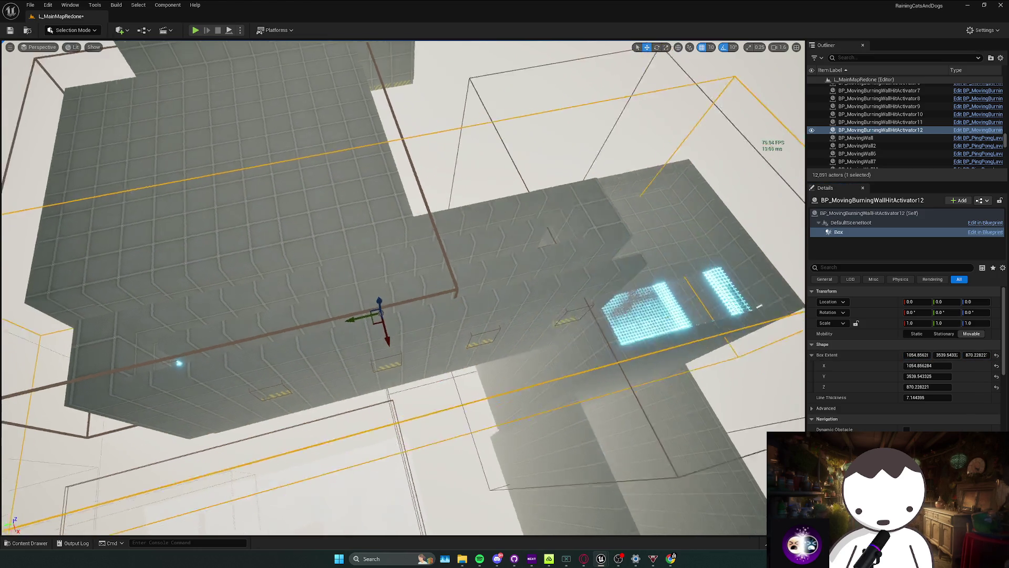
key("f")
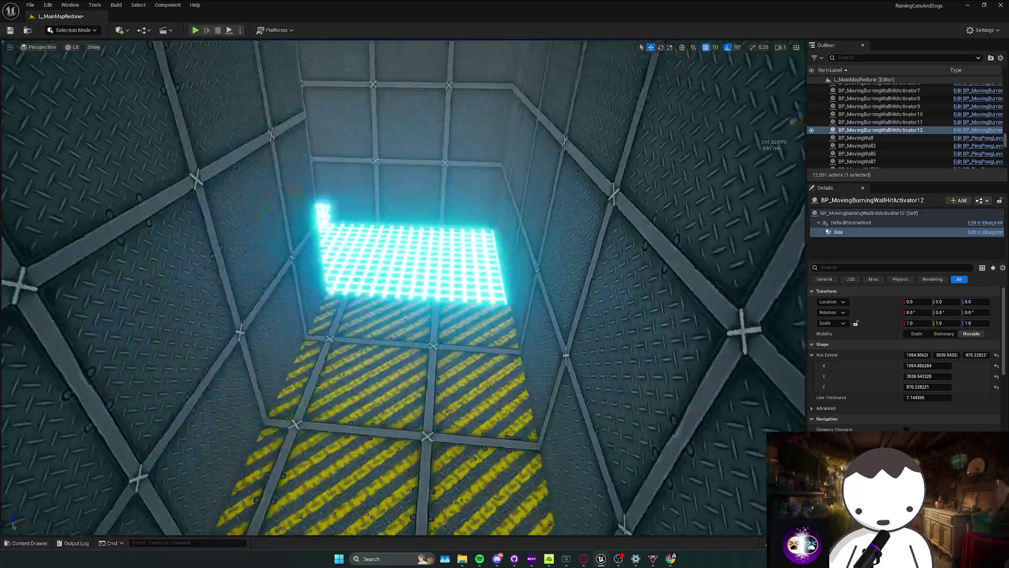
scroll(404, 288, "down", 10)
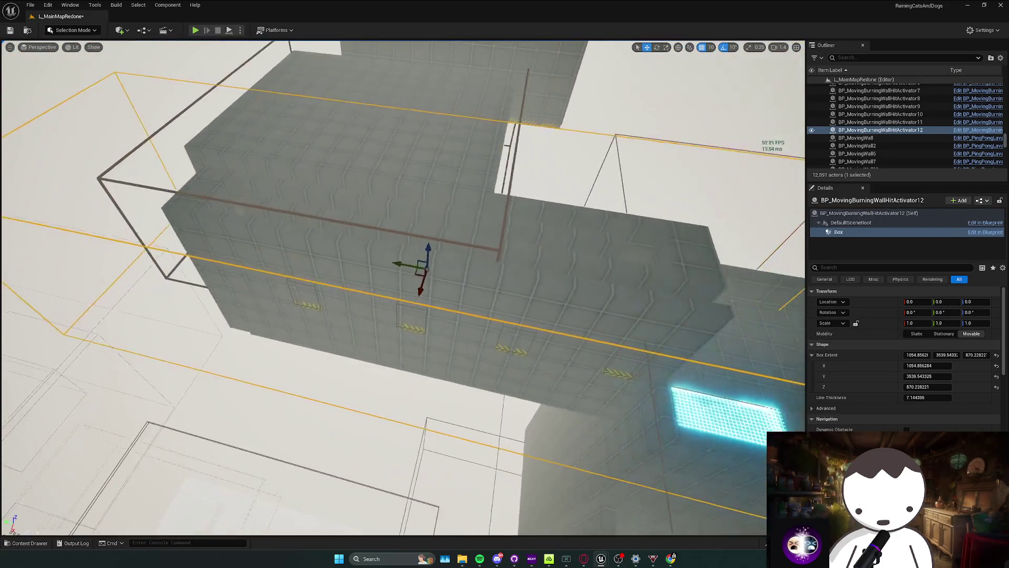
scroll(404, 288, "up", 10)
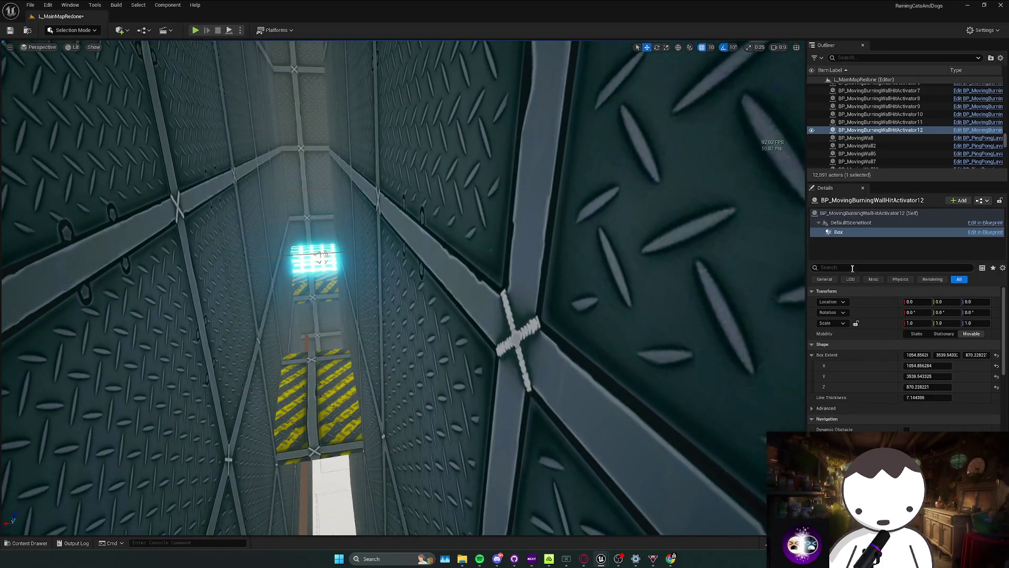
Return to the activator actor's properties and swing the view down the metal shaft.
left_click(857, 213)
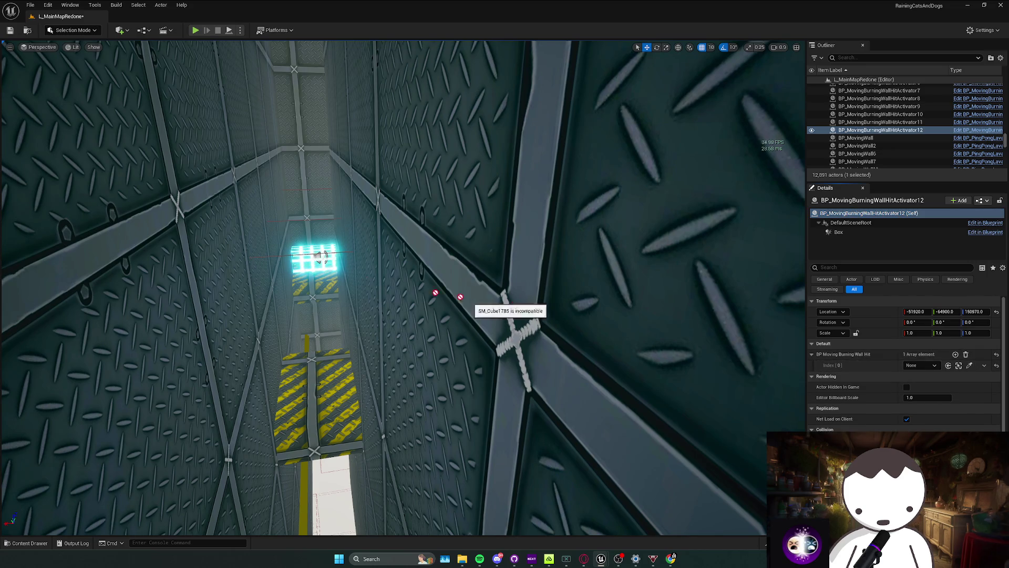
scroll(321, 258, "up", 10)
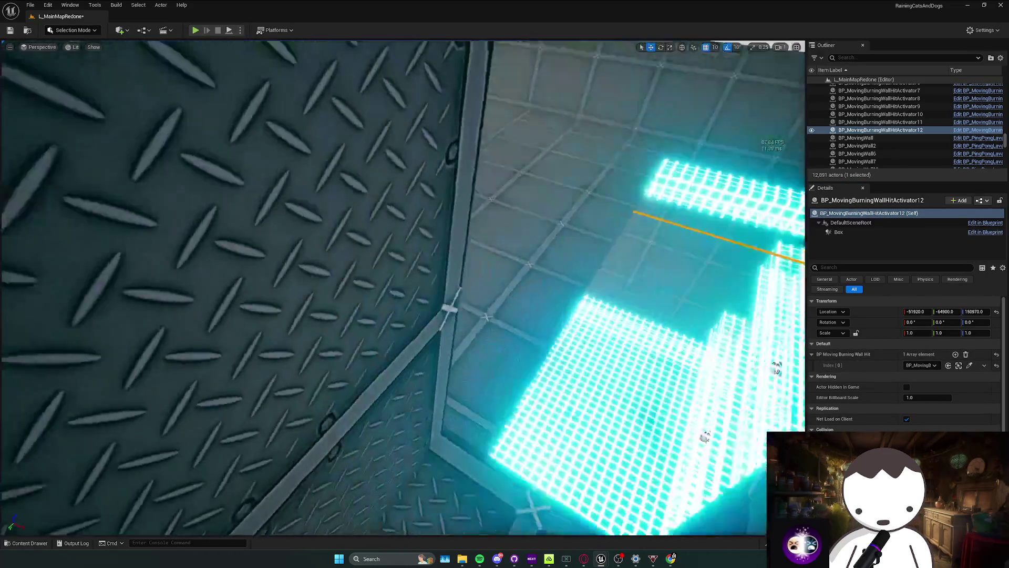
left_click_drag(138, 75, 138, 75)
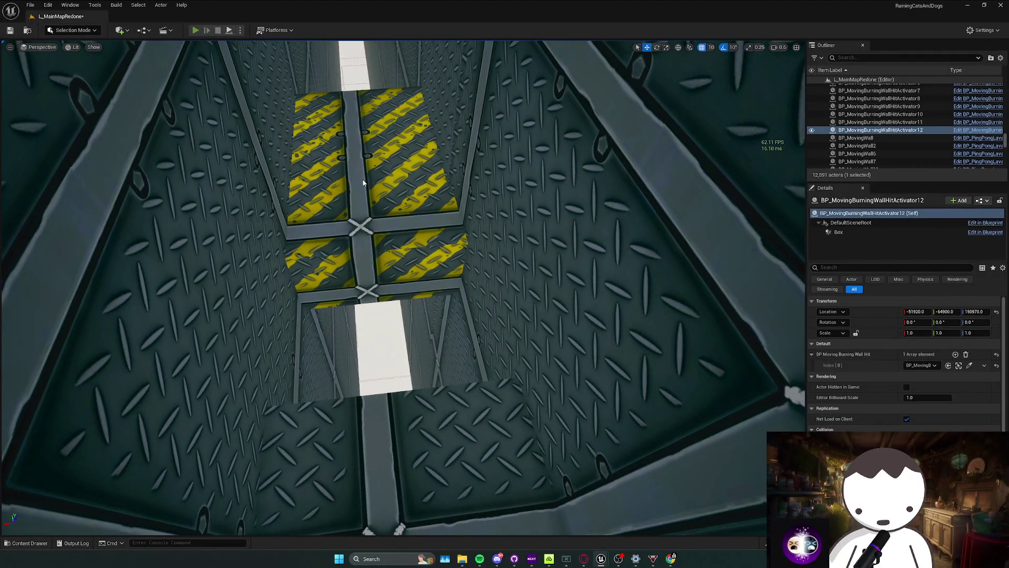
Playtest the level, walking forward down the corridor, then stop.
key("alt+p")
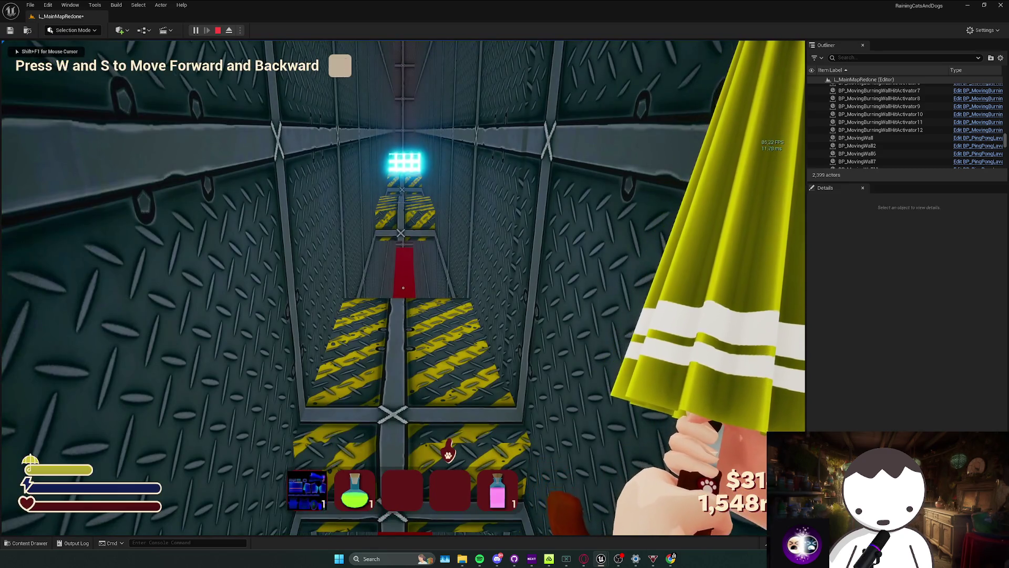
key("w")
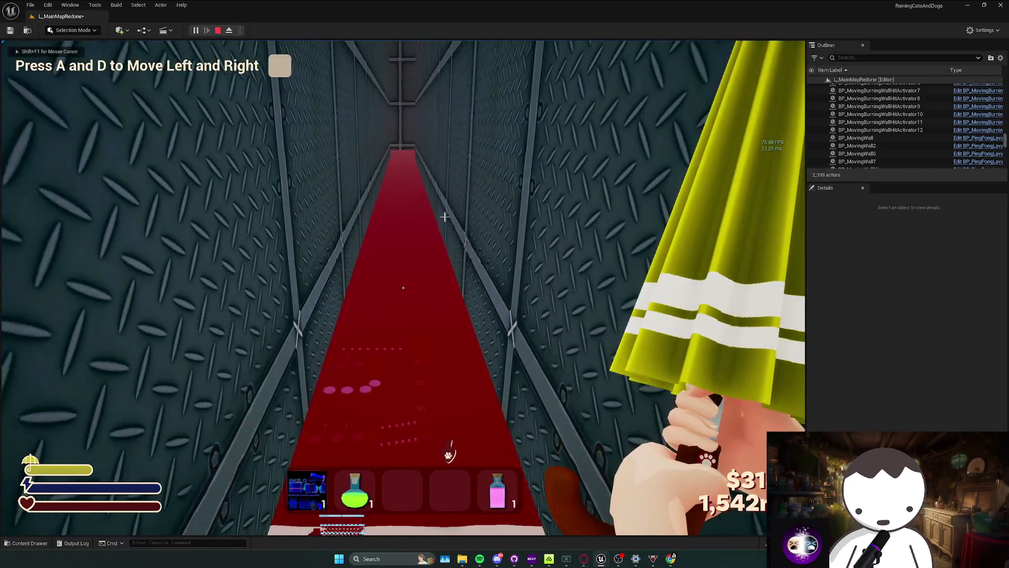
key("Escape")
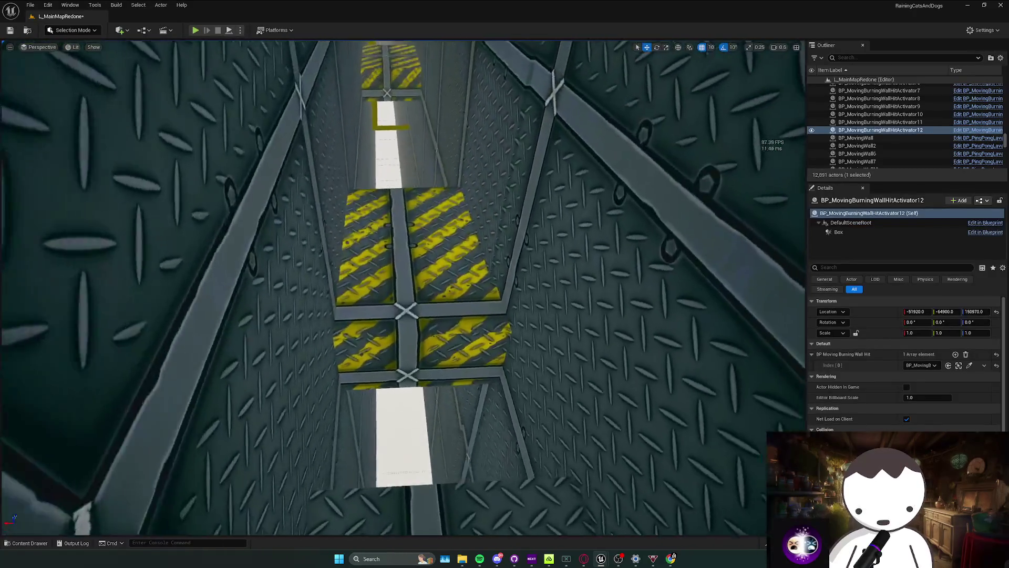
scroll(223, 47, "down", 1)
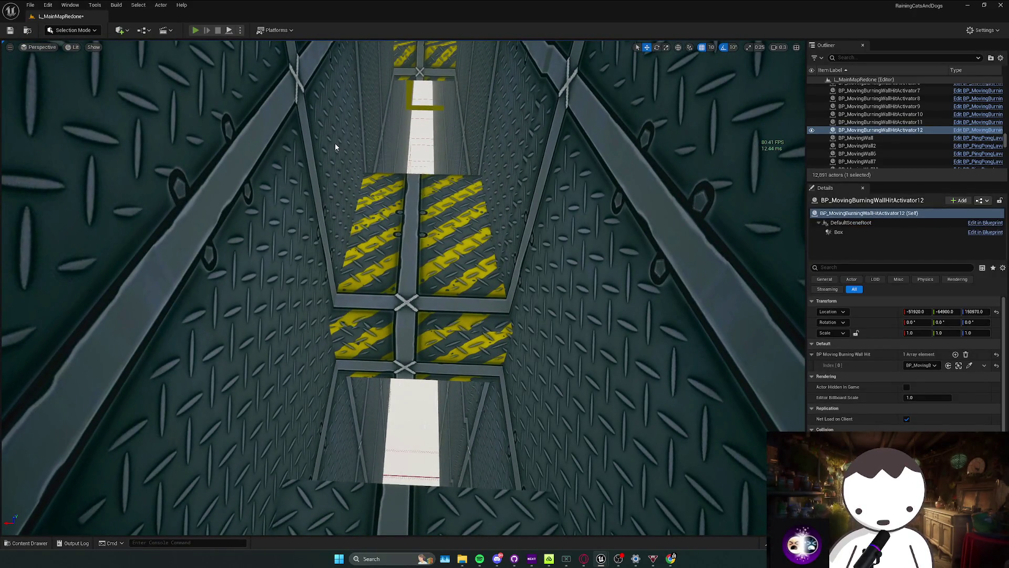
Run a second playtest, moving forward and sideways in the shaft, then stop.
key("alt+p")
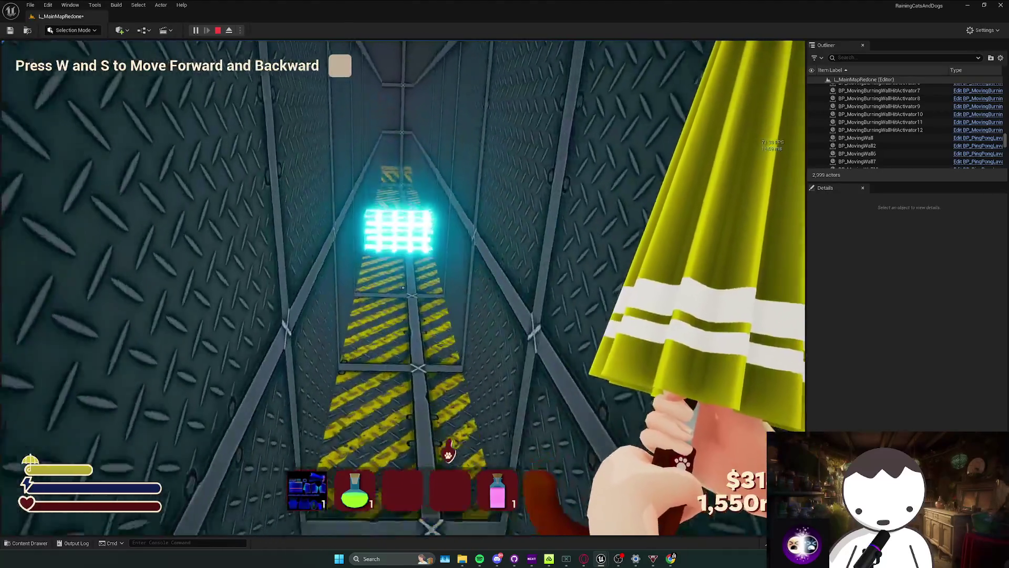
key("w")
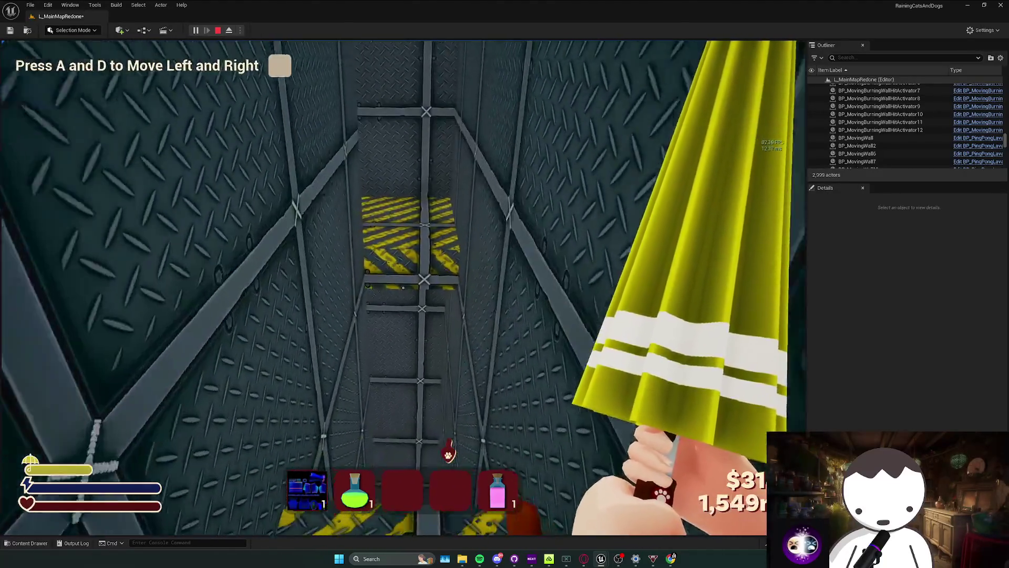
key("d")
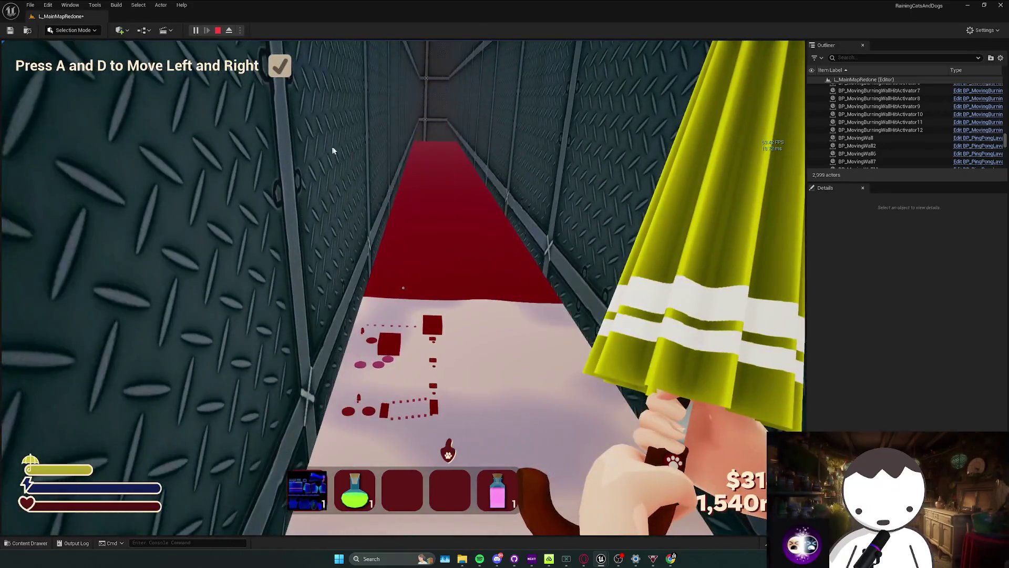
key("Escape")
Fly the editor camera down the shaft and bring up the Activators folder in the Content Drawer.
key("w")
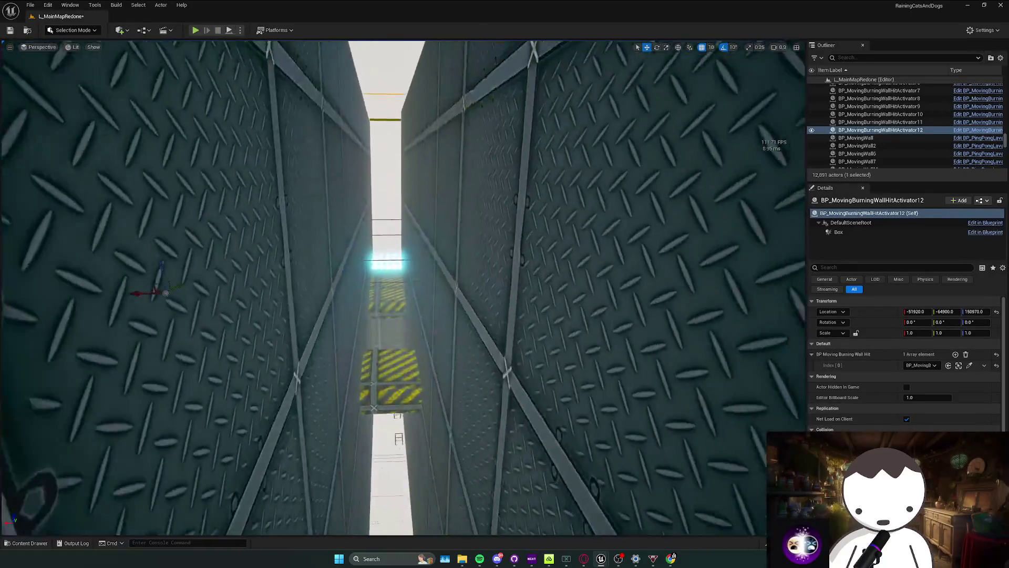
scroll(403, 287, "up", 2)
scroll(404, 287, "down", 2)
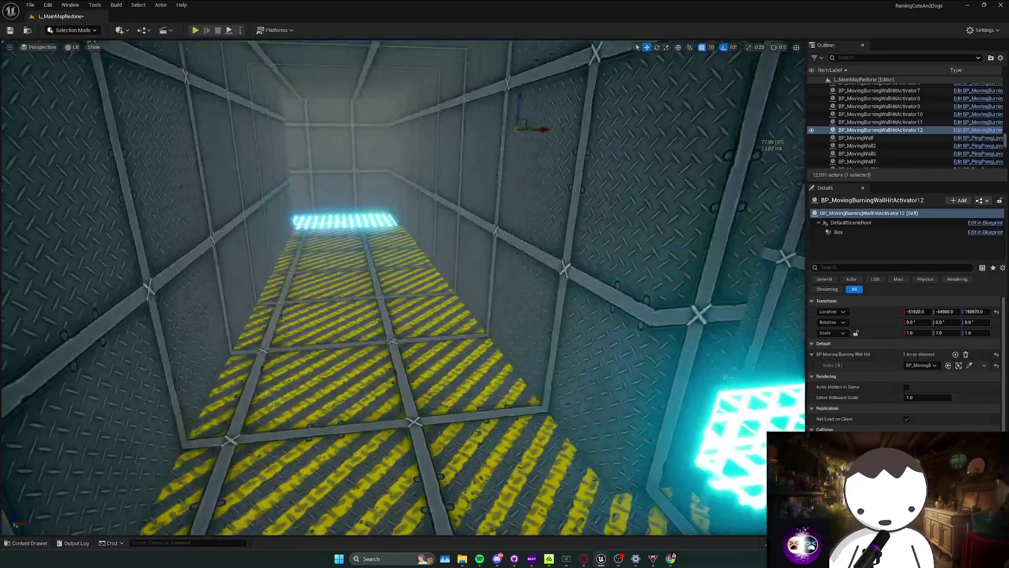
key("ctrl+space")
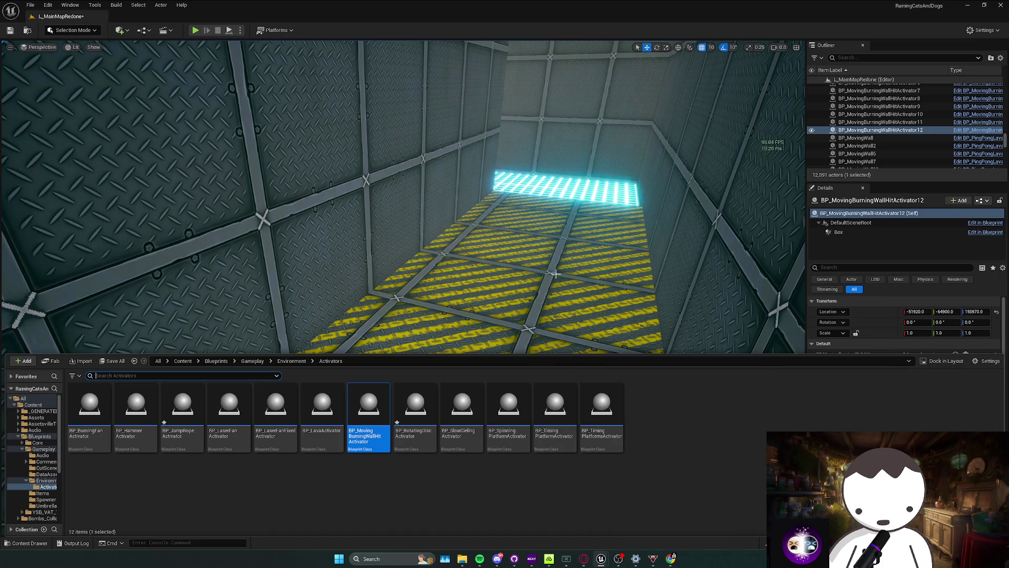
Select BP_SplinePlatforms6 in the level and frame it in the viewport.
key("w")
scroll(556, 273, "down", 2)
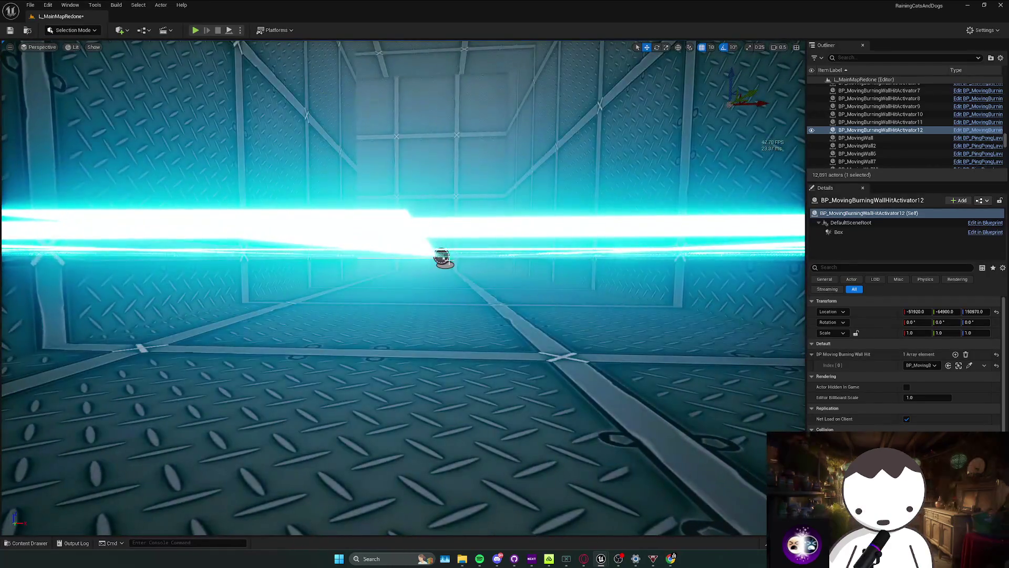
left_click(444, 257)
key("f")
key("ctrl+space")
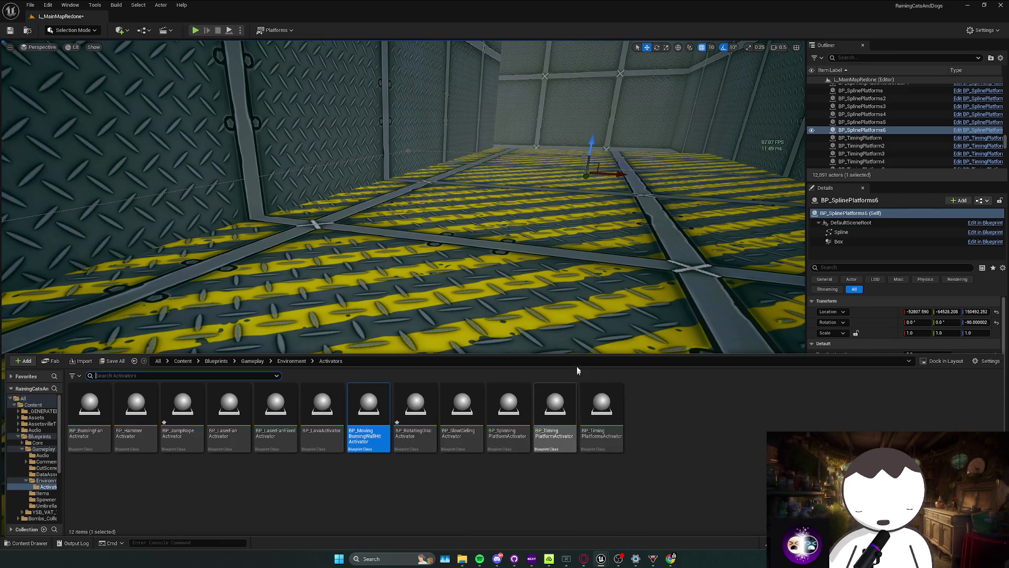
key("f")
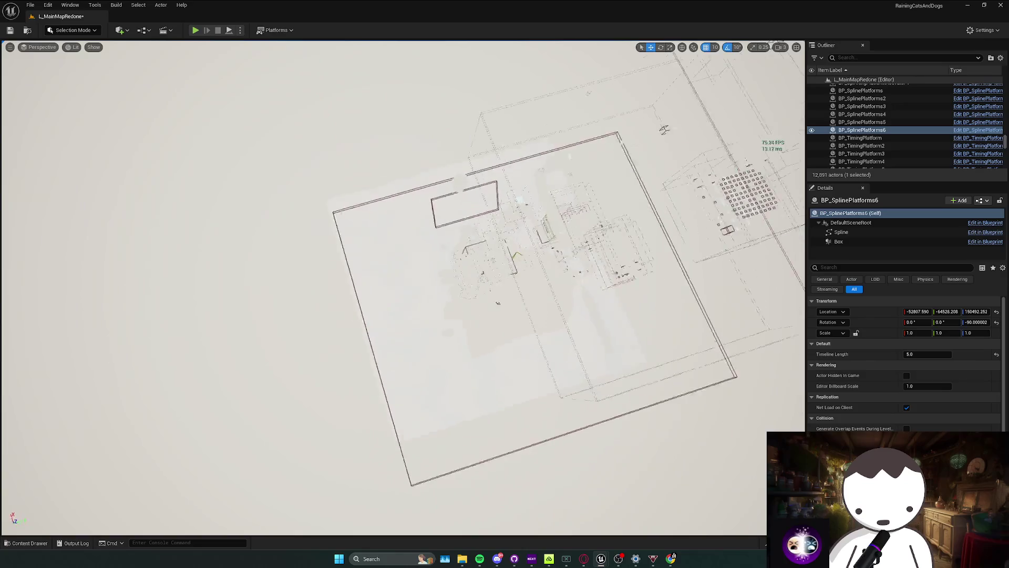
scroll(402, 288, "up", 5)
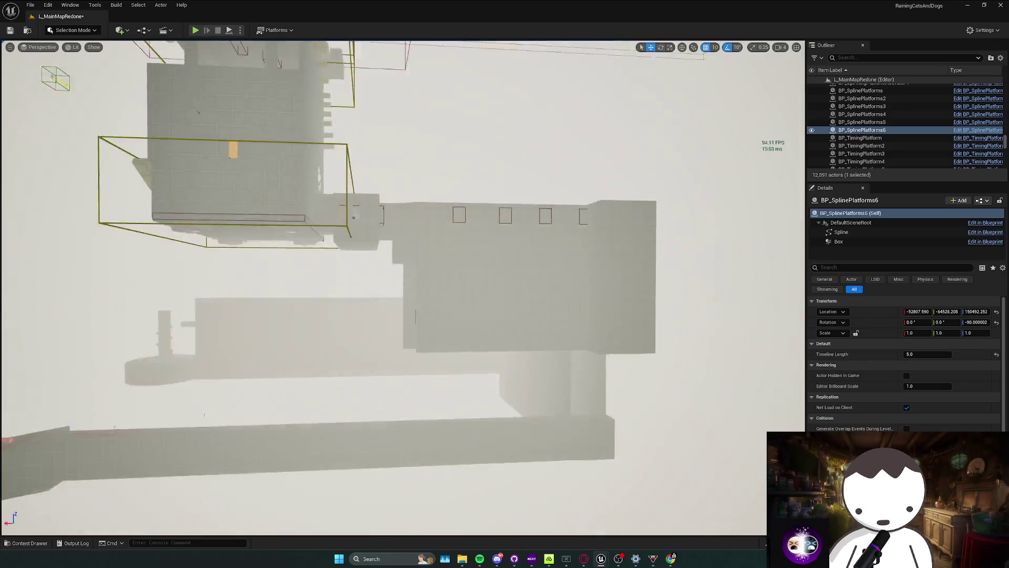
scroll(402, 288, "down", 3)
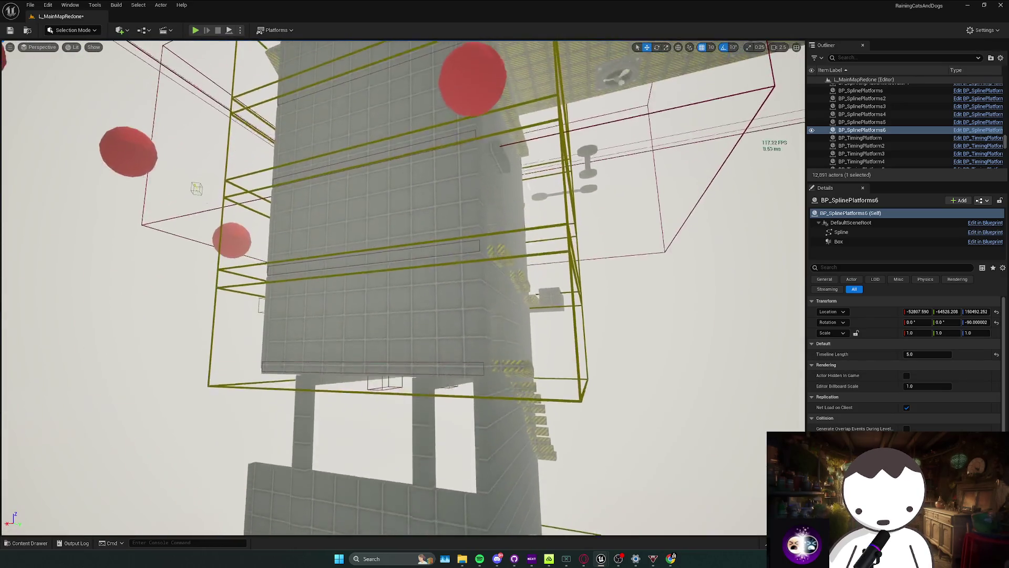
scroll(403, 288, "up", 1)
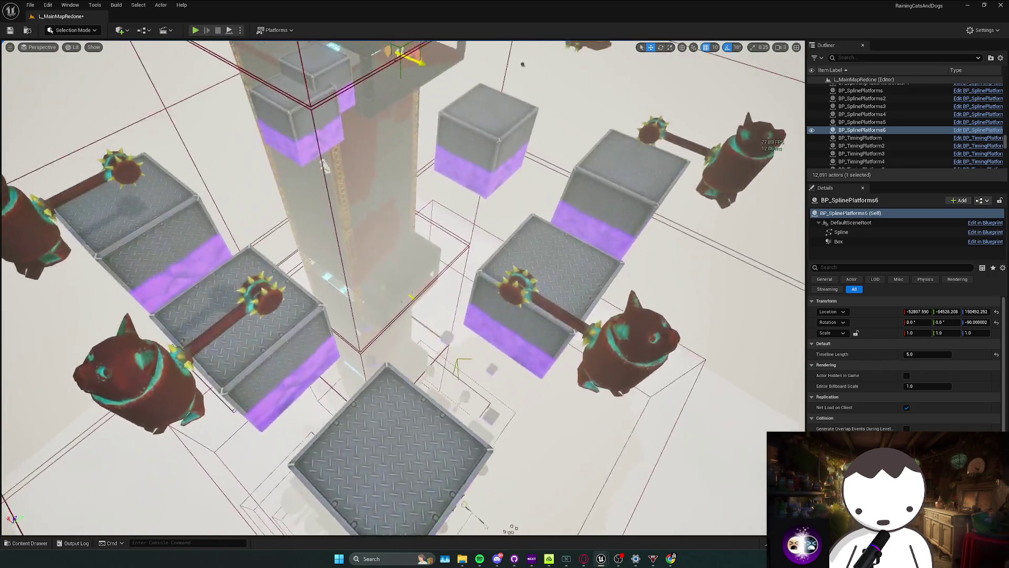
scroll(402, 288, "down", 3)
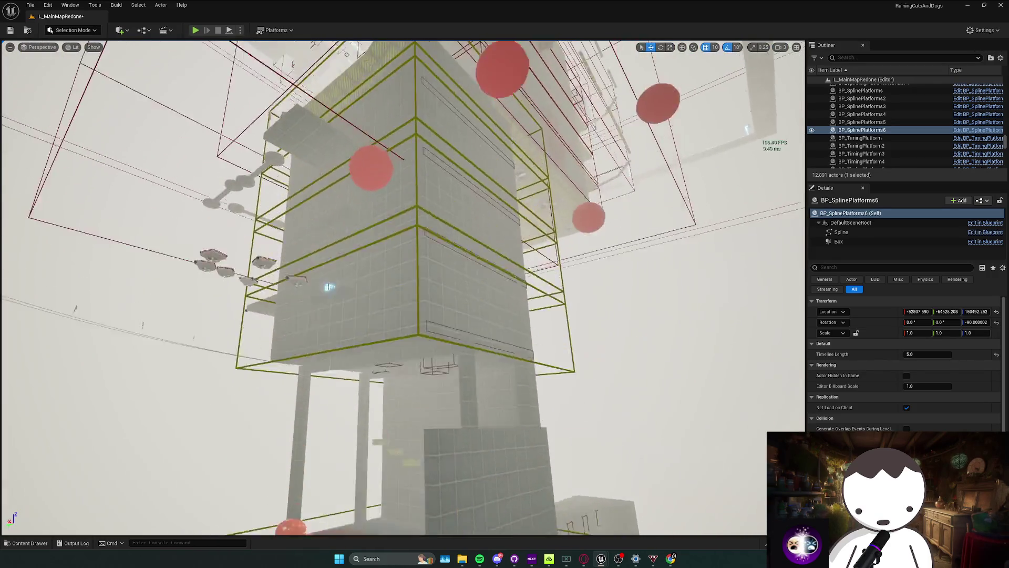
scroll(430, 268, "down", 3)
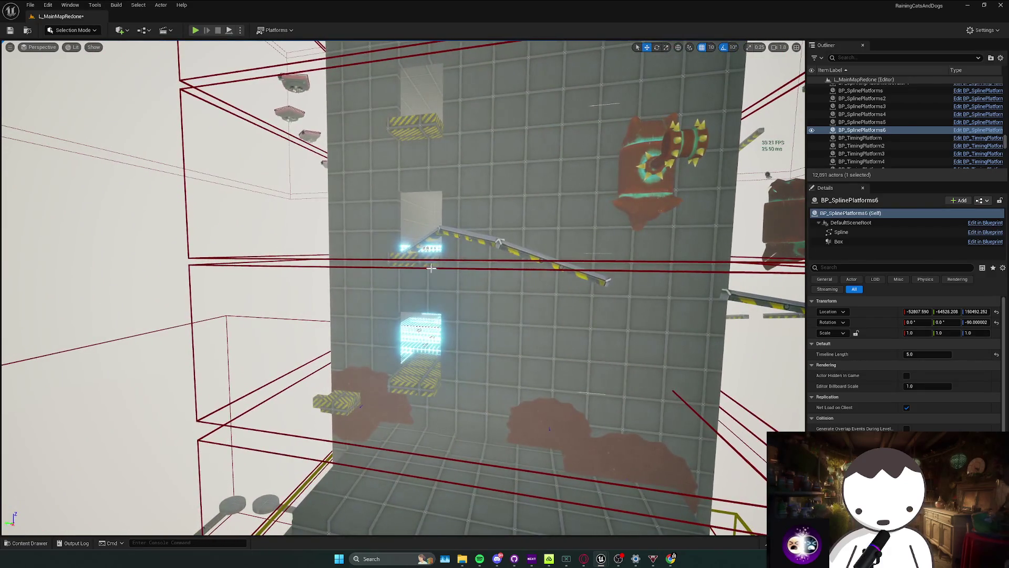
Undo a stray activator selection back to BP_SplinePlatforms6 and choose Edit BP_SplinePlatforms.
left_click(389, 310)
scroll(402, 288, "up", 2)
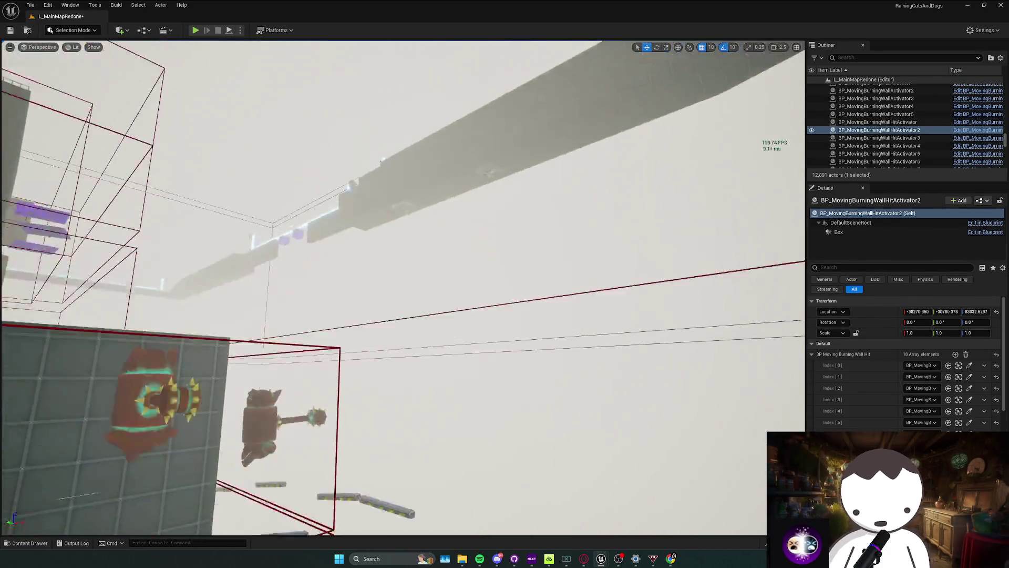
scroll(403, 288, "down", 2)
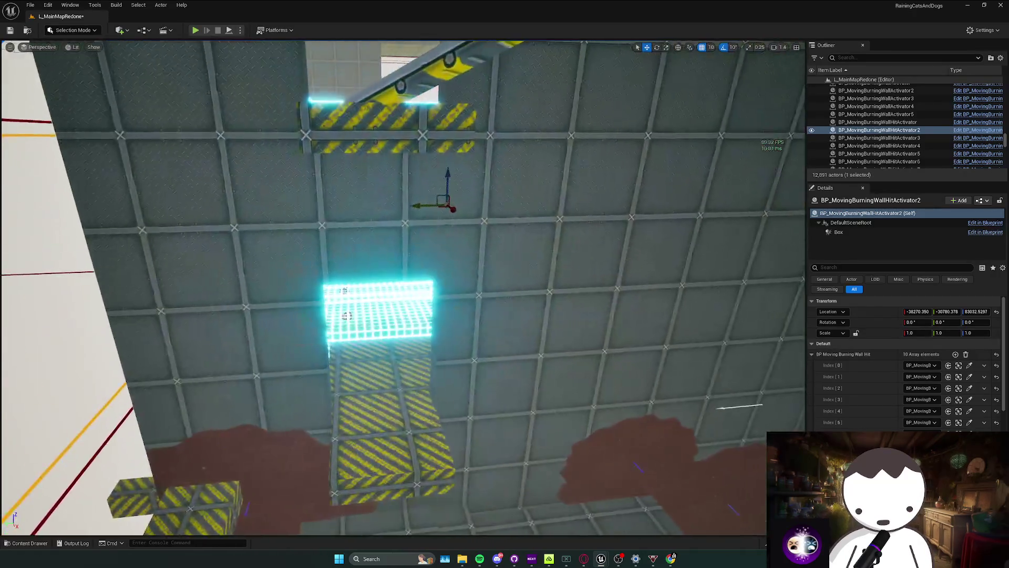
scroll(454, 311, "up", 3)
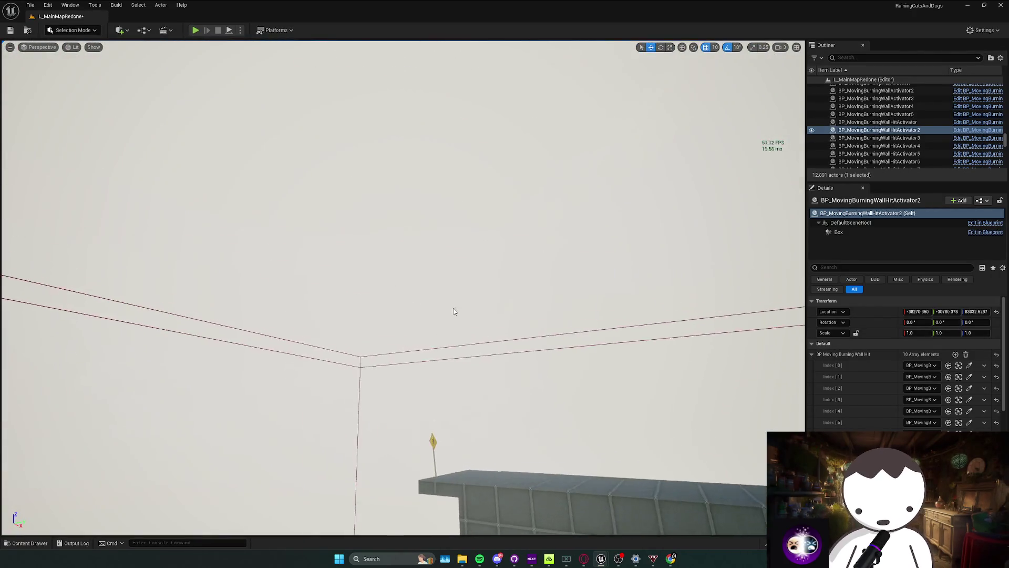
key("ctrl+z")
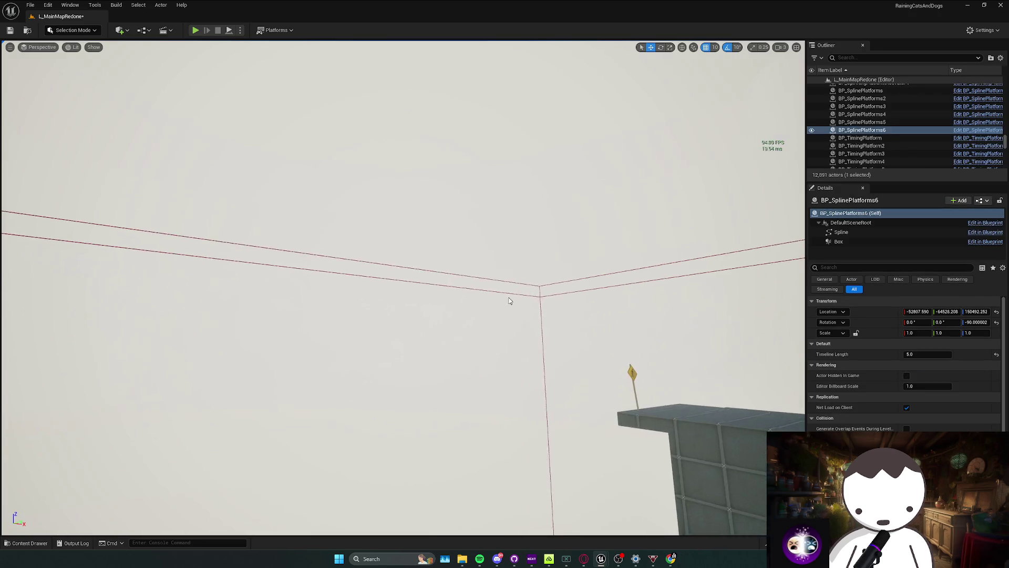
scroll(508, 300, "down", 2)
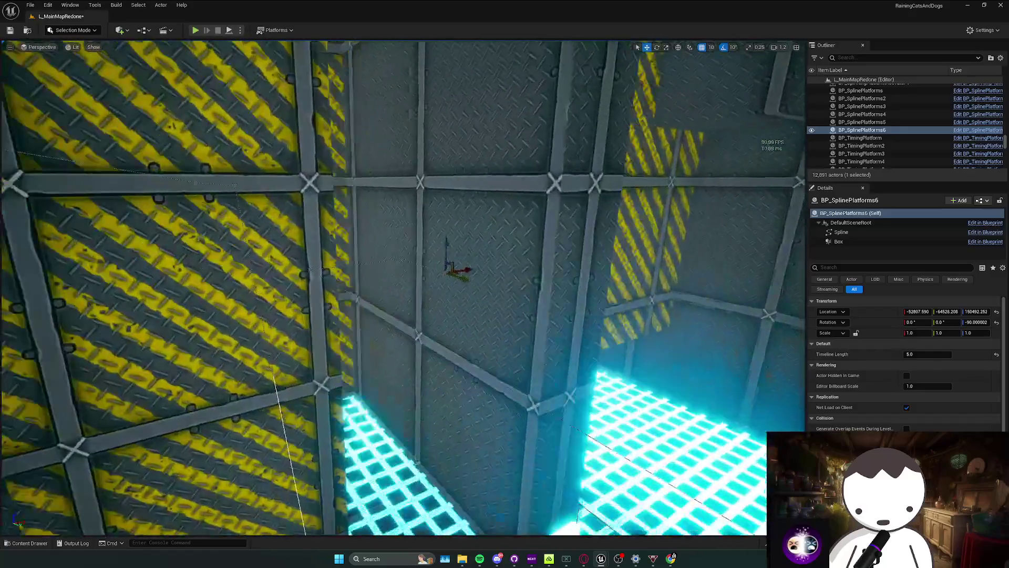
scroll(403, 287, "up", 1)
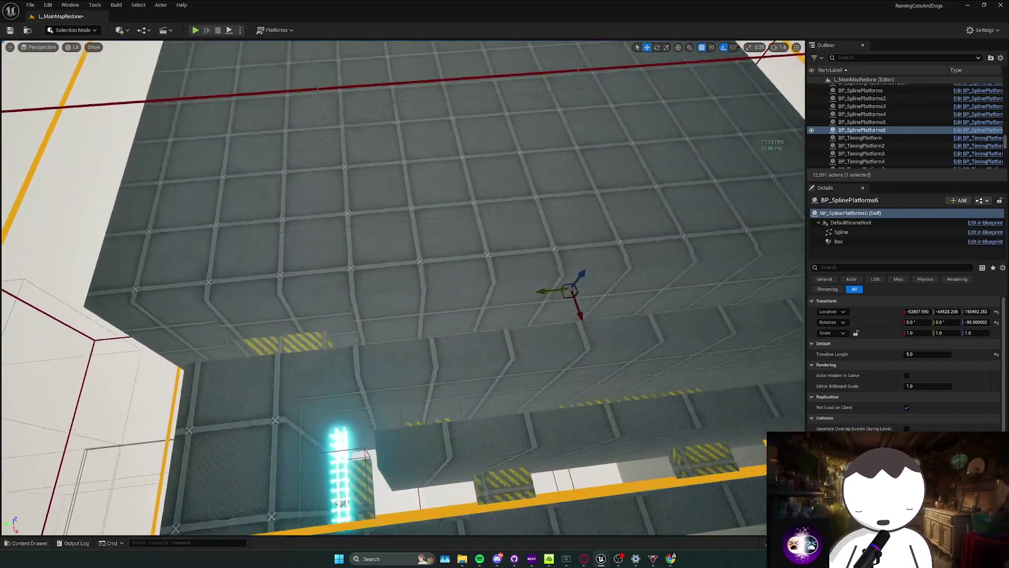
scroll(404, 288, "down", 1)
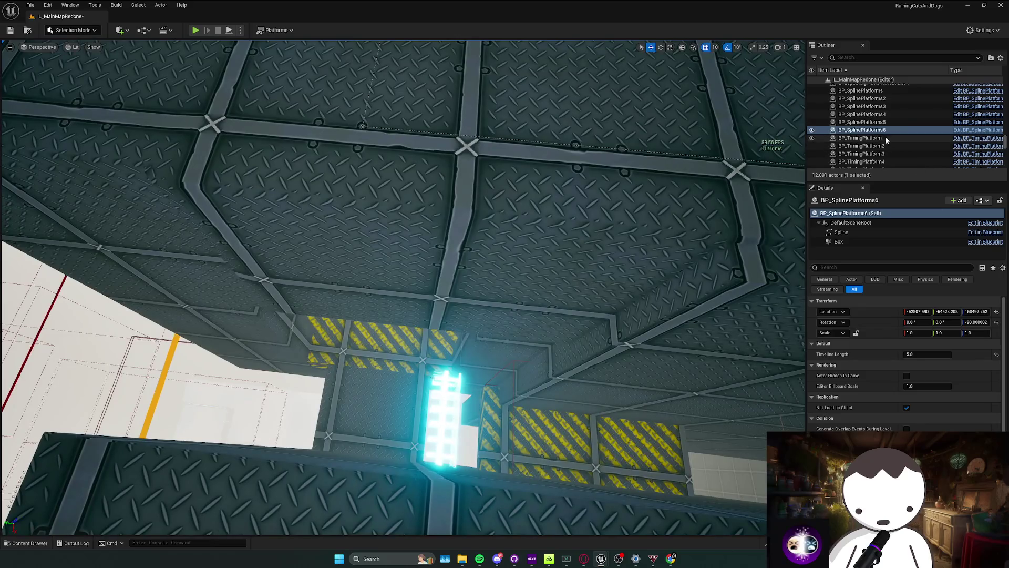
left_click(977, 129)
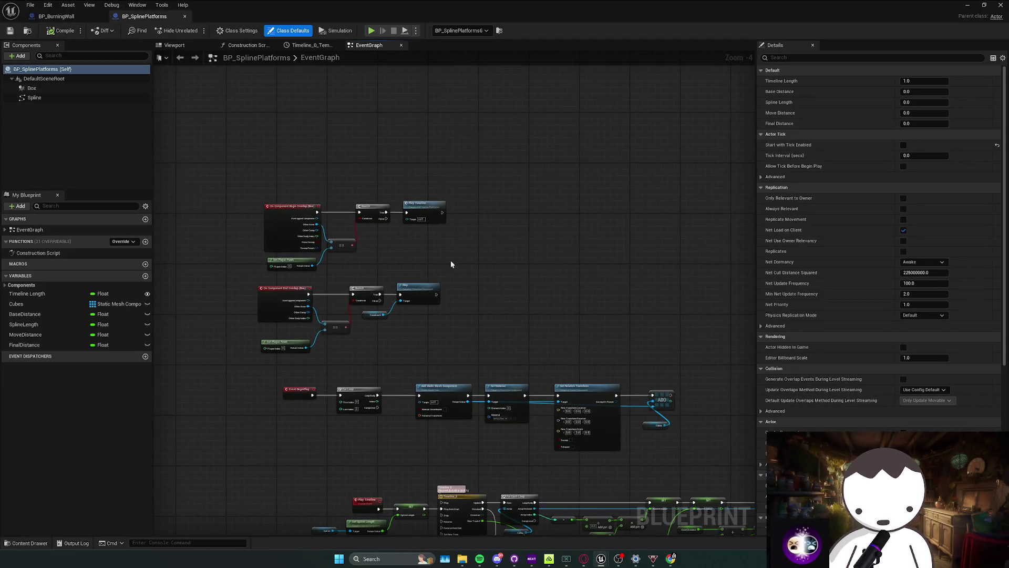
Open BP_LavaActivator from the Content Browser to get its overlap-check nodes.
key("alt+Tab")
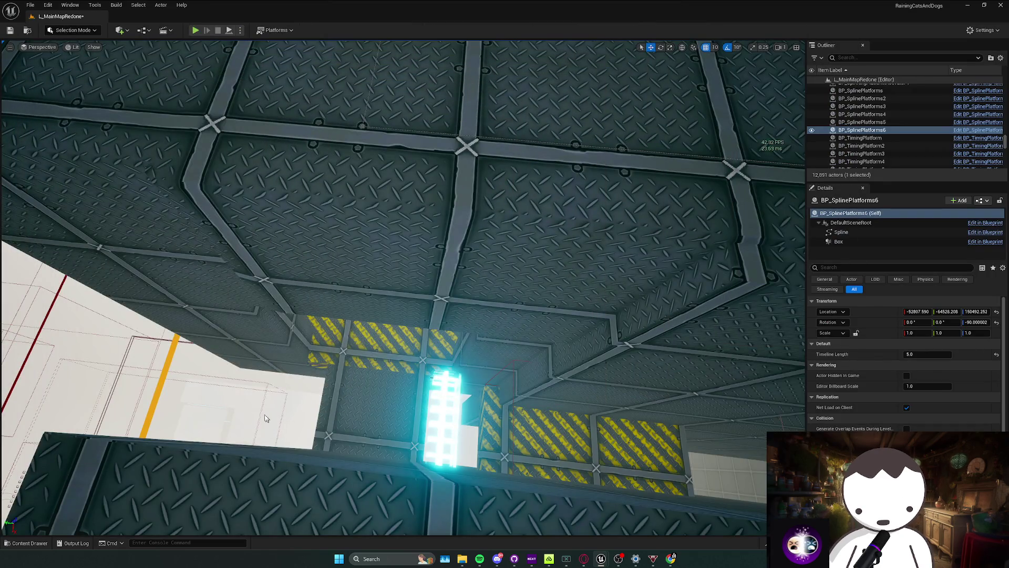
key("alt+Tab")
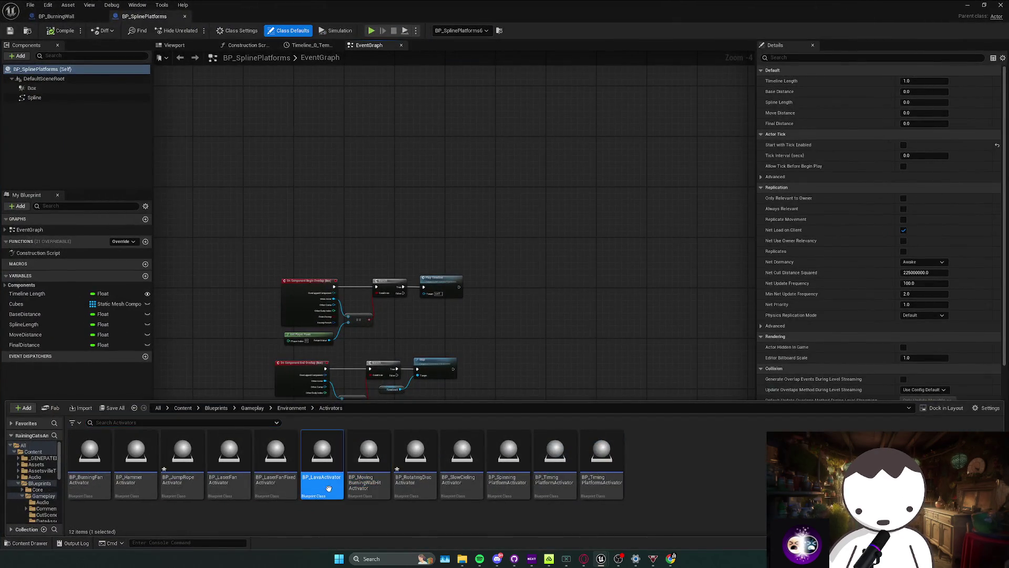
double_click(328, 488)
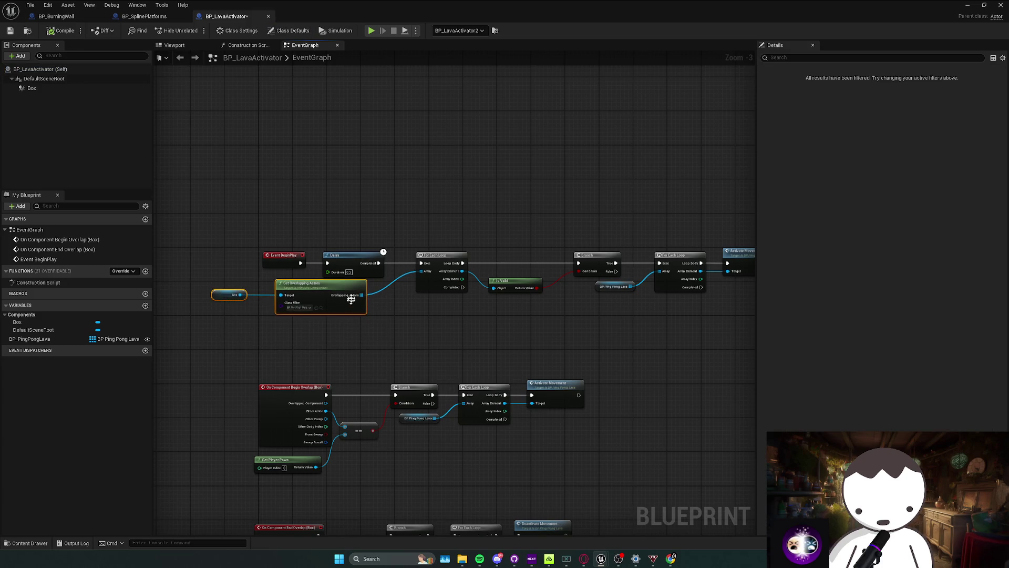
Place the overlap chain beside Event BeginPlay in BP_SplinePlatforms and save the blueprint.
left_click(143, 18)
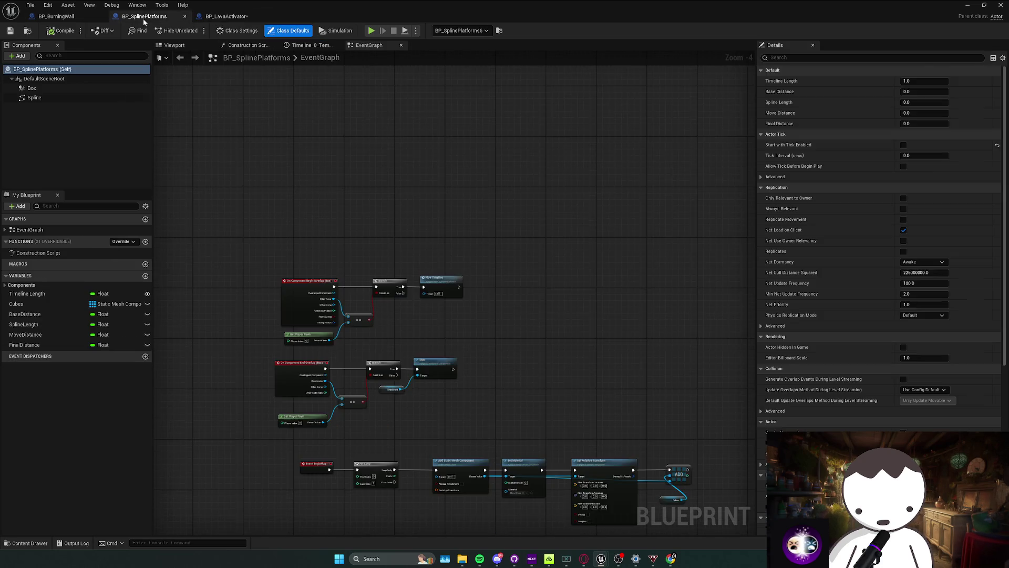
right_click(277, 162)
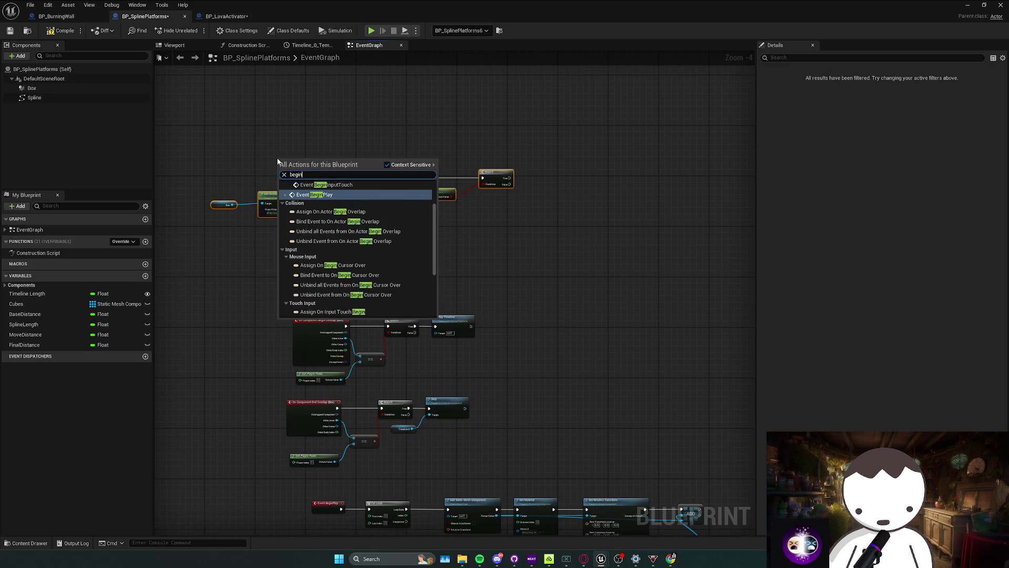
key("Escape")
scroll(286, 163, "up", 4)
scroll(433, 273, "down", 3)
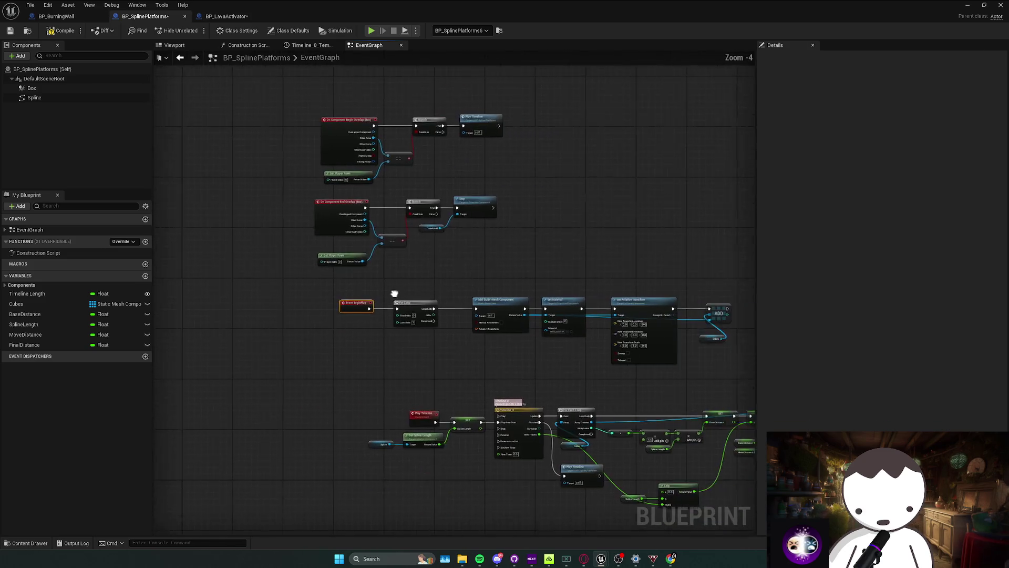
scroll(359, 297, "down", 1)
key("ctrl+s")
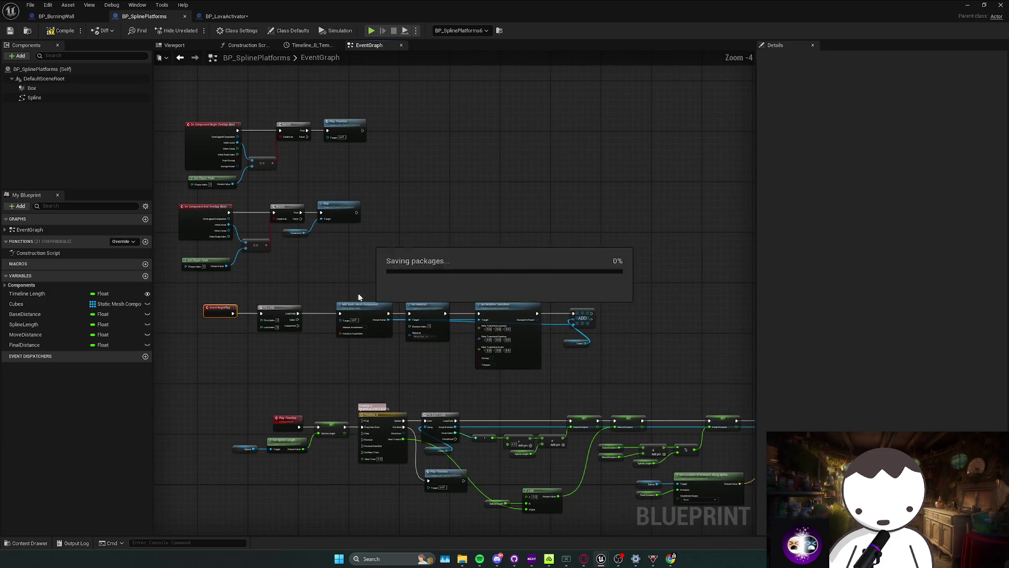
scroll(462, 281, "down", 1)
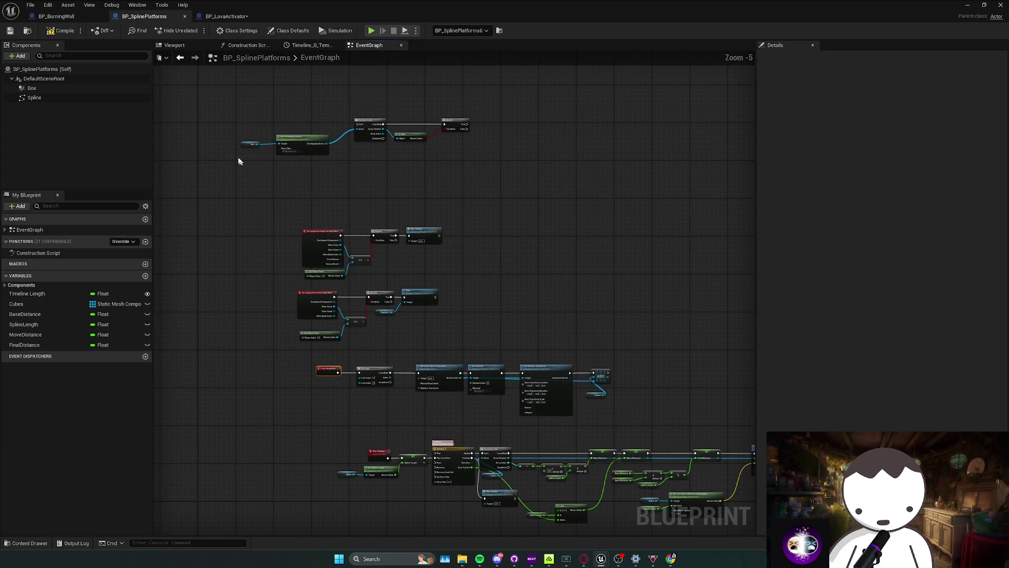
scroll(671, 405, "up", 2)
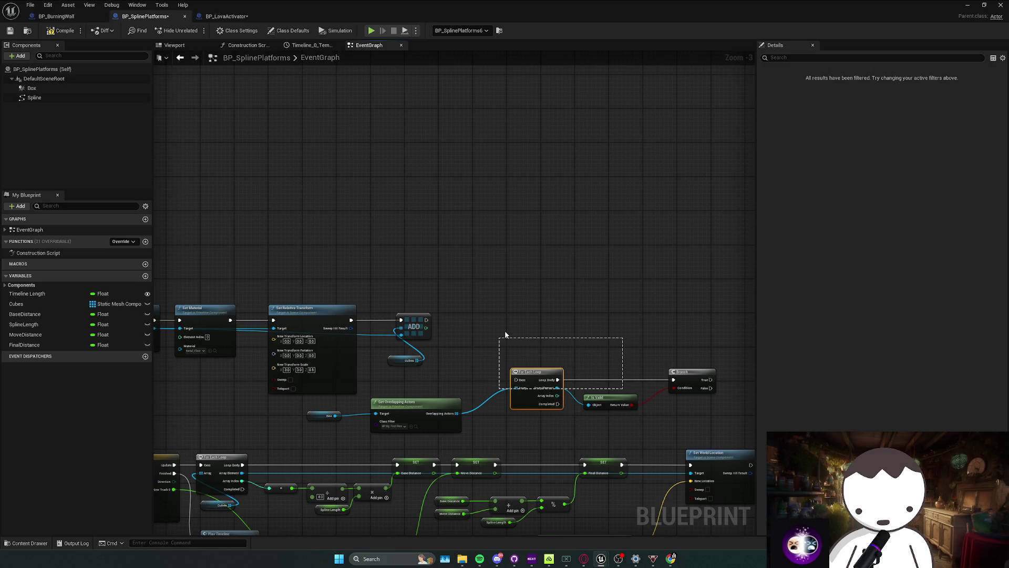
Move the For Each Loop, Is Valid and Branch nodes beside the ADD node and wire the loop.
right_click(565, 365)
key("Escape")
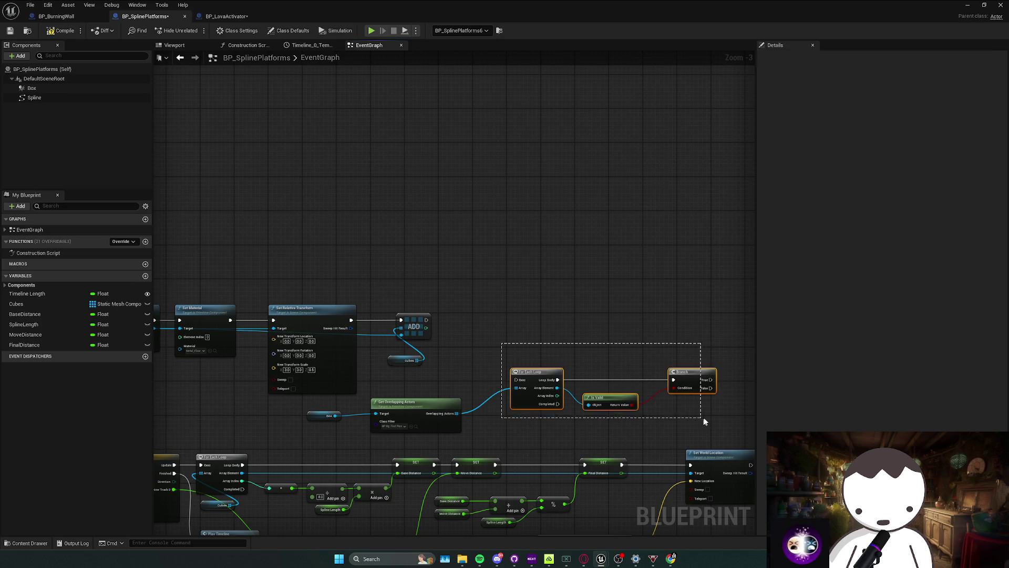
left_click_drag(705, 422, 705, 421)
left_click_drag(536, 372, 553, 321)
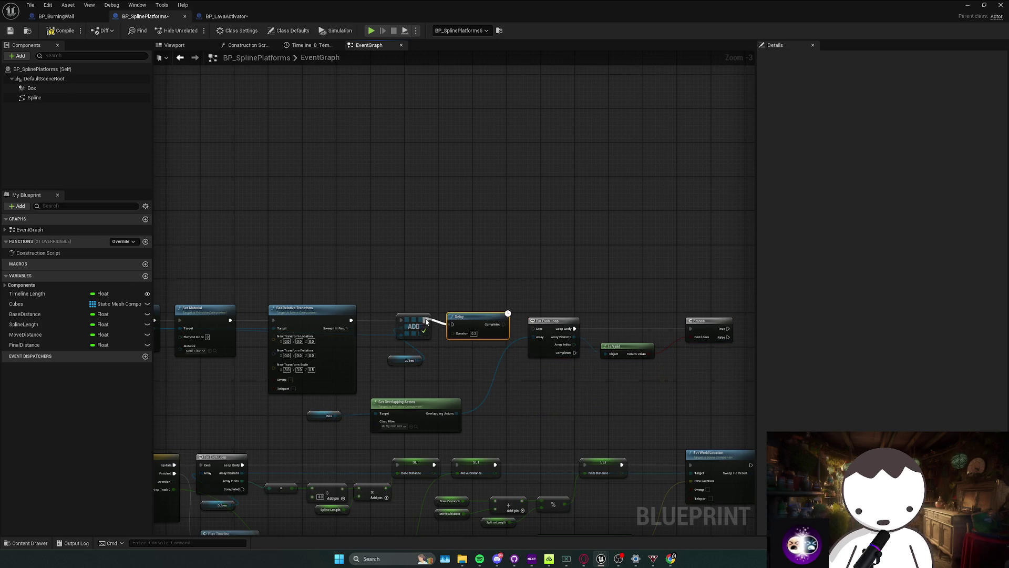
left_click_drag(484, 310, 438, 308)
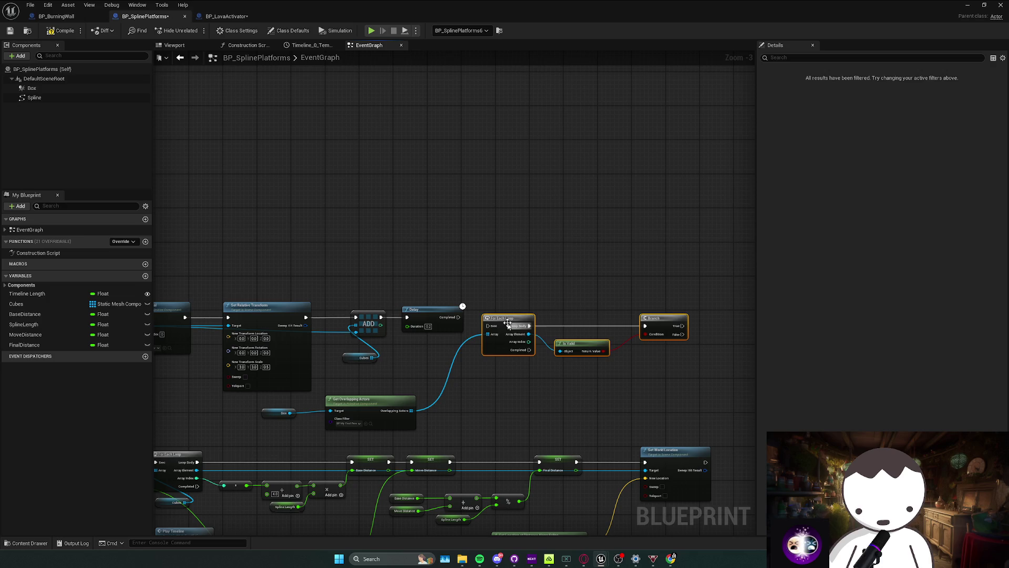
left_click_drag(507, 322, 508, 315)
left_click_drag(487, 318, 489, 319)
left_click_drag(465, 386, 446, 370)
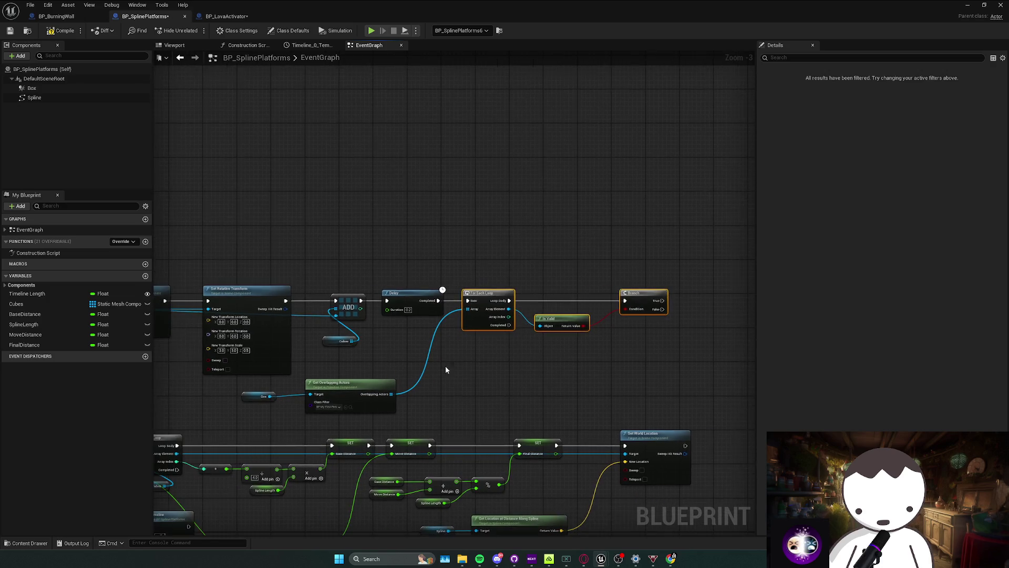
left_click(604, 372)
Add a Play Timeline node after the Branch, then return to the level editor.
scroll(573, 368, "down", 1)
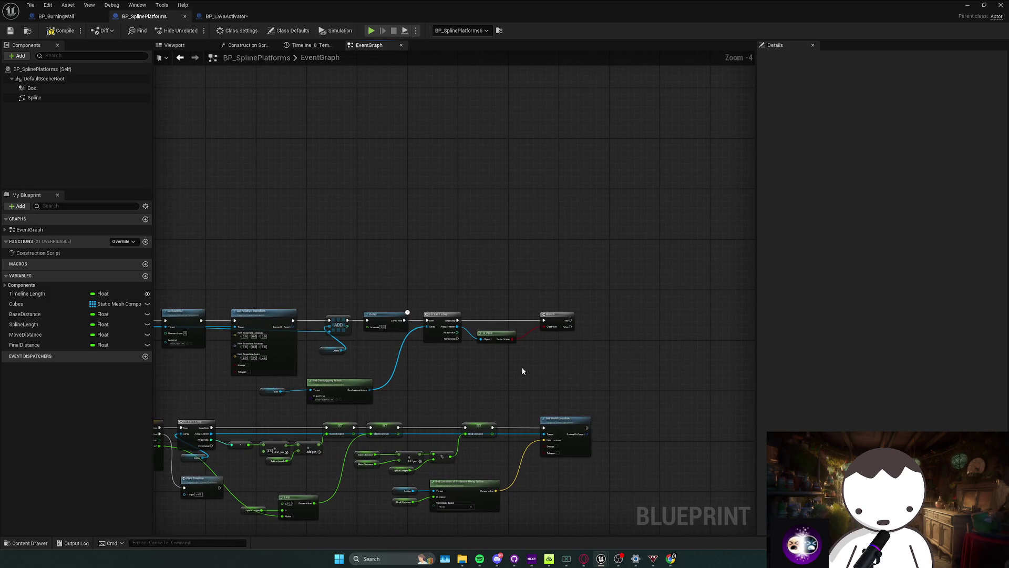
left_click_drag(534, 360, 543, 361)
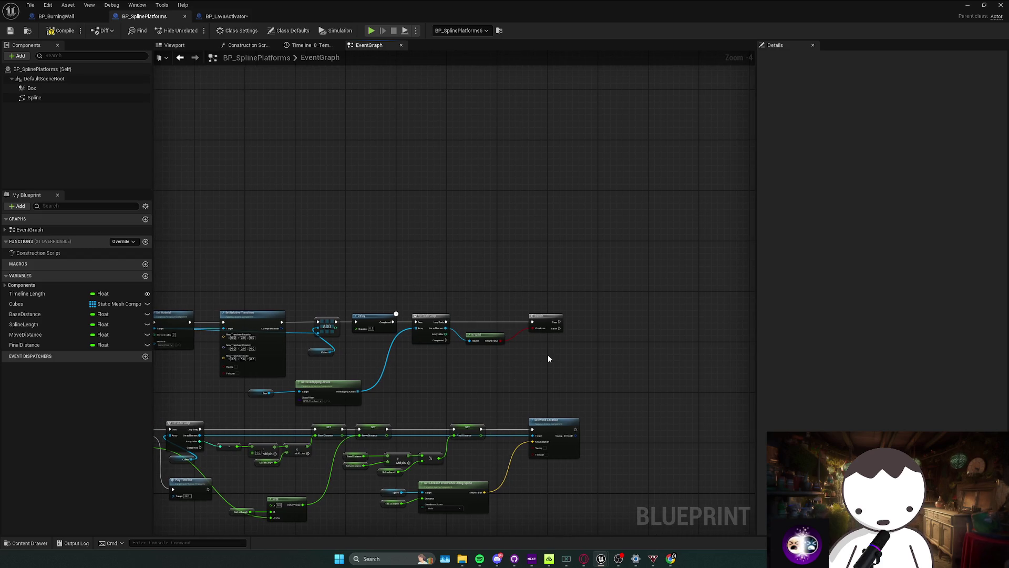
left_click_drag(548, 358, 738, 326)
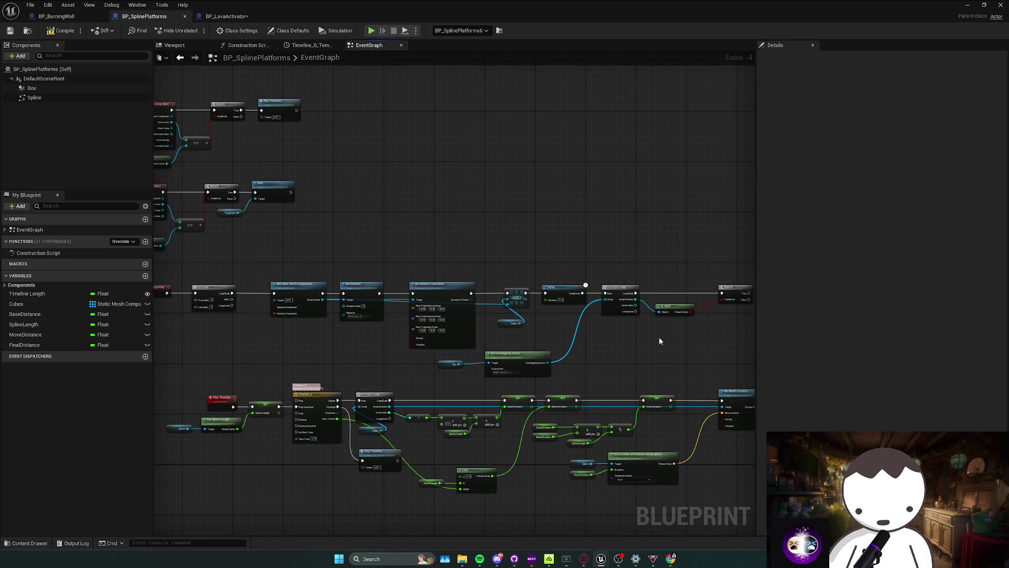
mouse_move(663, 337)
left_mouse_down()
mouse_move(539, 361)
mouse_move(647, 367)
mouse_move(637, 369)
mouse_move(450, 325)
mouse_move(500, 308)
left_mouse_up()
type("play timeline")
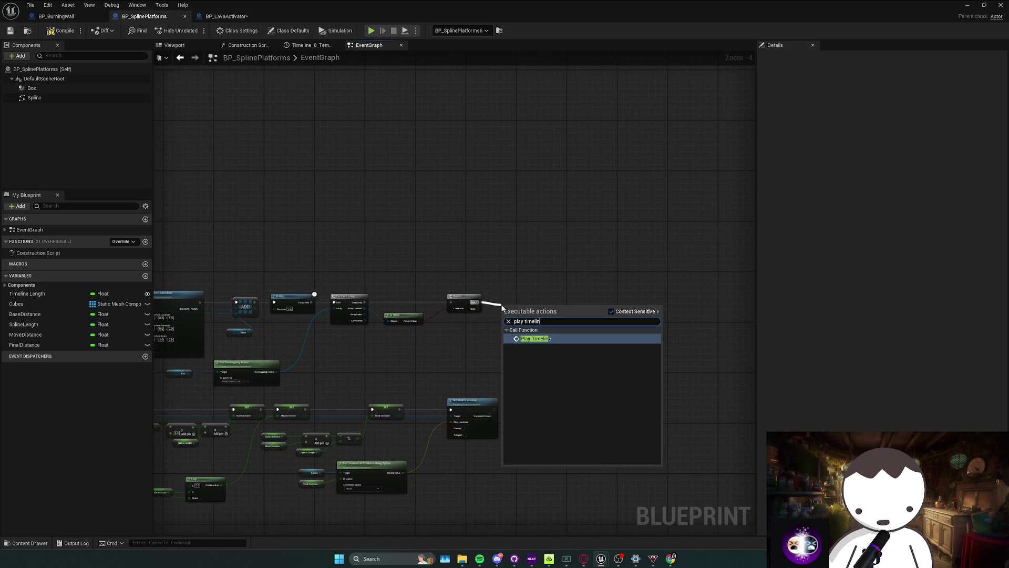
key("Return")
double_click(705, 15)
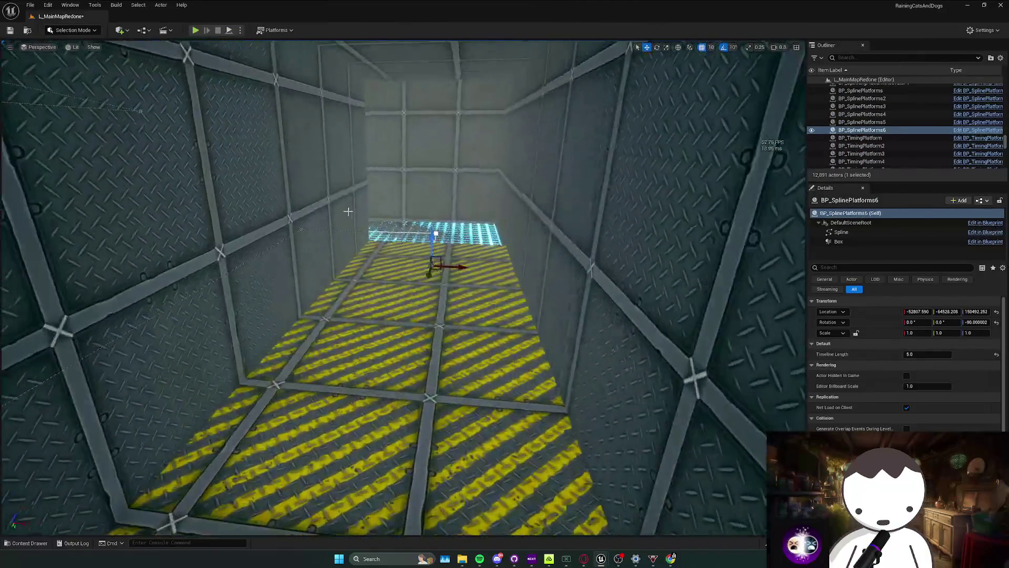
key("Escape")
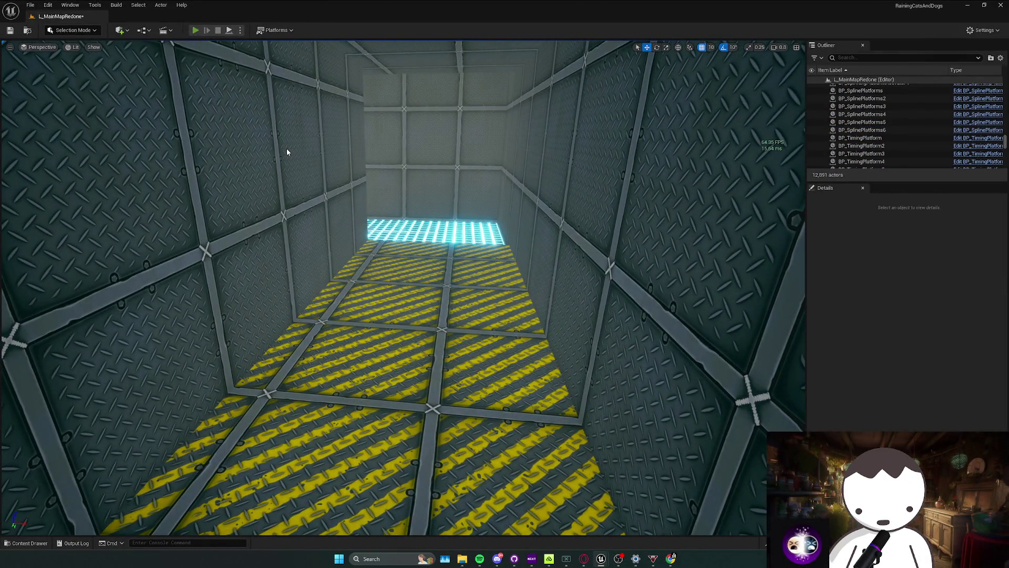
key("alt+p")
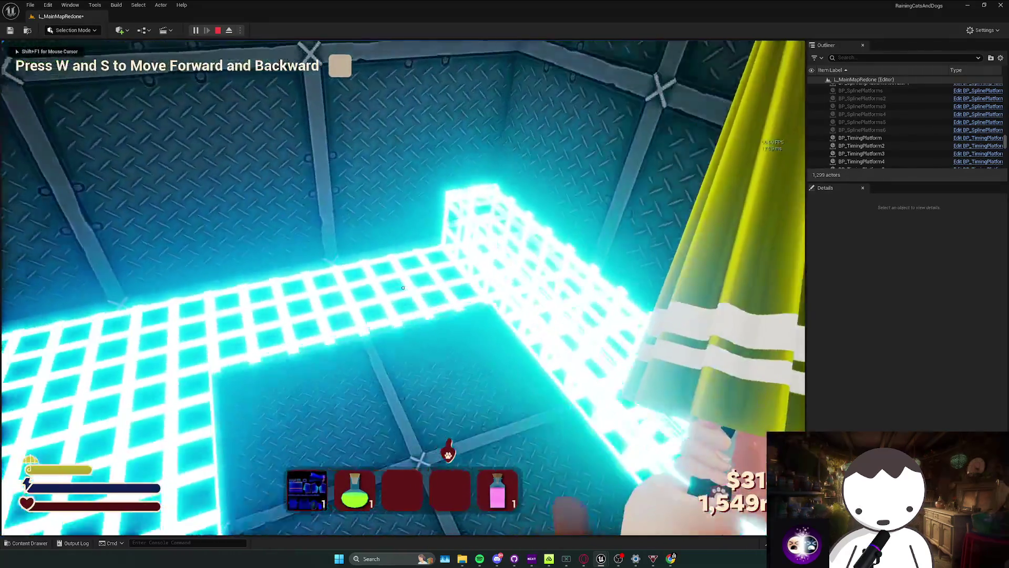
key("w")
key("w")
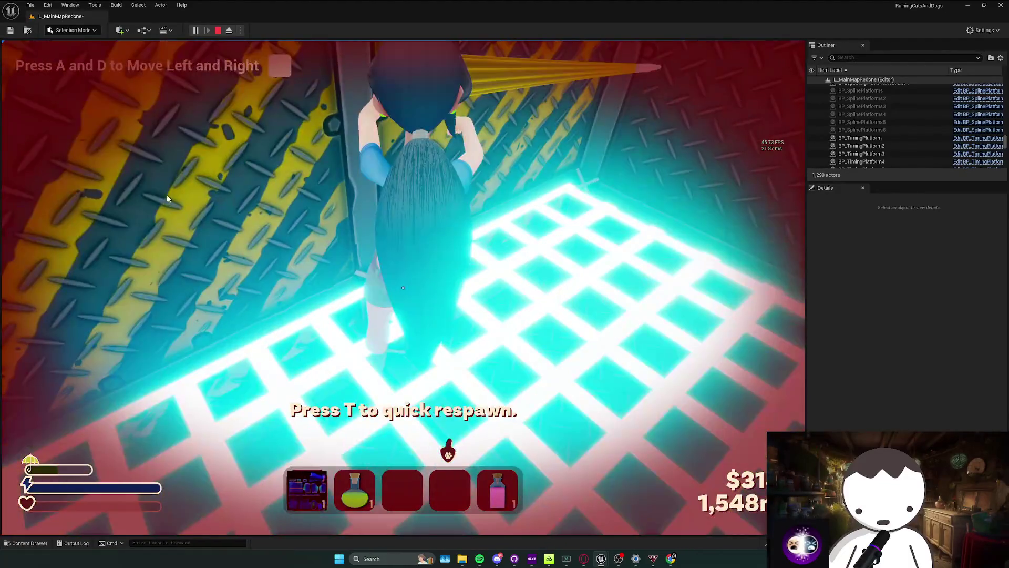
key("Escape")
mouse_move(403, 288)
left_mouse_down()
mouse_move(386, 316)
mouse_move(366, 318)
left_mouse_up()
left_click(375, 304)
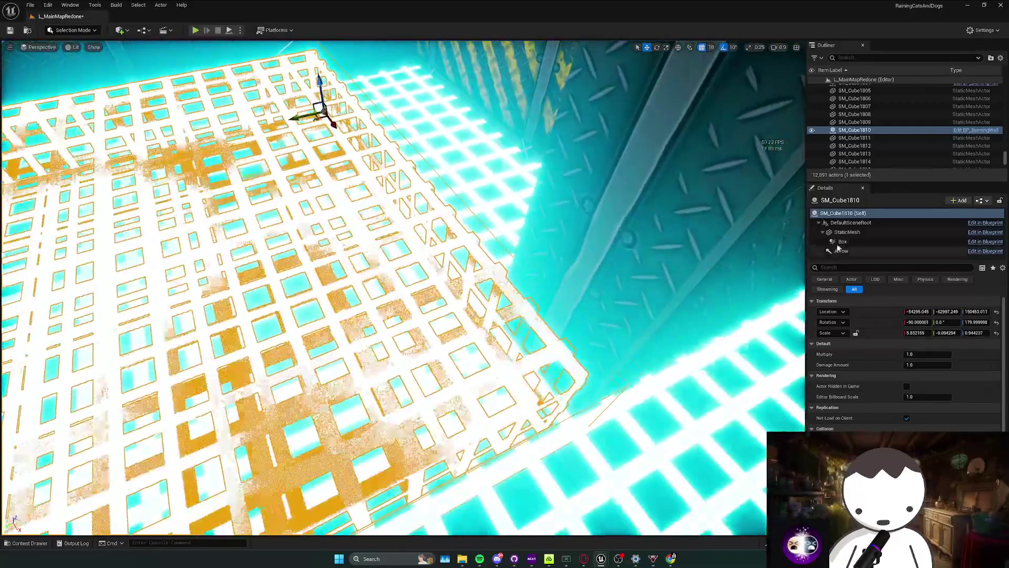
left_click(841, 242)
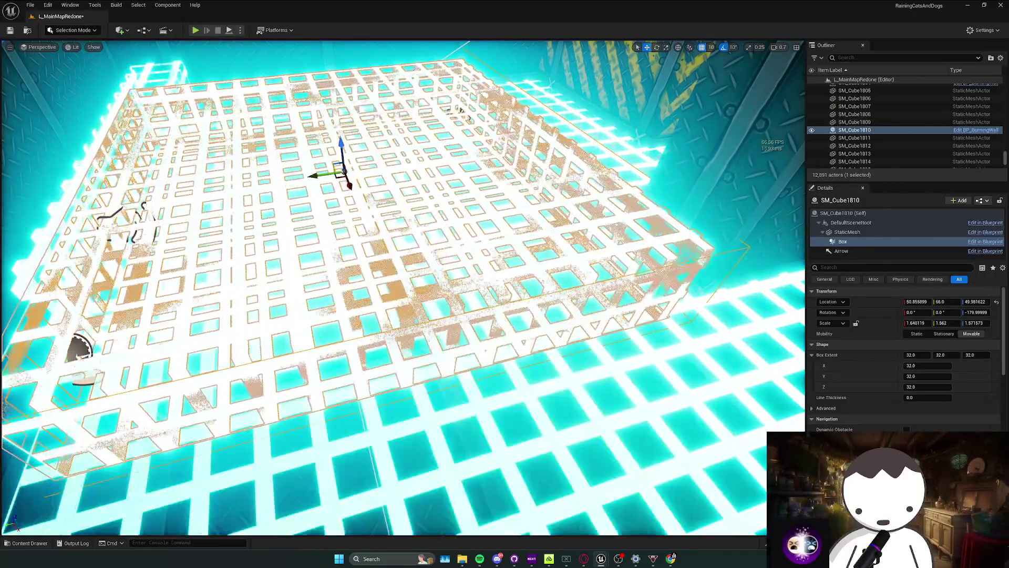
left_click(560, 233)
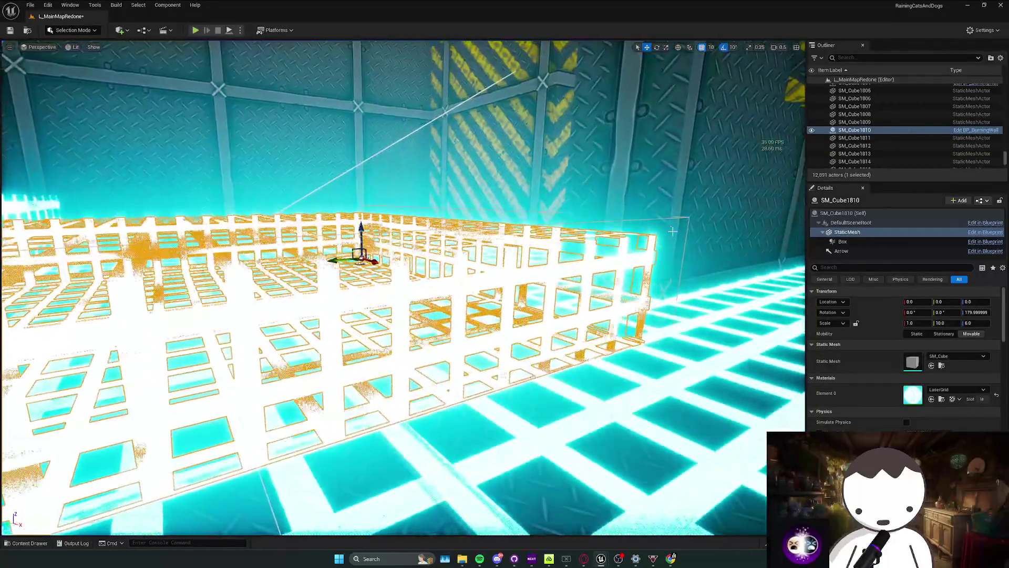
right_click(860, 133)
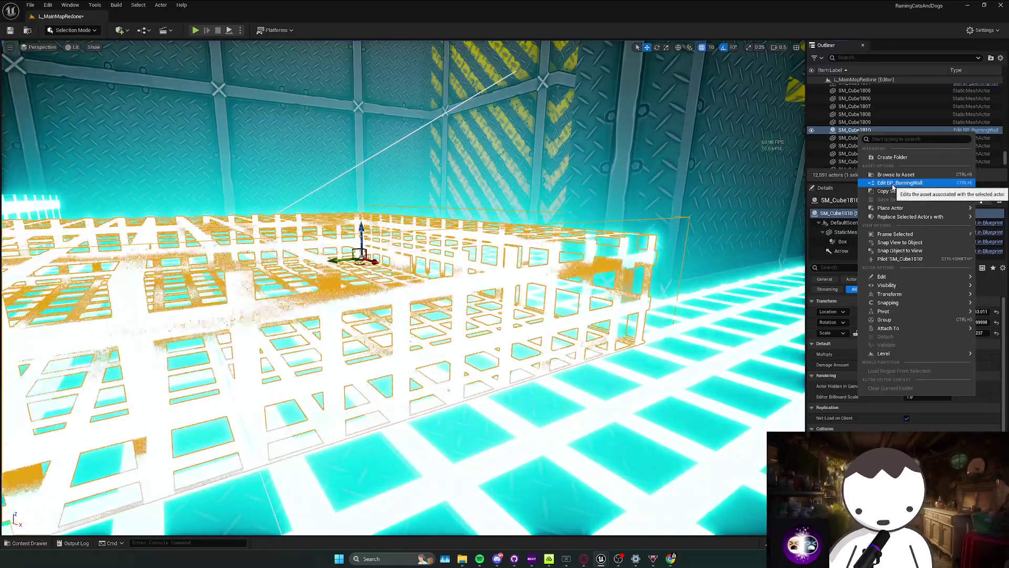
left_click(892, 183)
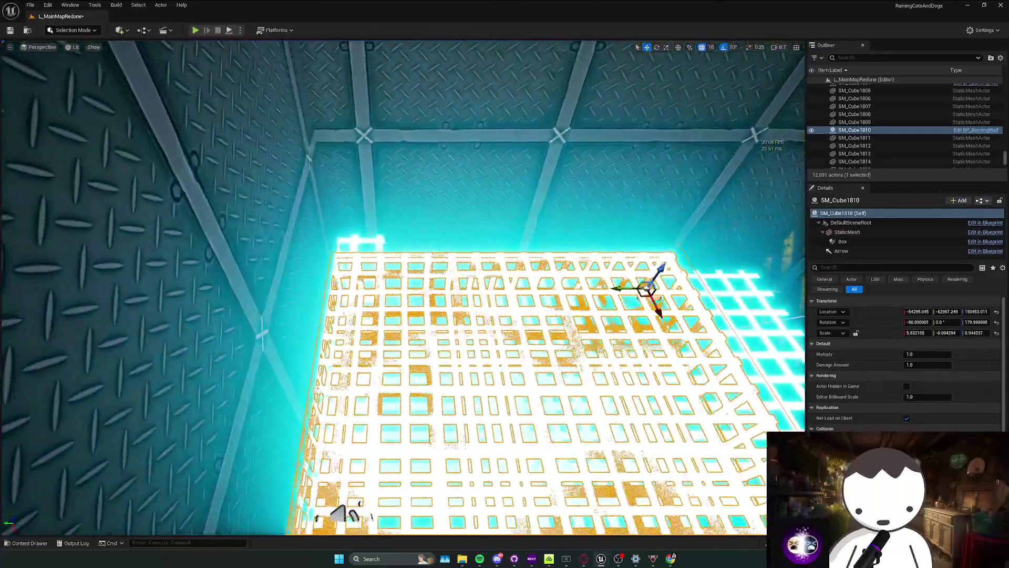
left_click(647, 288)
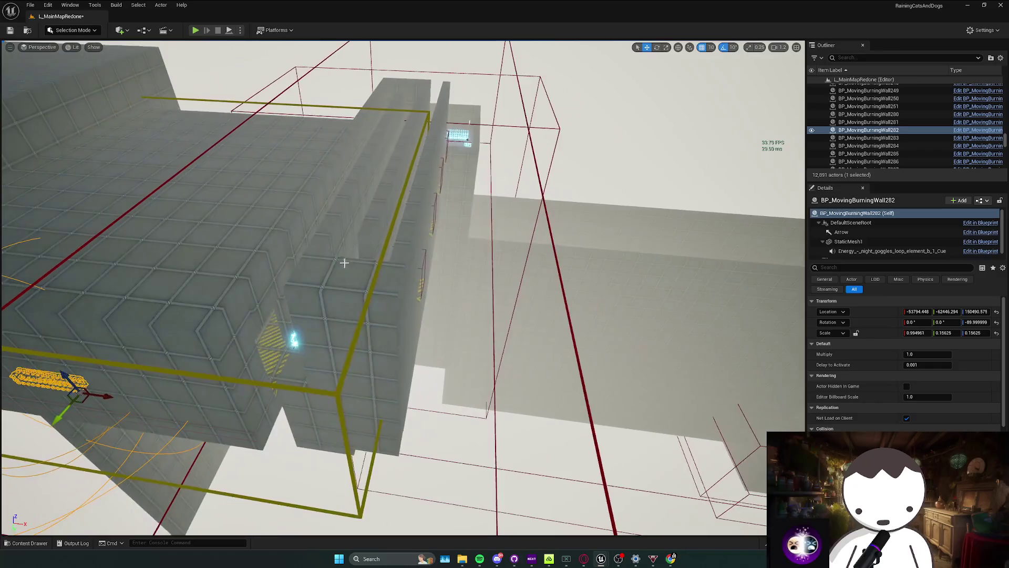
Select the burning wall's hit trigger box rather than the SM_Cube364 floor slab.
left_click(542, 253)
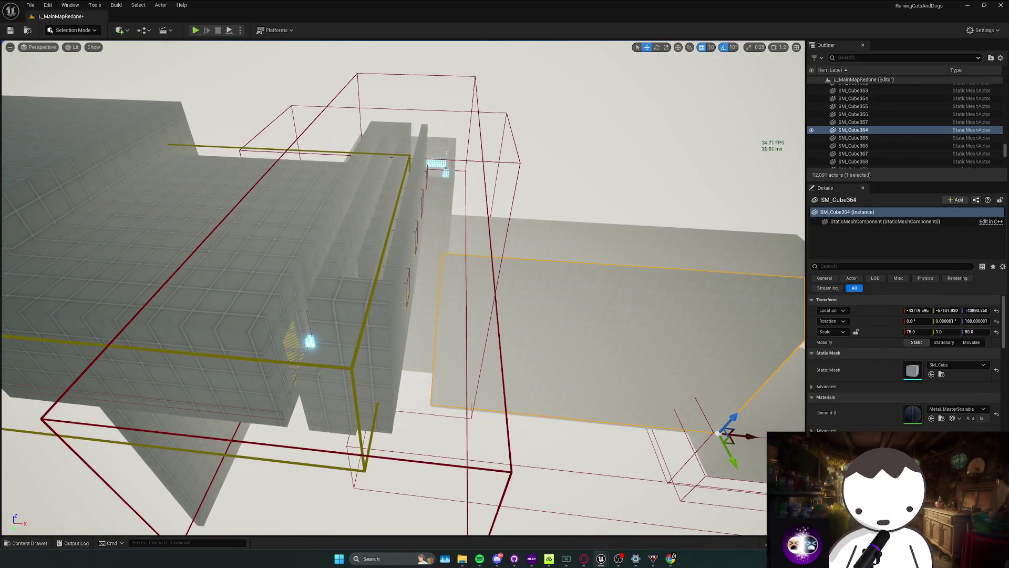
left_click(491, 267)
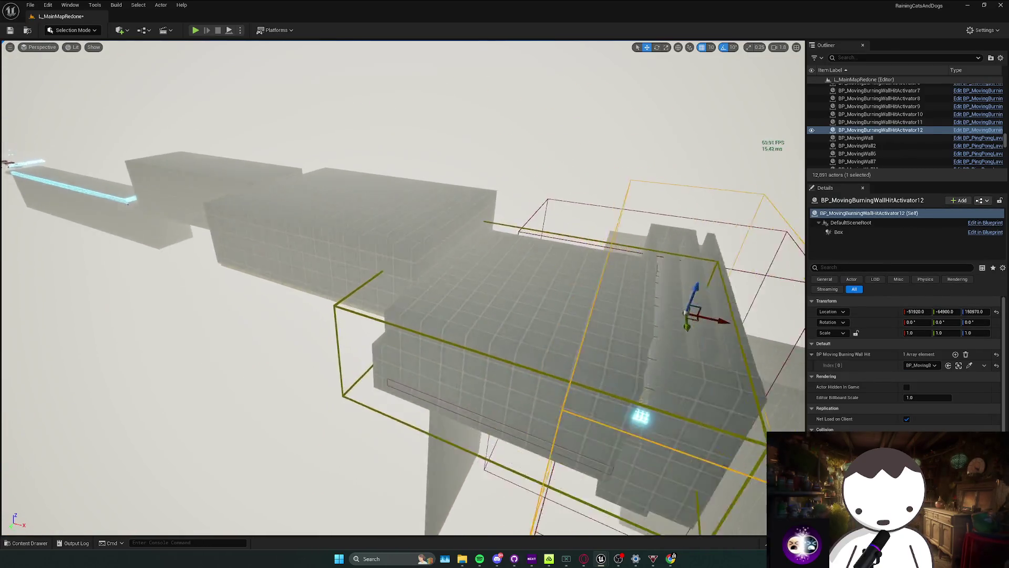
Fly across the level to the selected trigger actor and frame it.
key("w")
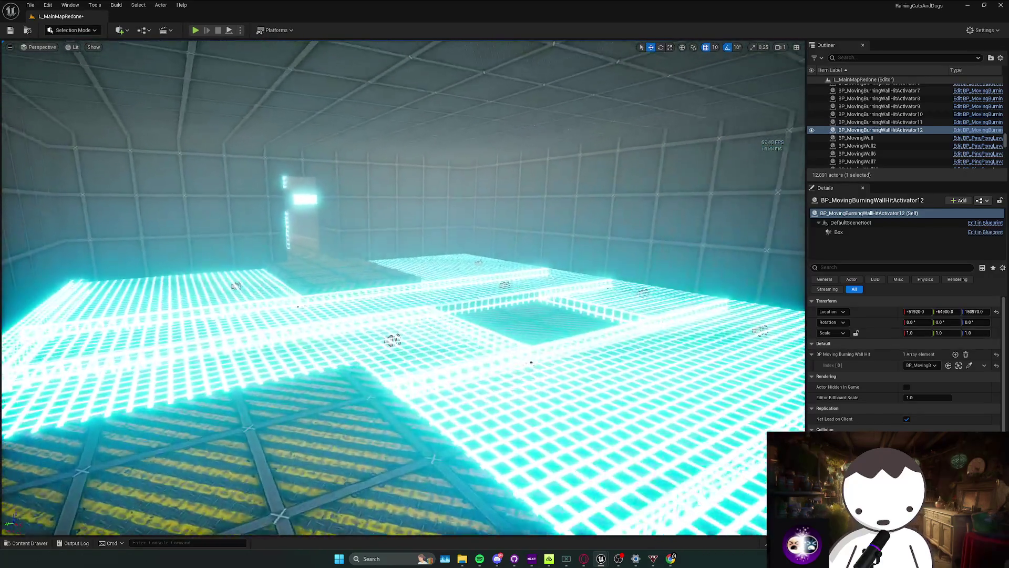
key("w")
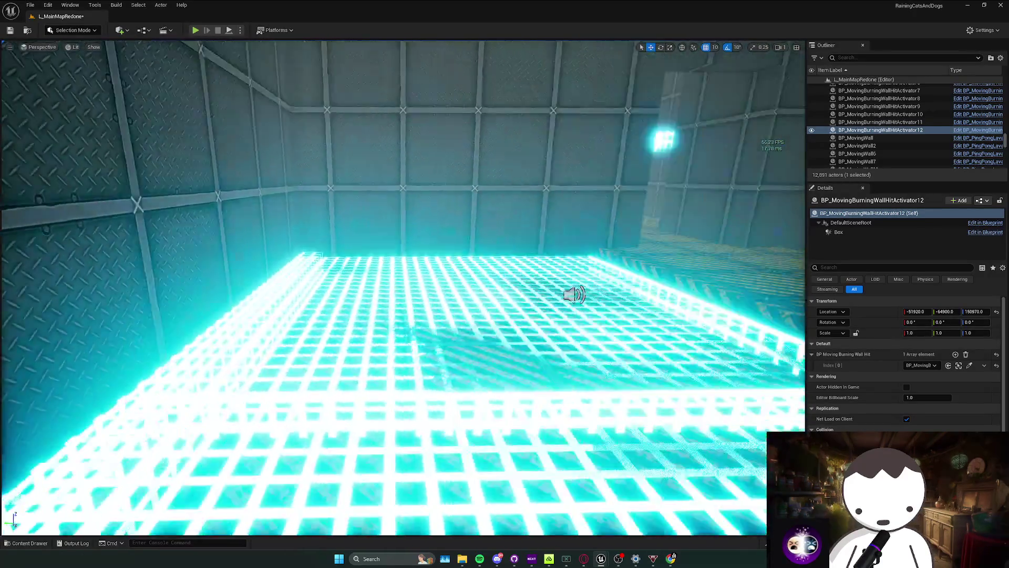
key("w")
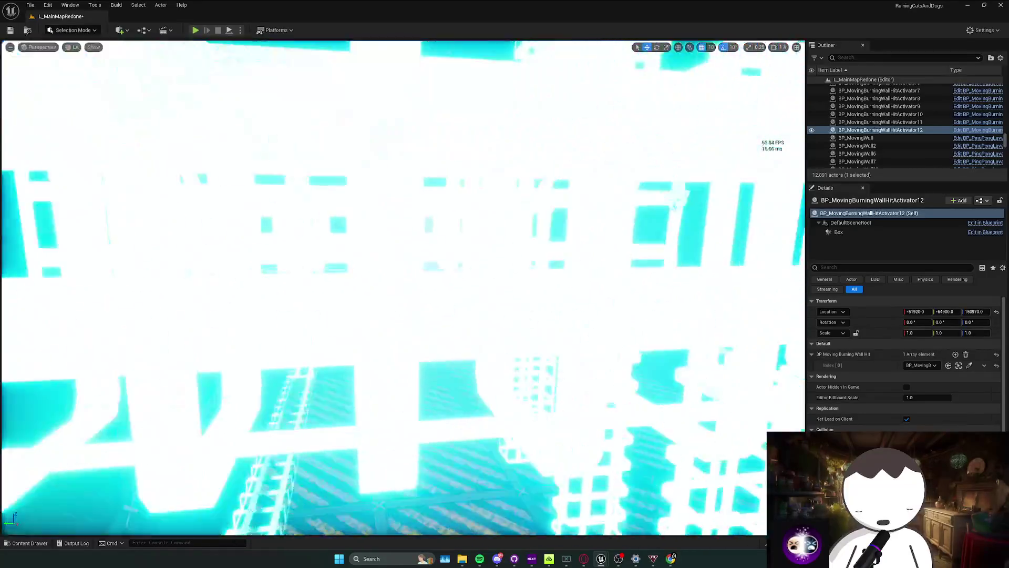
key("w")
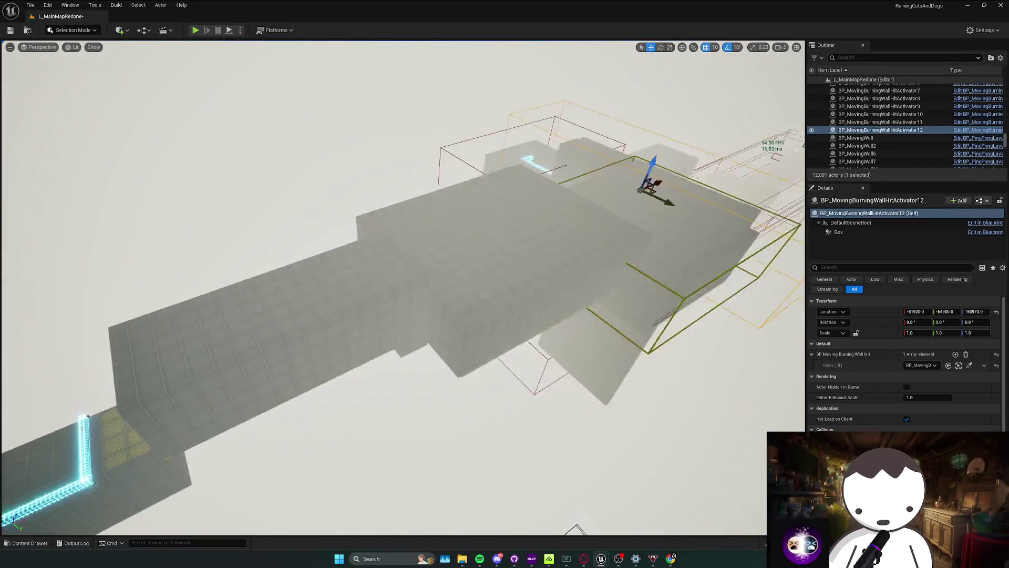
key("f")
key("e")
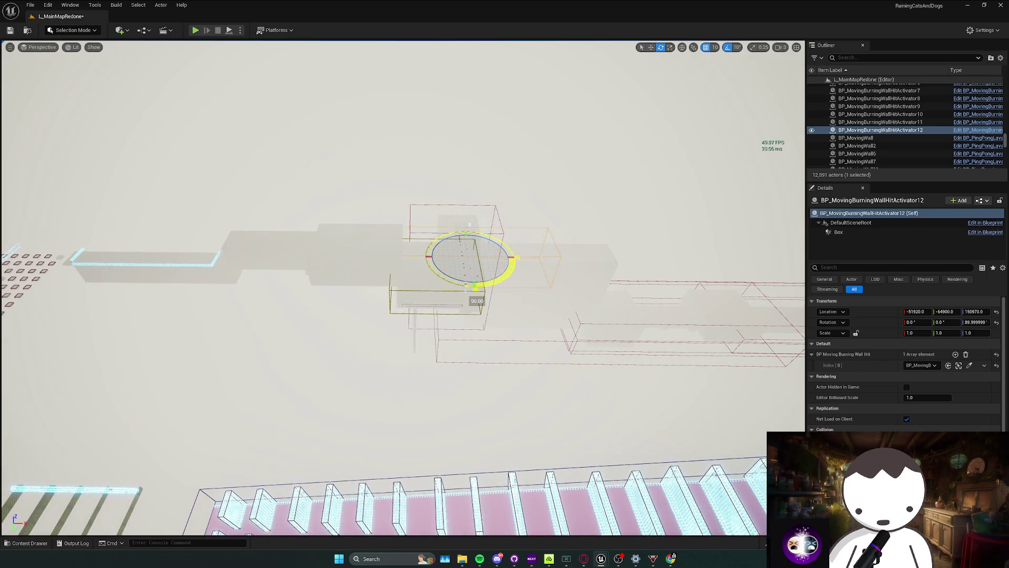
key("w")
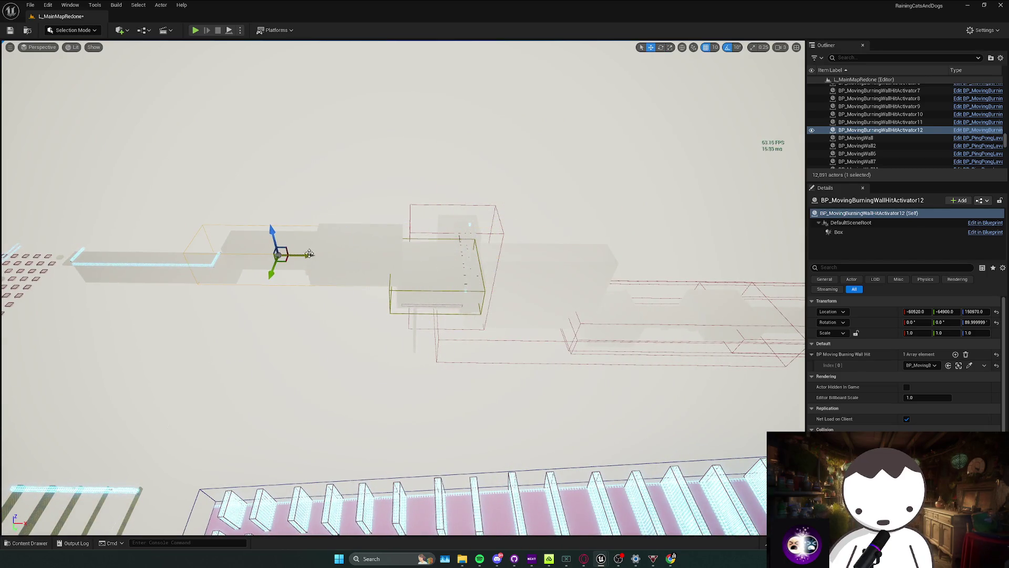
Widen the Box component along X and Y, set height 2928.96, shift to X ≈ 1030.
left_click(839, 232)
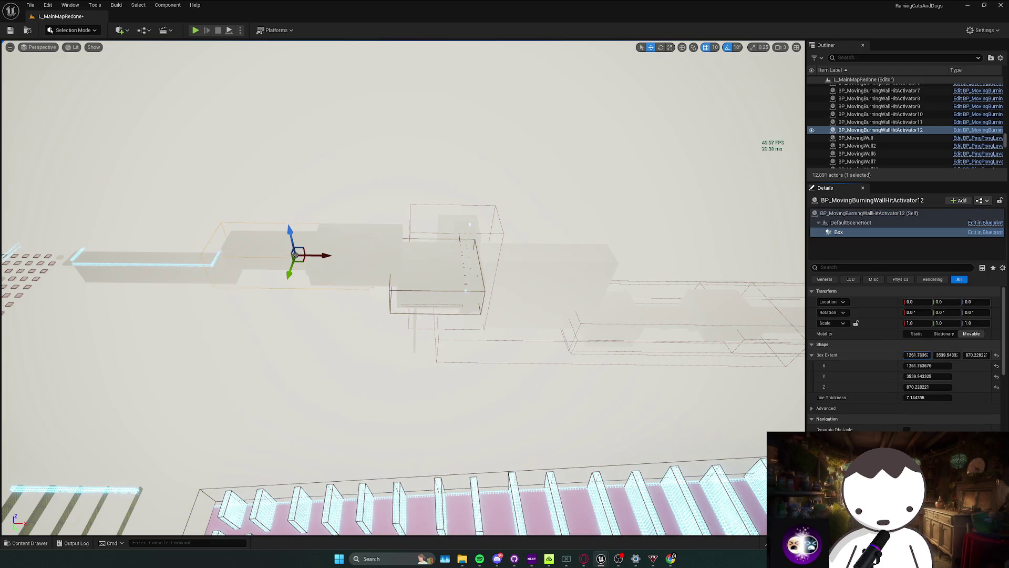
left_click_drag(917, 354, 991, 355)
key("f")
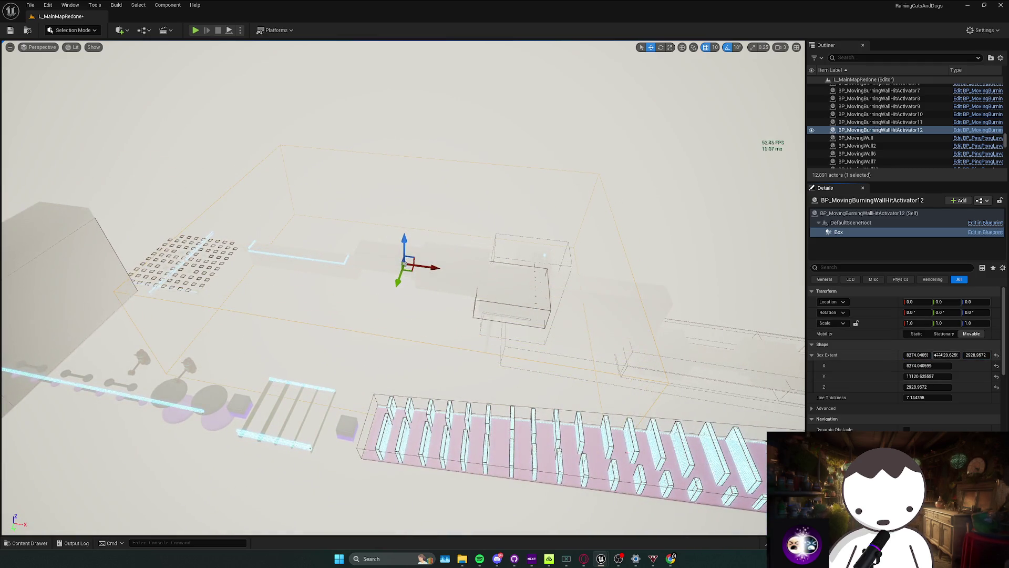
left_click_drag(511, 267, 412, 237)
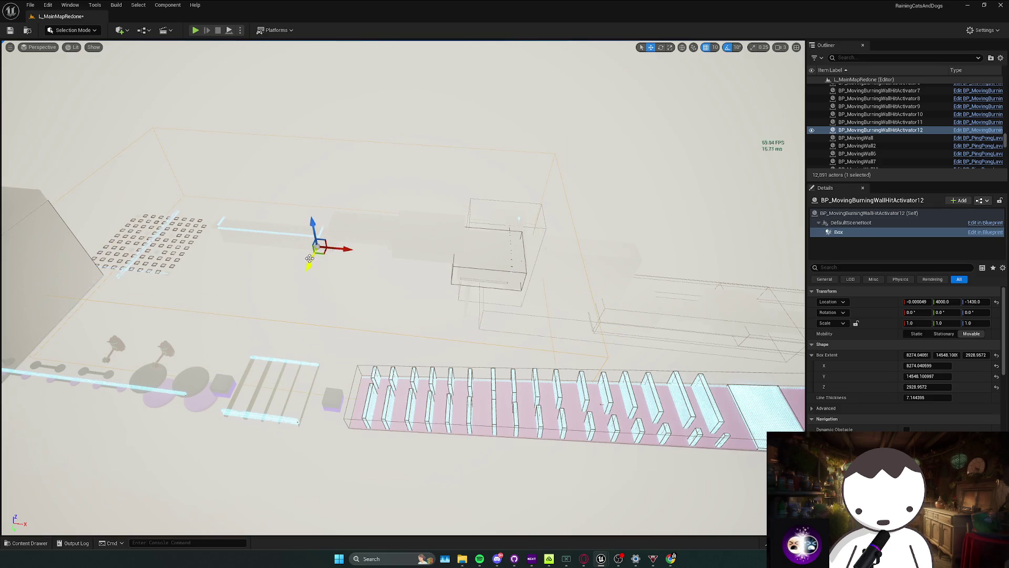
left_click_drag(316, 232, 315, 261)
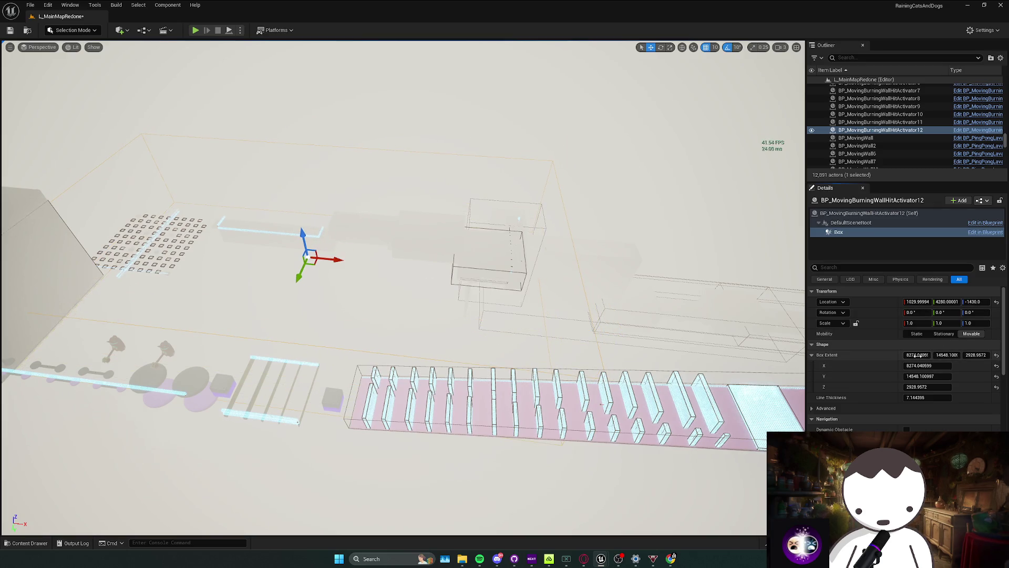
Increase the Box Extent X to about 10611, checking coverage from new angles.
left_click_drag(917, 355, 951, 355)
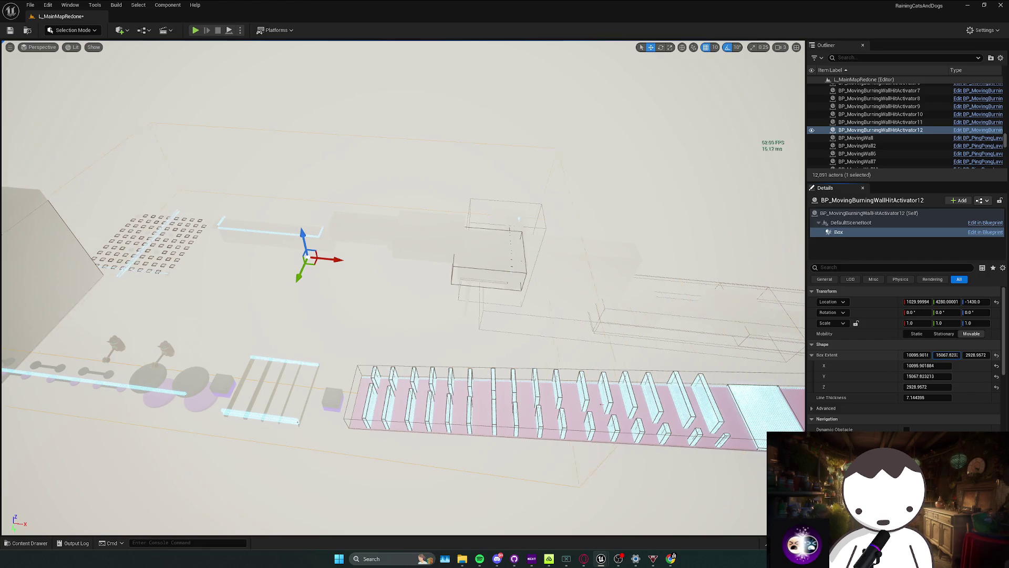
mouse_move(790, 339)
left_mouse_down()
mouse_move(647, 352)
mouse_move(382, 178)
left_mouse_up()
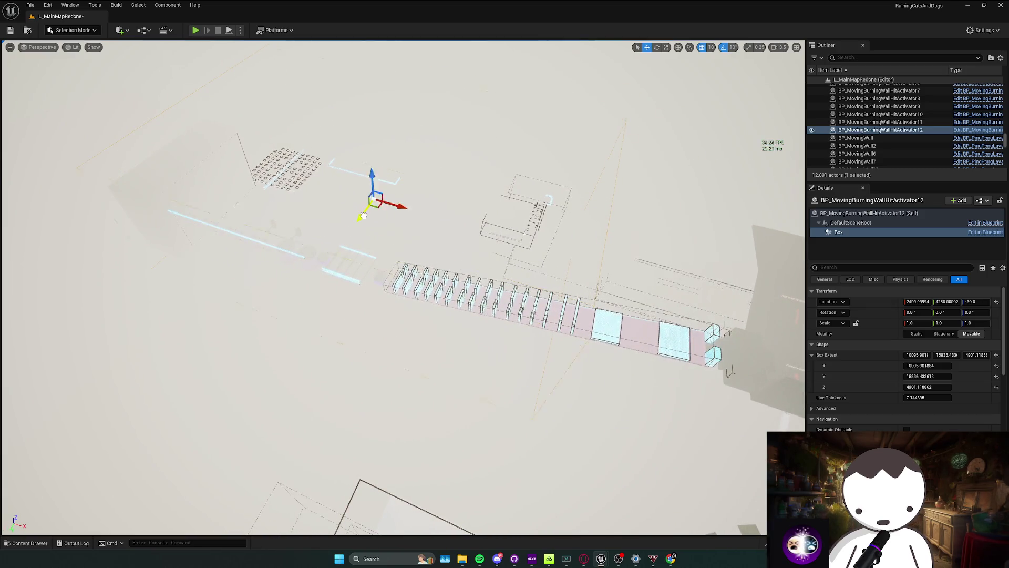
left_click_drag(917, 355, 946, 356)
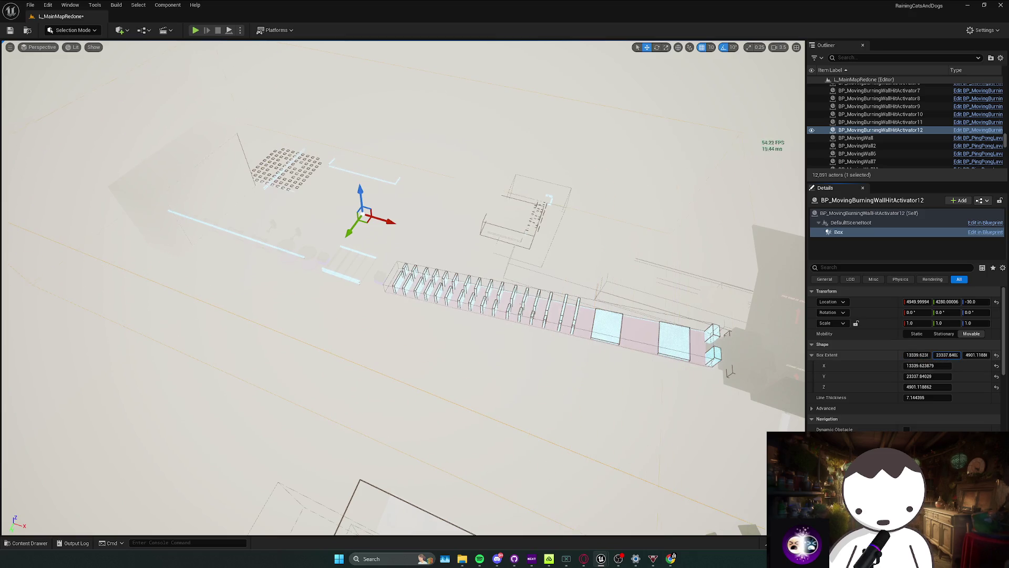
left_click_drag(399, 283, 21, 347)
left_click_drag(539, 378, 478, 381)
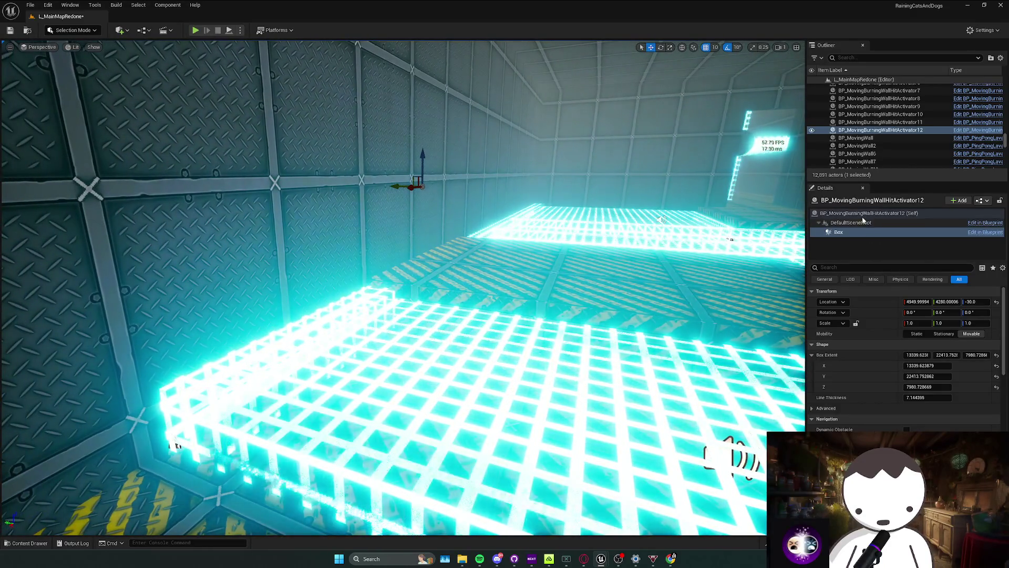
Eyedrop moving burning walls into the activator's wall list entries, adding a fifth entry.
left_click(888, 213)
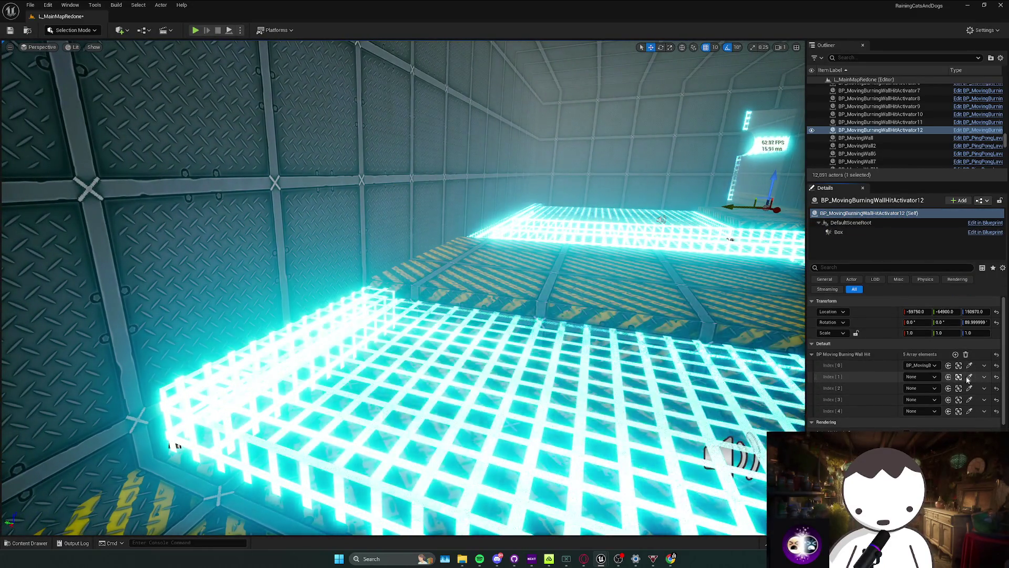
left_click(280, 328)
mouse_move(280, 328)
left_mouse_down()
mouse_move(417, 439)
mouse_move(421, 405)
mouse_move(131, 384)
mouse_move(179, 362)
left_mouse_up()
left_click(969, 388)
mouse_move(398, 332)
left_mouse_down()
mouse_move(337, 318)
mouse_move(506, 231)
mouse_move(415, 267)
mouse_move(415, 378)
left_mouse_up()
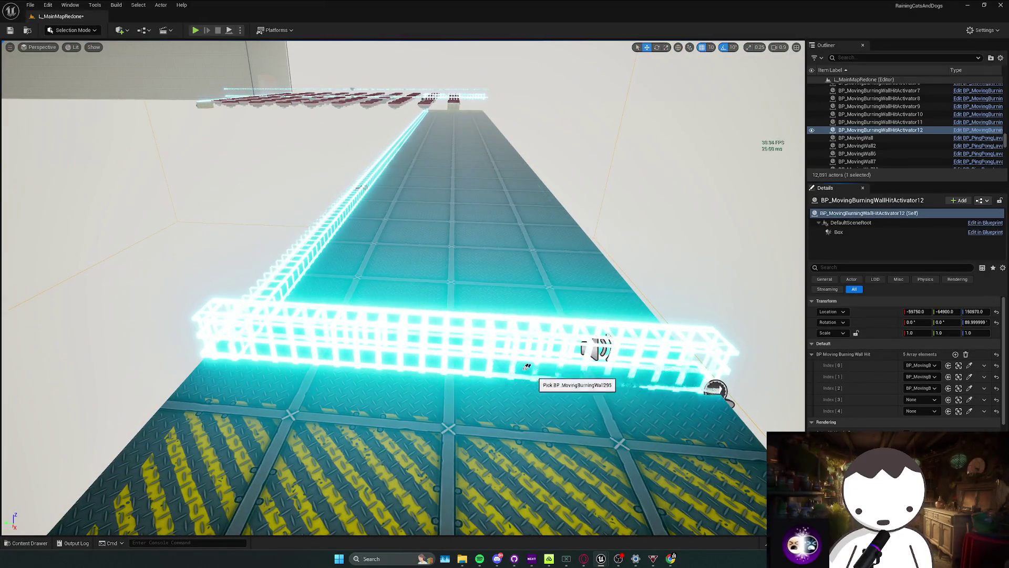
left_click(969, 411)
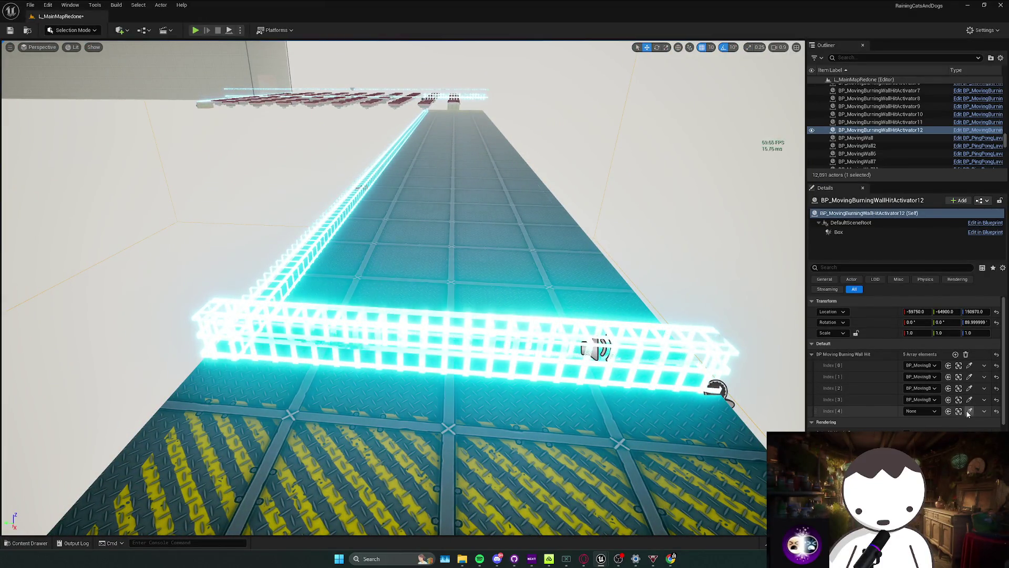
left_click(296, 252)
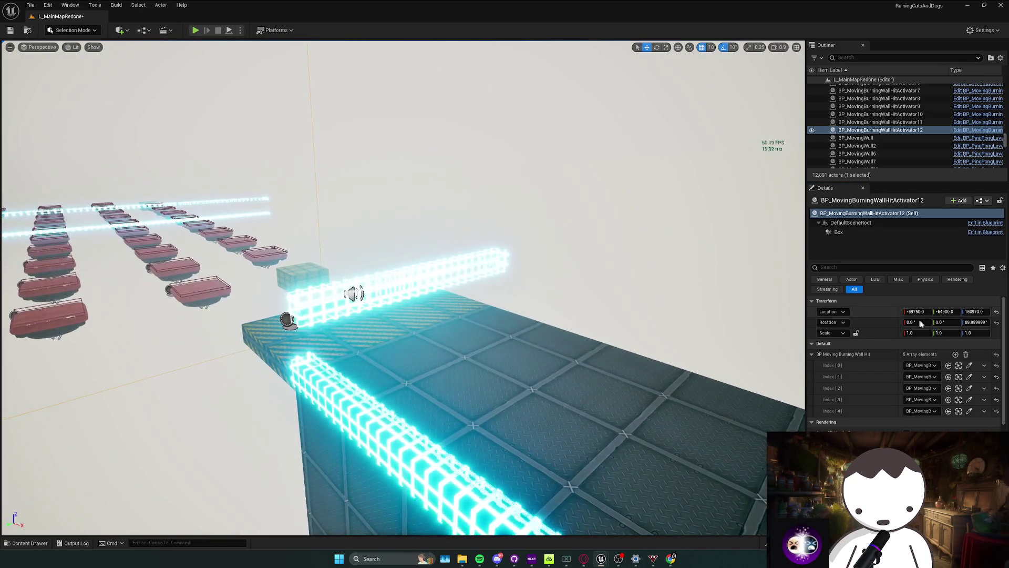
left_click(954, 354)
left_click(969, 423)
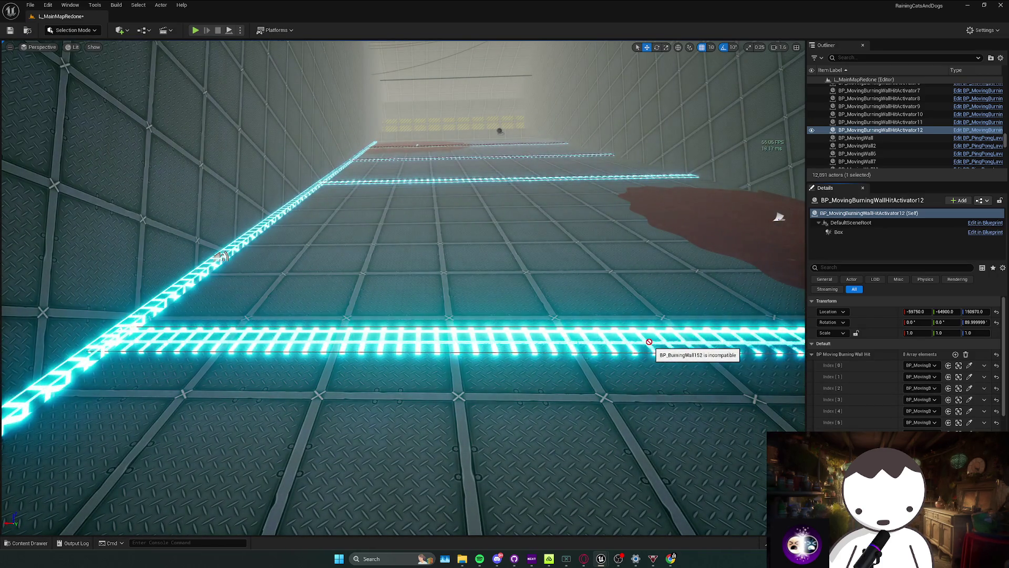
Identify the glowing beam, then reselect the BP_MovingBurningWallHitActivator12 trigger.
scroll(649, 341, "up", 2)
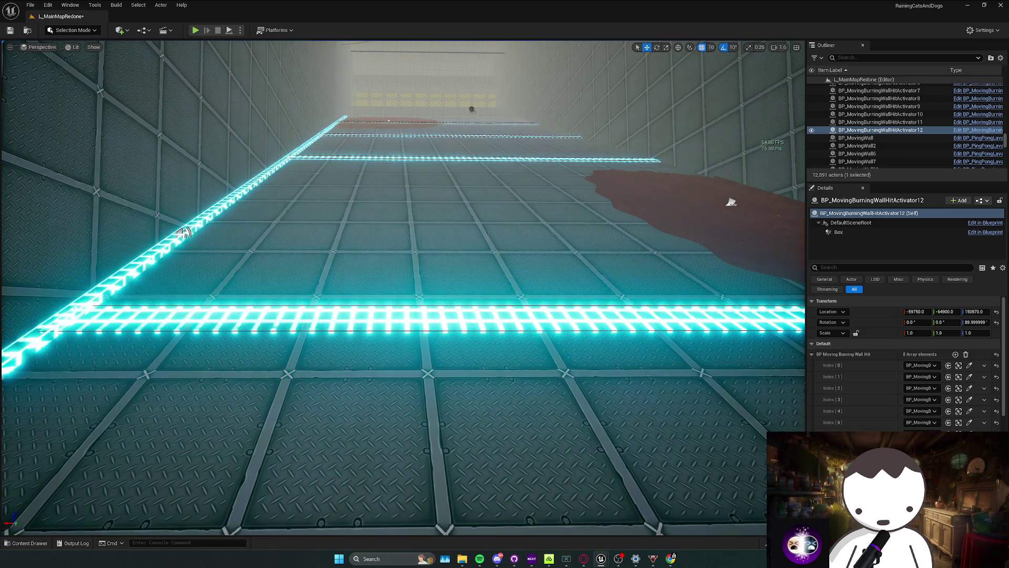
scroll(184, 232, "up", 5)
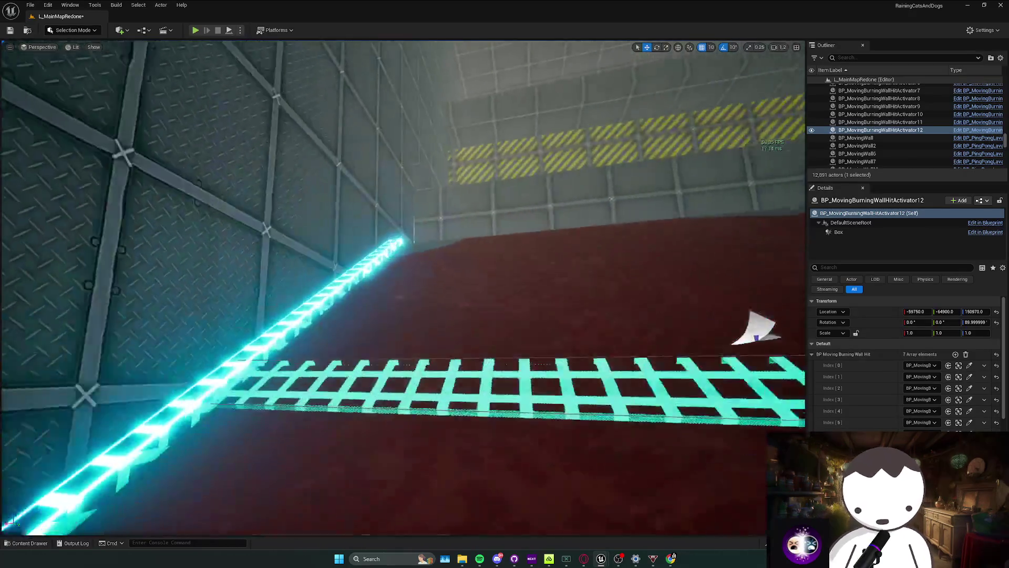
scroll(637, 343, "up", 10)
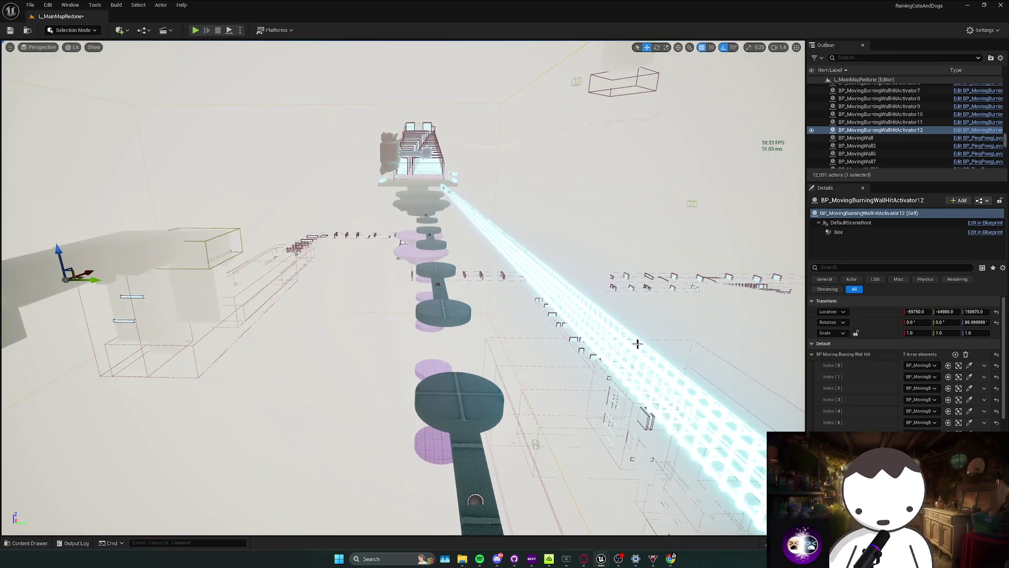
left_click(637, 343)
scroll(398, 241, "down", 2)
left_click(24, 299)
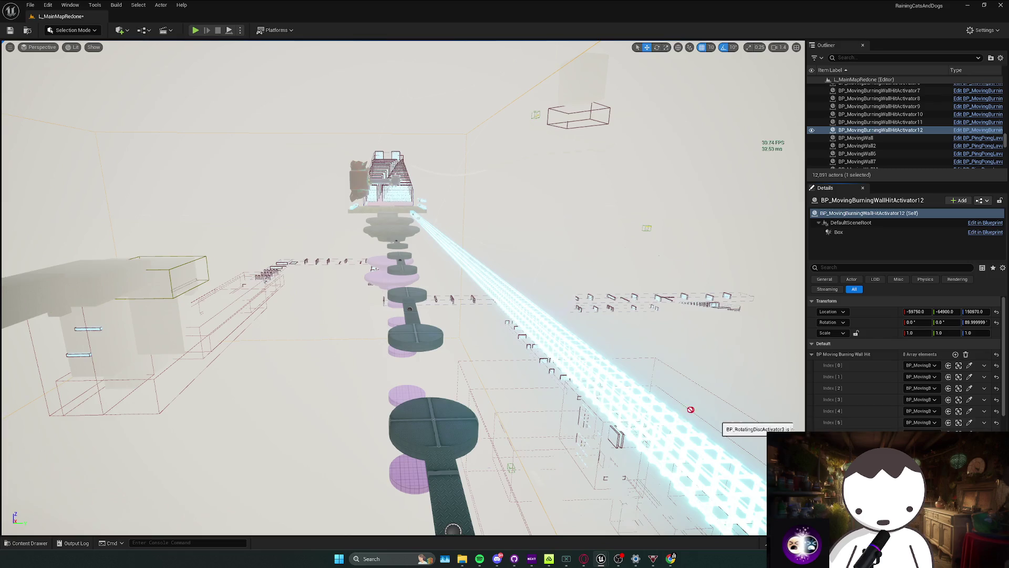
scroll(664, 413, "up", 5)
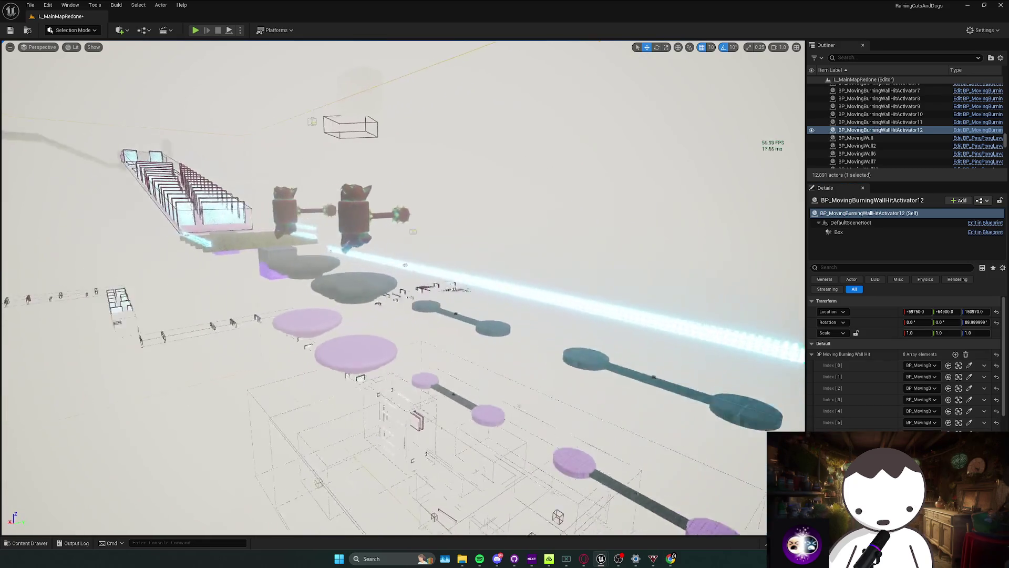
scroll(400, 289, "up", 5)
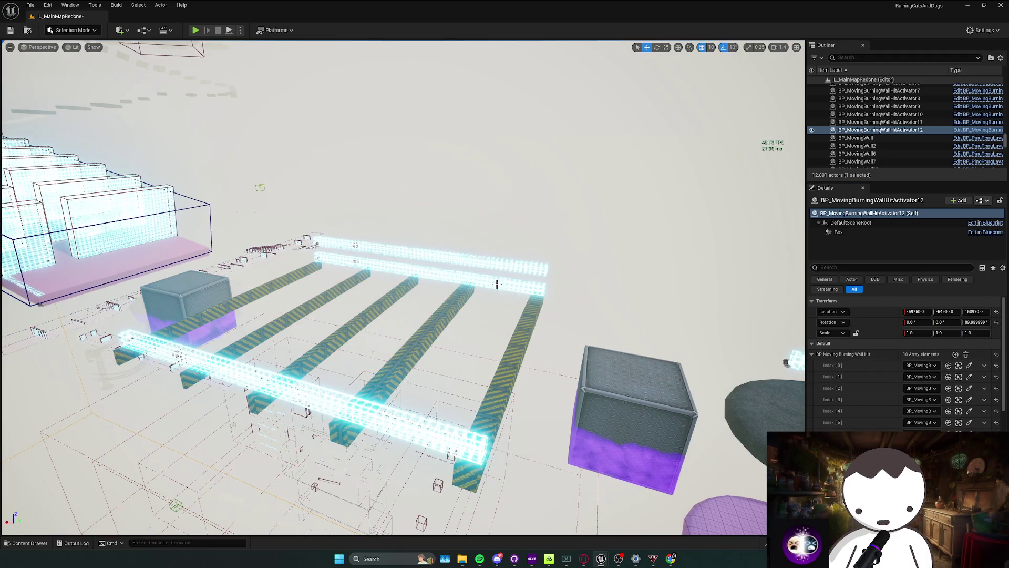
Add another entry to the activator's wall list, then deselect everything.
left_click(956, 354)
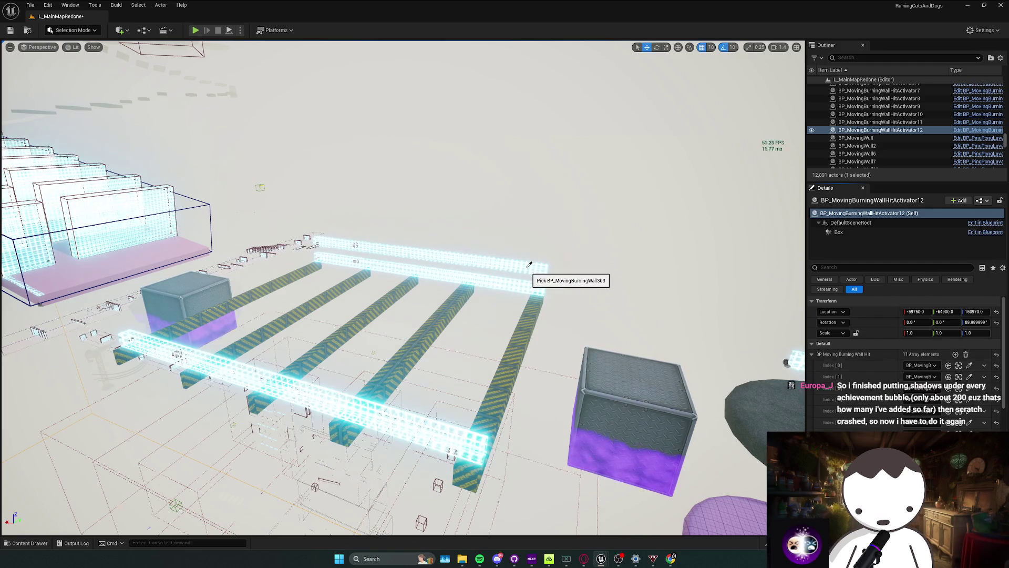
scroll(399, 289, "up", 10)
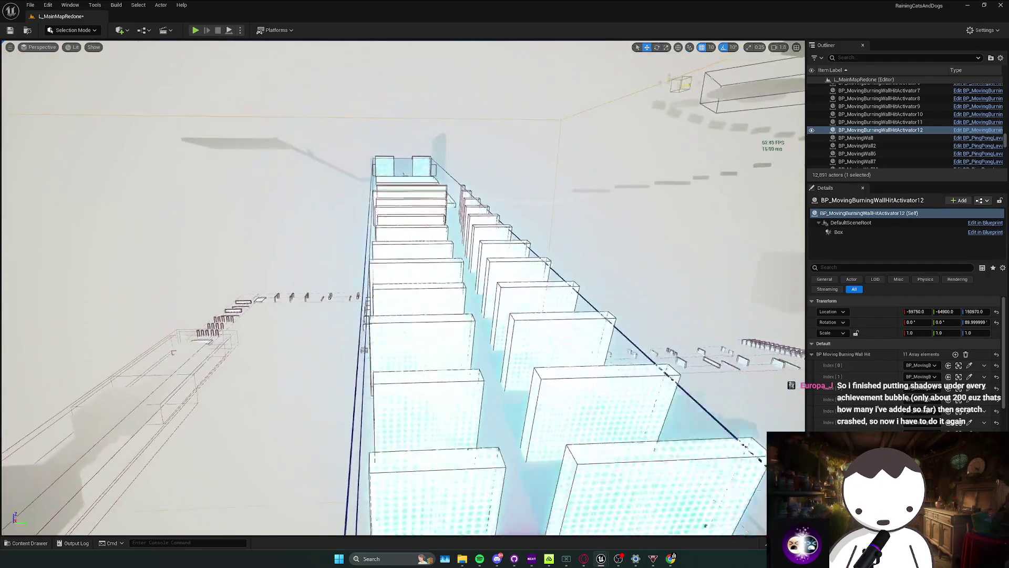
scroll(399, 289, "up", 10)
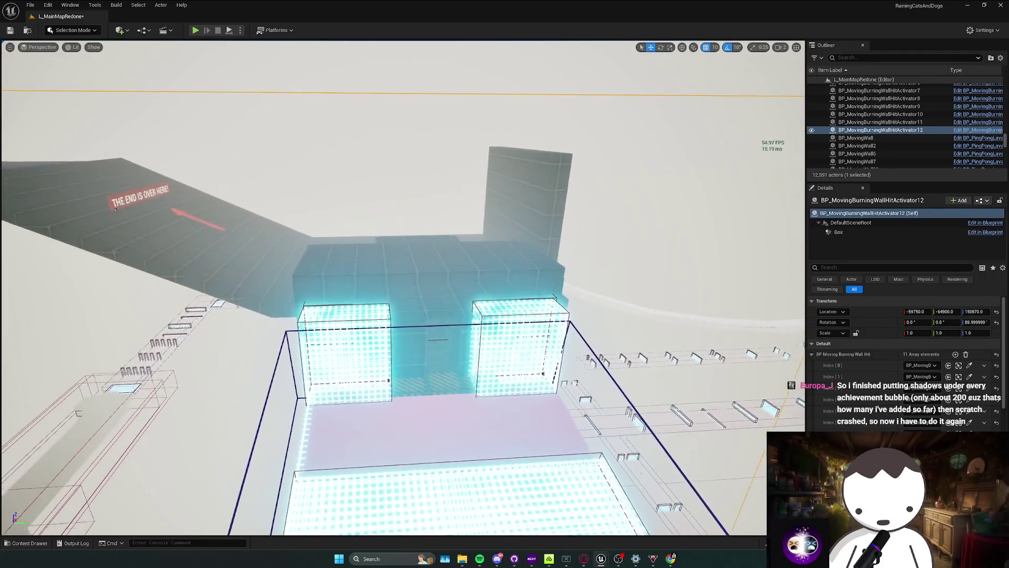
scroll(400, 289, "down", 5)
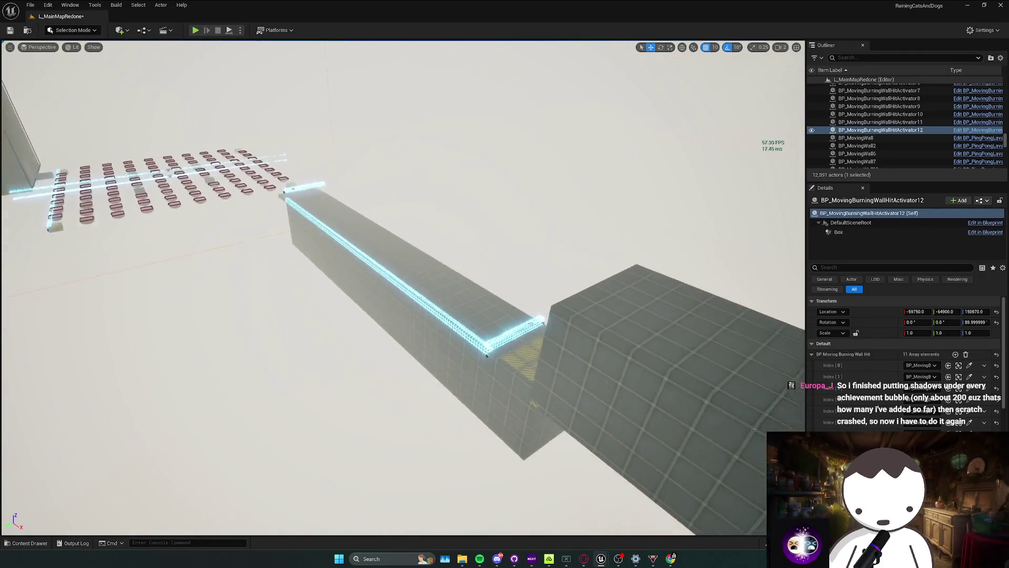
scroll(400, 289, "up", 3)
left_click(523, 270)
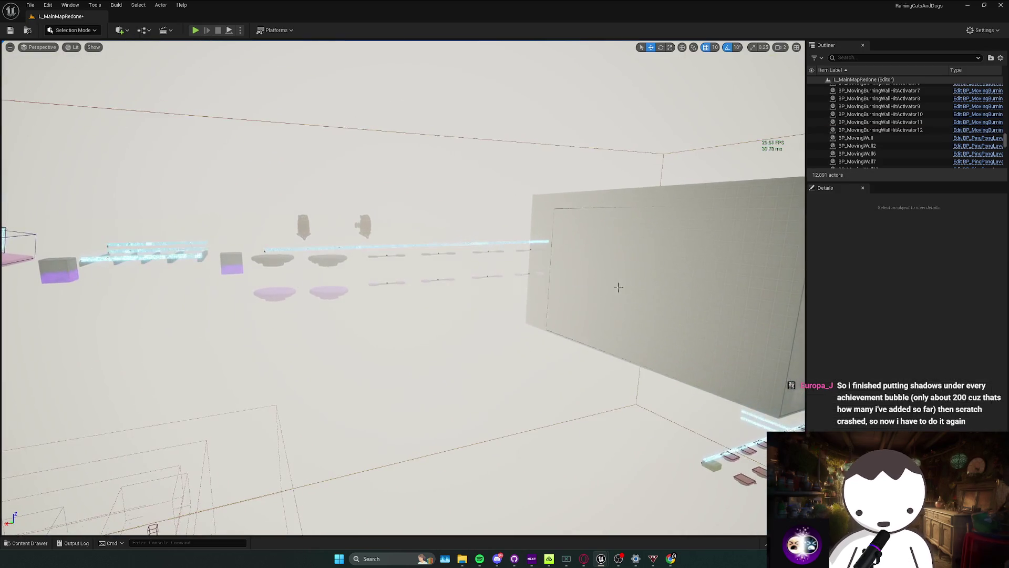
scroll(400, 289, "down", 3)
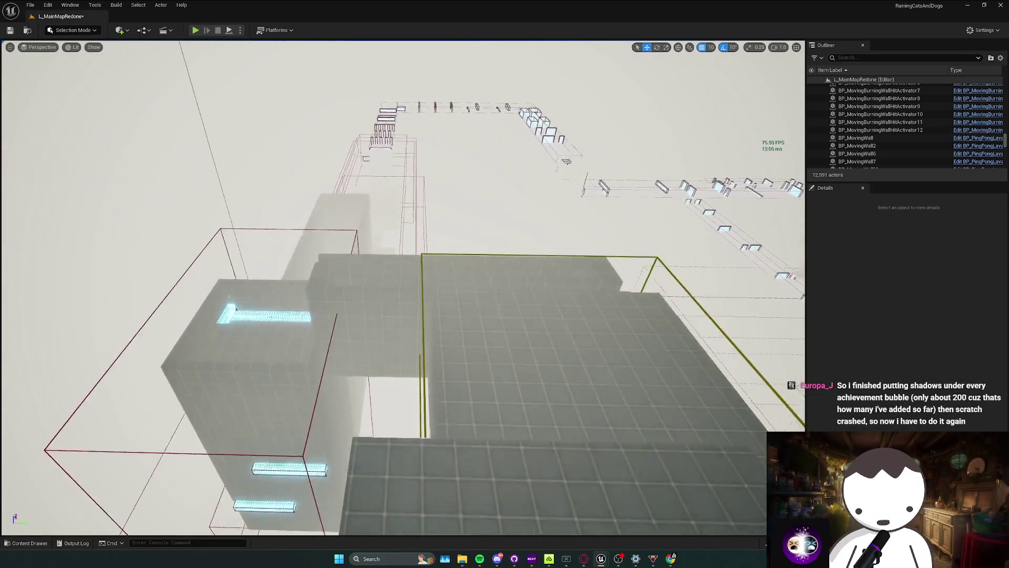
Fly forward along the glowing walkway and start a Play In Editor session.
key("w")
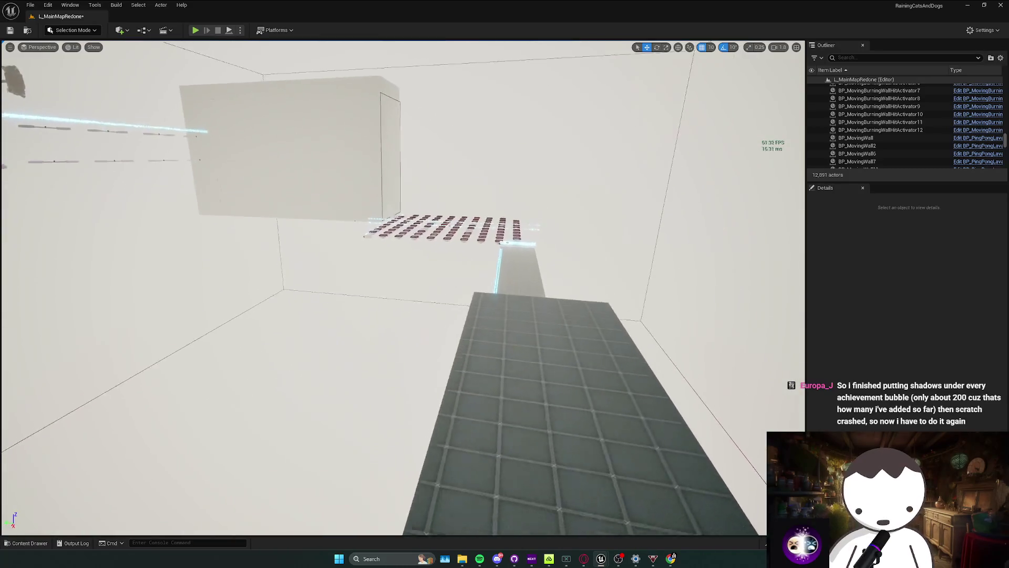
scroll(400, 289, "down", 2)
key("w")
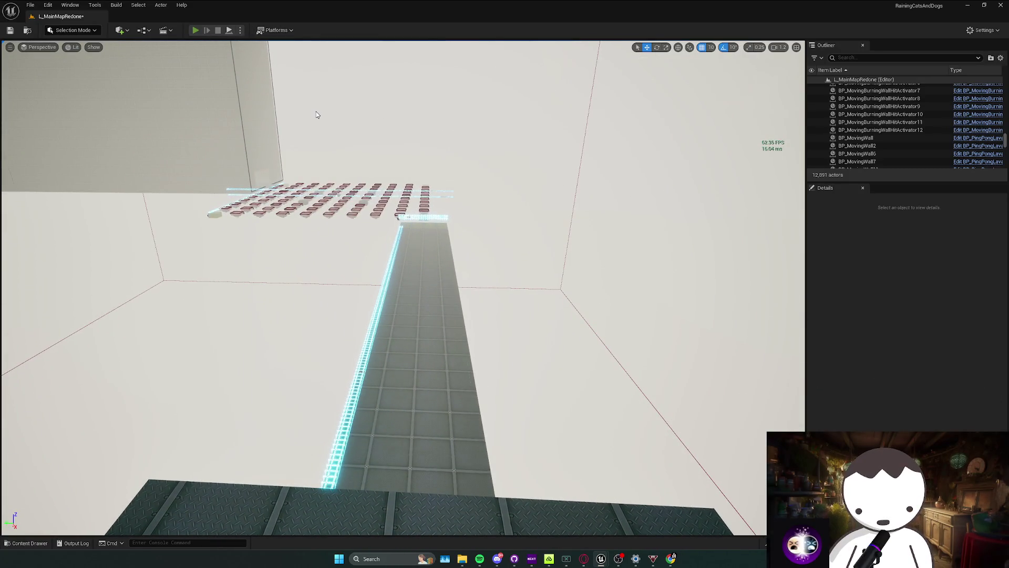
key("alt+p")
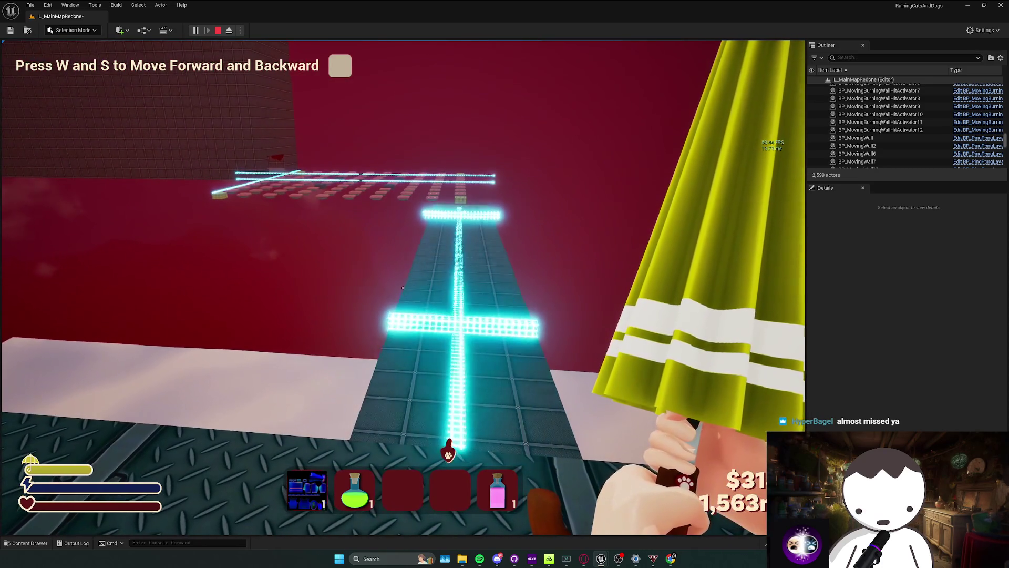
Stop the Play In Editor session to get back to the level editor viewport.
key("Escape")
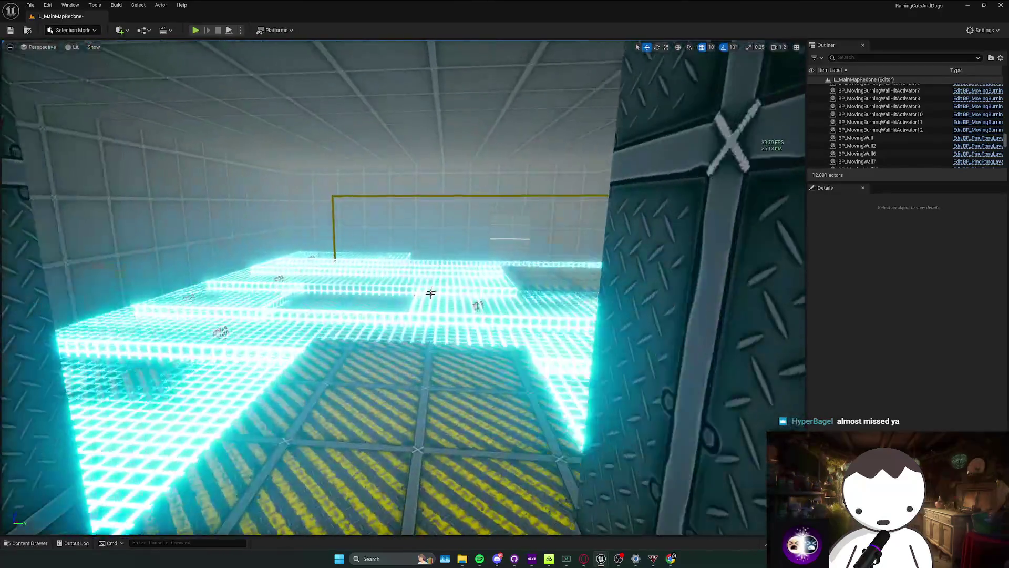
Locate BP_MovingBurningWall287 and 288, then select and frame BP_MovingBurningWallHitActivator12.
left_click(427, 295)
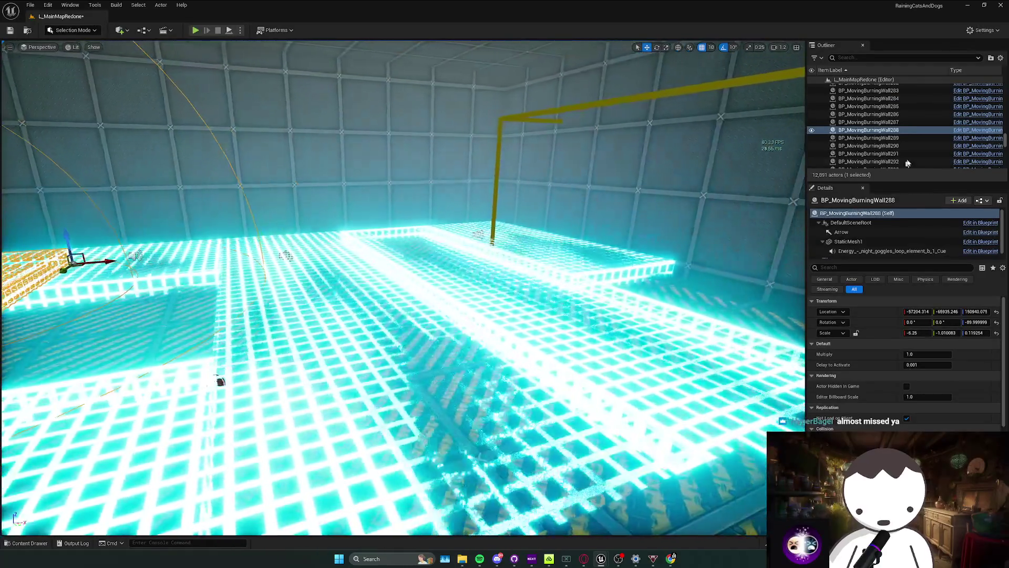
left_click(887, 122)
left_click(884, 129)
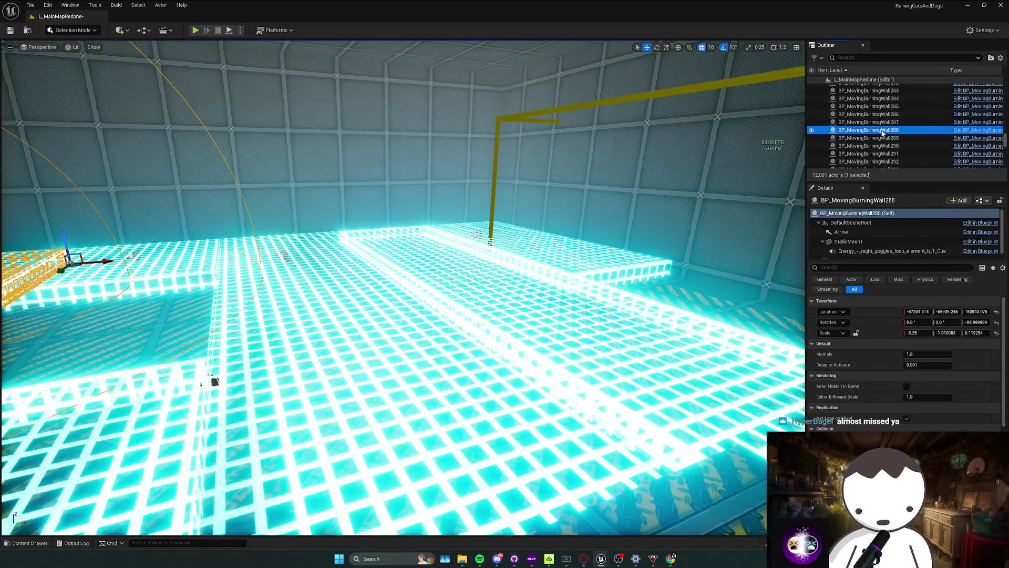
scroll(882, 132, "up", 1)
double_click(883, 130)
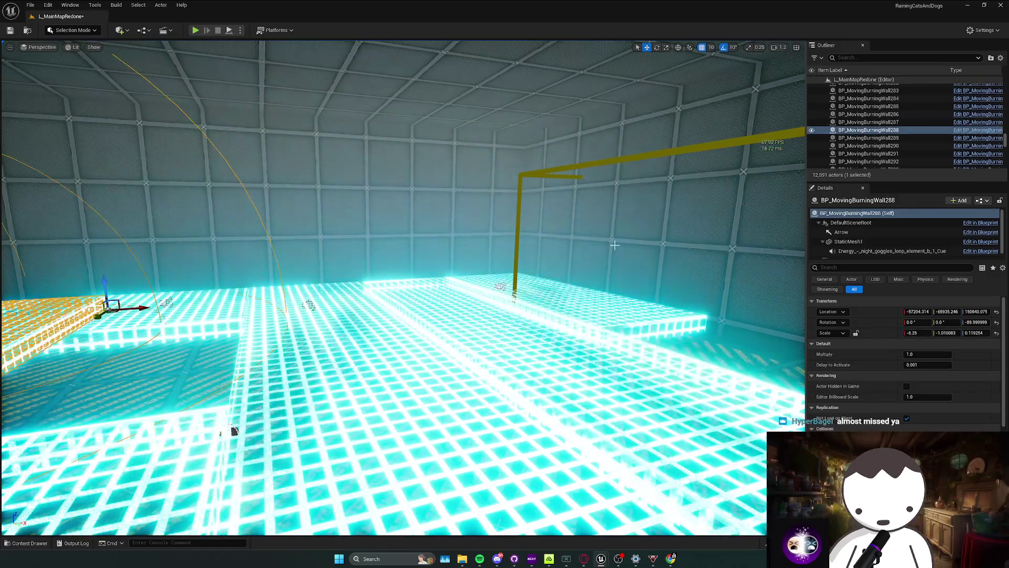
left_click(614, 244)
key("f")
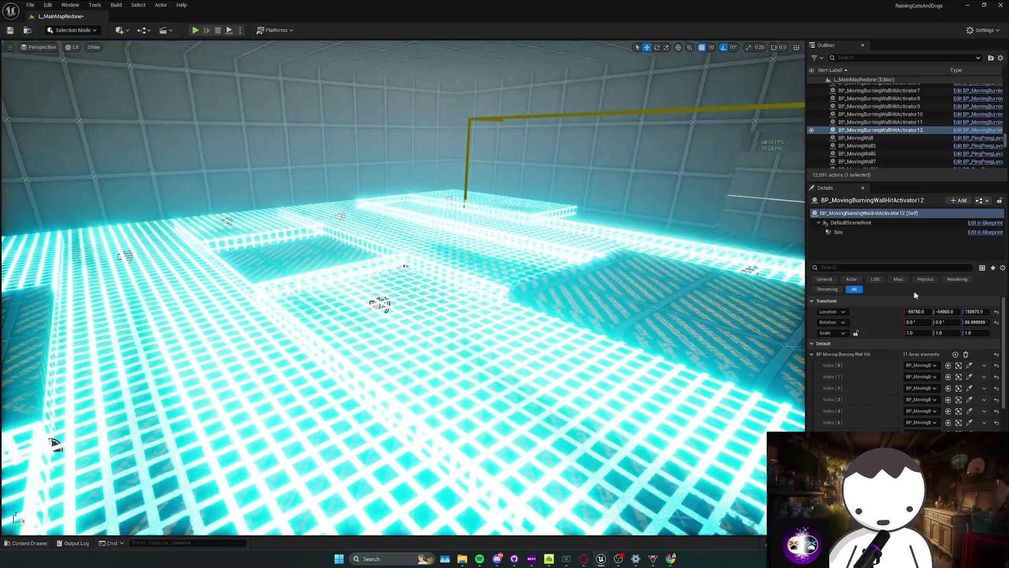
Add wall array slots, eyedropper floor walls including BP_MovingBurningWall288 into them, and start a playtest.
left_click(955, 354)
left_click(955, 354)
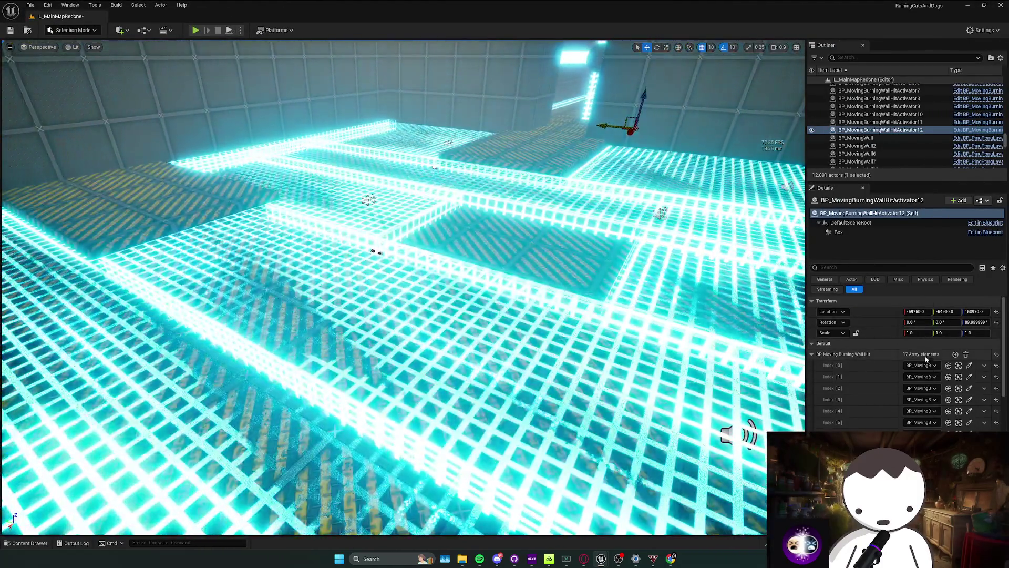
scroll(926, 359, "down", 3)
left_click(969, 426)
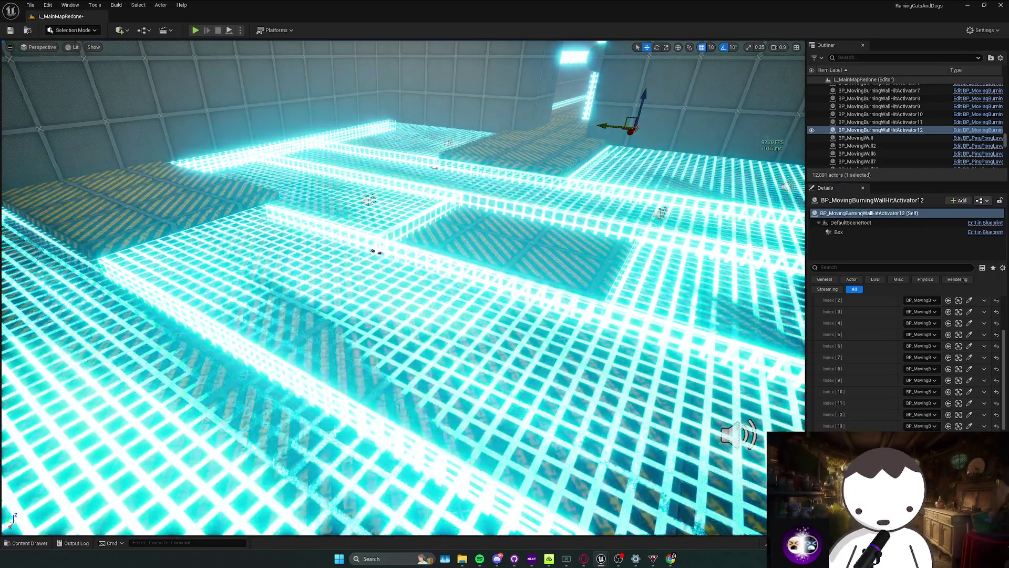
left_click(661, 289)
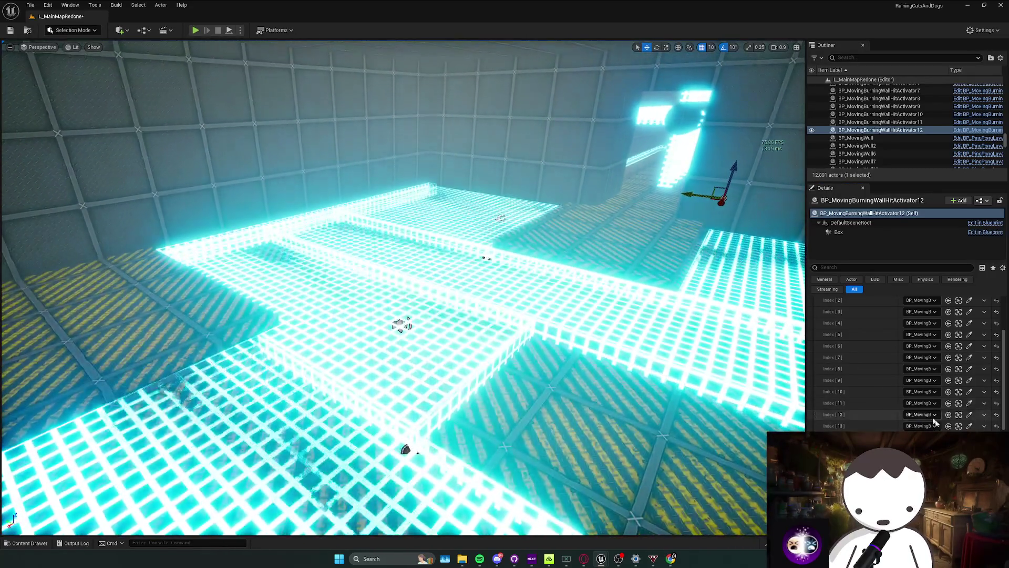
left_click(969, 425)
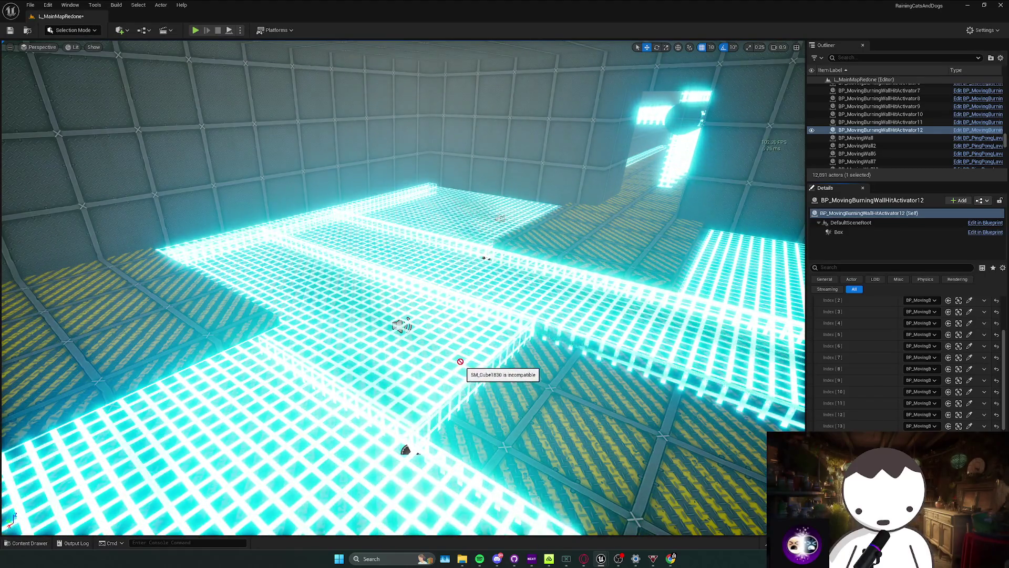
left_click(461, 358)
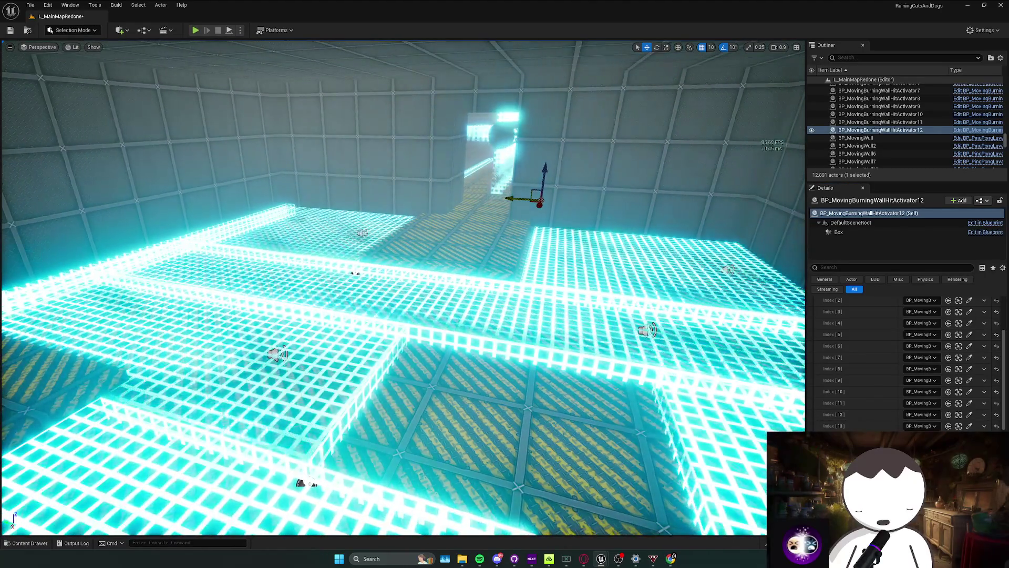
scroll(920, 341, "up", 3)
scroll(959, 321, "down", 2)
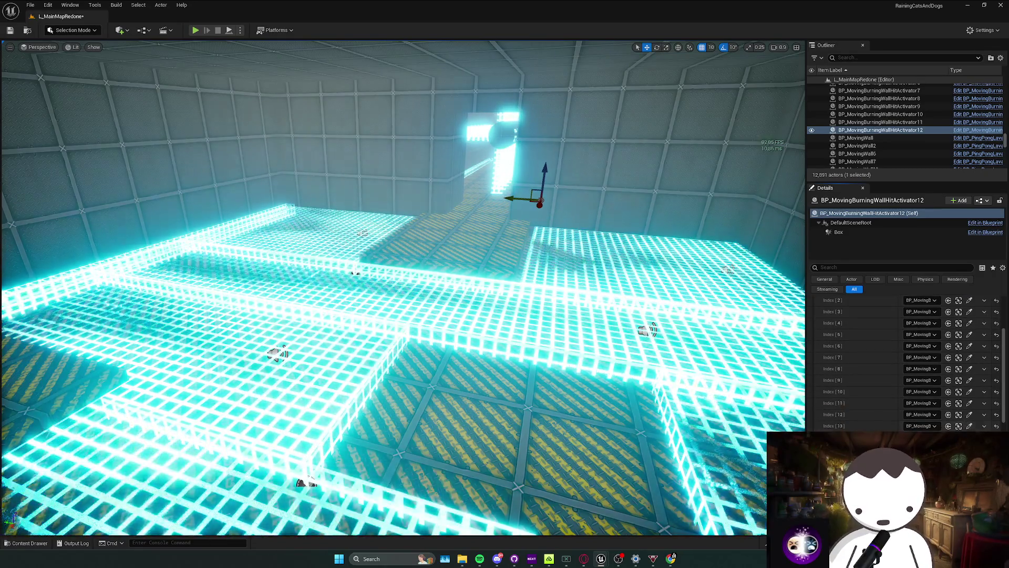
left_click(582, 327)
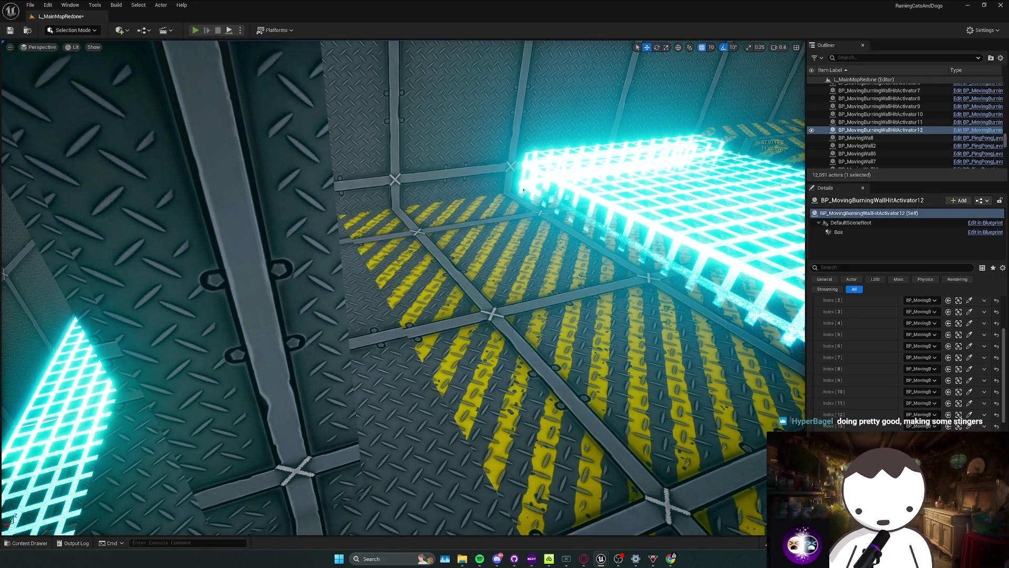
key("alt+p")
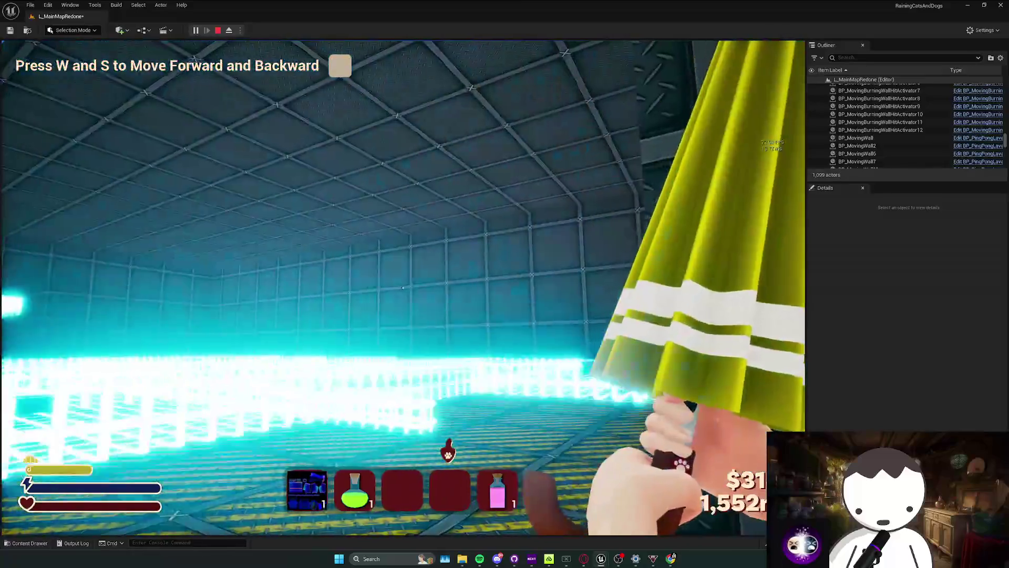
Finish the W/S, A/D and jump tutorial prompts, then stop, revealing the Accessed None error.
key("w")
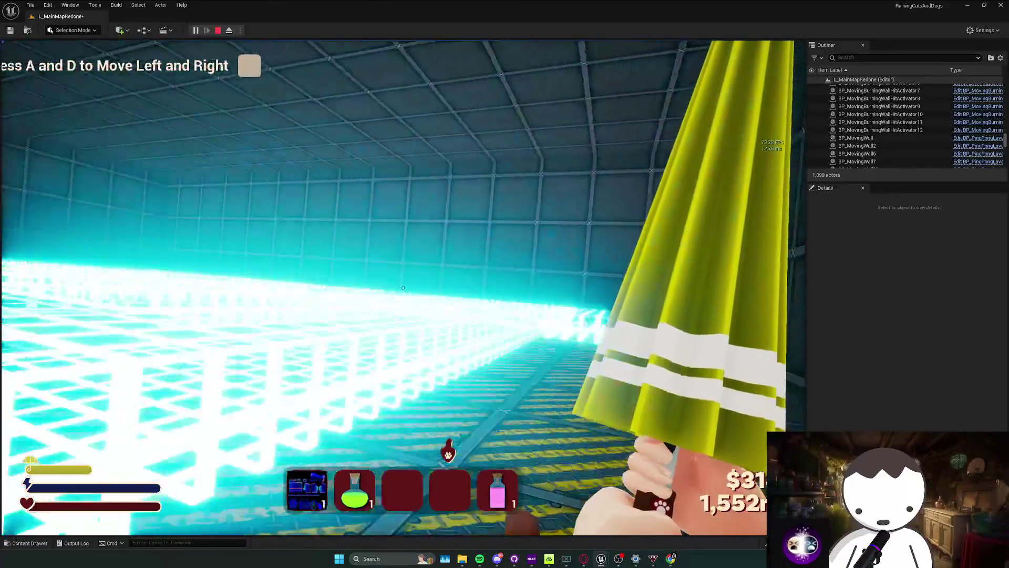
key("d")
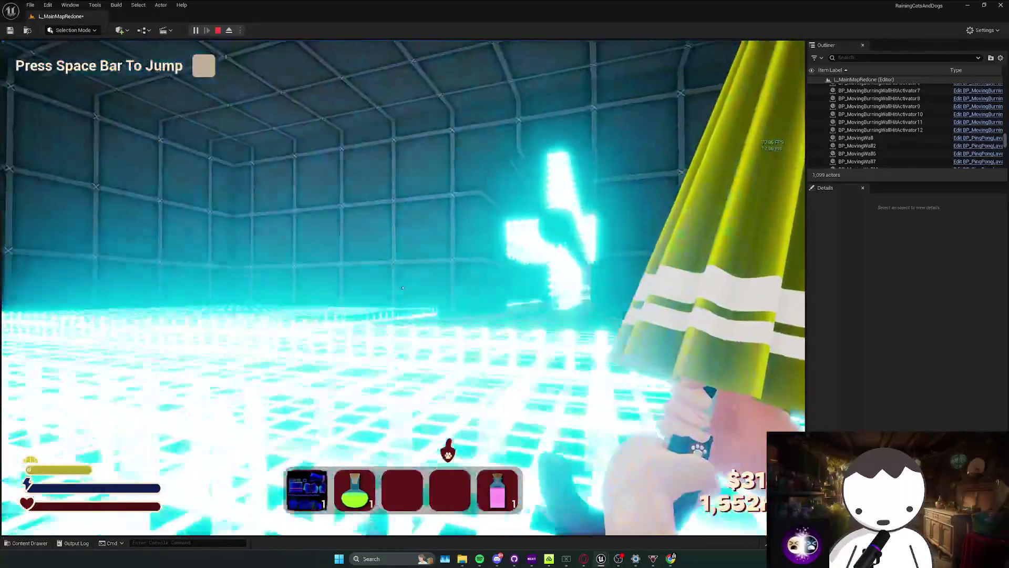
key("space")
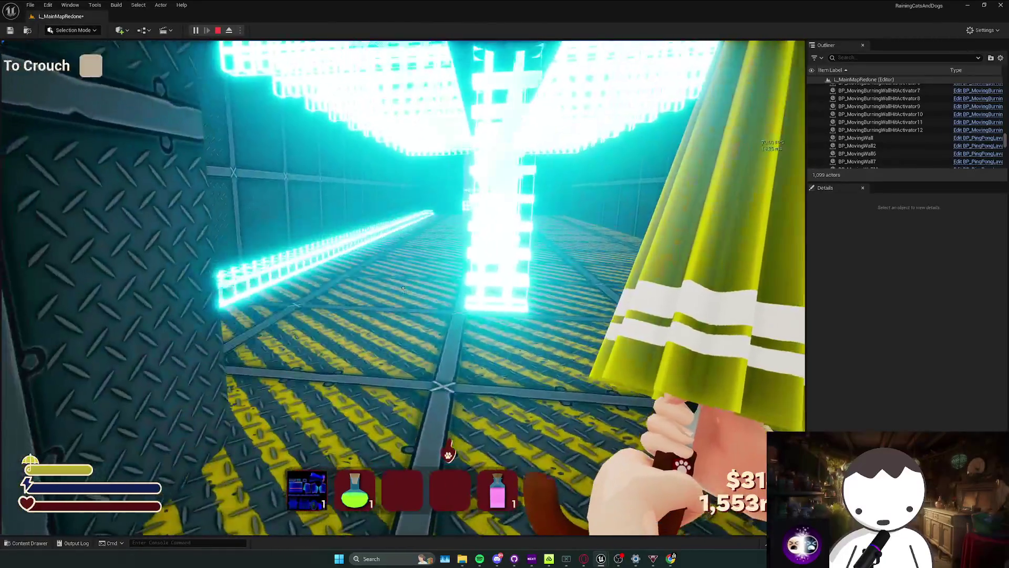
key("Escape")
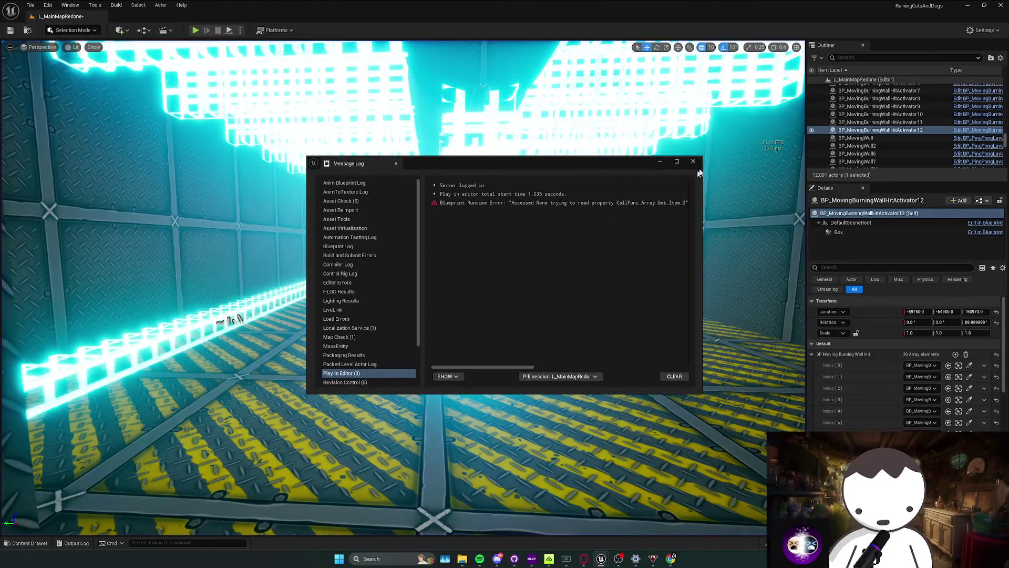
Close the Message Log and drag BP_BurningFanActivator from Activators into the burning-fan corridor.
left_click(693, 161)
key("ctrl+space")
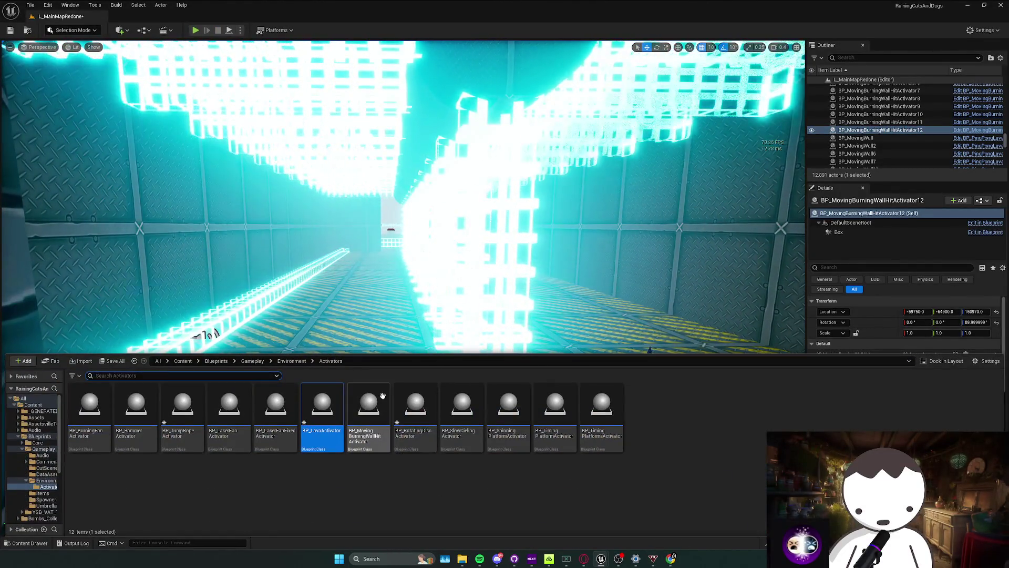
left_click(409, 325)
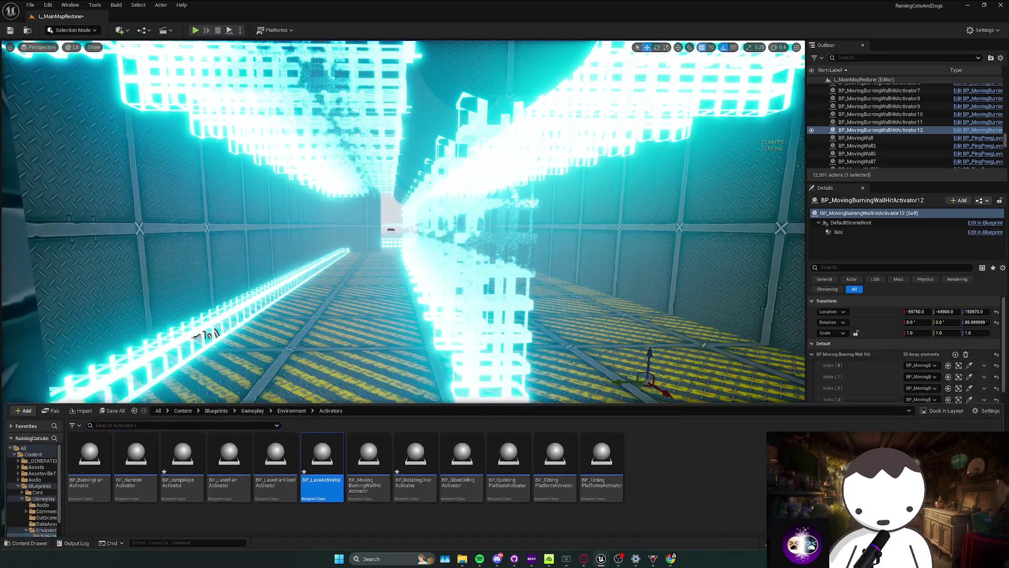
left_click(409, 325)
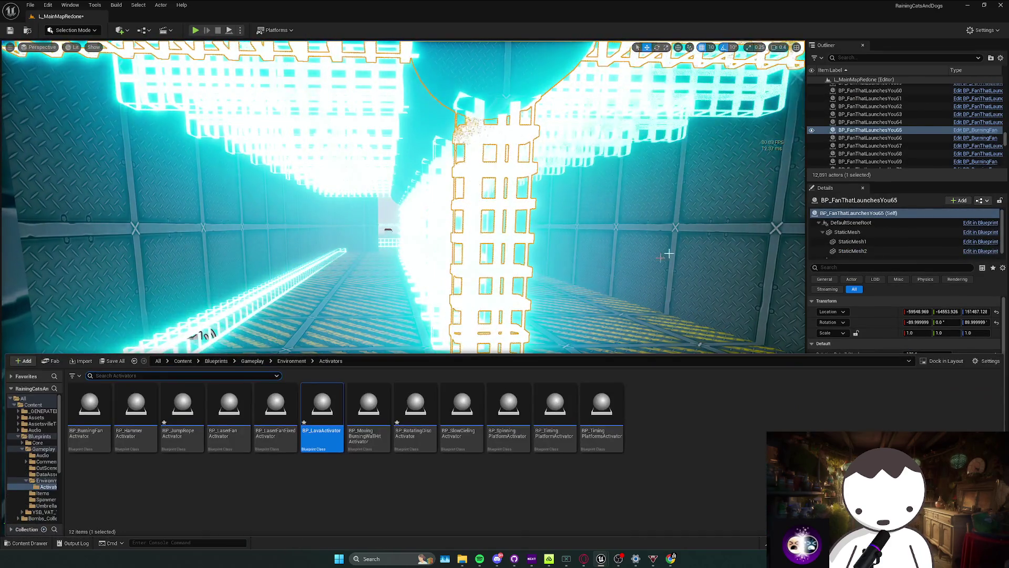
left_click_drag(409, 324, 596, 248)
key("ctrl+space")
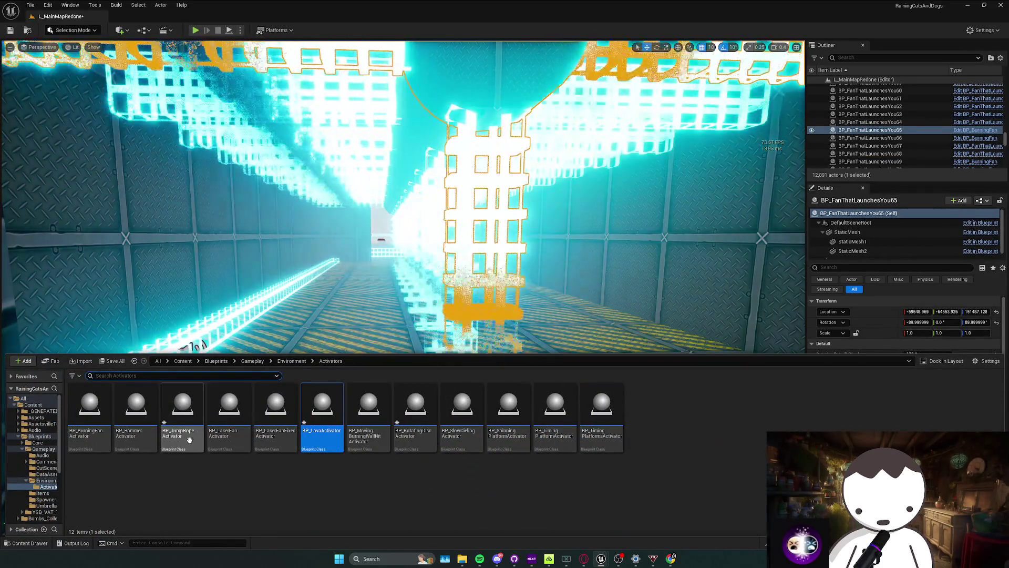
mouse_move(89, 413)
left_mouse_down()
mouse_move(158, 447)
mouse_move(342, 239)
mouse_move(294, 274)
left_mouse_up()
scroll(402, 289, "down", 5)
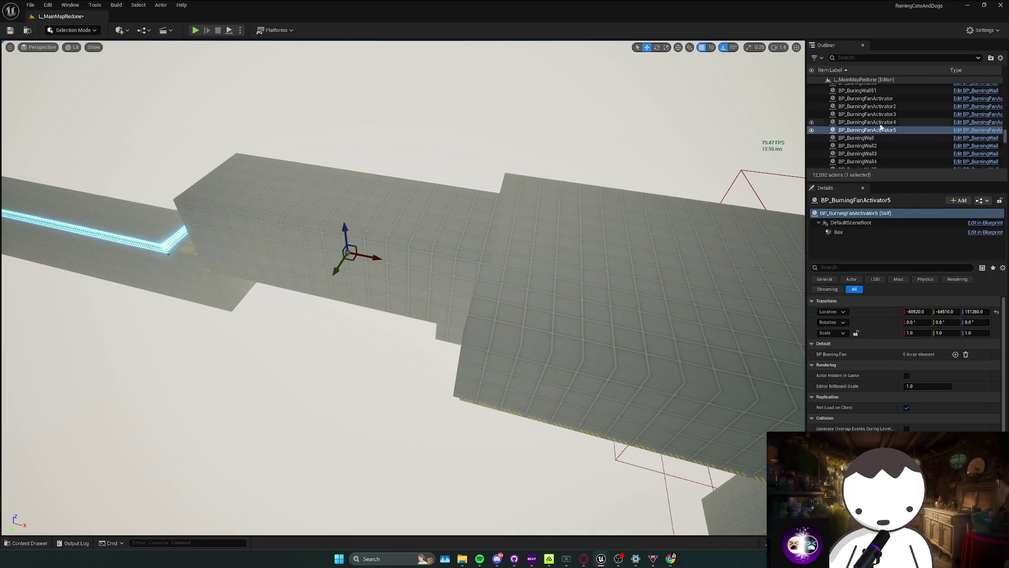
Add a Burning Fan array slot and enlarge the Box trigger to cover the fans.
key("ctrl+z")
left_click_drag(324, 251, 323, 253)
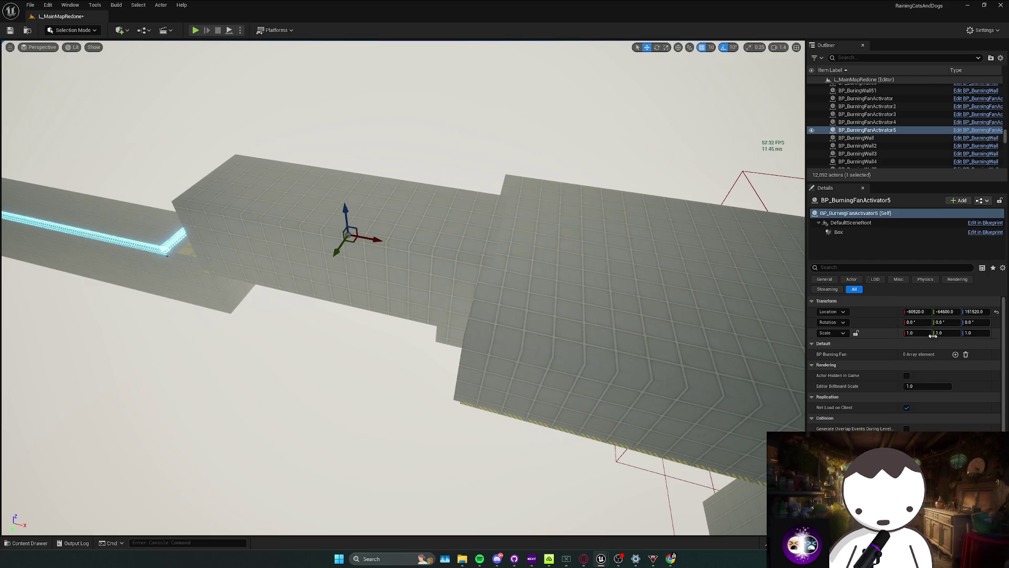
left_click(955, 355)
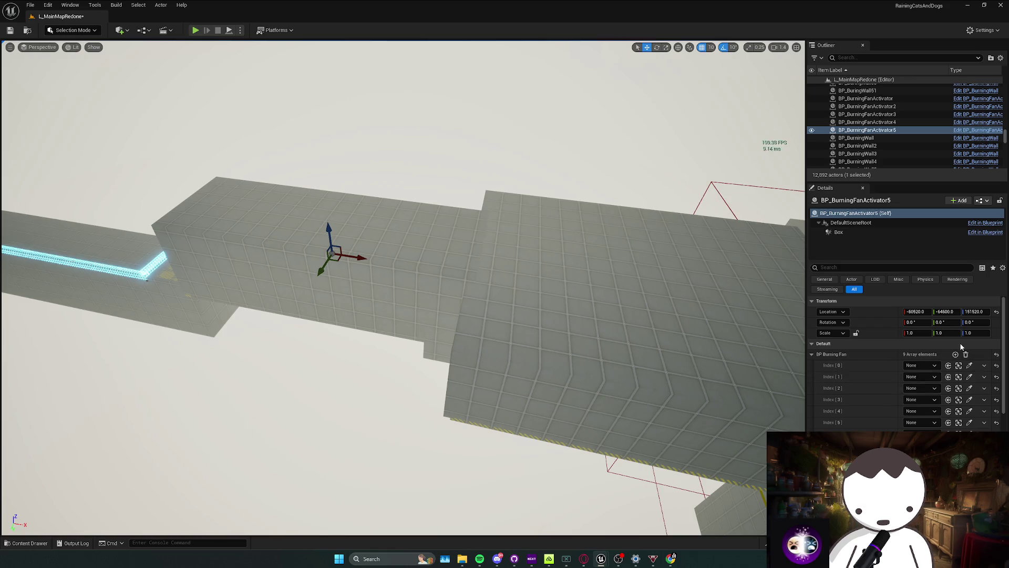
left_click(839, 231)
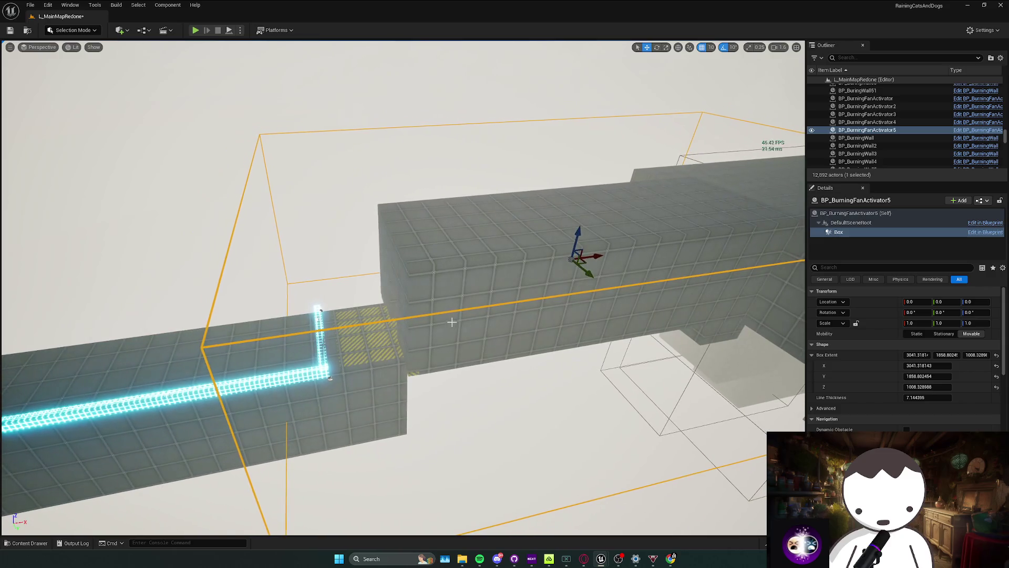
left_click_drag(571, 258, 763, 299)
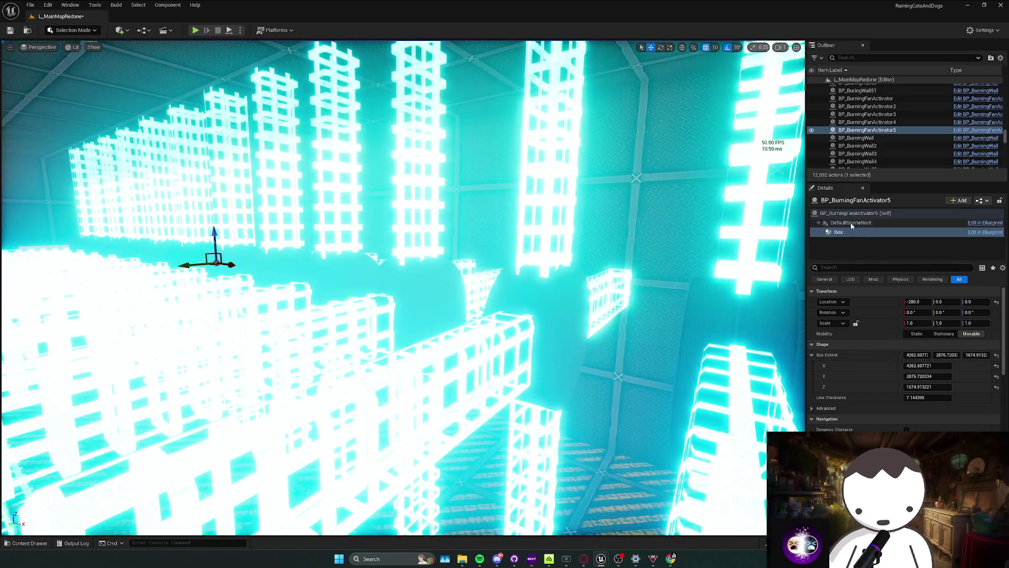
Eyedropper BP_FanThatLaunchesYou fans into the activator's Burning Fan slots.
left_click(855, 213)
left_click(969, 365)
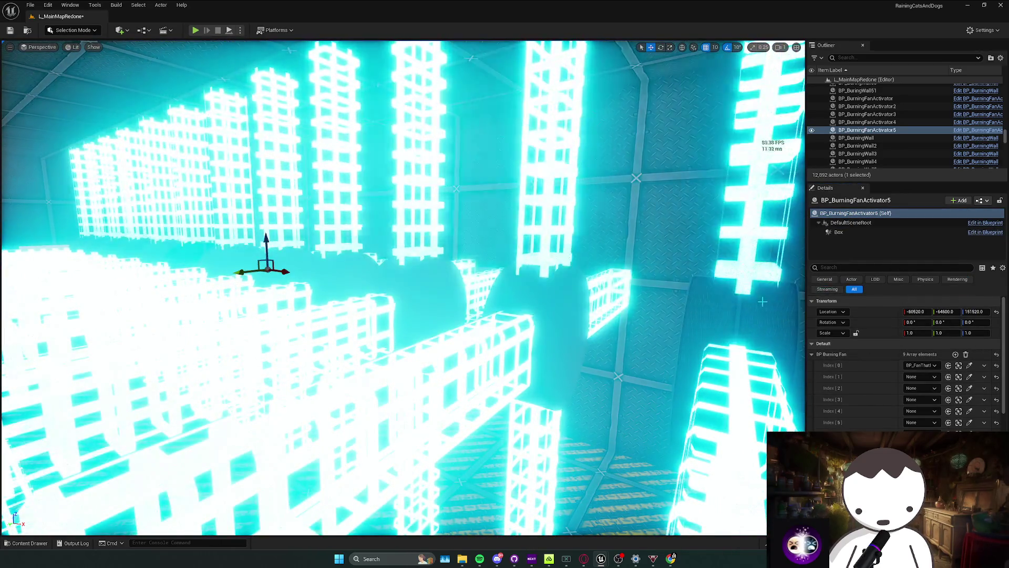
left_click(566, 322)
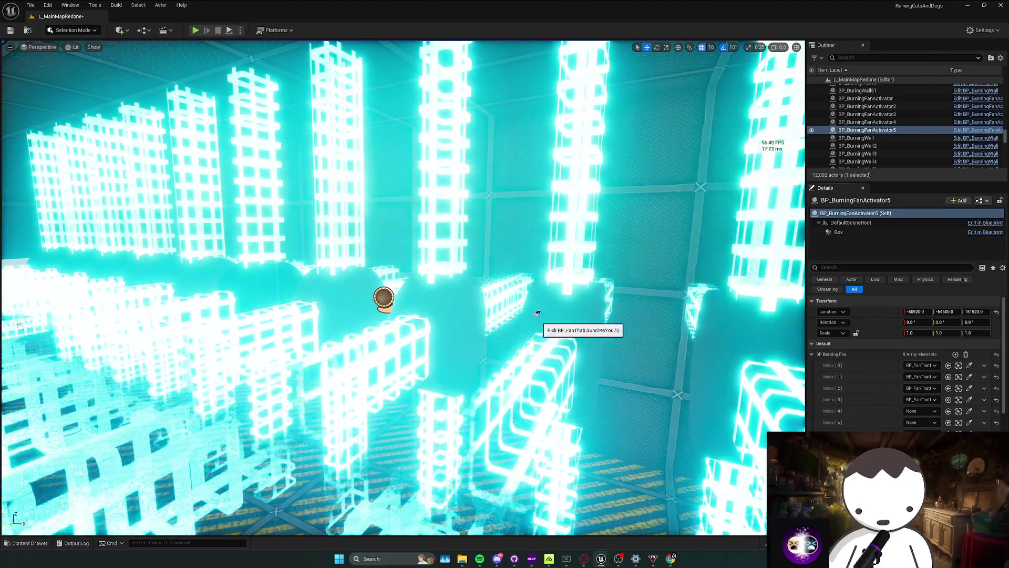
left_click(538, 313)
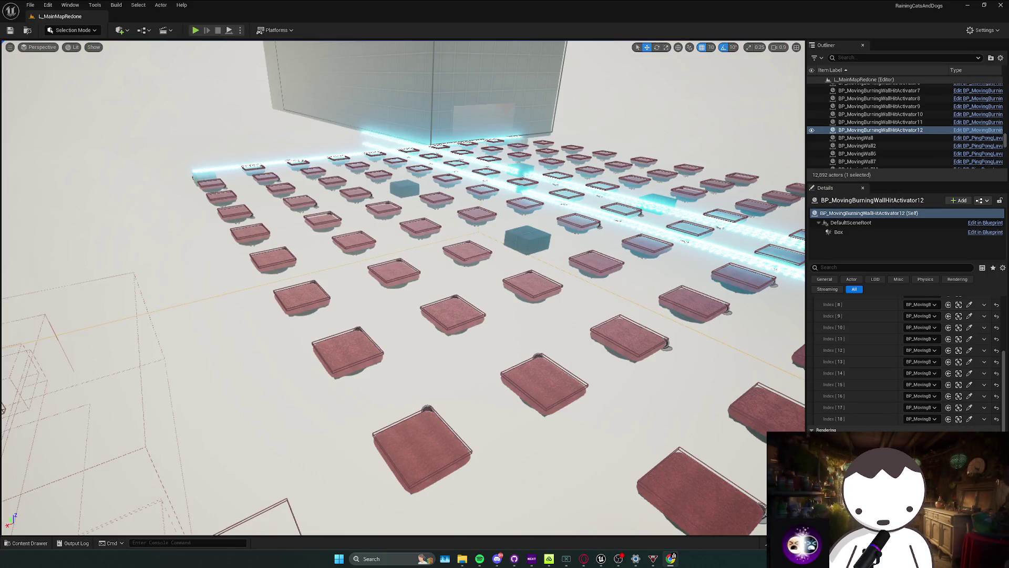
Run two quick Play In Editor tests of the burning wall course.
scroll(161, 372, "up", 2)
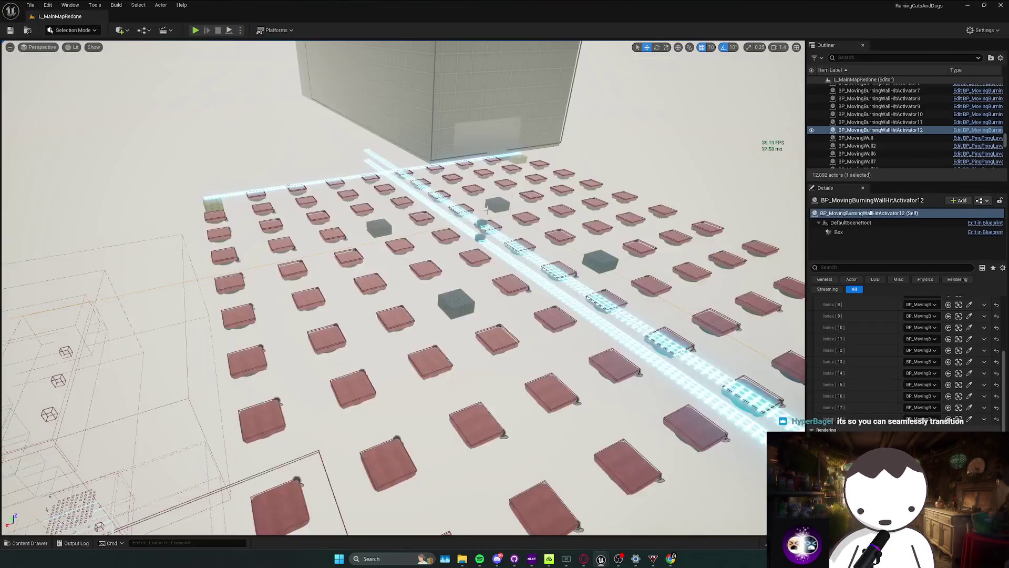
scroll(486, 210, "down", 1)
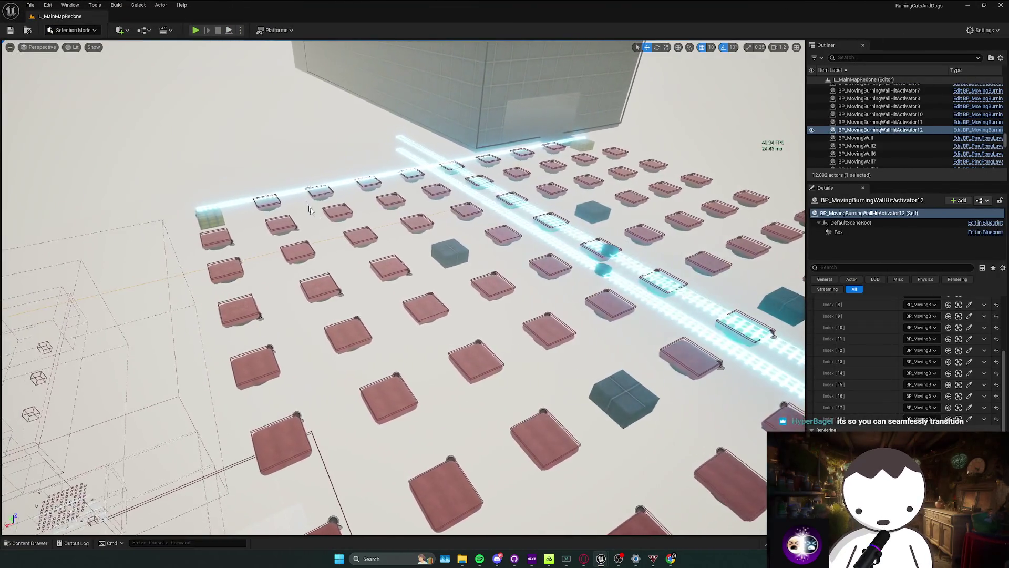
scroll(298, 212, "down", 2)
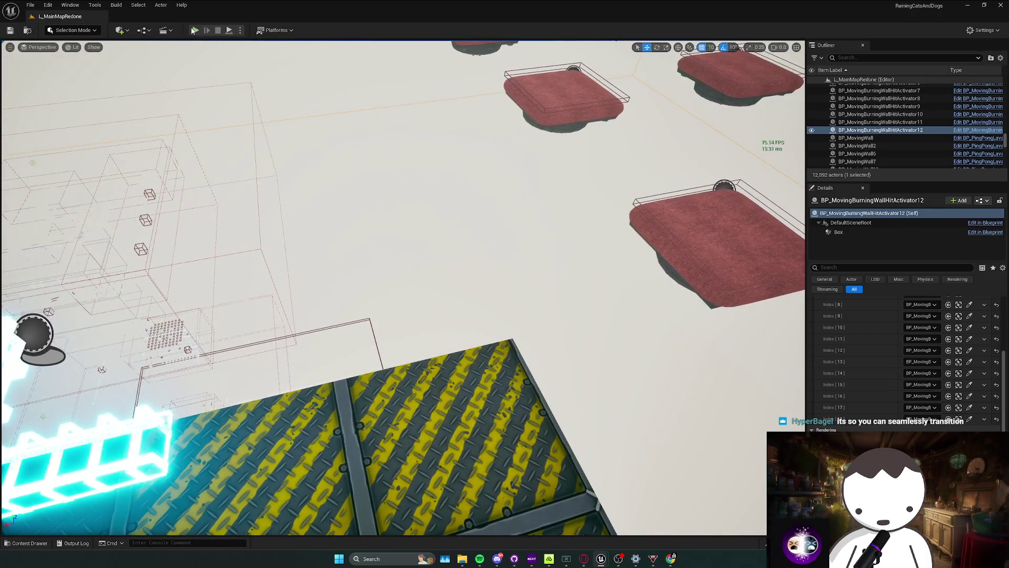
key("alt+p")
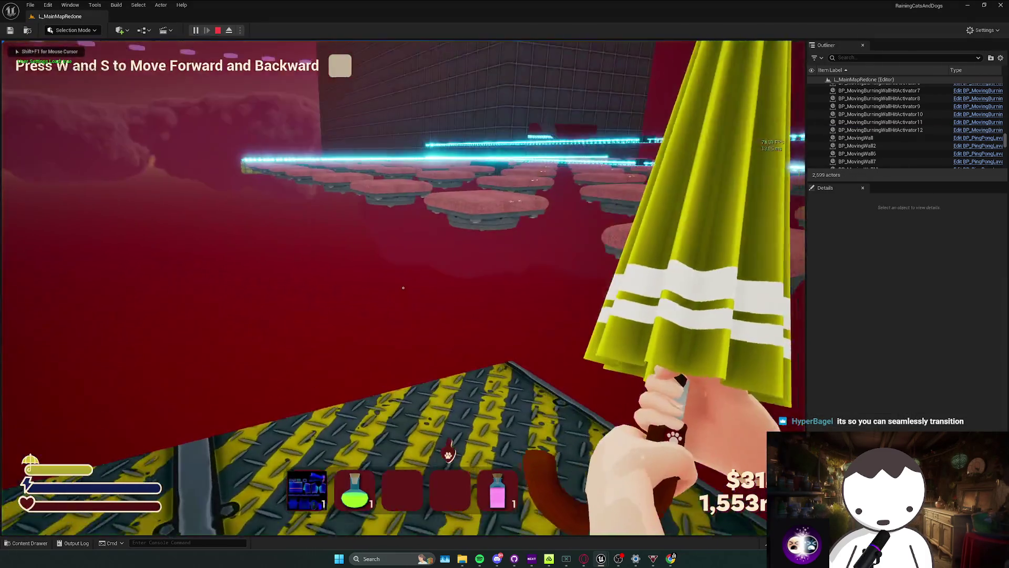
key("Escape")
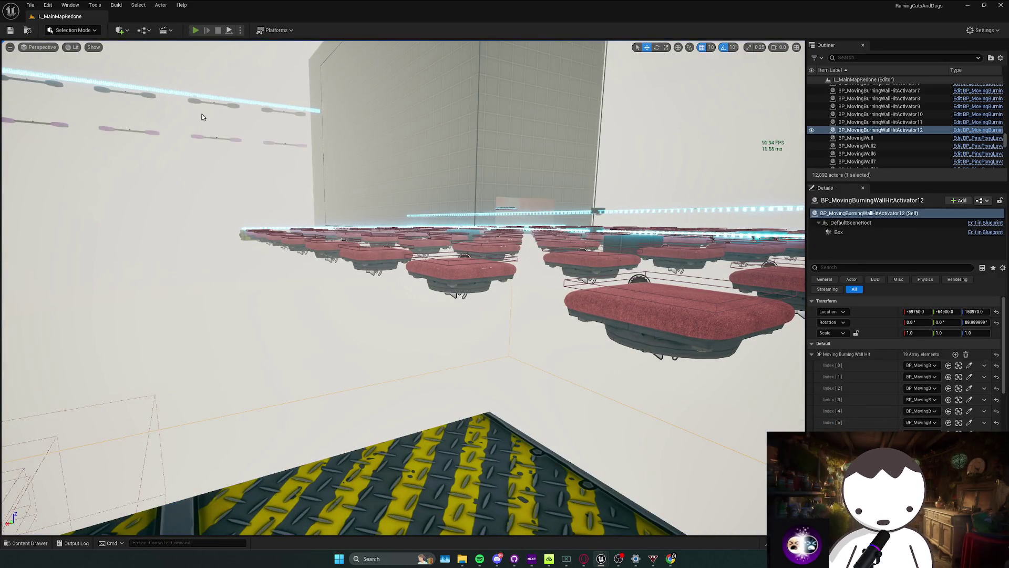
key("alt+p")
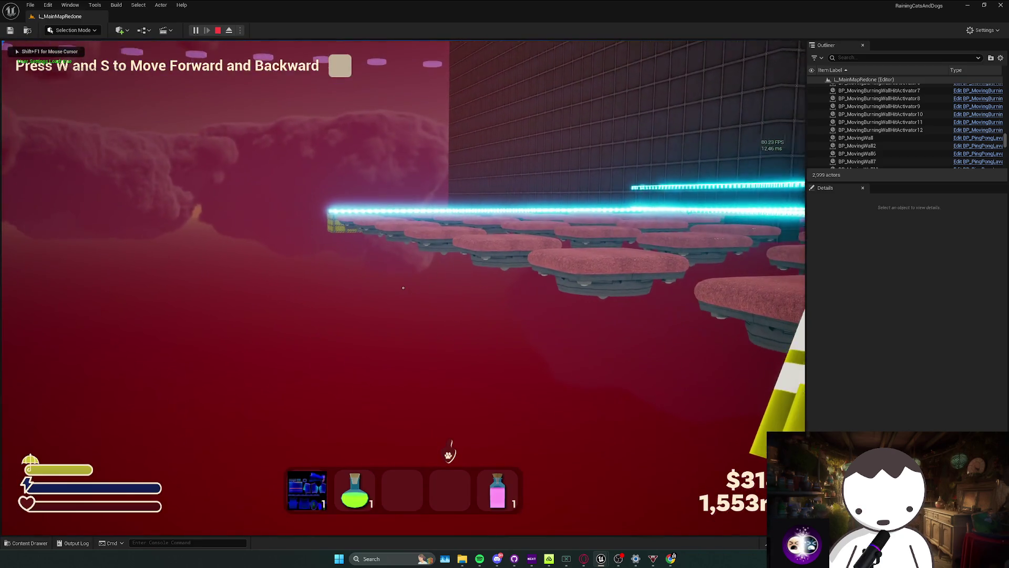
key("Escape")
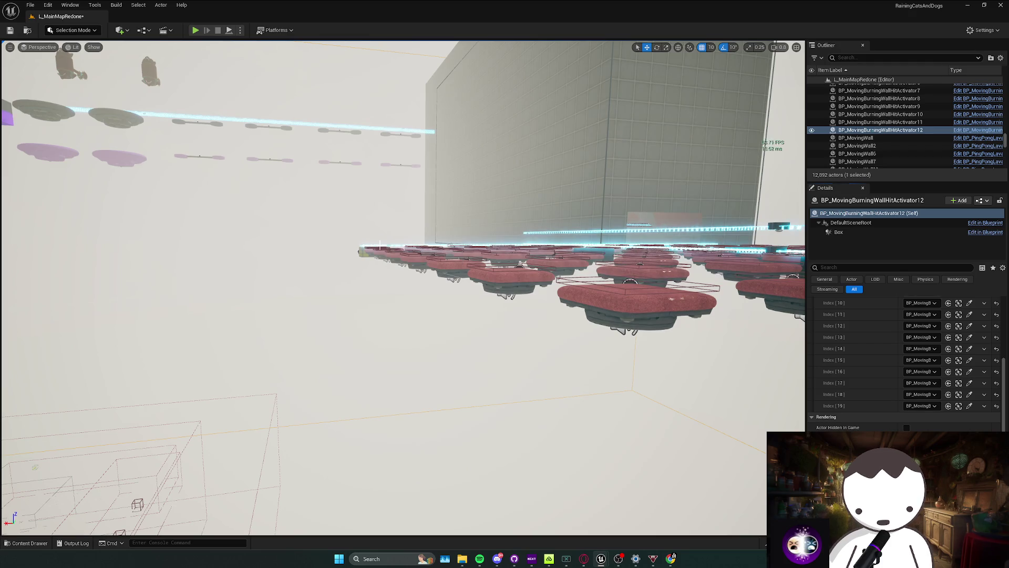
Playtest again walking, strafing and crouching on the platforms, then save L_MainMapRedone.
key("d")
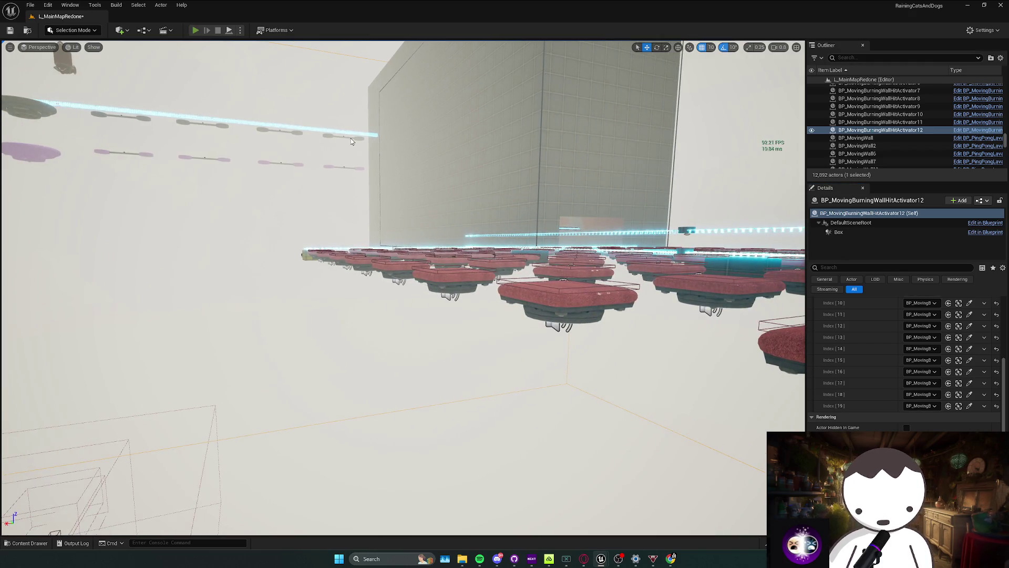
key("alt+p")
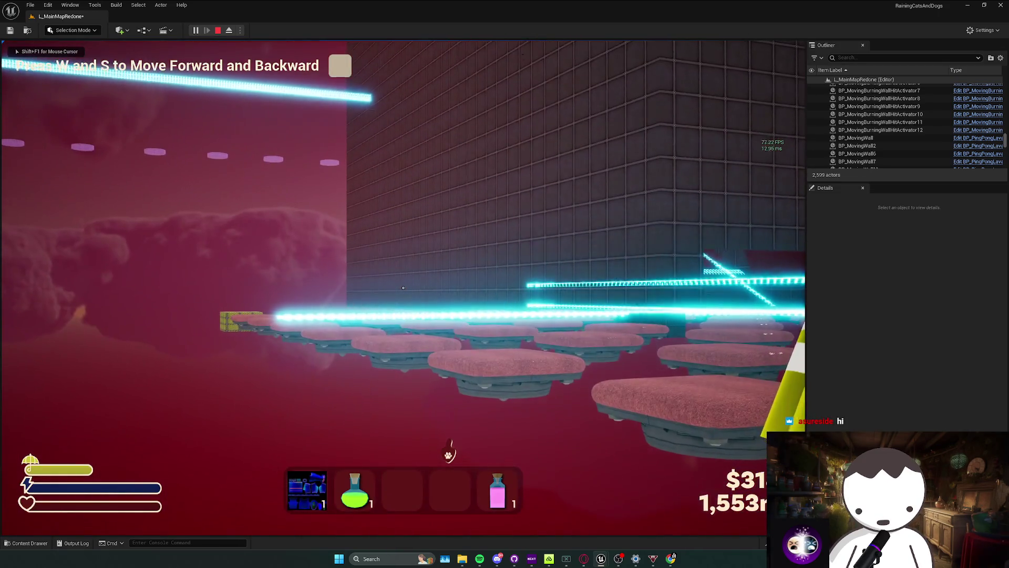
key("w")
key("s")
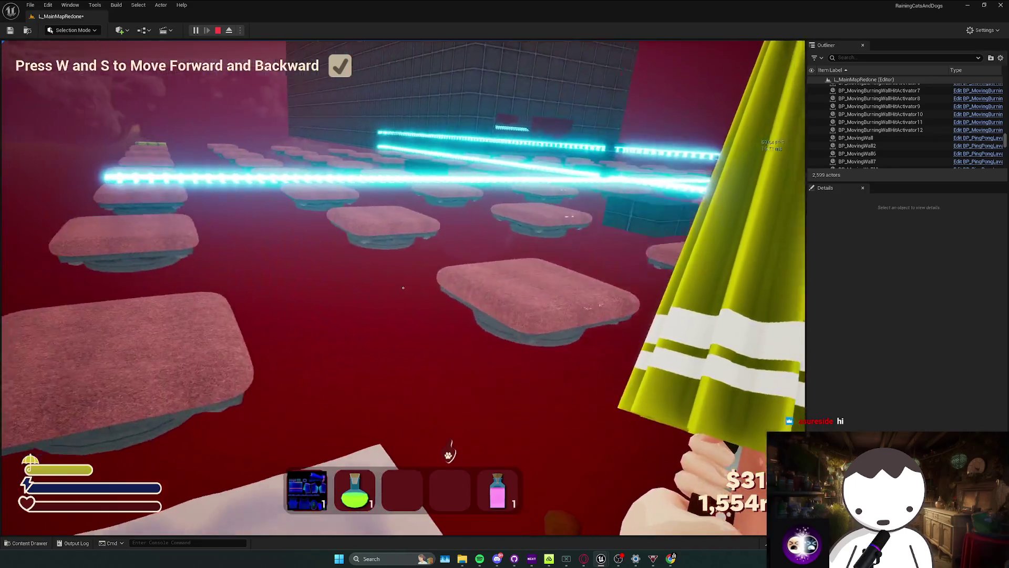
key("a")
key("d")
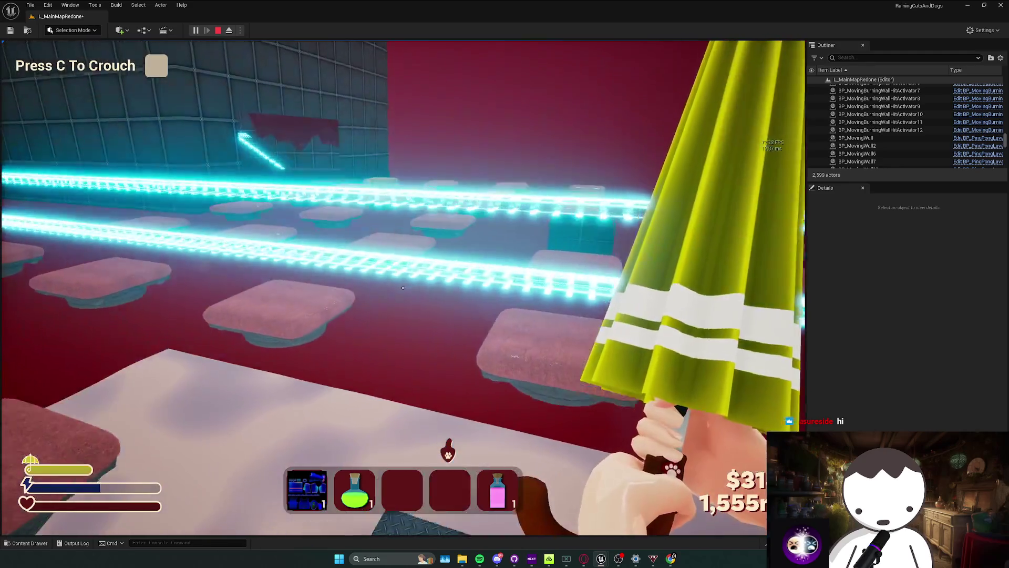
key("c")
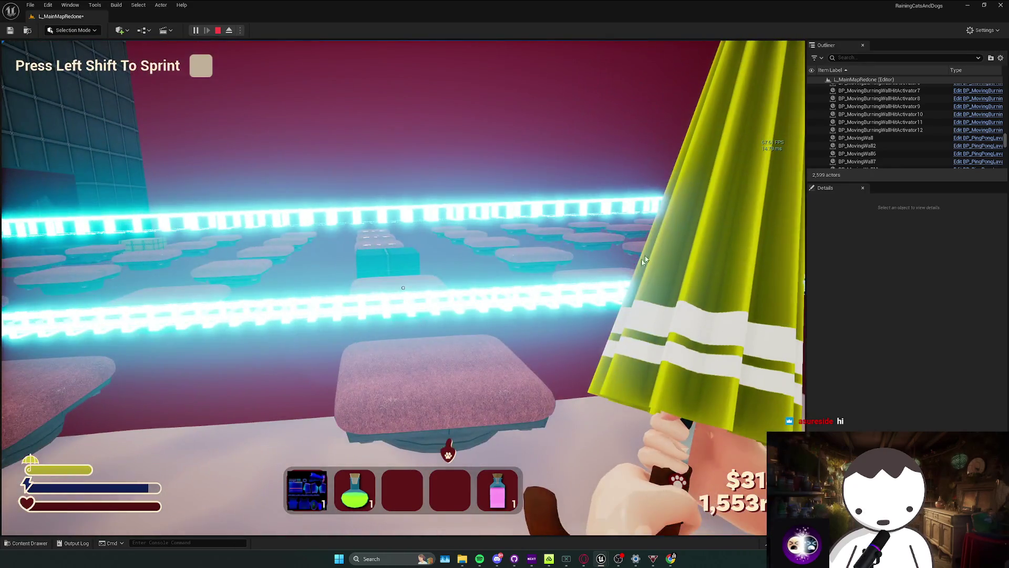
key("Escape")
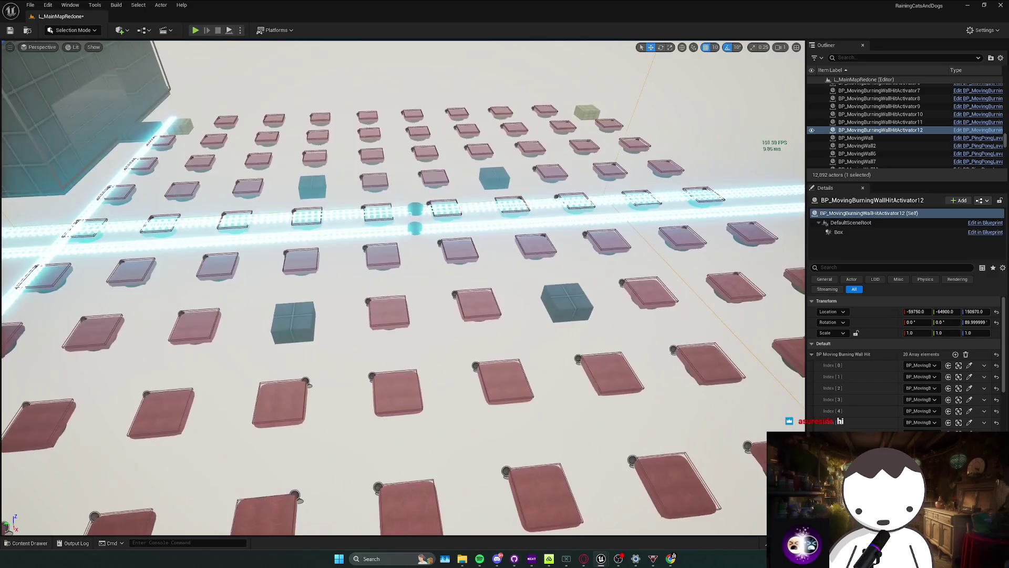
key("ctrl+s")
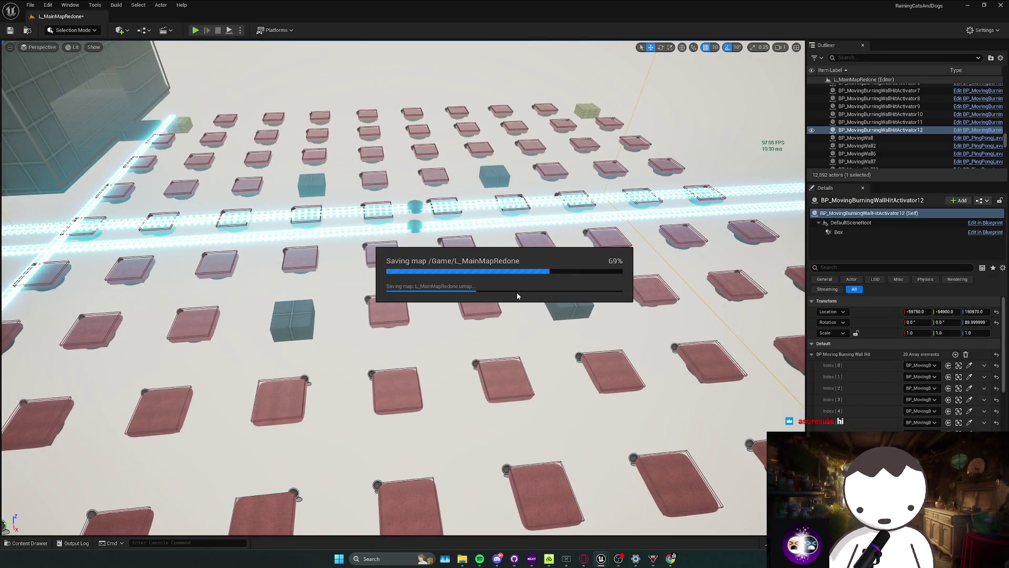
Drag BP_LaserFanFixedActivator from the Activators folder into the level near BP_LaserFan18.
key("ctrl+space")
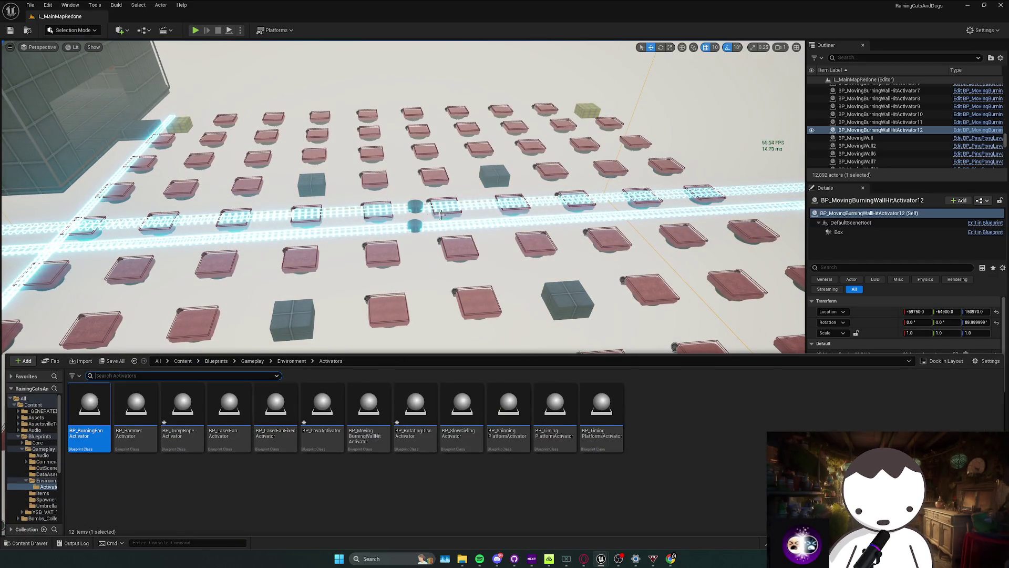
left_click(441, 213)
right_click(413, 200)
key("Escape")
key("ctrl+space")
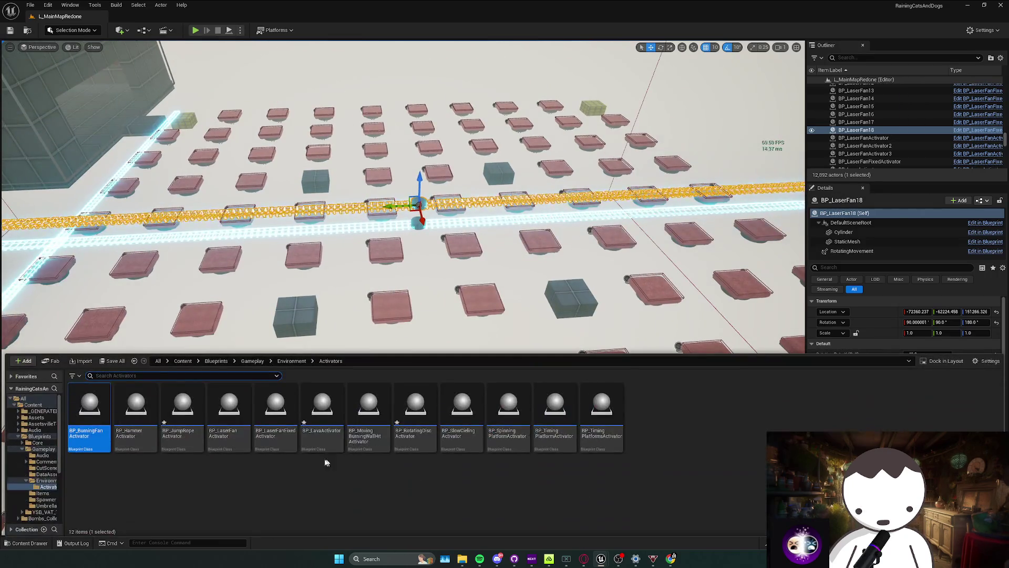
left_click(276, 415)
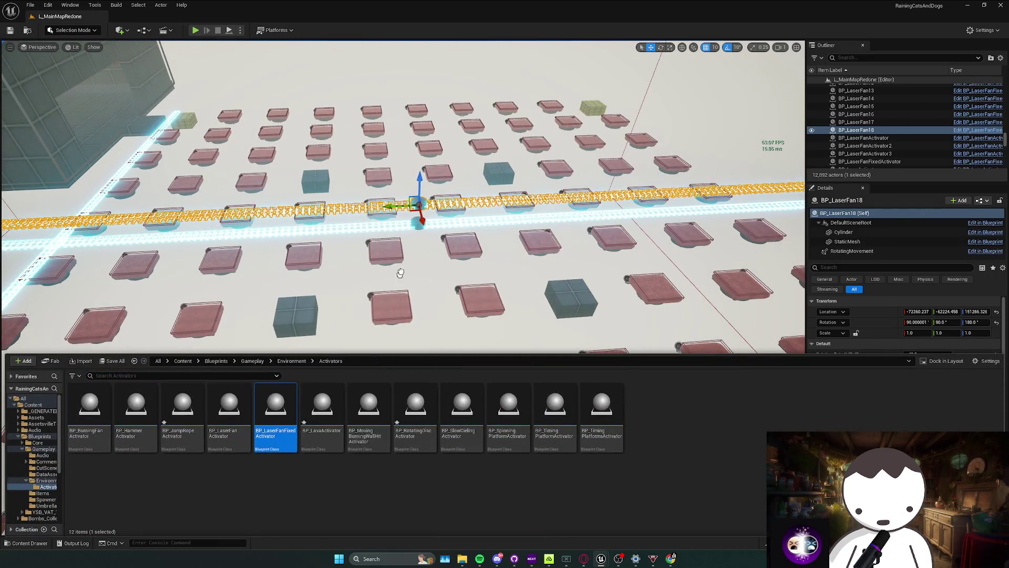
left_click(418, 218)
left_click_drag(421, 230, 420, 227)
scroll(420, 227, "down", 10)
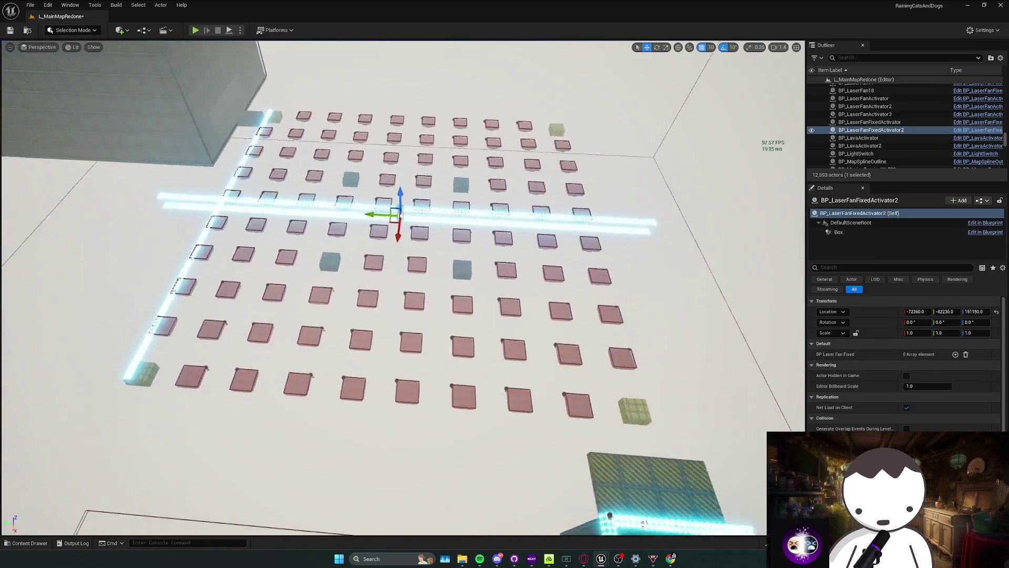
Check the 7289 × 2802 × 2386 Box trigger and move the activator over the tile grid.
left_click(874, 234)
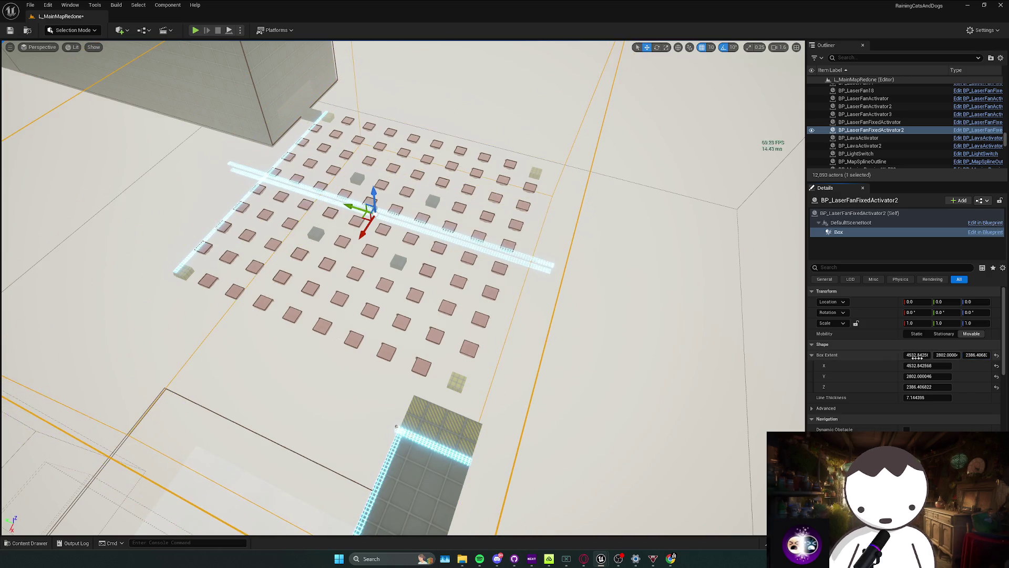
key("f")
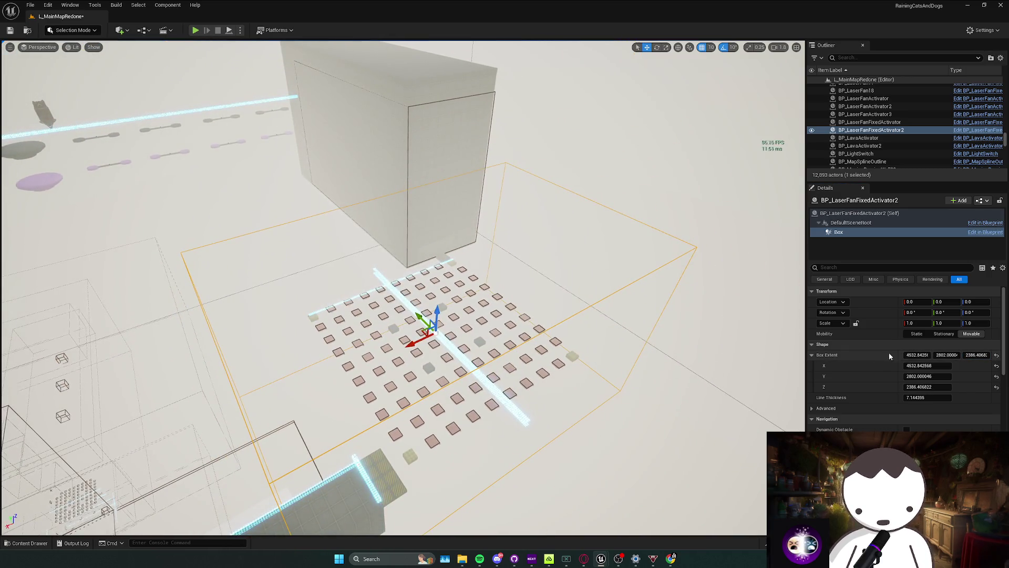
left_click_drag(620, 350, 670, 292)
left_click(859, 212)
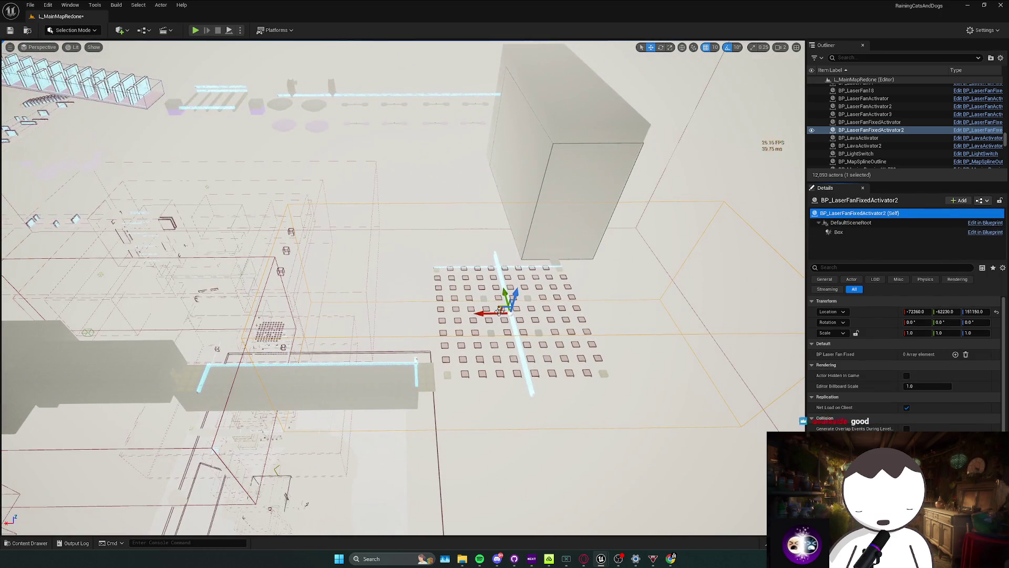
left_click_drag(419, 294, 449, 291)
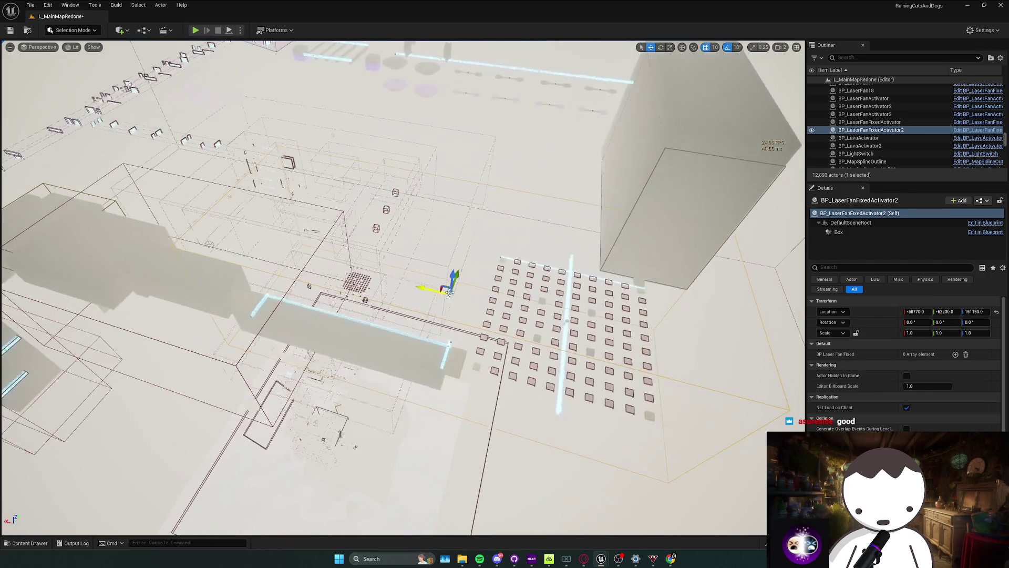
key("f")
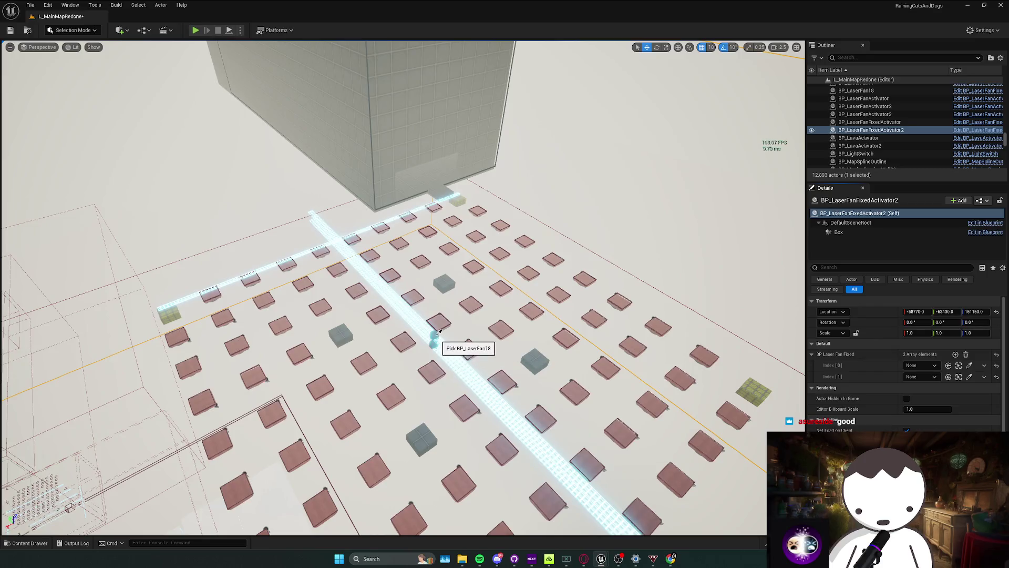
scroll(477, 344, "up", 3)
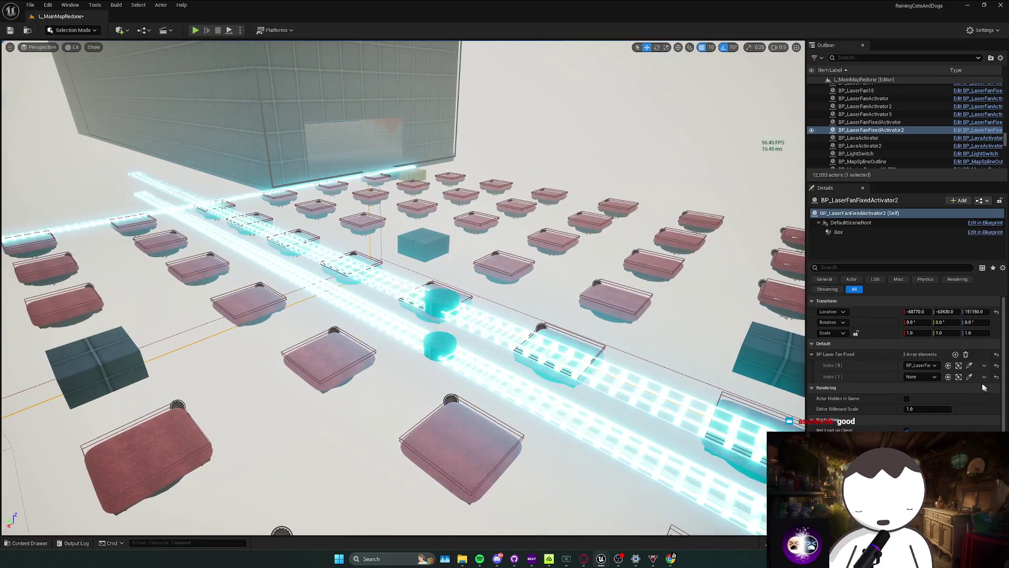
Link a BP_LaserFan to Index 1, then playtest walking and jumping across the laser pads.
left_click(516, 366)
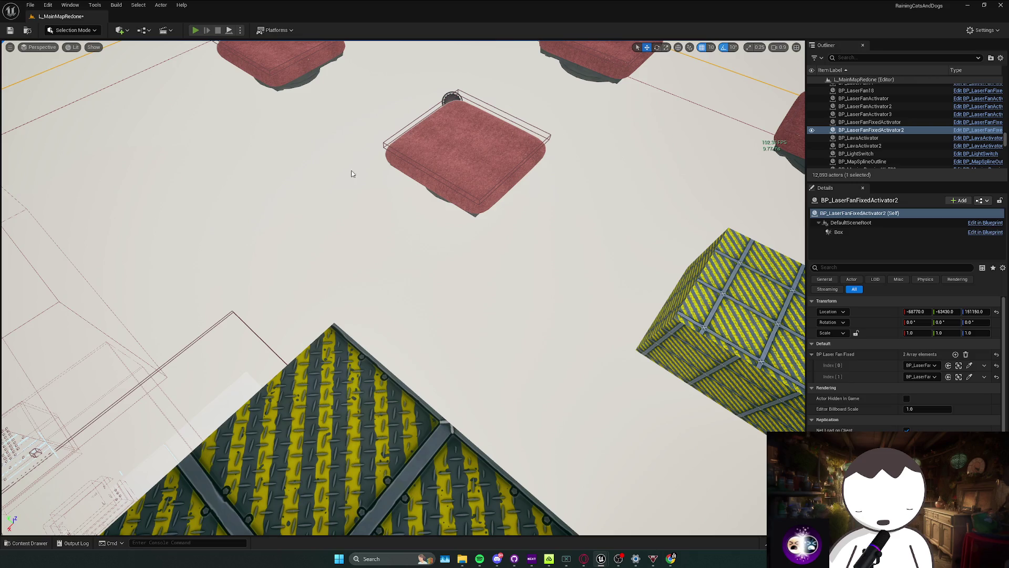
key("alt+p")
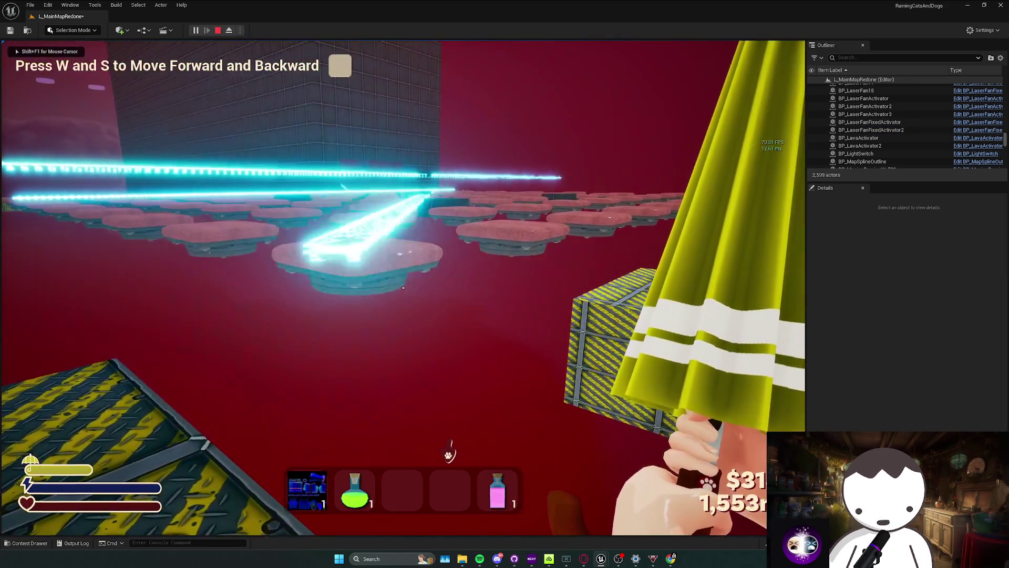
key("w")
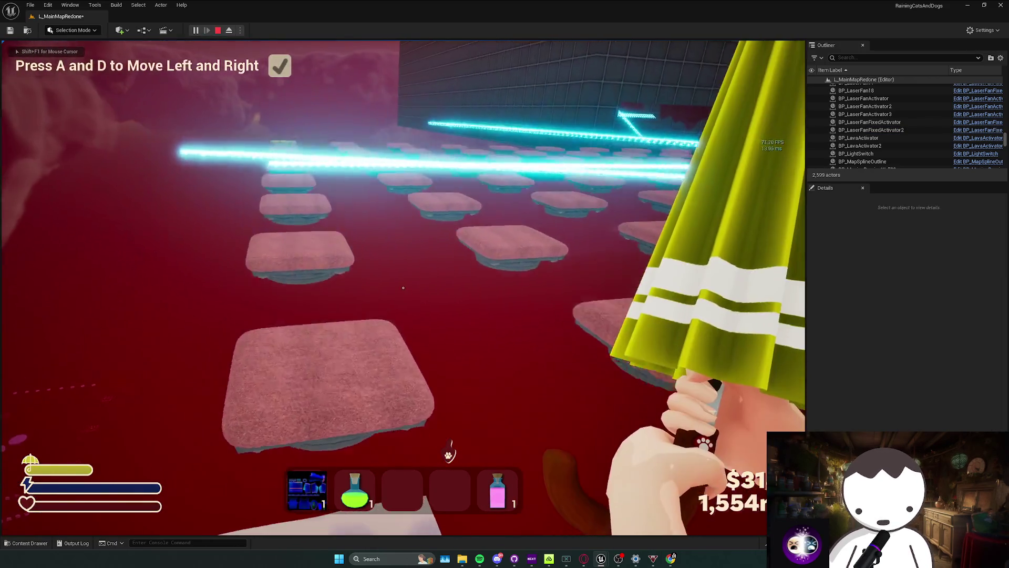
key("space")
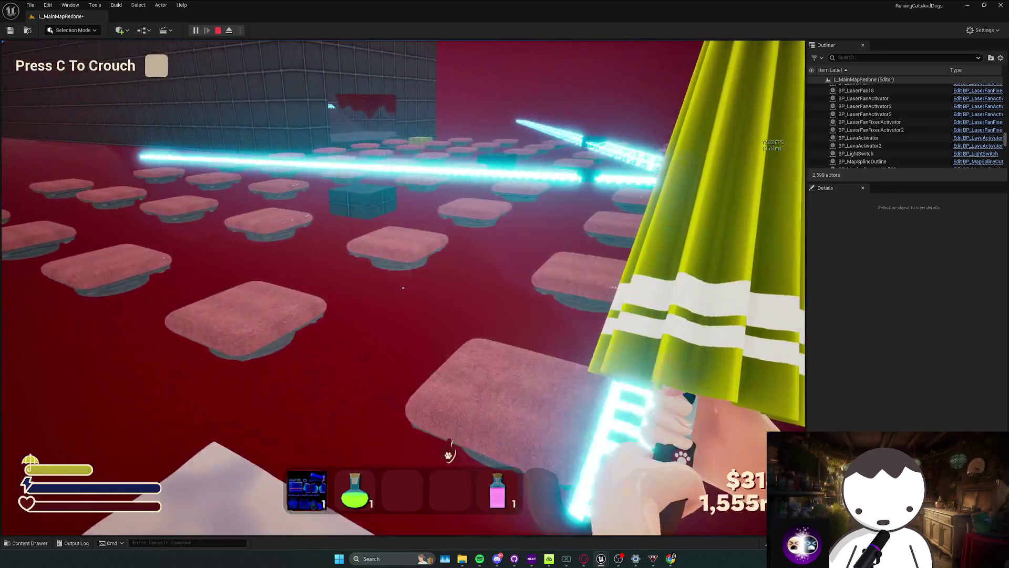
key("Escape")
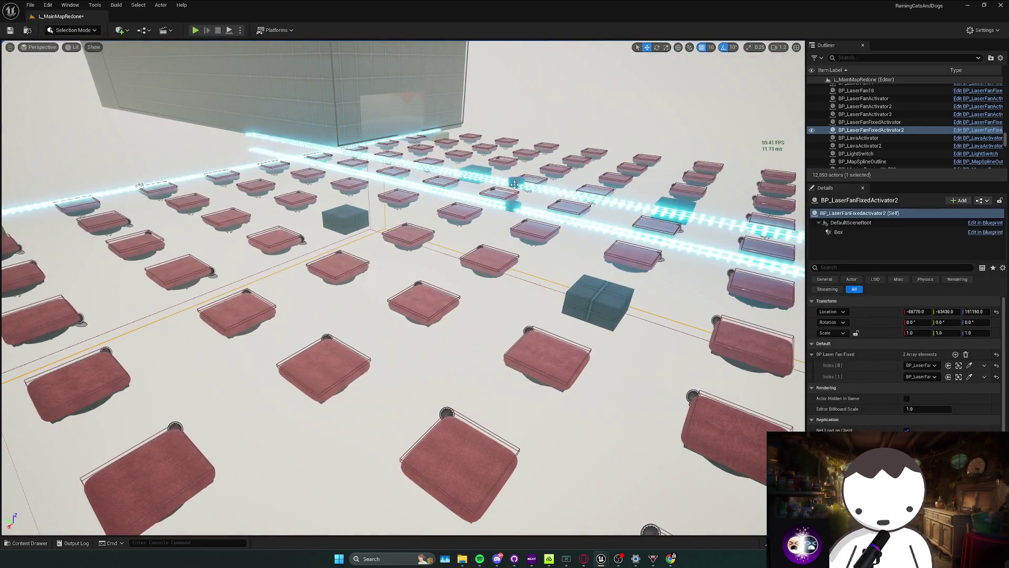
right_click(501, 193)
Open and compile the BP_LaserFanFixed blueprint, then return to the level editor.
left_click(574, 221)
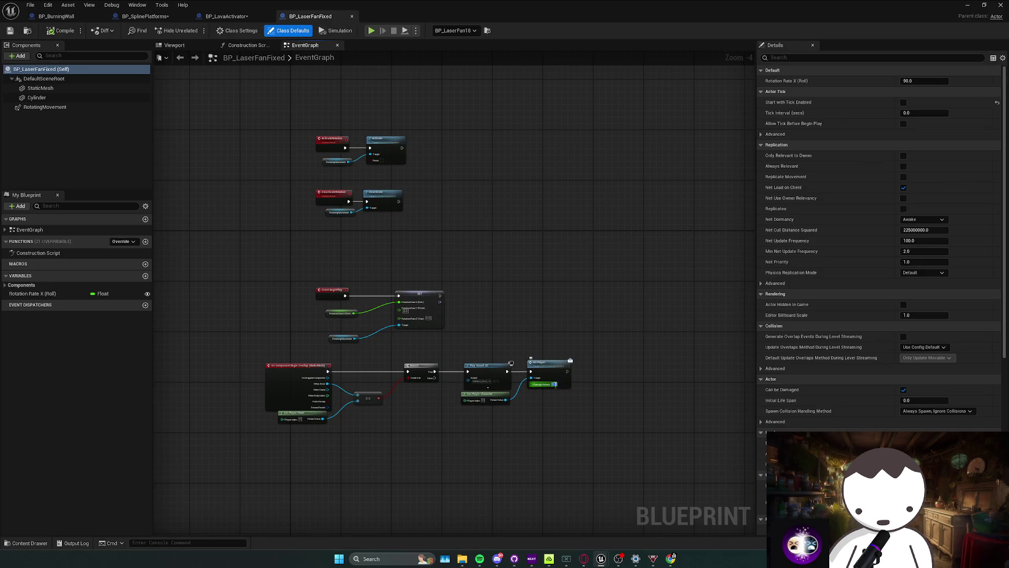
left_click(51, 31)
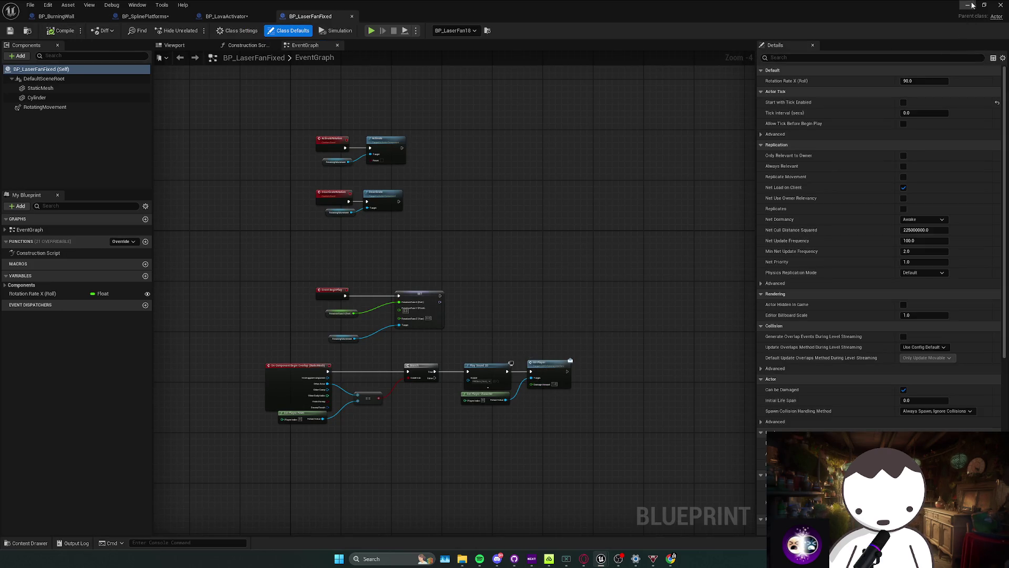
left_click(1000, 4)
Run a short playtest, then select the laser spawn controller box at the tall wall.
key("w")
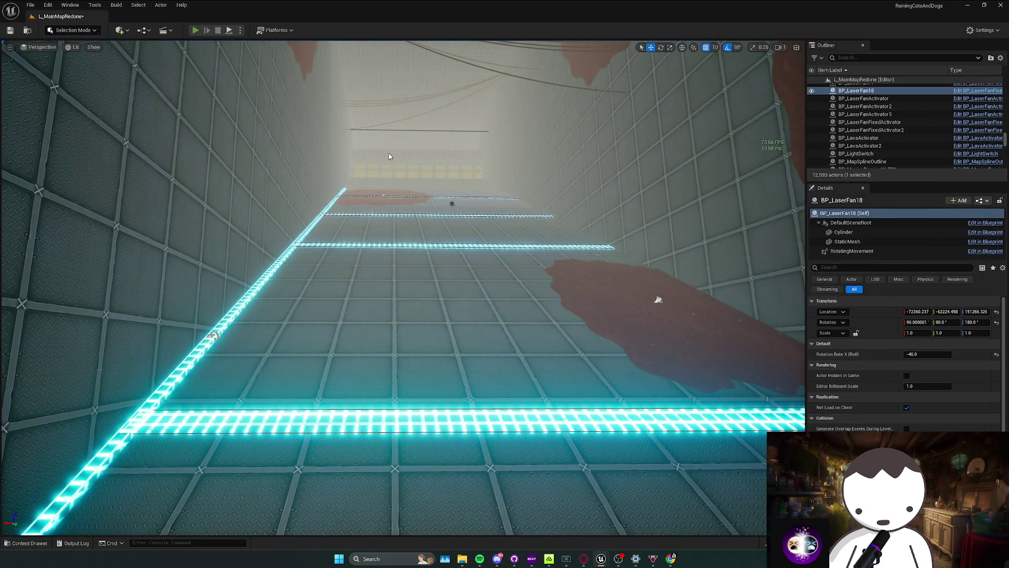
key("alt+p")
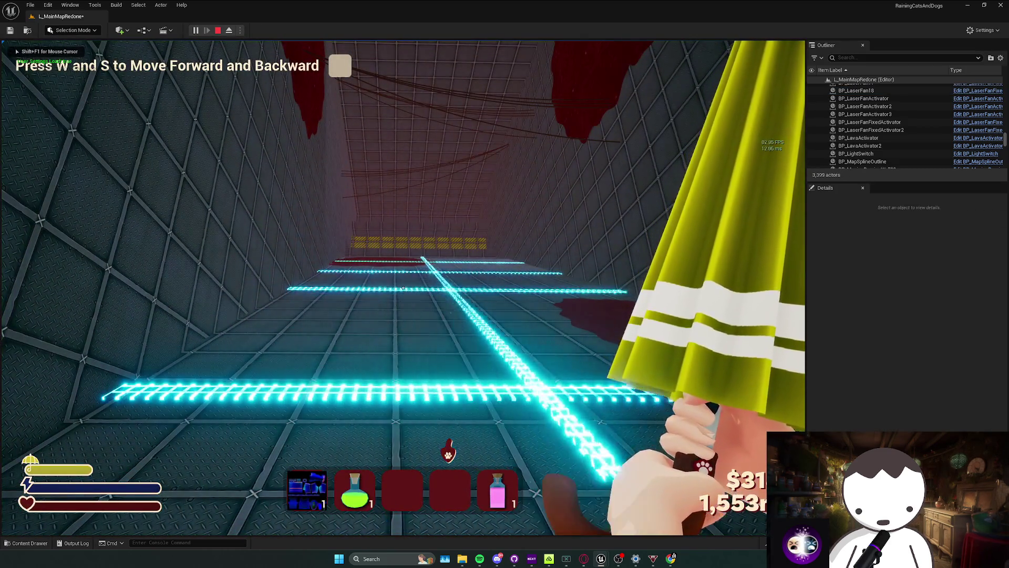
key("Escape")
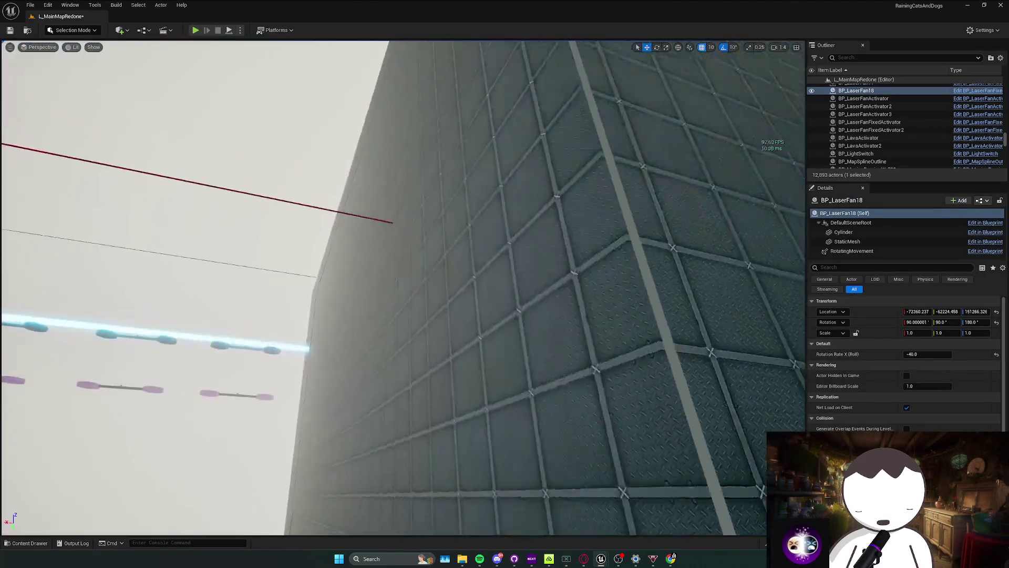
key("w")
left_click(435, 192)
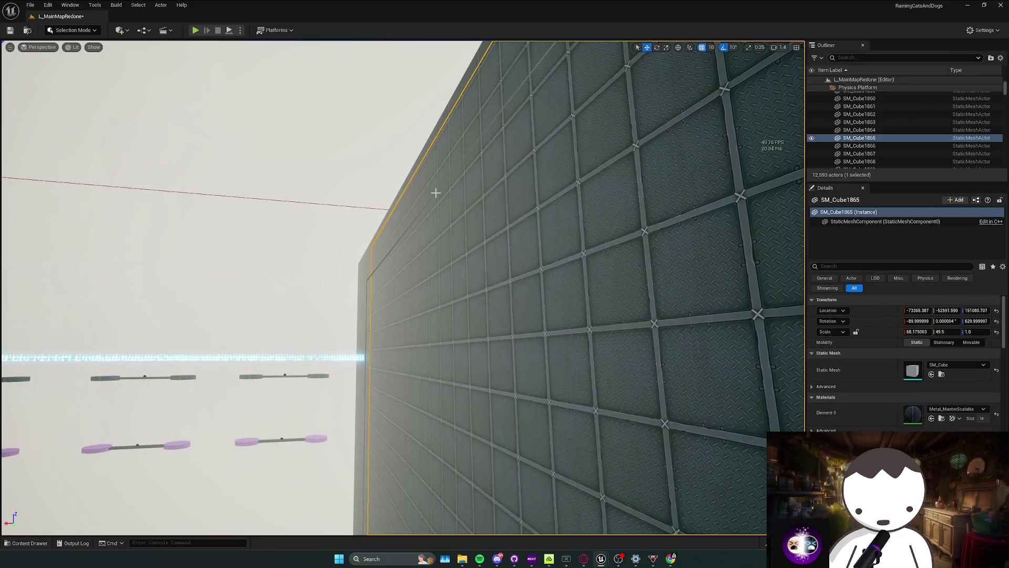
Frame BP_SpawnLazerObjectsController6 and open its Blueprint for editing.
key("f")
right_click(917, 126)
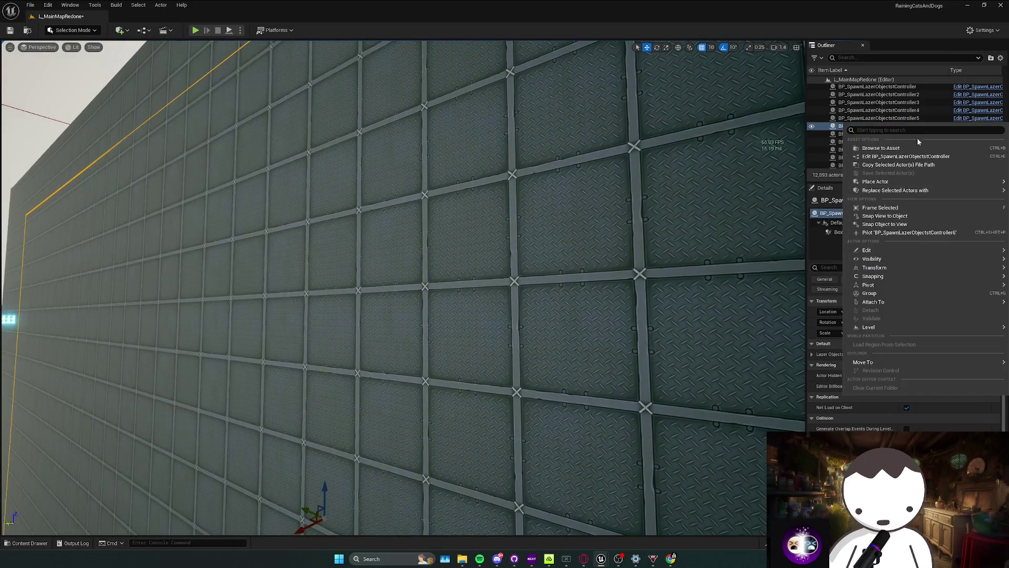
left_click(891, 165)
right_click(887, 127)
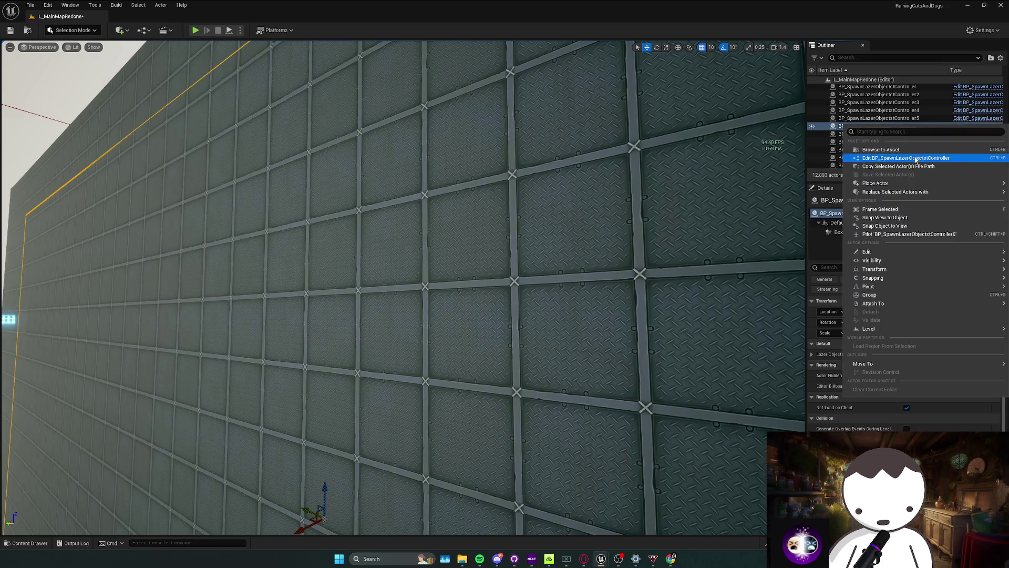
left_click(893, 158)
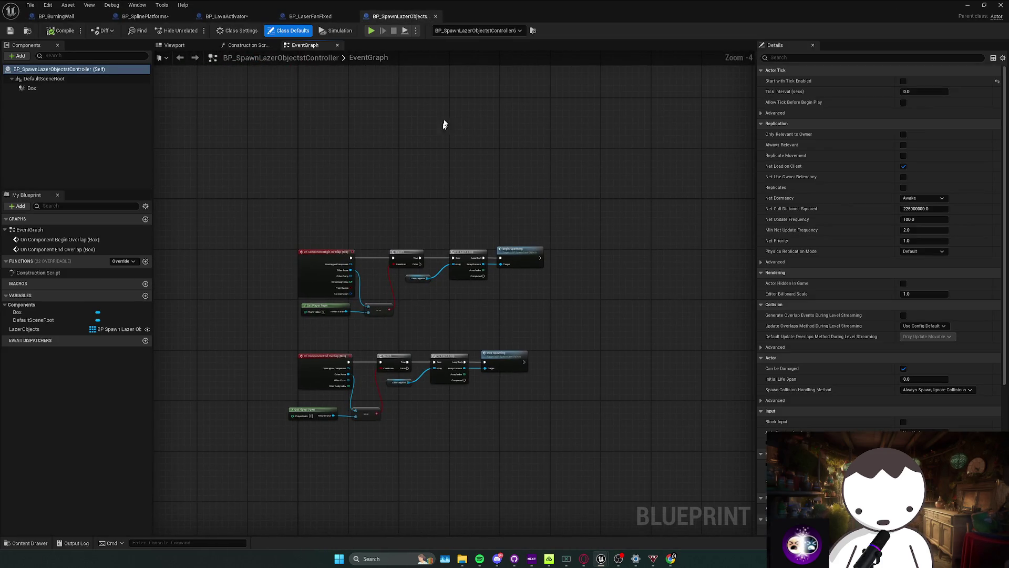
left_click(213, 16)
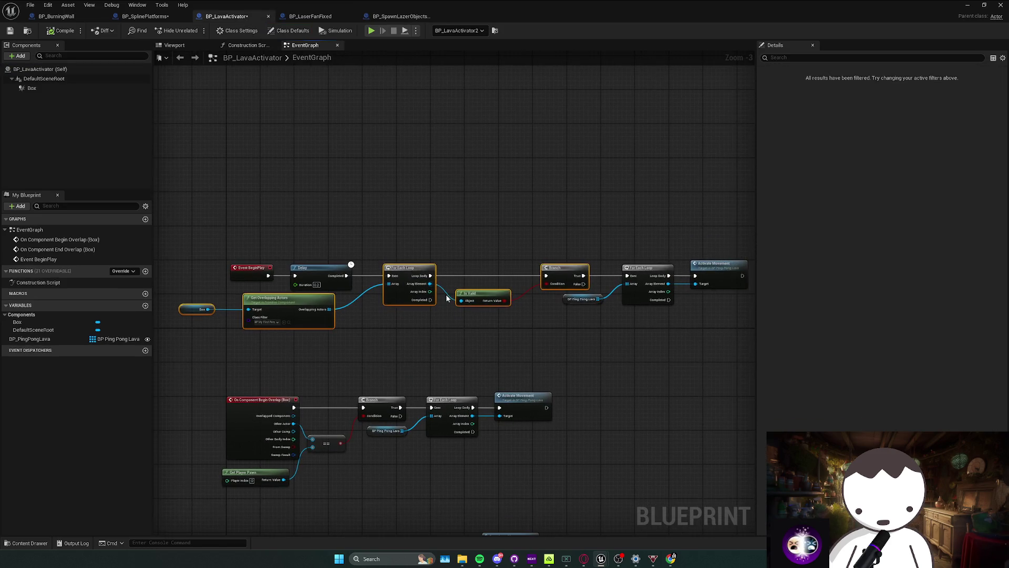
left_click(399, 16)
Add Event BeginPlay wired to Delay, line up the loop and Begin Spawning nodes, then return to the level.
right_click(348, 169)
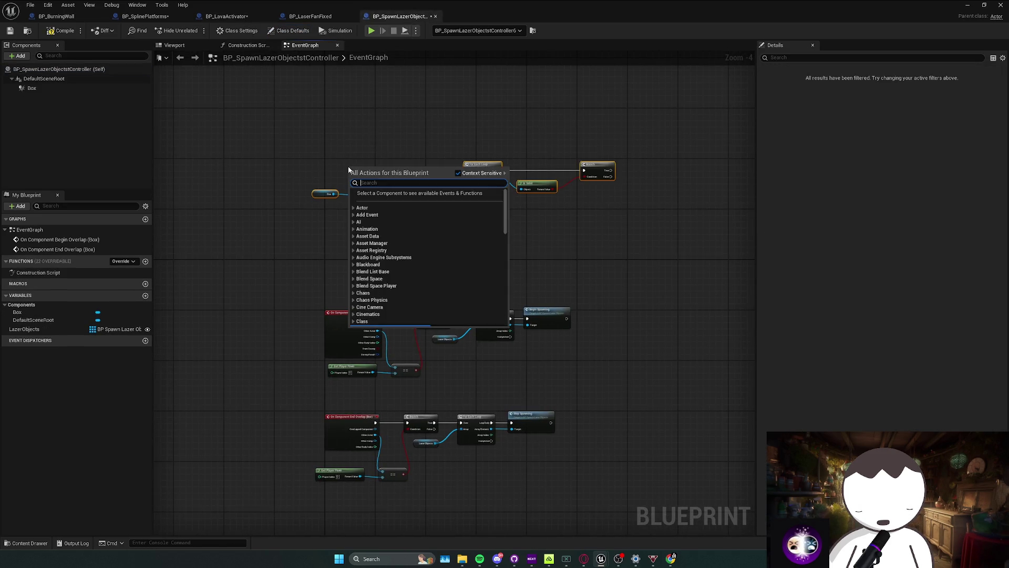
type("begi")
key("Return")
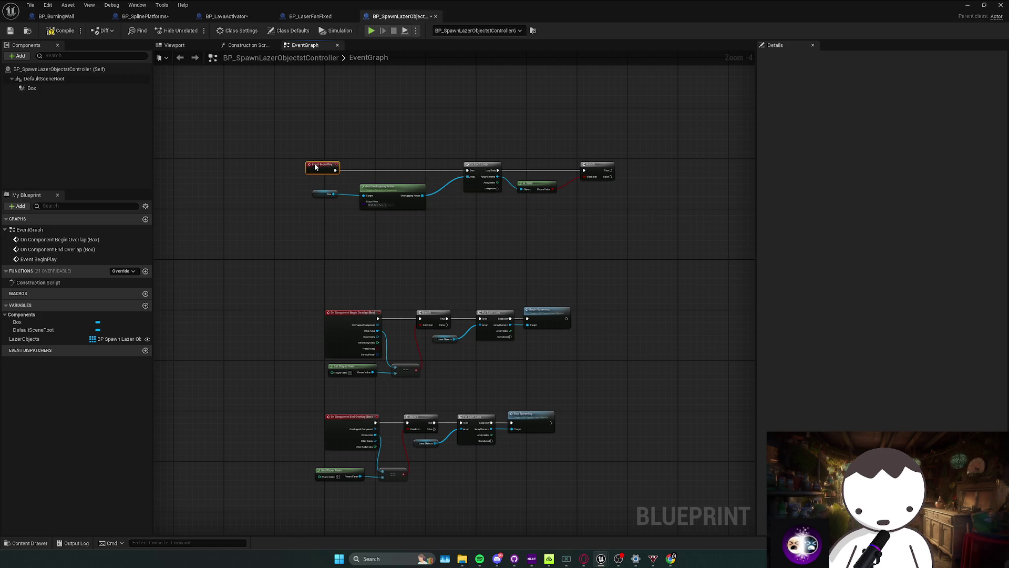
left_click_drag(334, 173, 339, 172)
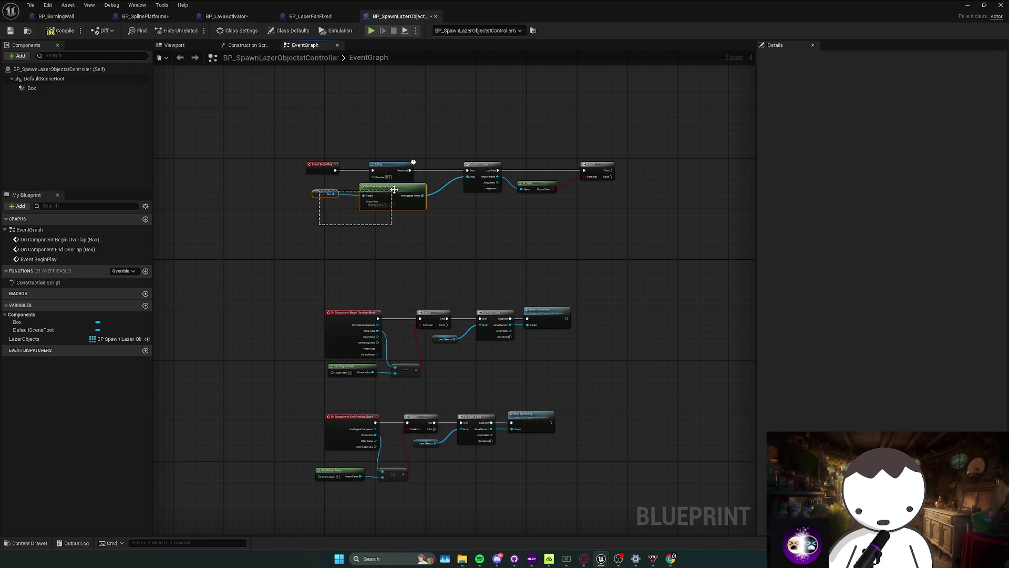
left_click_drag(377, 288, 478, 343)
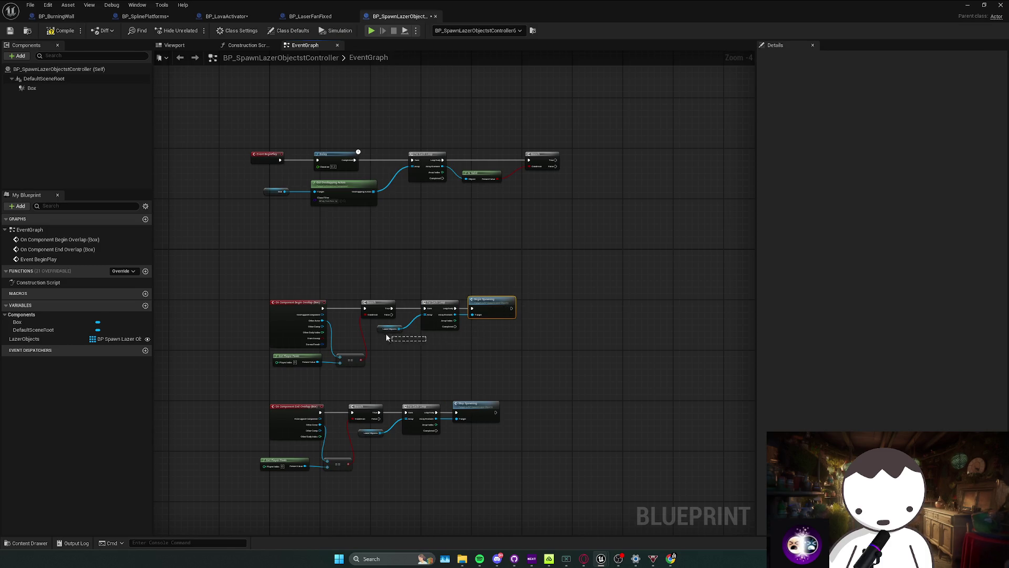
left_click_drag(387, 337, 425, 337)
left_click_drag(490, 243, 493, 218)
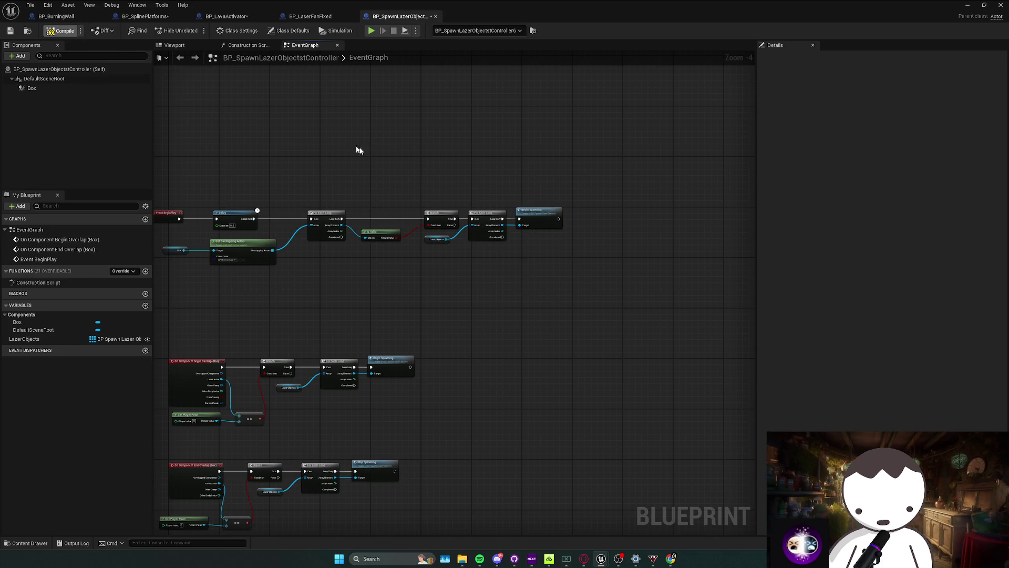
left_click_drag(432, 198, 487, 199)
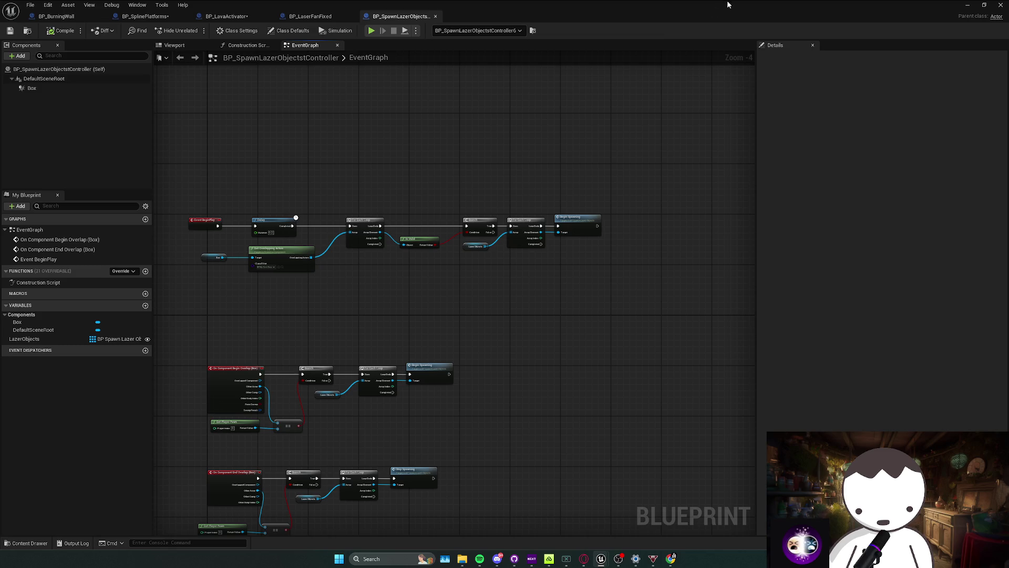
left_click_drag(550, 132, 553, 107)
key("alt+Tab")
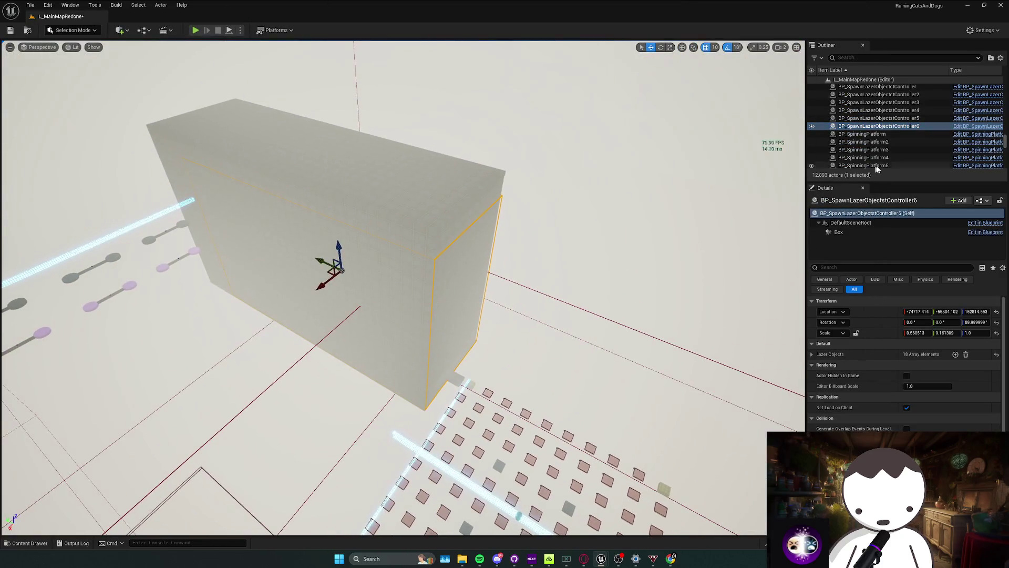
Drag the controller's Box Extent Y to about 35801.66, giving roughly 17113 × 35802 × 2272, then deselect.
left_click(846, 232)
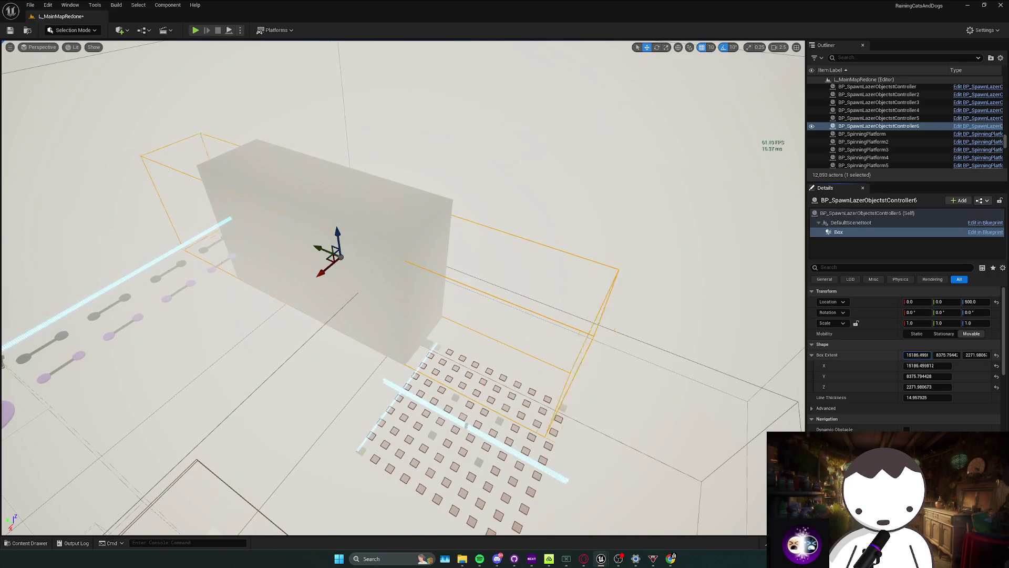
left_click_drag(947, 355, 977, 355)
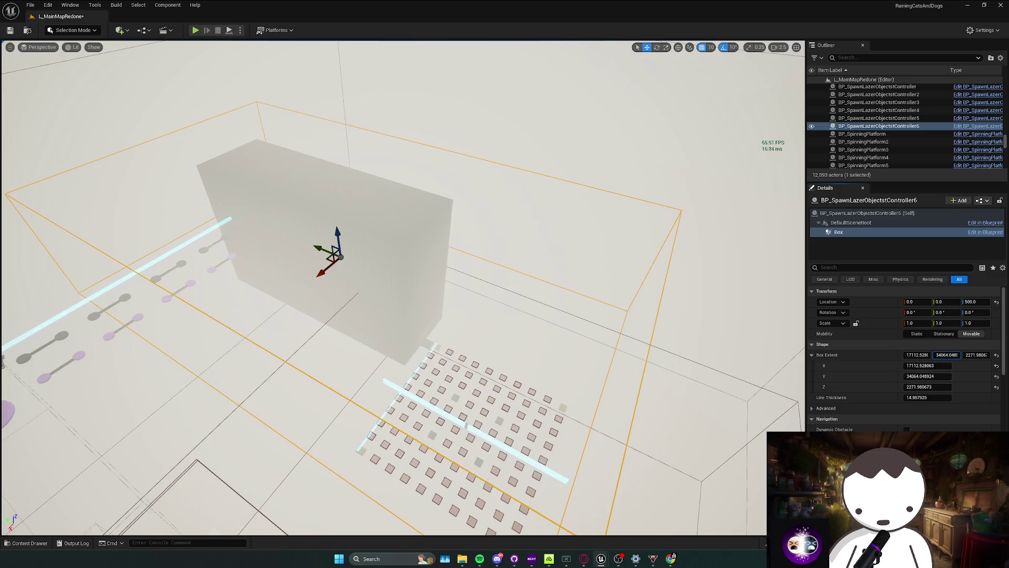
key("w")
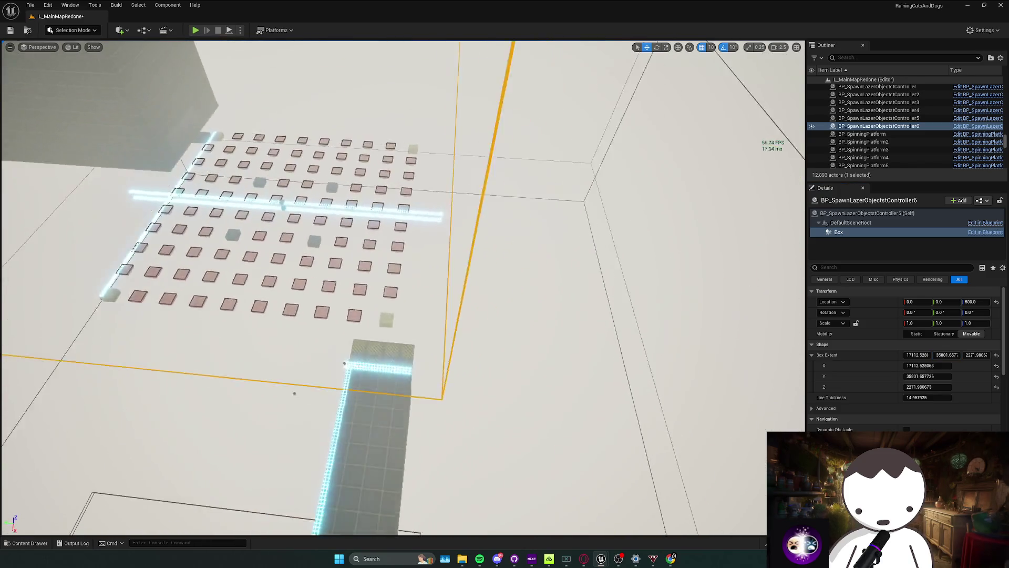
scroll(403, 288, "down", 2)
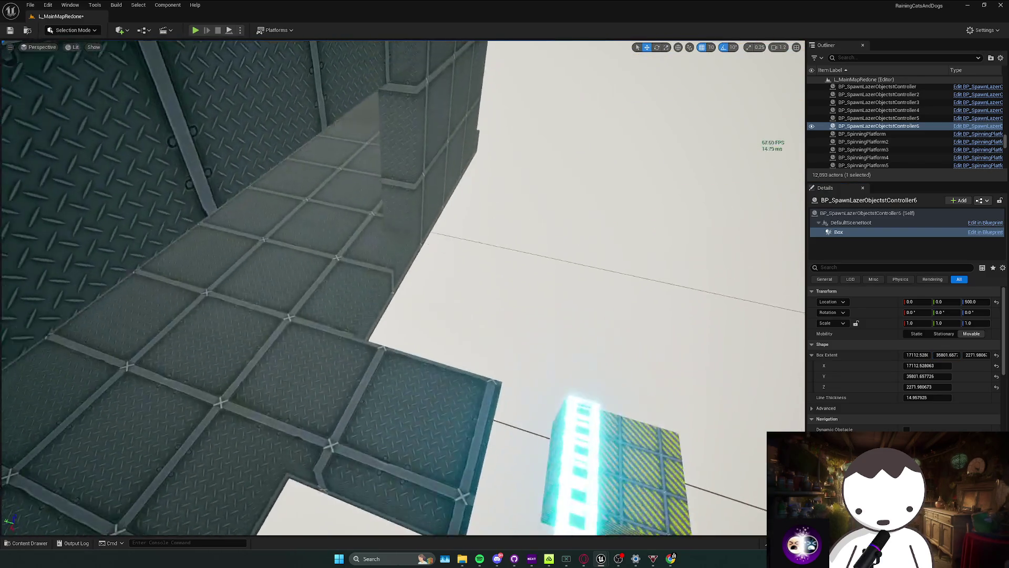
key("Escape")
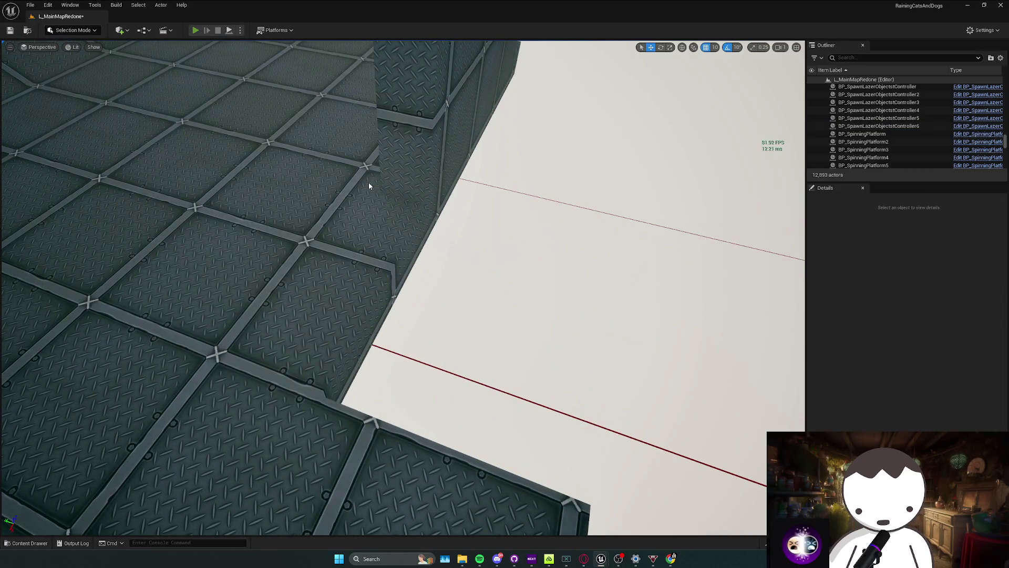
key("alt+p")
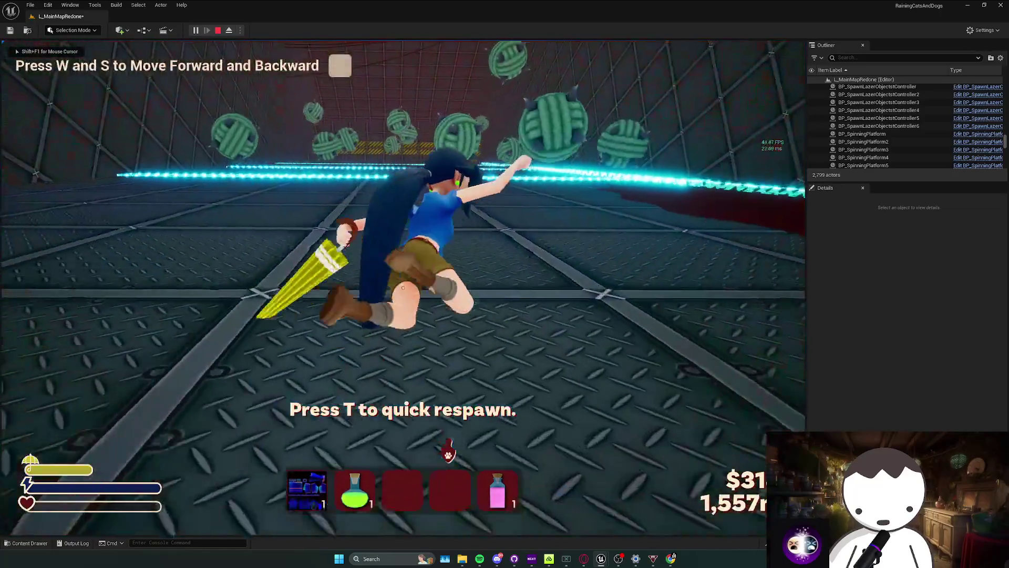
key("Escape")
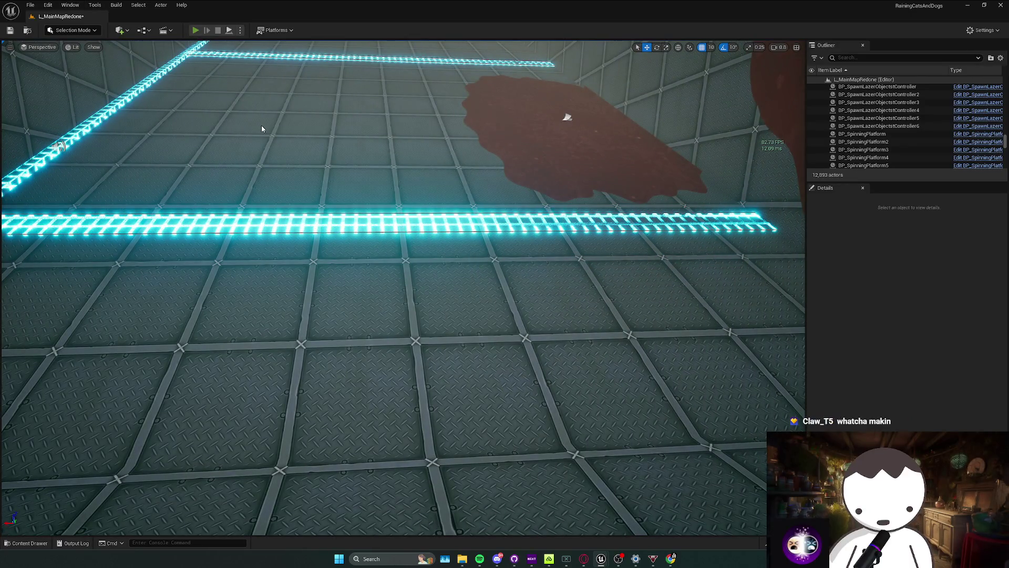
key("alt+p")
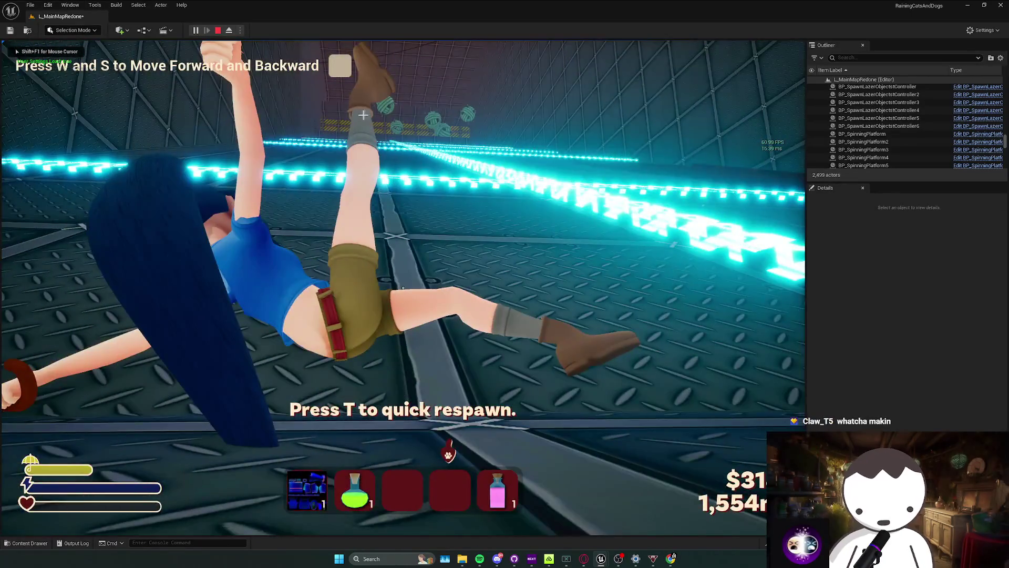
key("Escape")
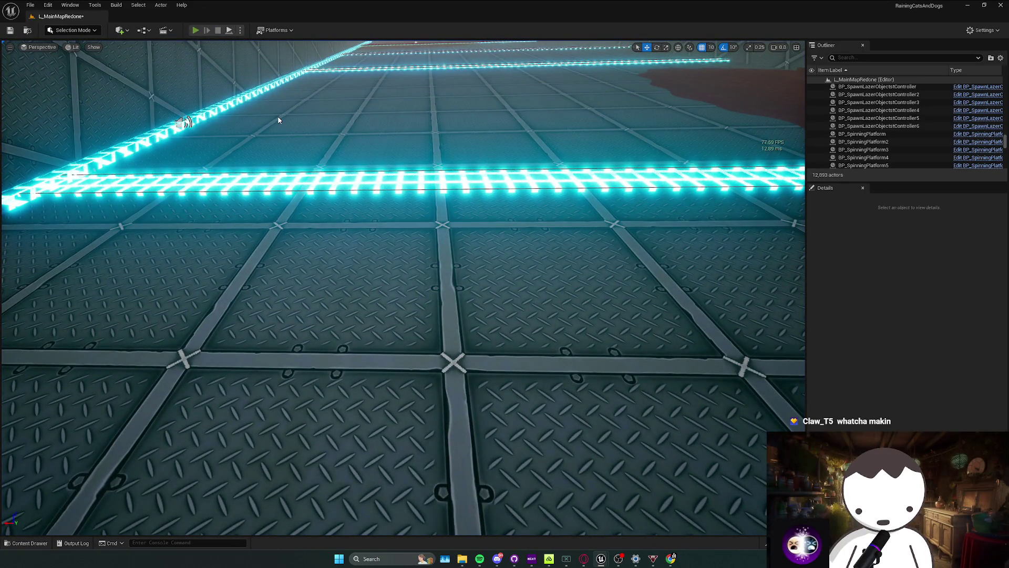
key("alt+p")
key("w")
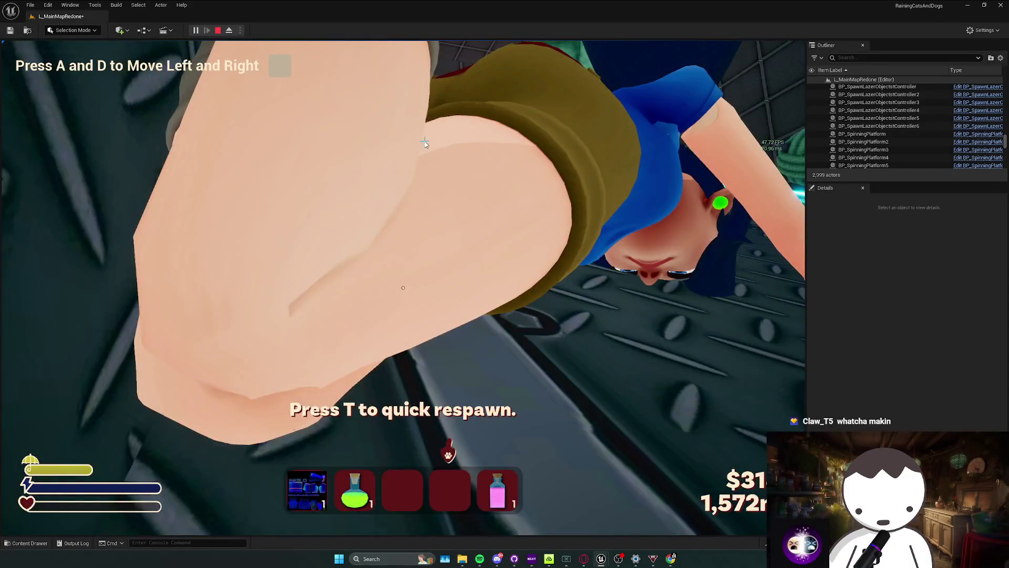
key("Escape")
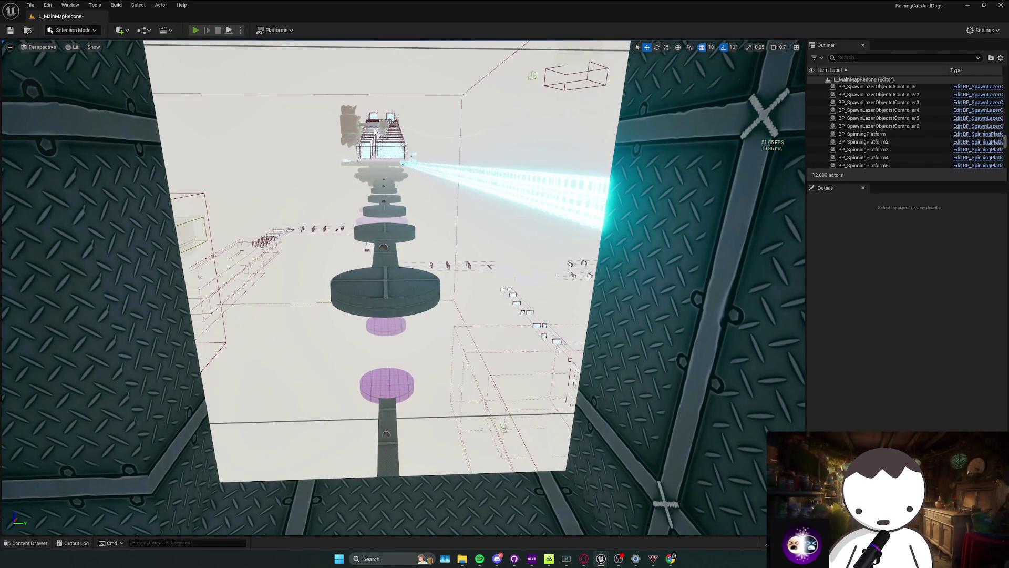
left_click(195, 30)
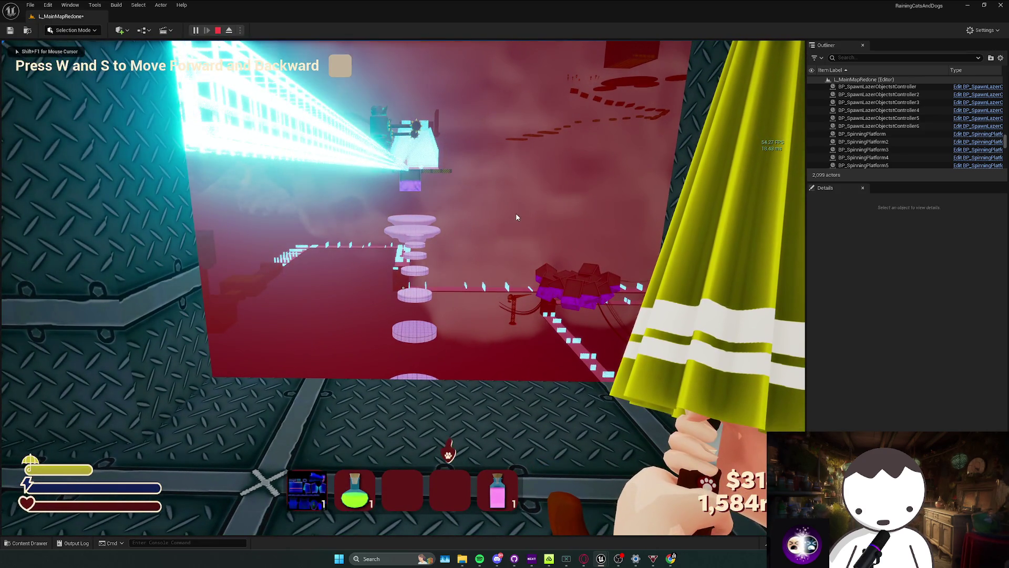
key("Escape")
scroll(515, 215, "up", 3)
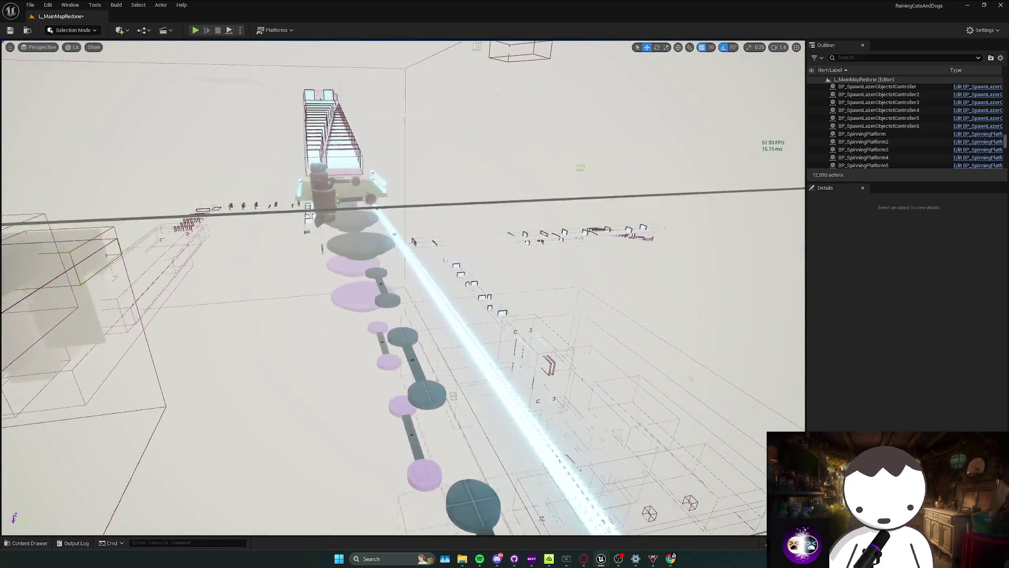
scroll(402, 287, "down", 1)
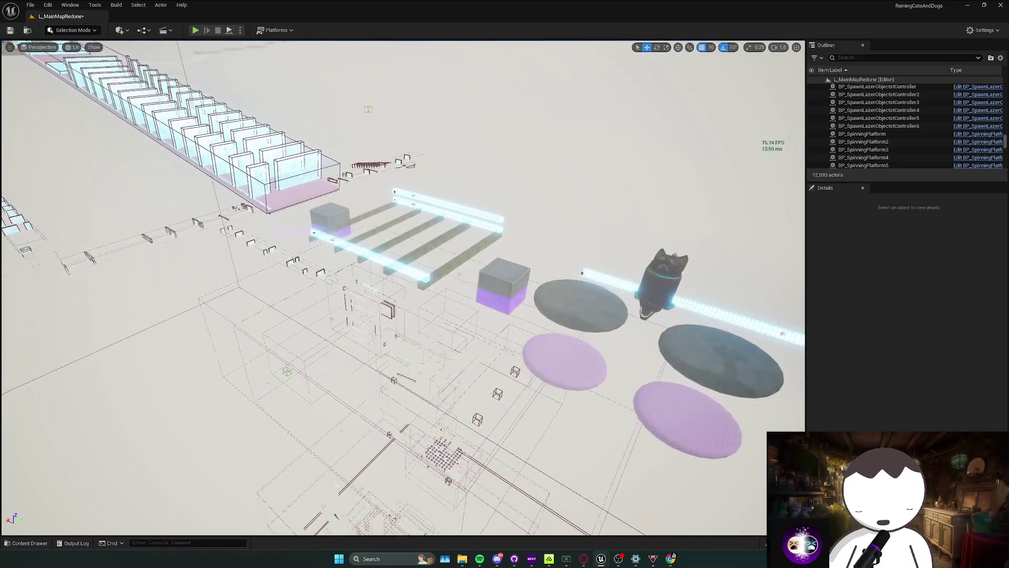
left_click(978, 126)
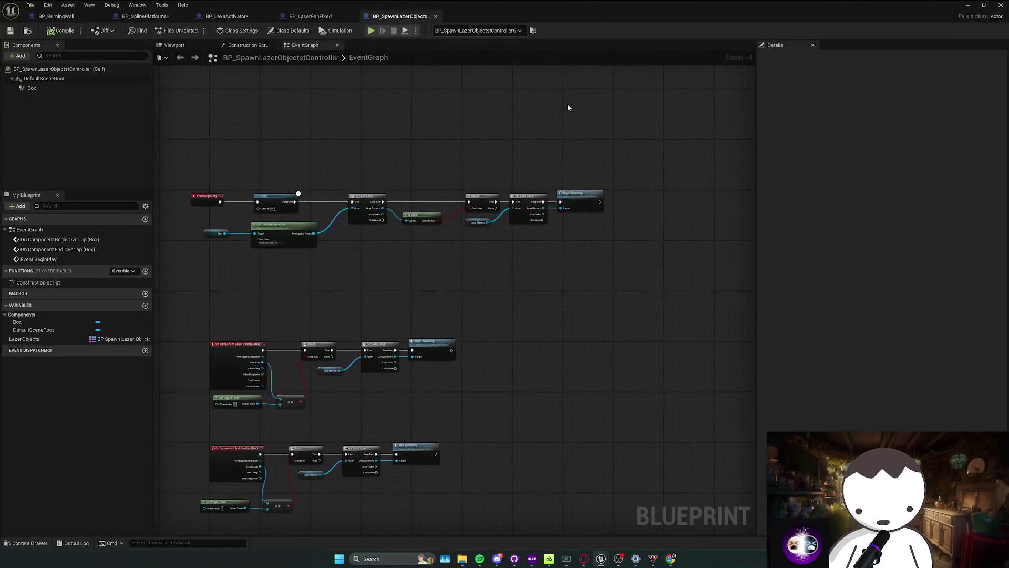
left_click(996, 4)
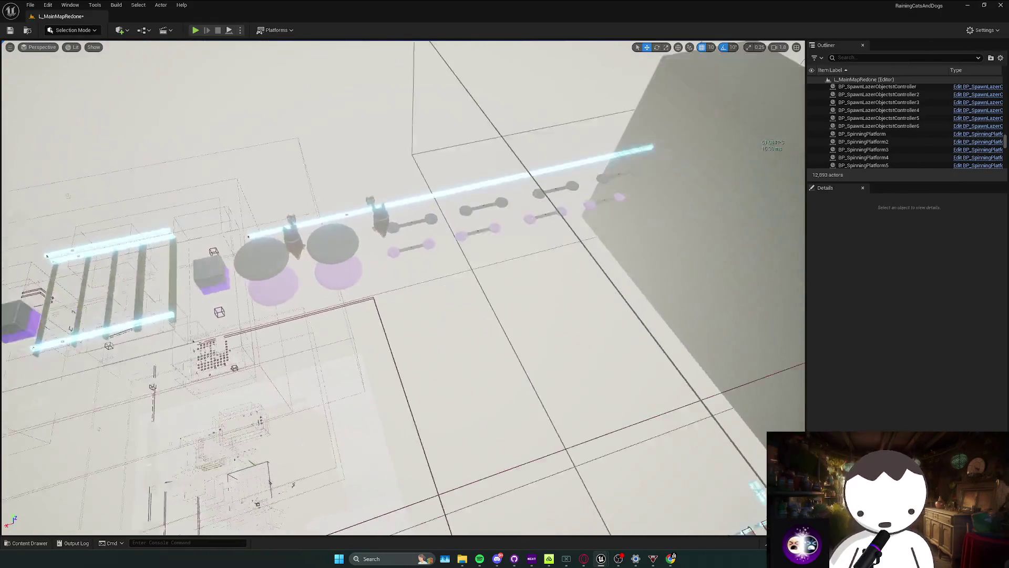
key("ctrl+space")
key("ctrl+space")
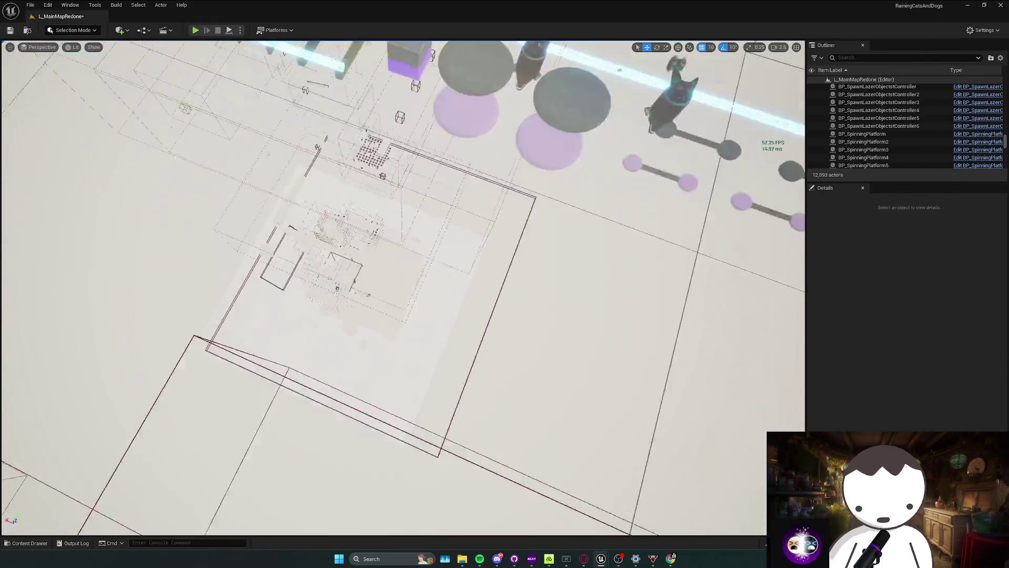
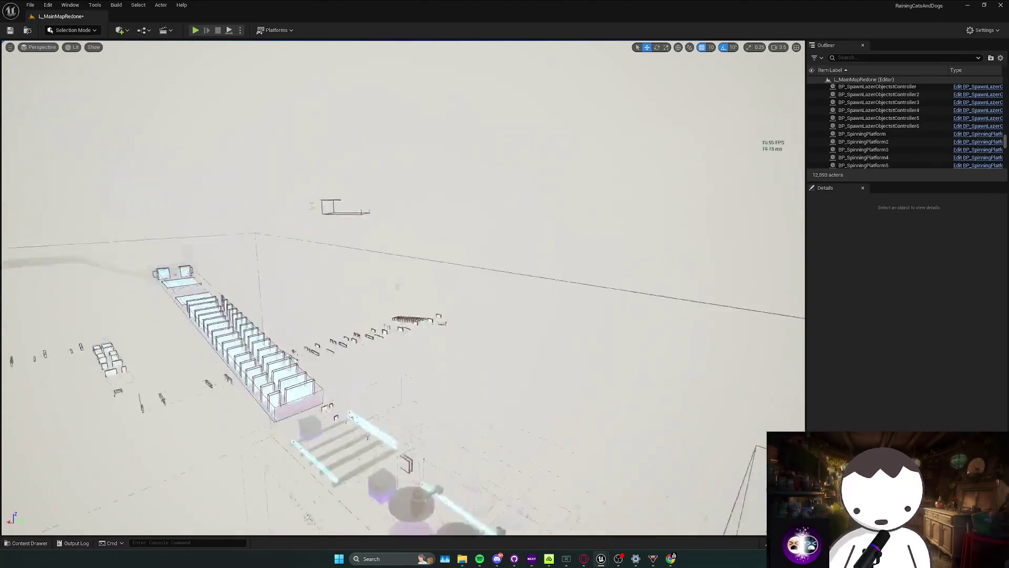
Fly to the laser corridor, select BP_SpinningPlatform26 and show the Activators blueprint folder.
key("ctrl+space")
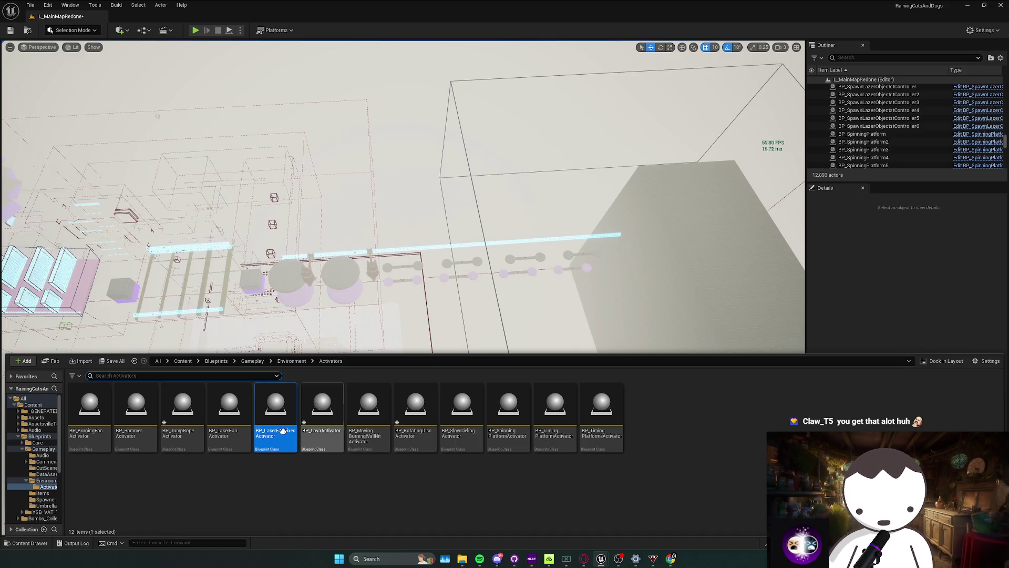
left_click(447, 262)
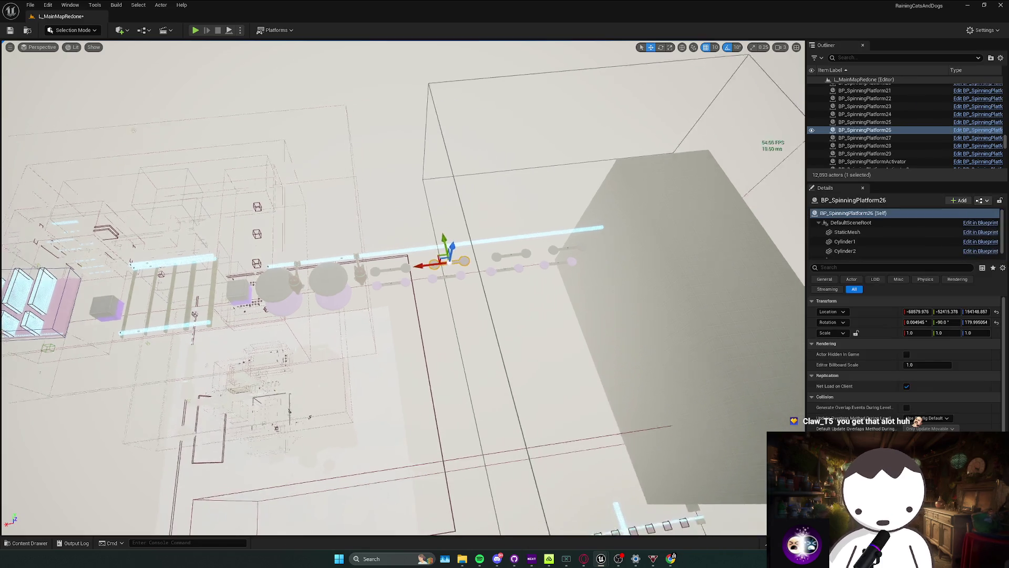
scroll(479, 276, "up", 2)
key("ctrl+space")
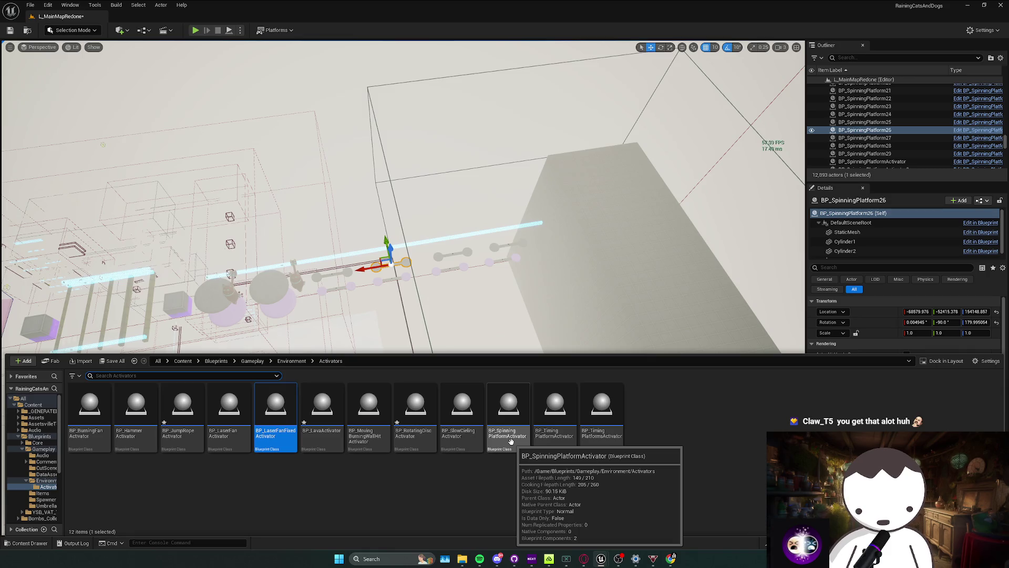
right_click(856, 134)
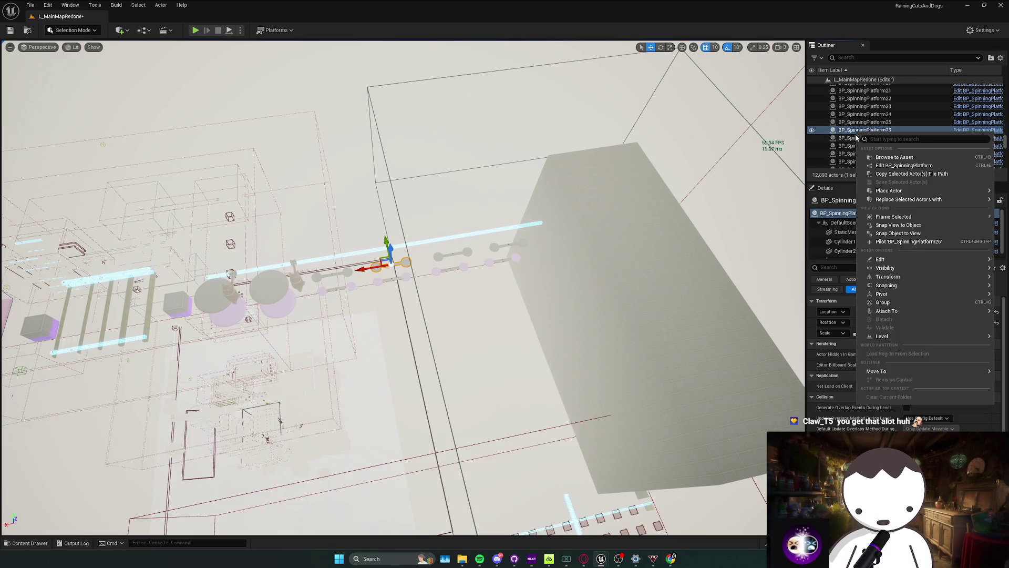
left_click(619, 238)
key("ctrl+space")
Drop a BP_SpinningPlatformActivator into the level beside the spinning platforms.
mouse_move(509, 415)
left_mouse_down()
mouse_move(511, 430)
mouse_move(396, 274)
left_mouse_up()
scroll(396, 274, "up", 5)
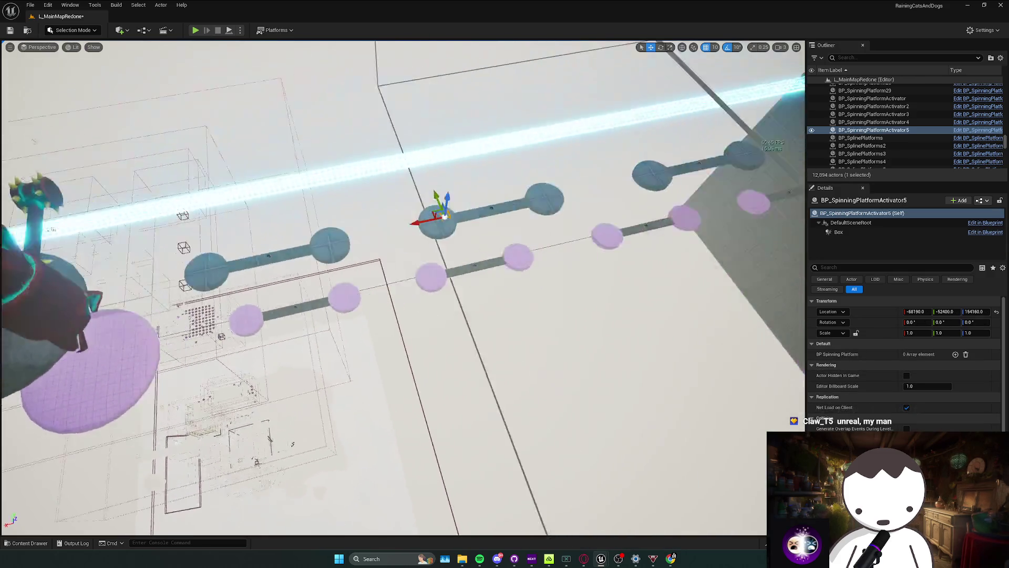
scroll(323, 263, "down", 3)
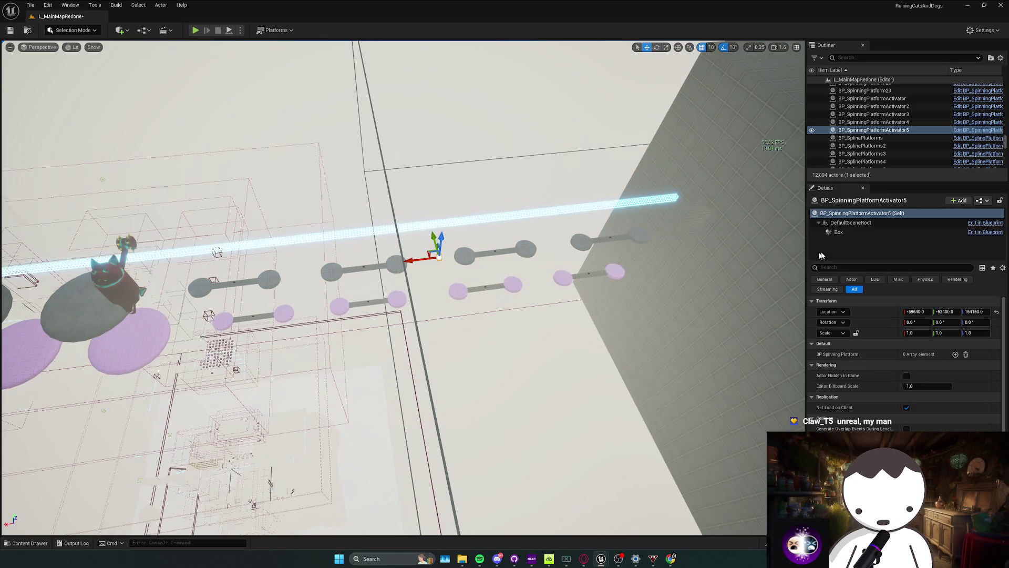
Enlarge the activator's Box extent to about 10014 × 2379 × 2340 along the platforms.
left_click(858, 233)
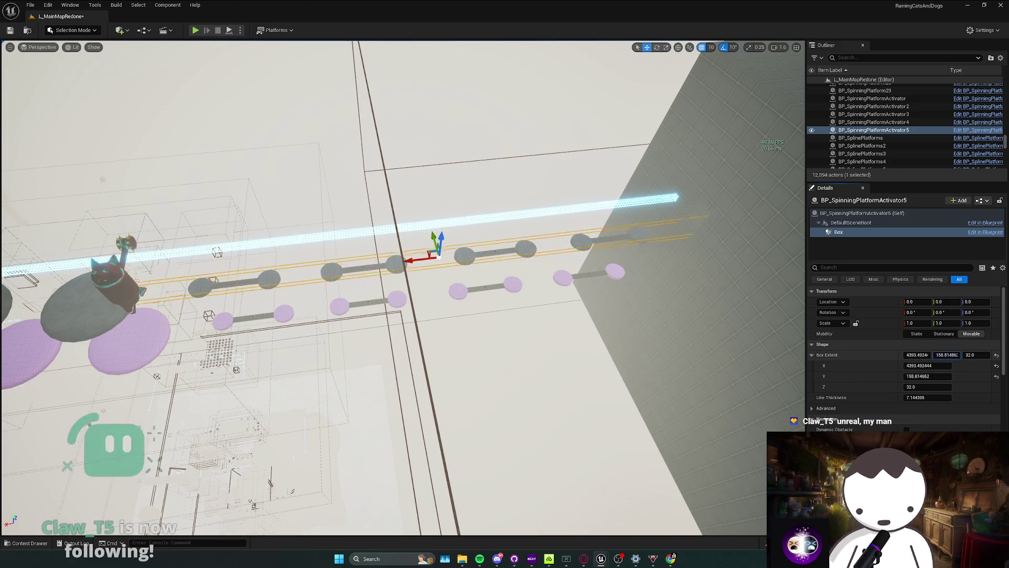
left_click_drag(941, 355, 1001, 354)
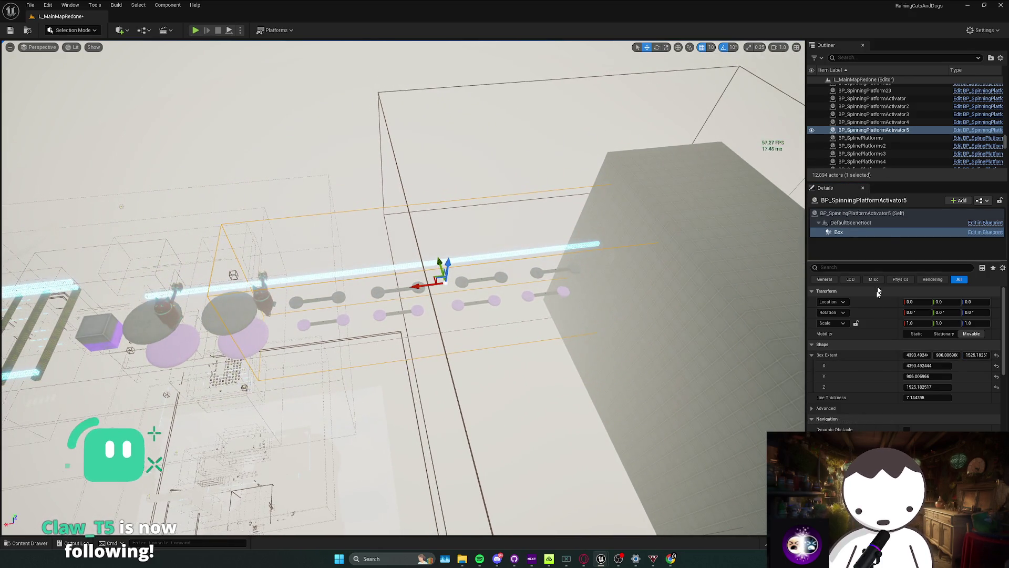
double_click(861, 130)
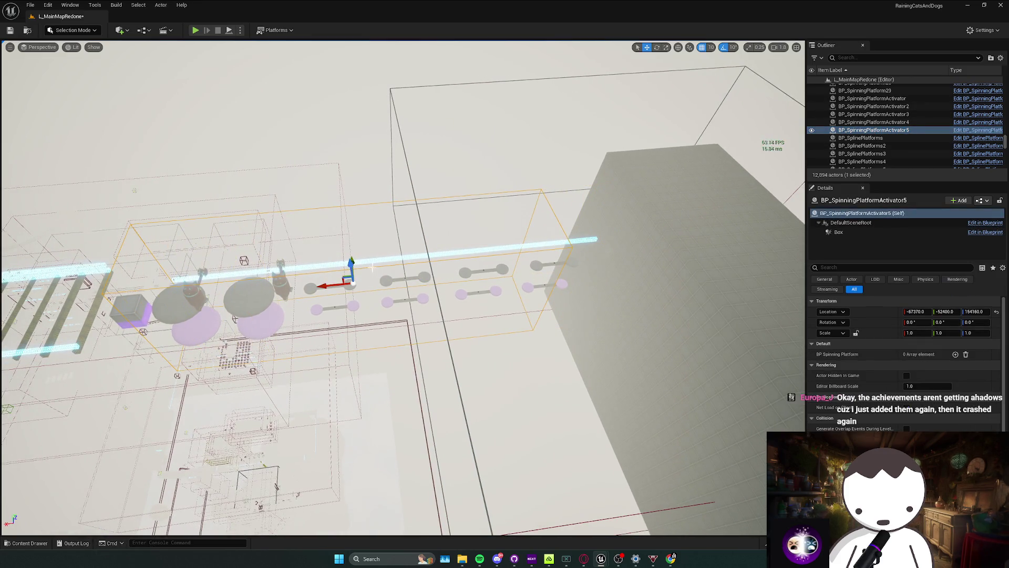
scroll(373, 266, "up", 2)
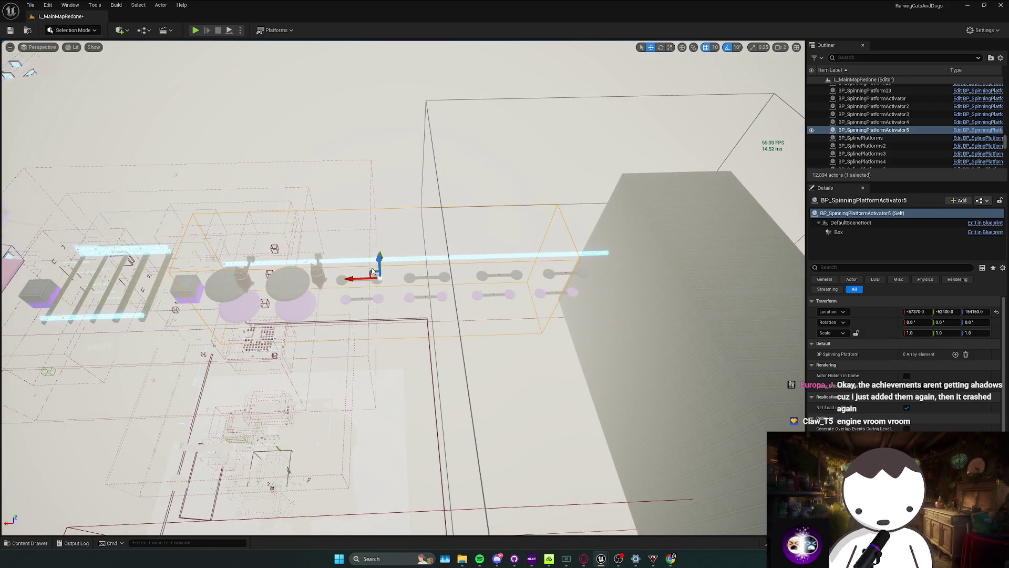
left_click(843, 232)
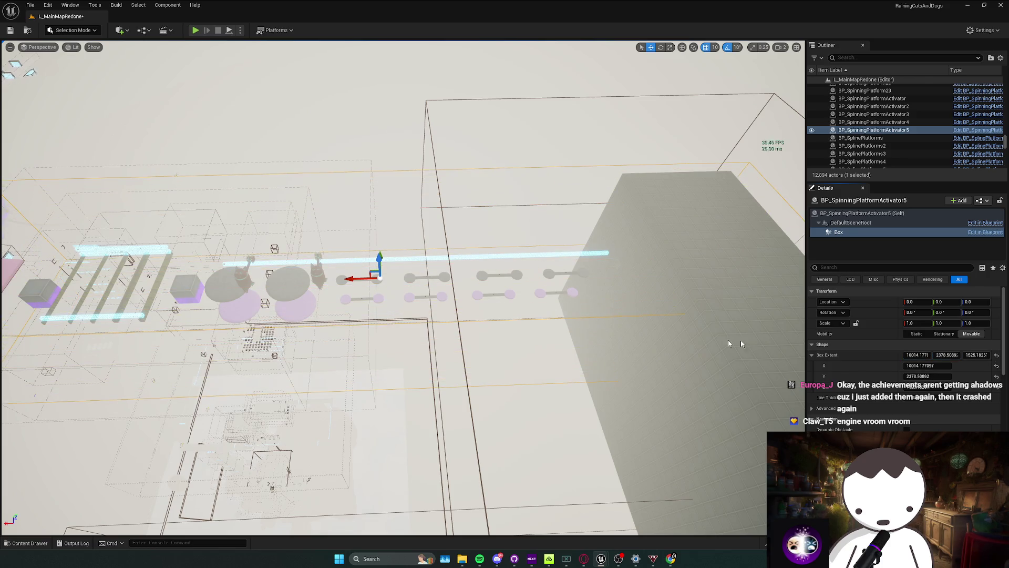
key("Down")
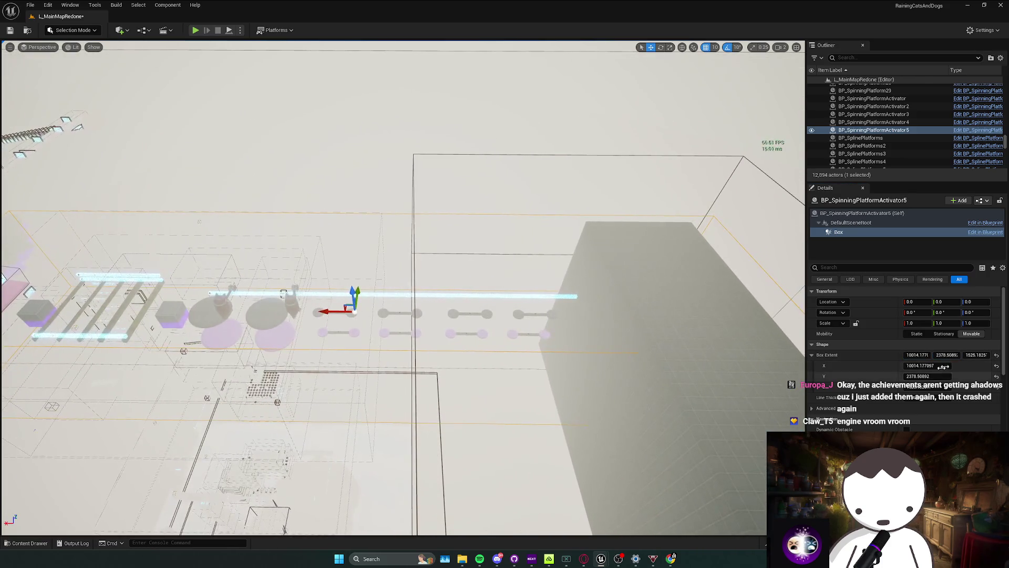
key("Up")
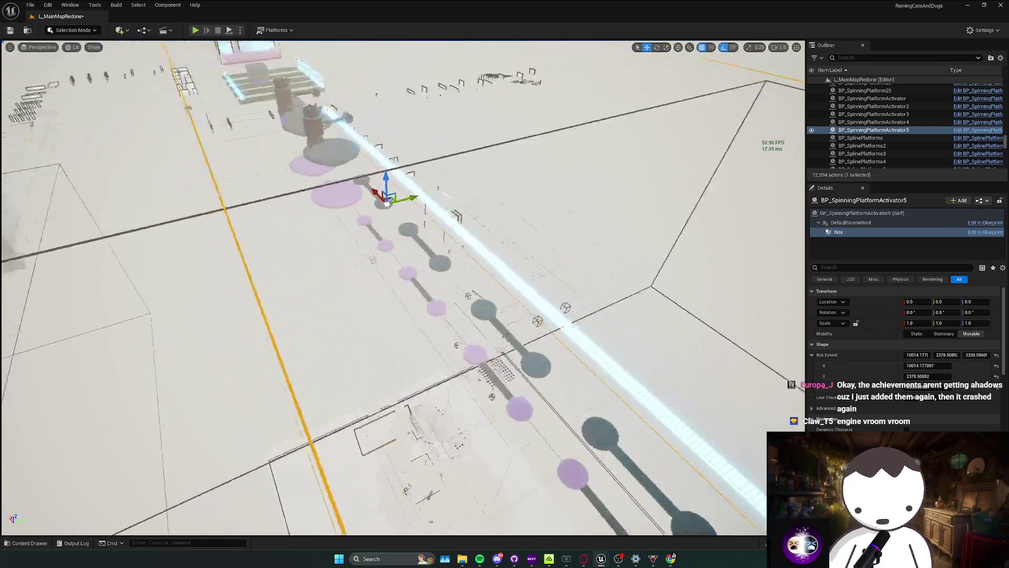
Add platform array entries and eyedrop spinning platforms, including BP_SpinningPlatform25, into them.
left_click(861, 212)
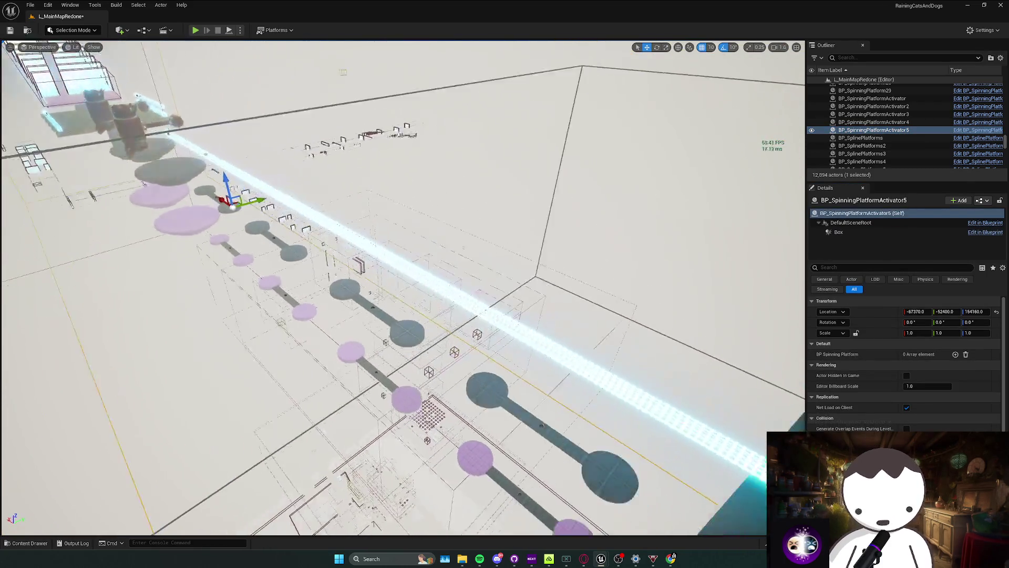
left_click(955, 354)
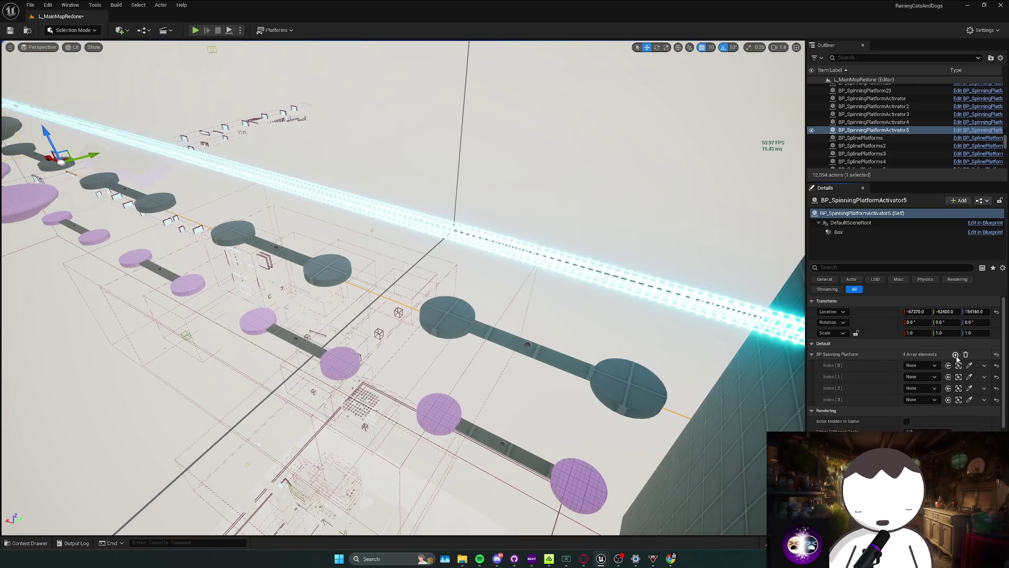
left_click(956, 355)
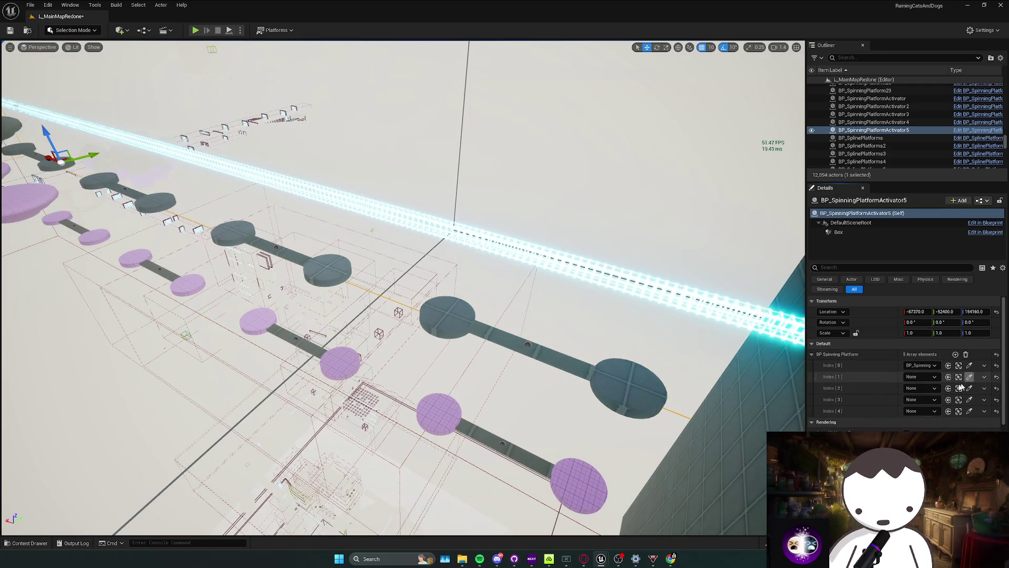
left_click(583, 477)
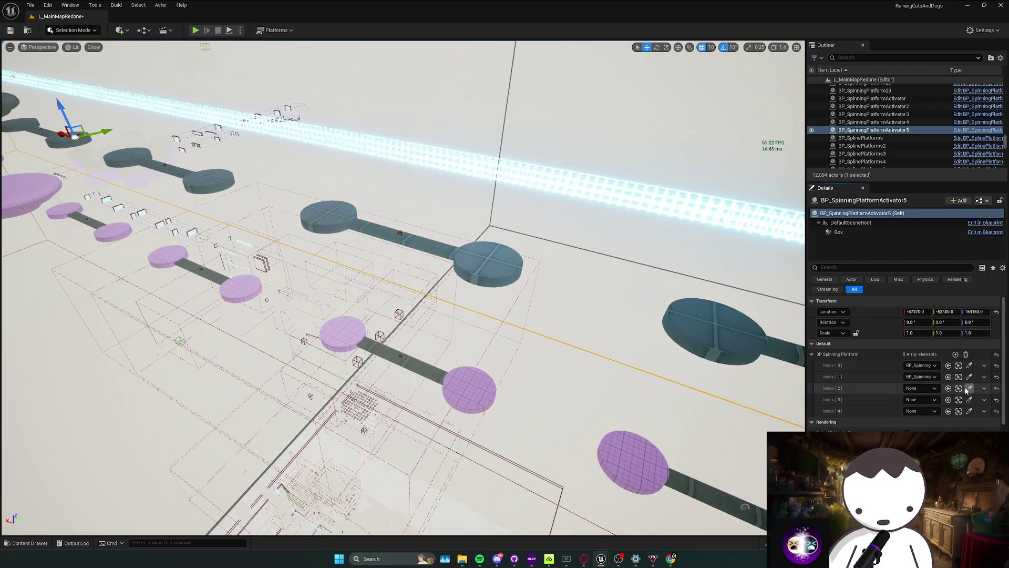
left_click(470, 389)
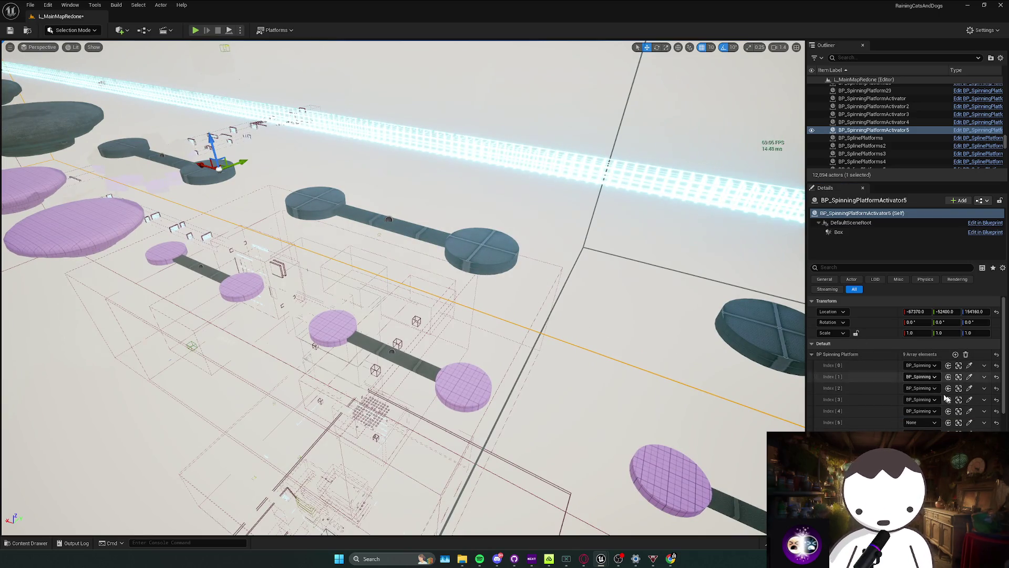
left_click(463, 376)
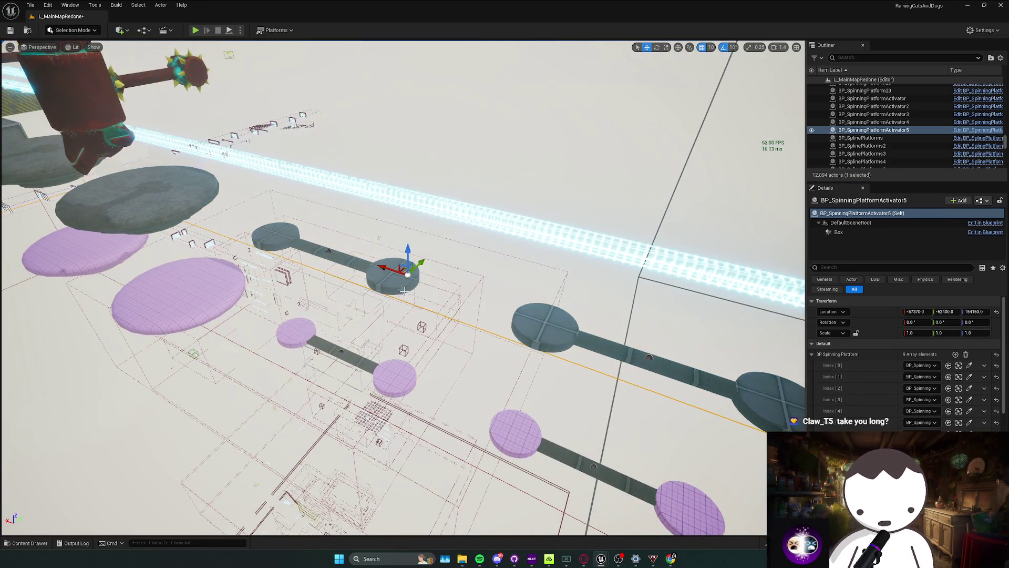
left_click(404, 379)
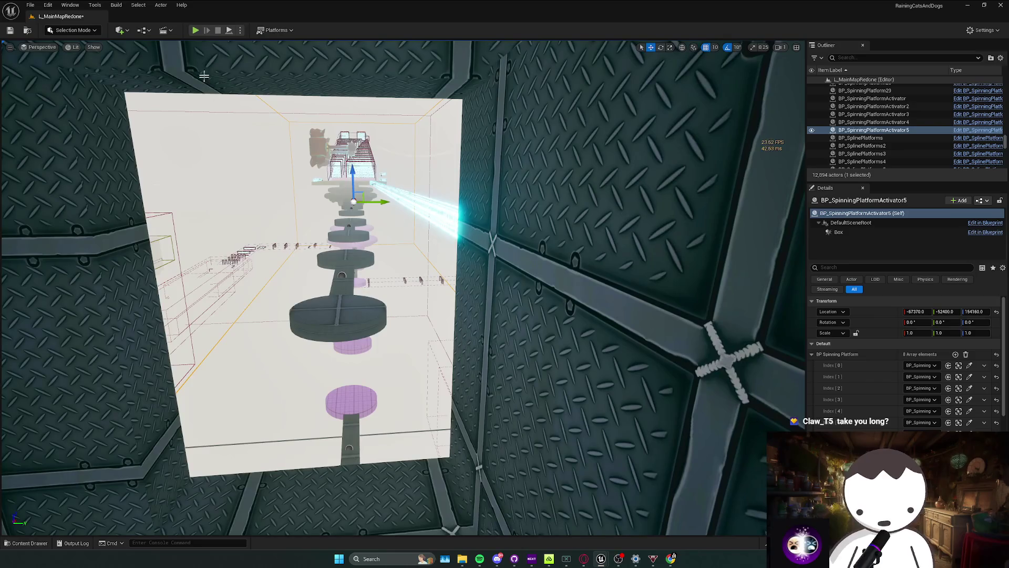
left_click(195, 30)
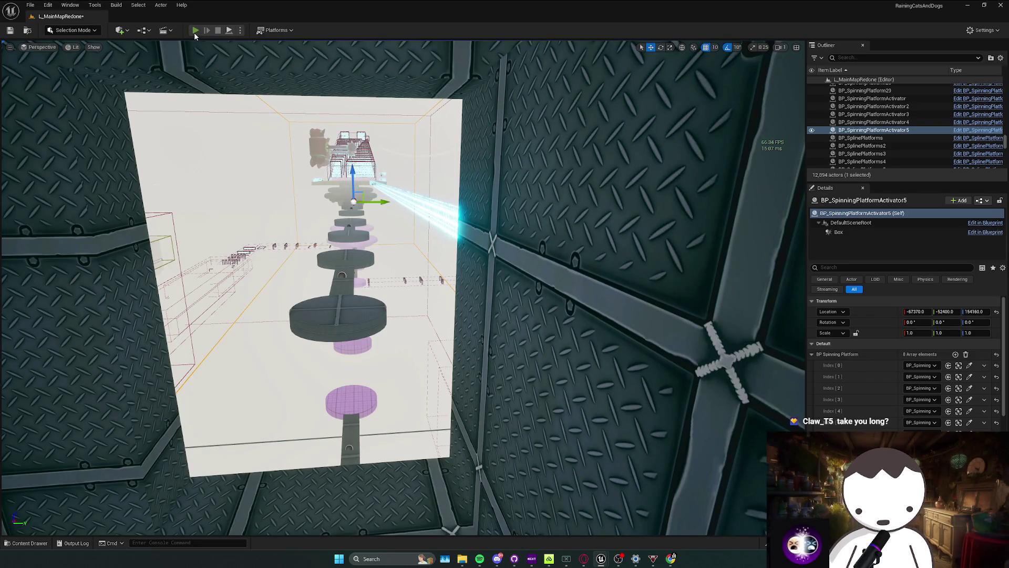
key("w")
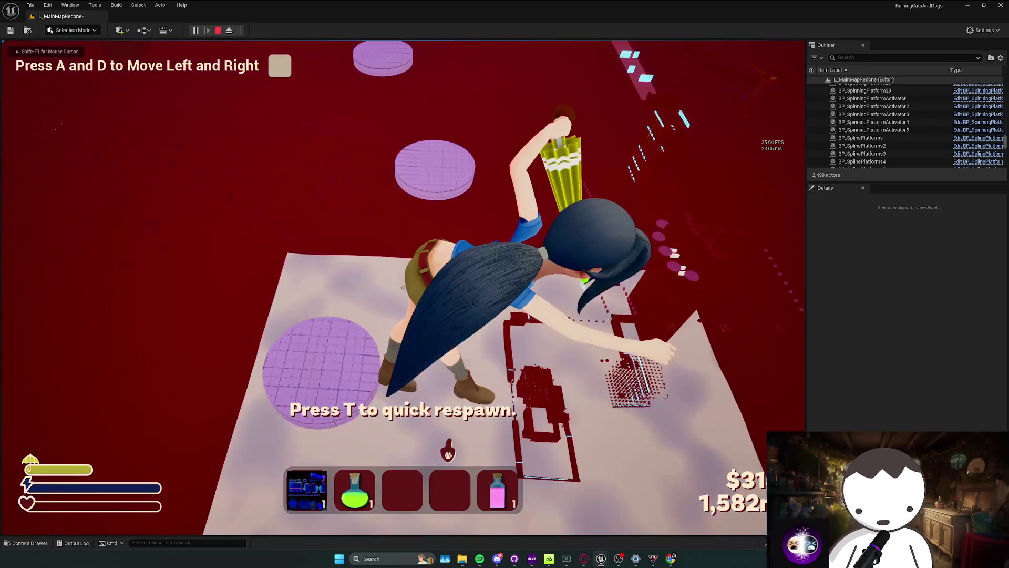
key("Escape")
key("f")
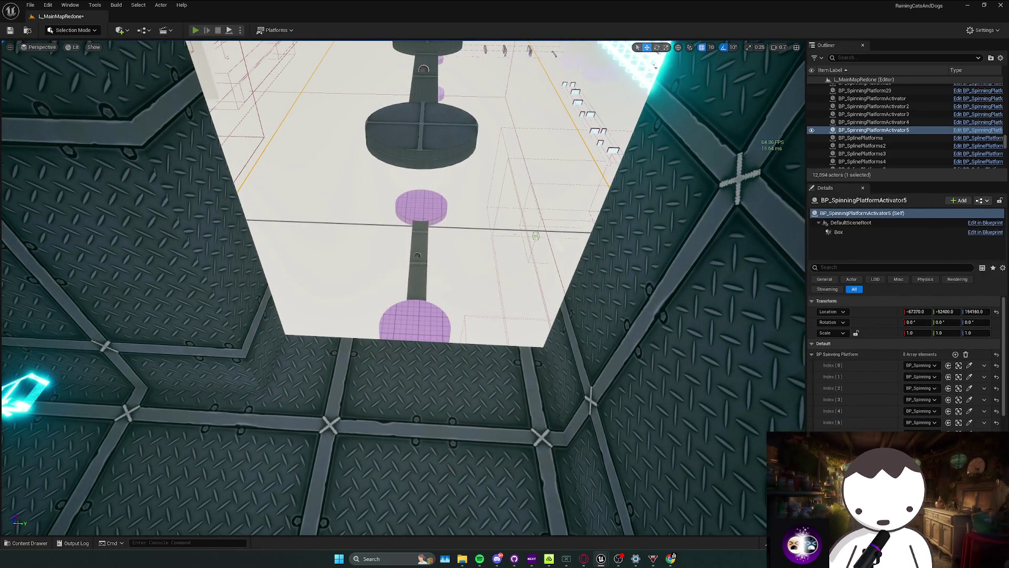
key("alt+p")
key("w")
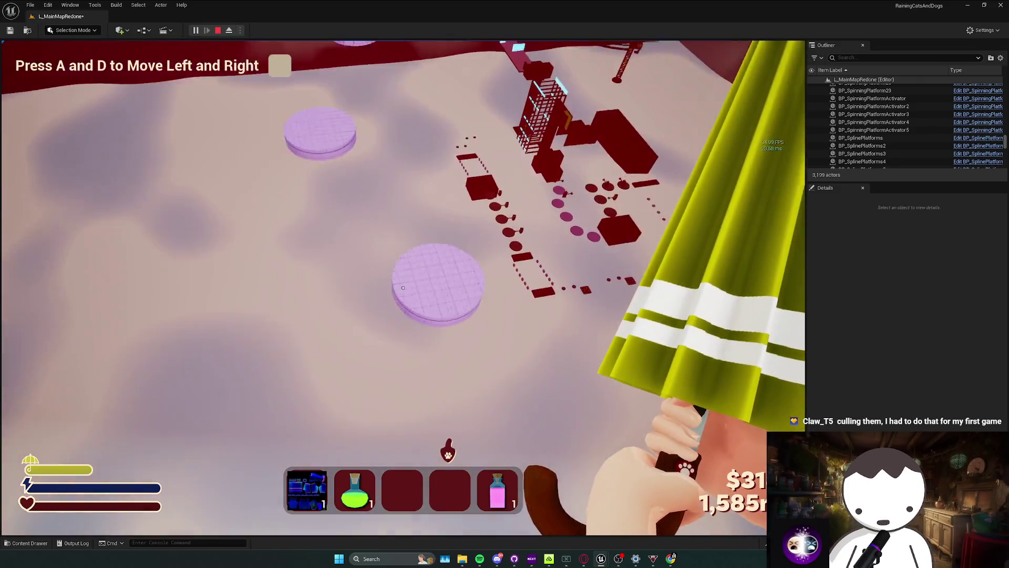
key("Escape")
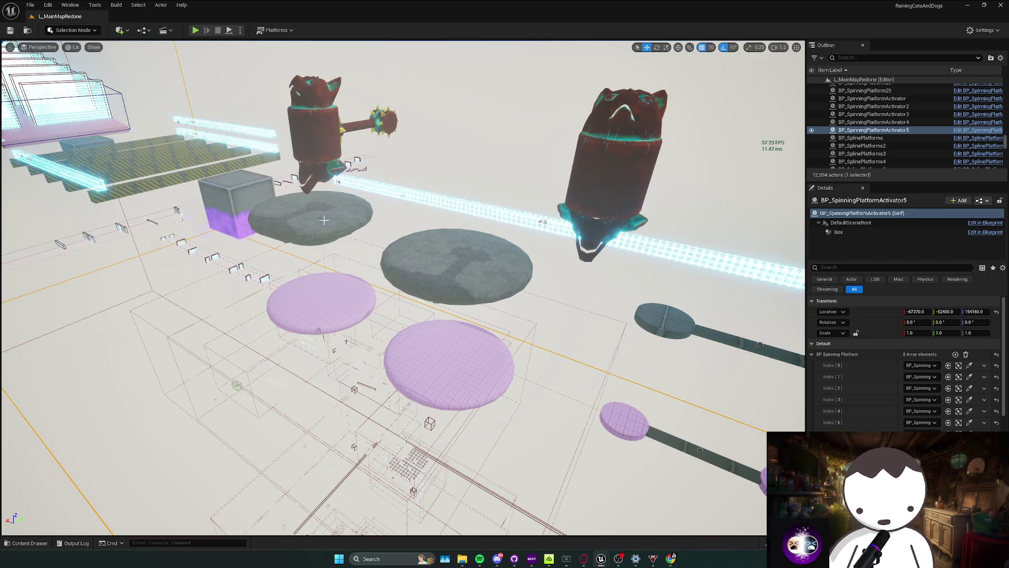
scroll(323, 220, "down", 5)
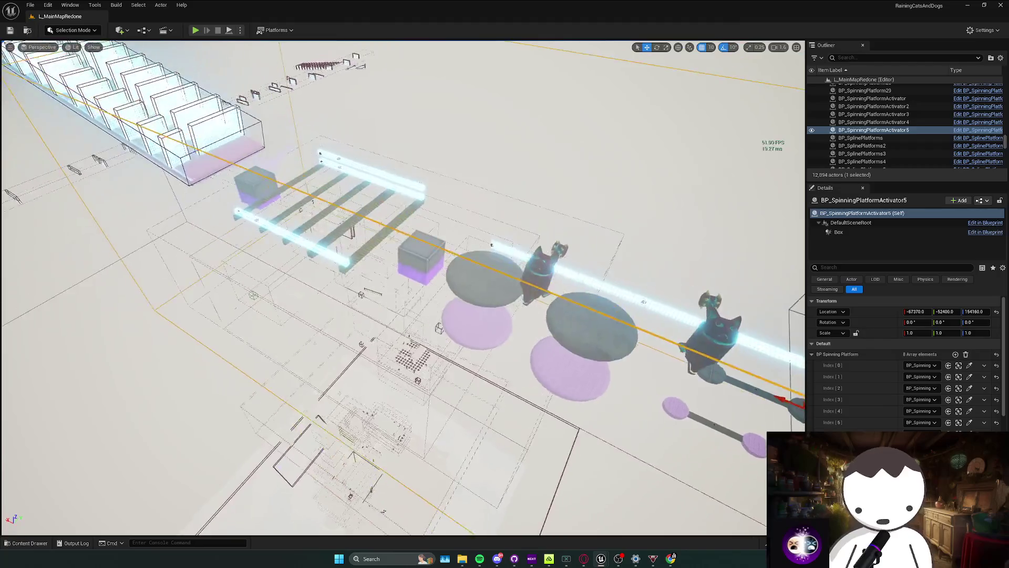
scroll(402, 288, "up", 5)
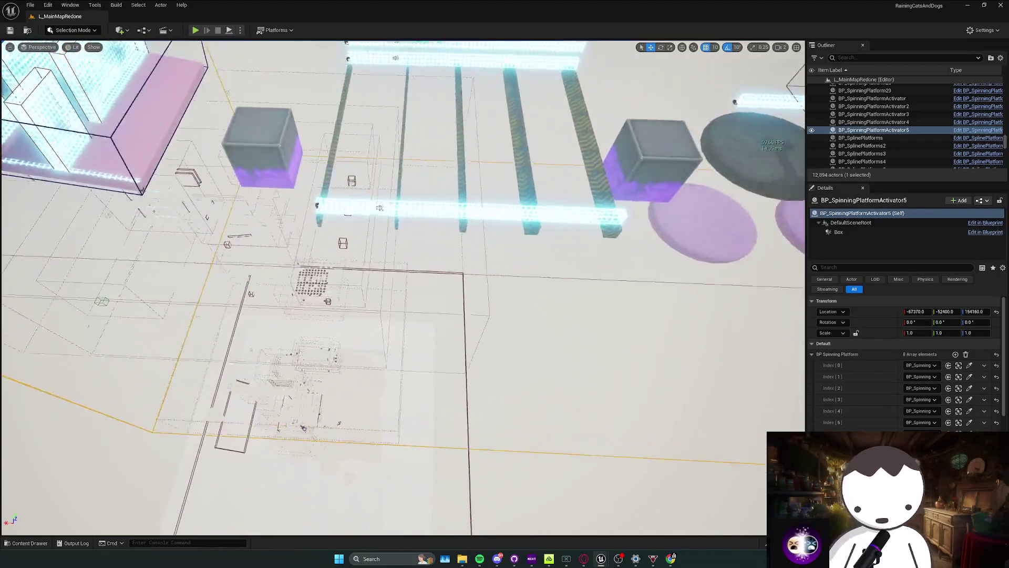
scroll(403, 288, "up", 5)
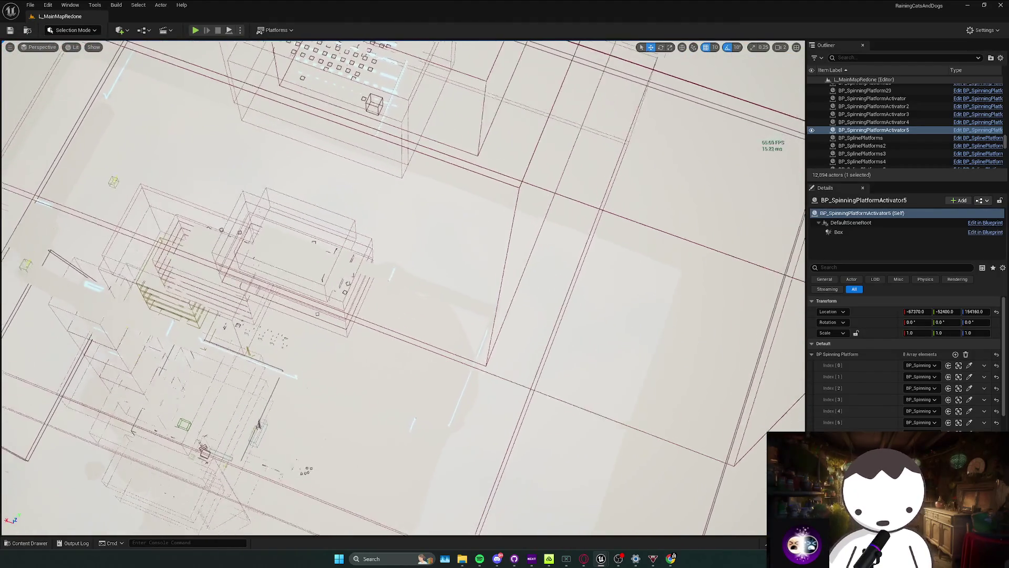
scroll(402, 288, "up", 2)
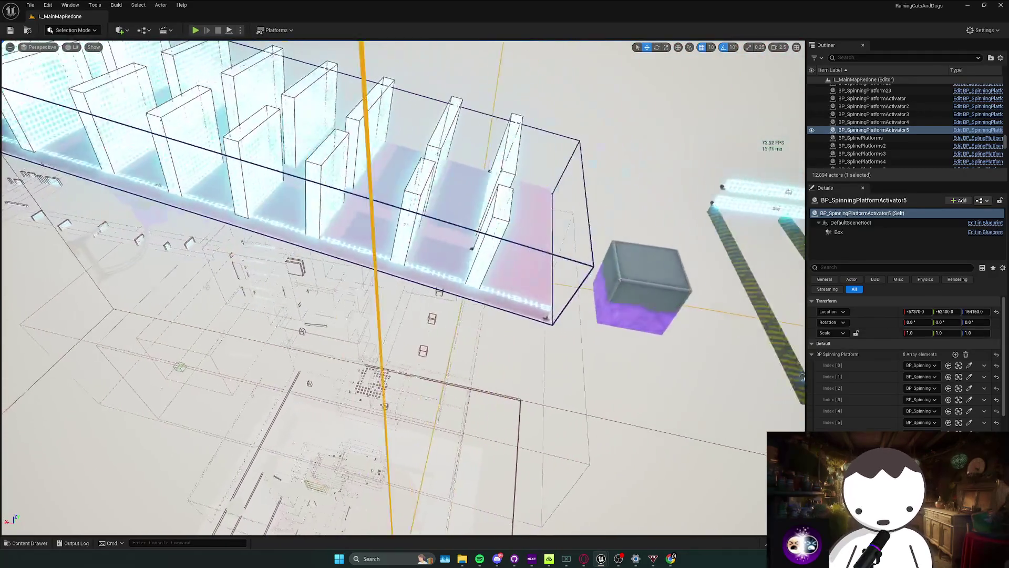
scroll(402, 288, "up", 3)
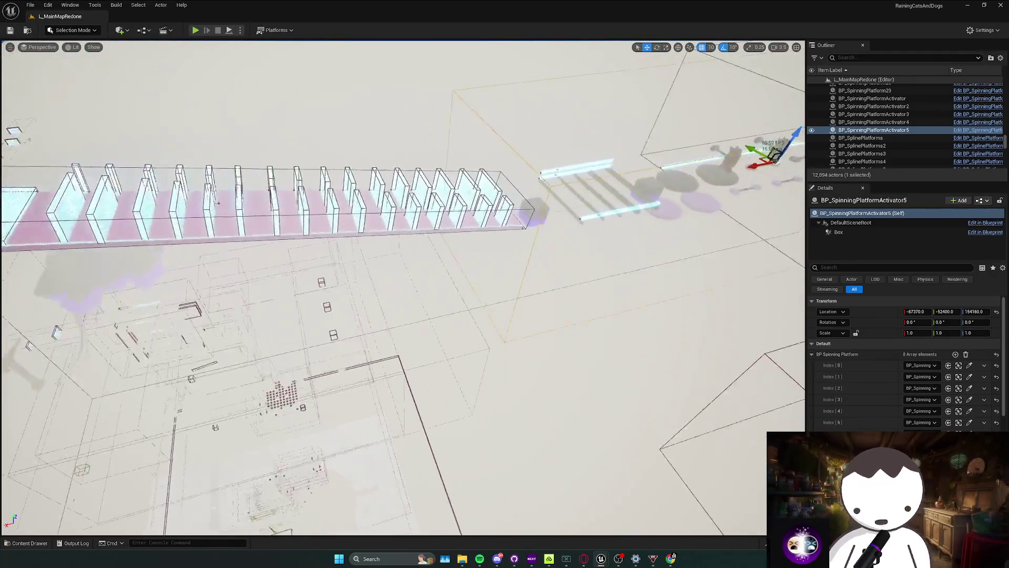
scroll(403, 288, "down", 2)
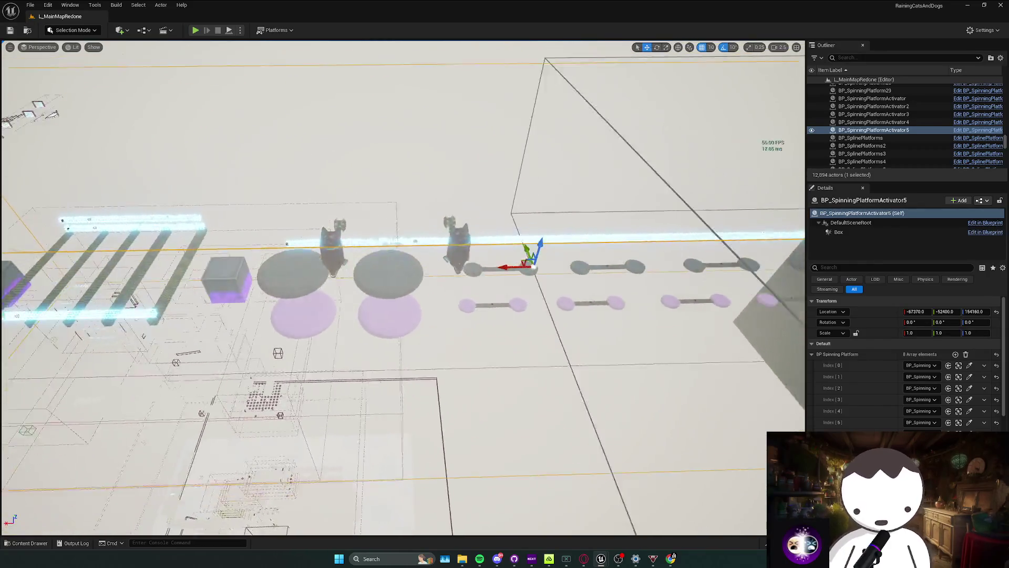
right_click(436, 259)
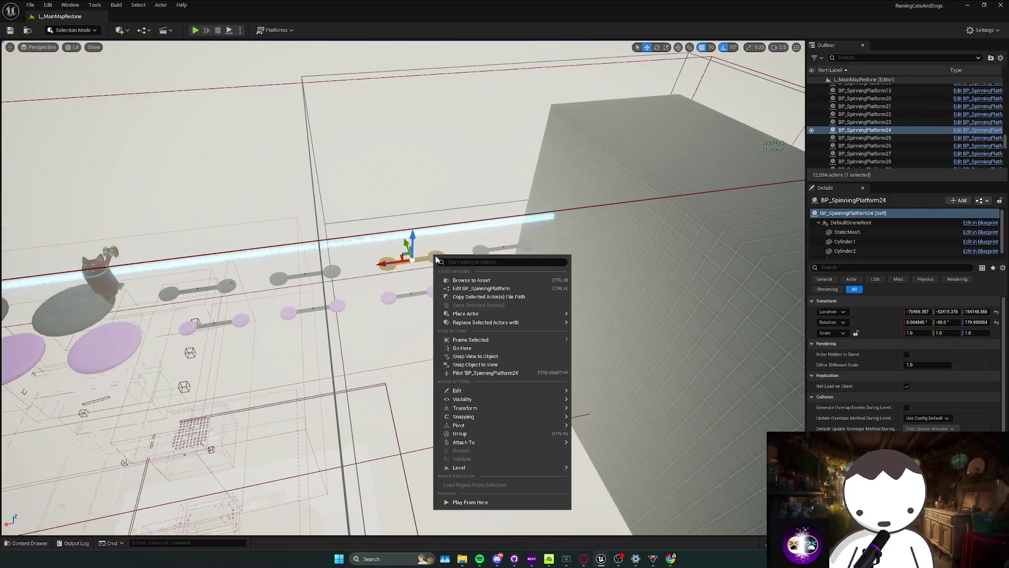
left_click(471, 289)
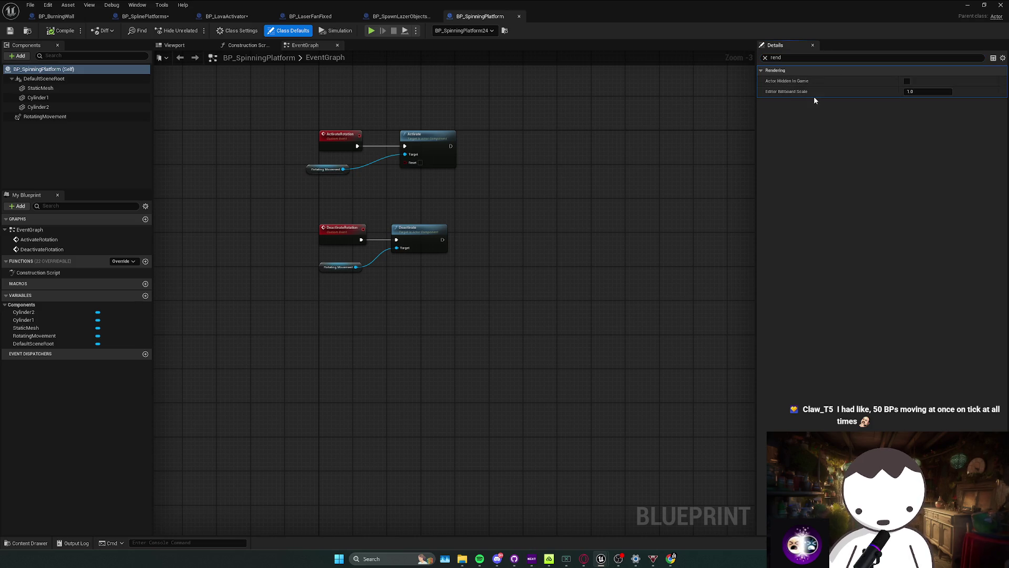
left_click(107, 117)
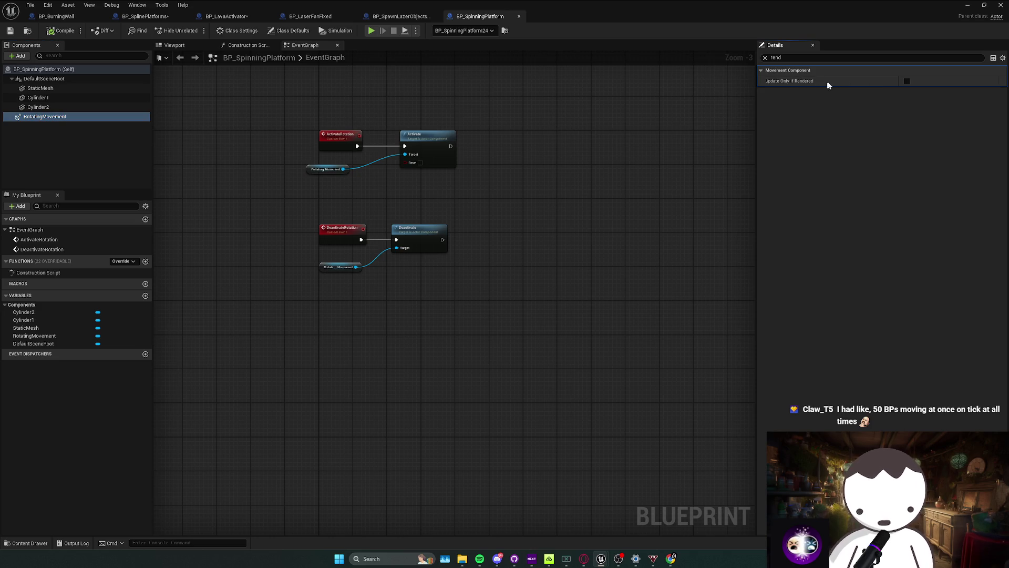
left_click(967, 5)
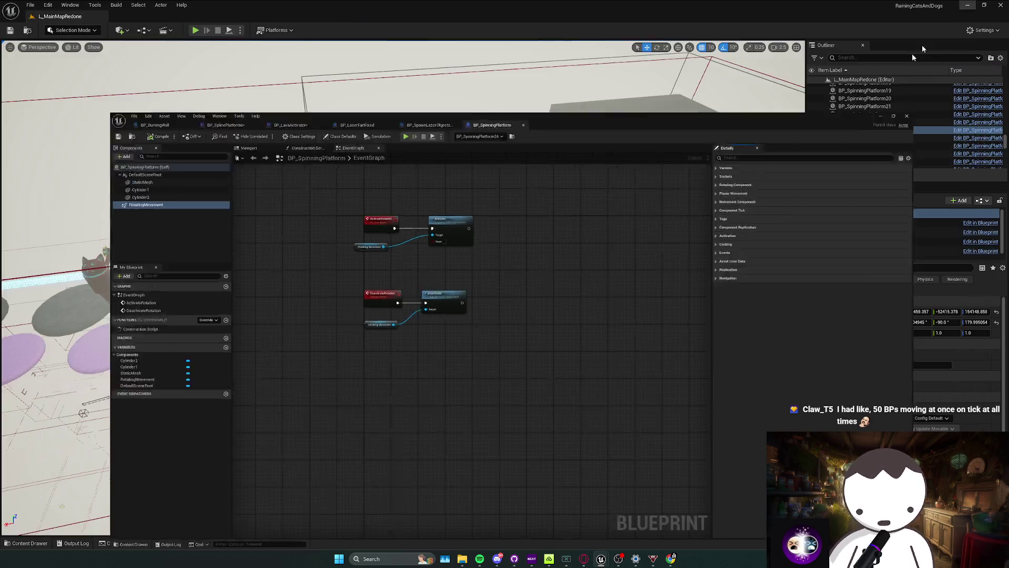
Fly to the spinning platforms and cat models, save the level, and show the Activators folder.
scroll(403, 288, "up", 2)
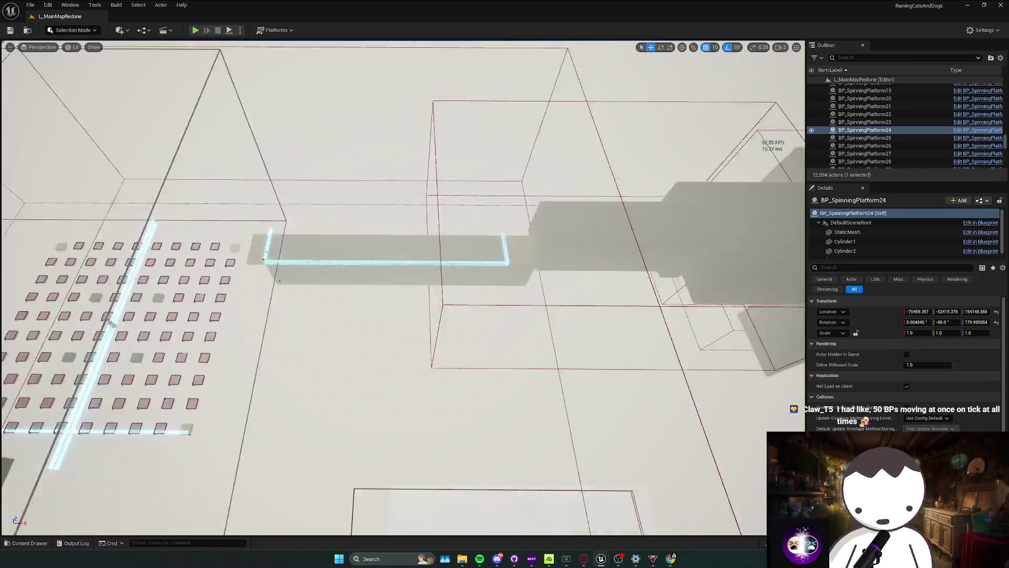
key("s")
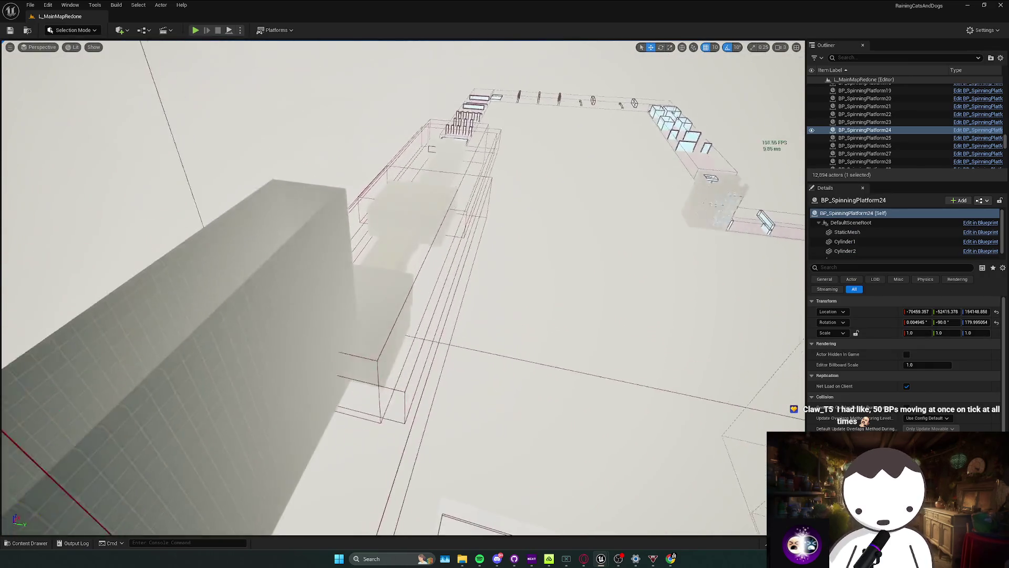
key("w")
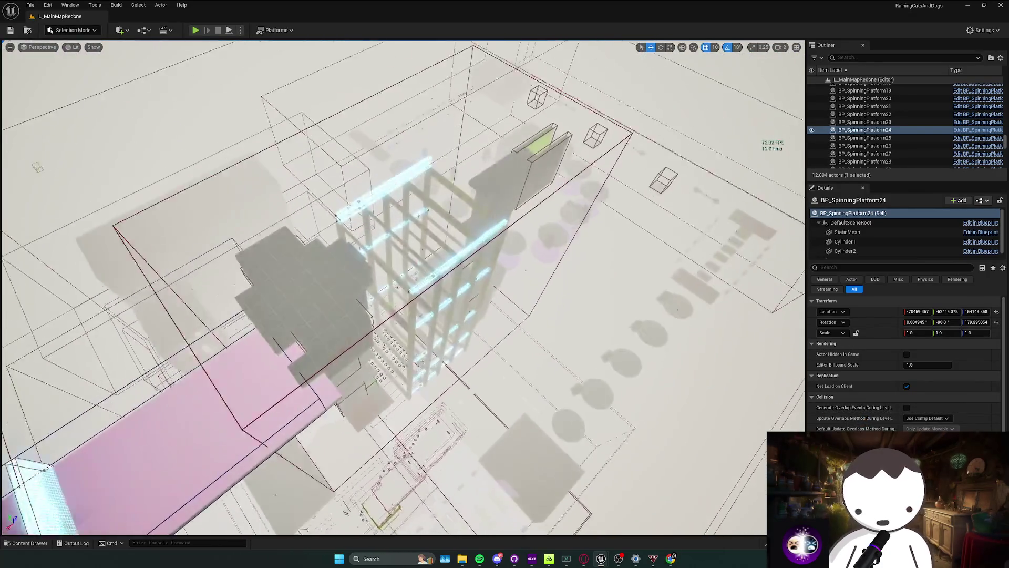
scroll(403, 288, "down", 2)
scroll(402, 288, "up", 2)
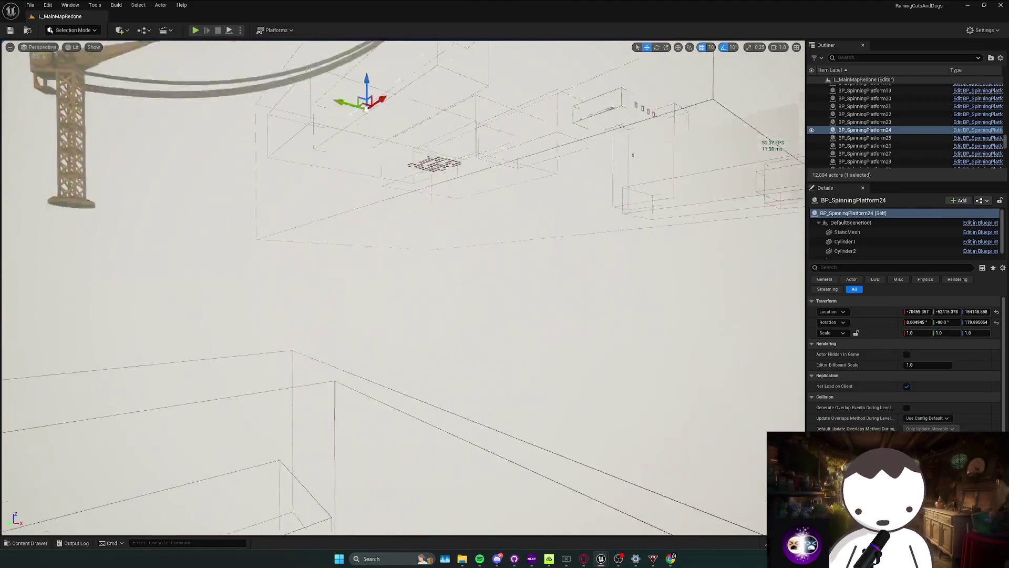
scroll(402, 288, "down", 2)
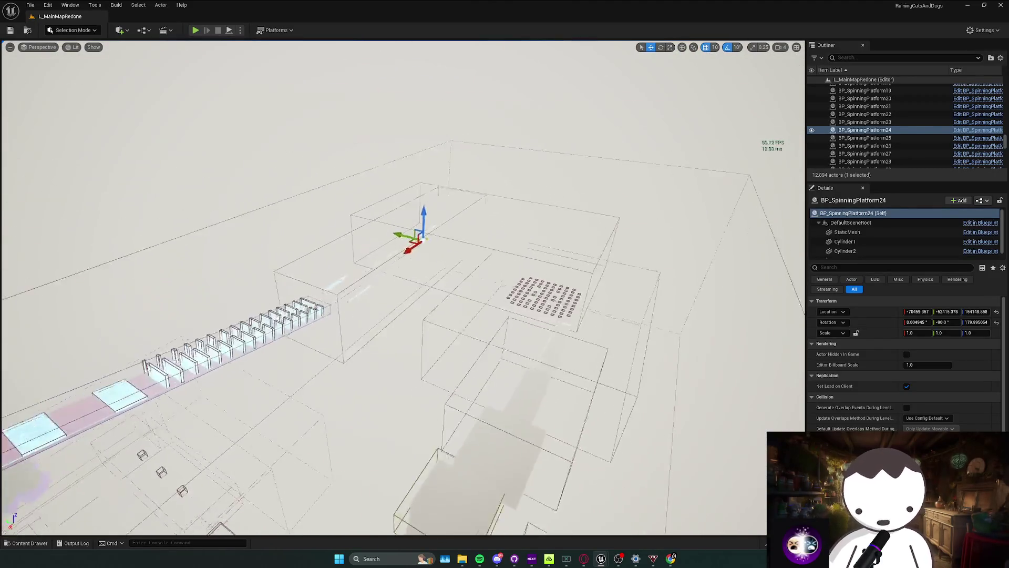
key("w")
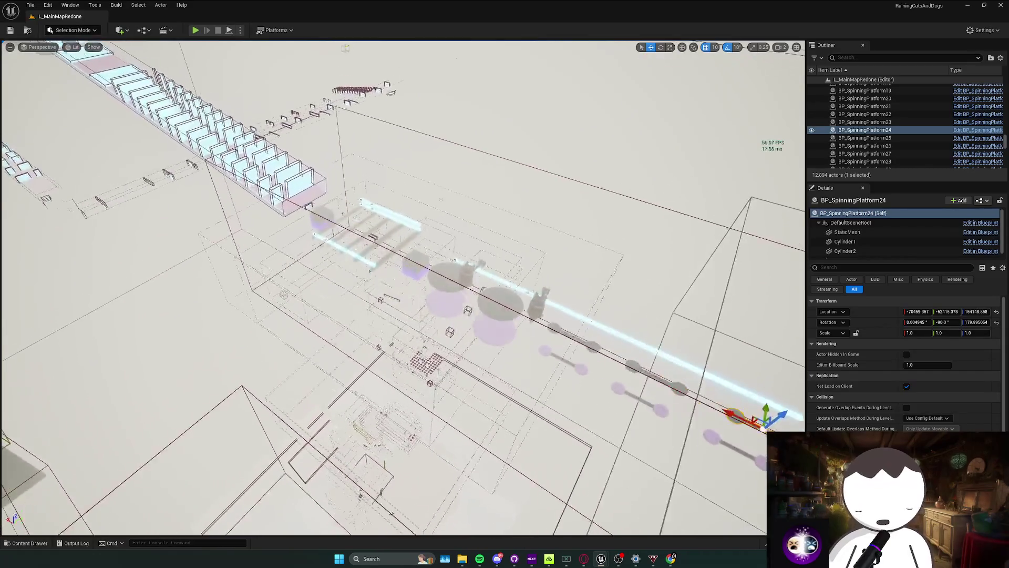
key("w")
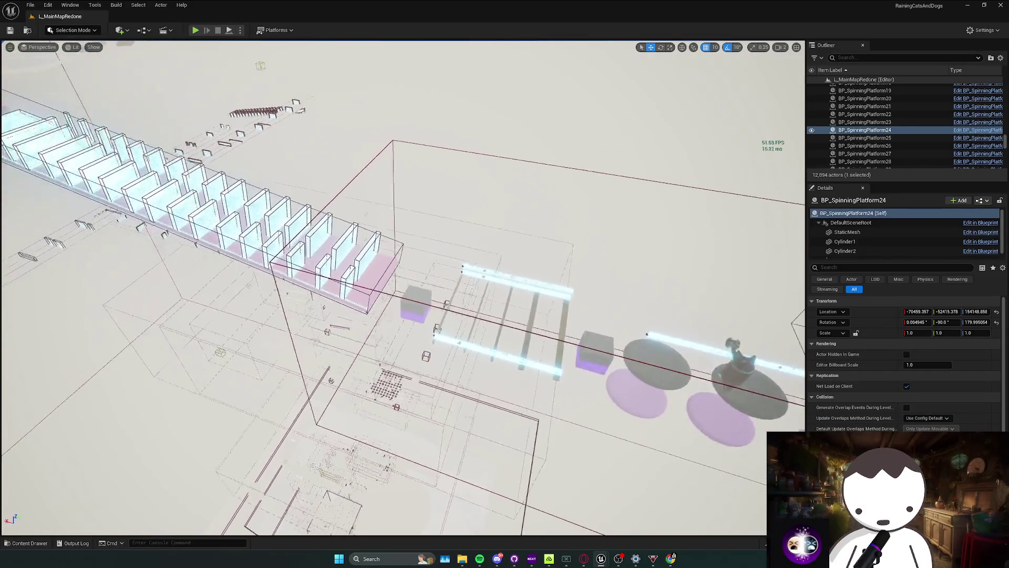
key("ctrl+s")
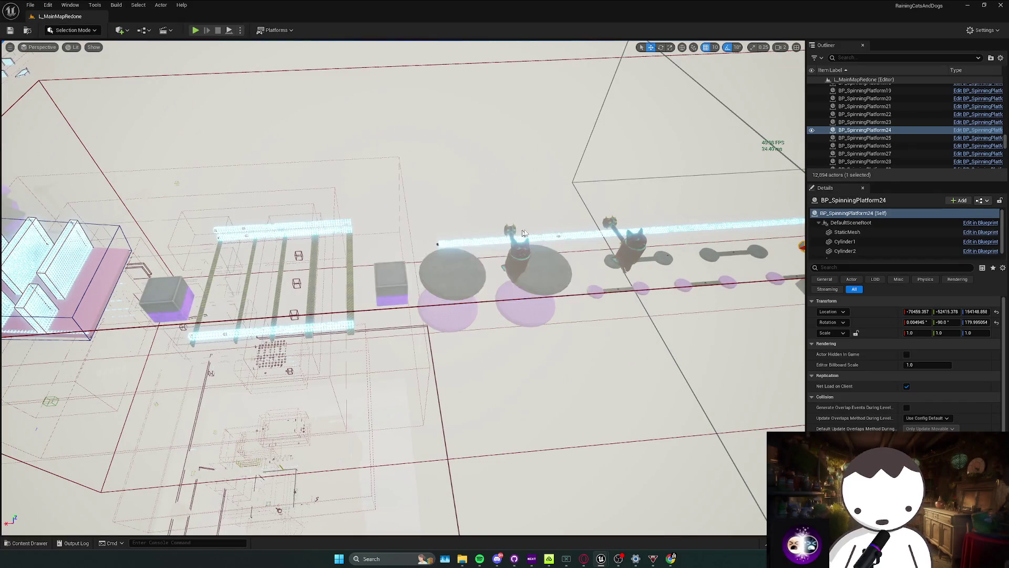
key("ctrl+space")
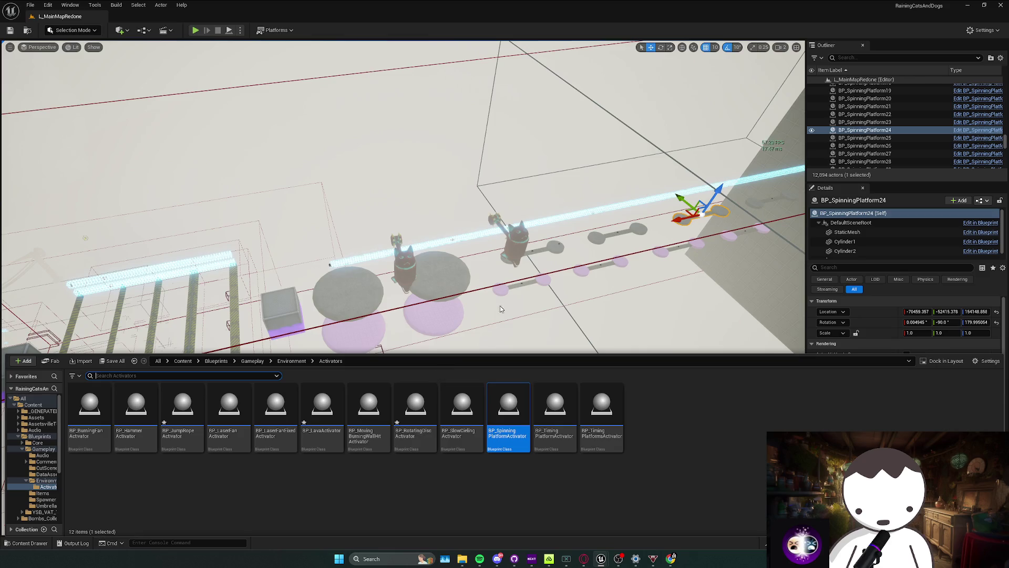
Drop a BP_HammerActivator onto the disc beside the cat hammer.
left_click(399, 258)
right_click(403, 261)
key("Escape")
key("ctrl+space")
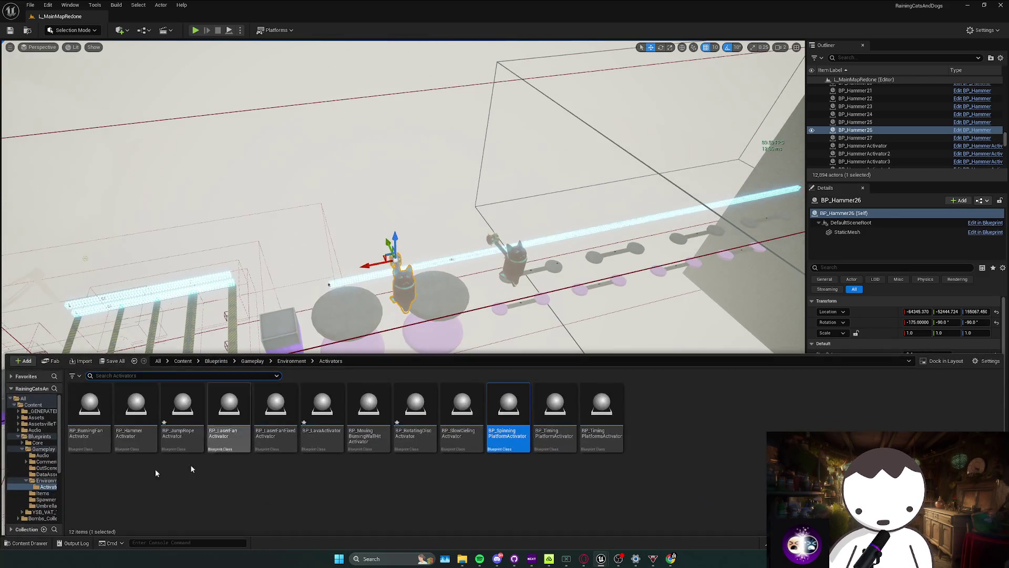
left_click_drag(438, 289, 439, 289)
scroll(438, 290, "down", 5)
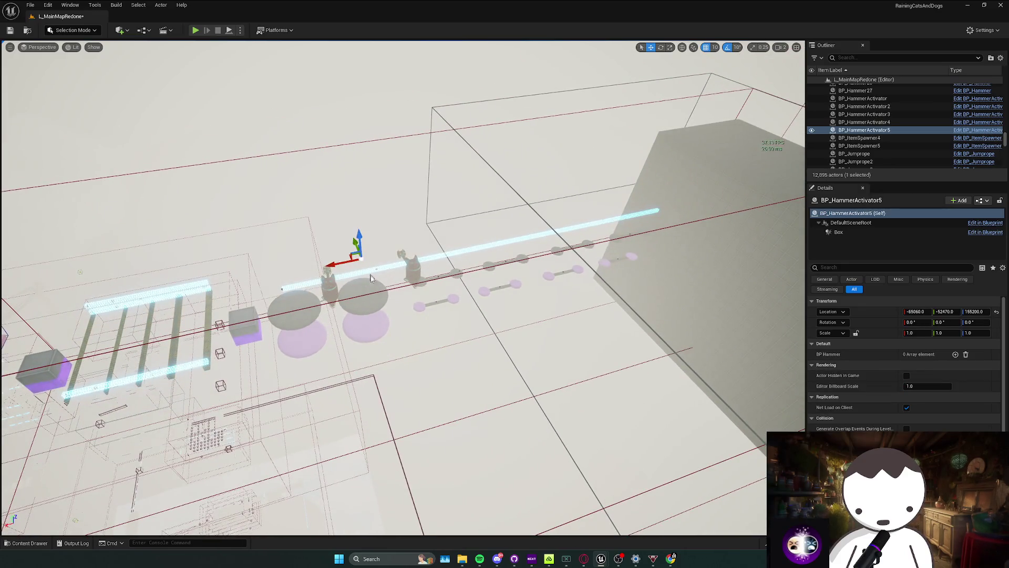
left_click_drag(370, 278, 371, 277)
Widen the hammer activator's Box extent to about 11674 in X and Y.
left_click(838, 232)
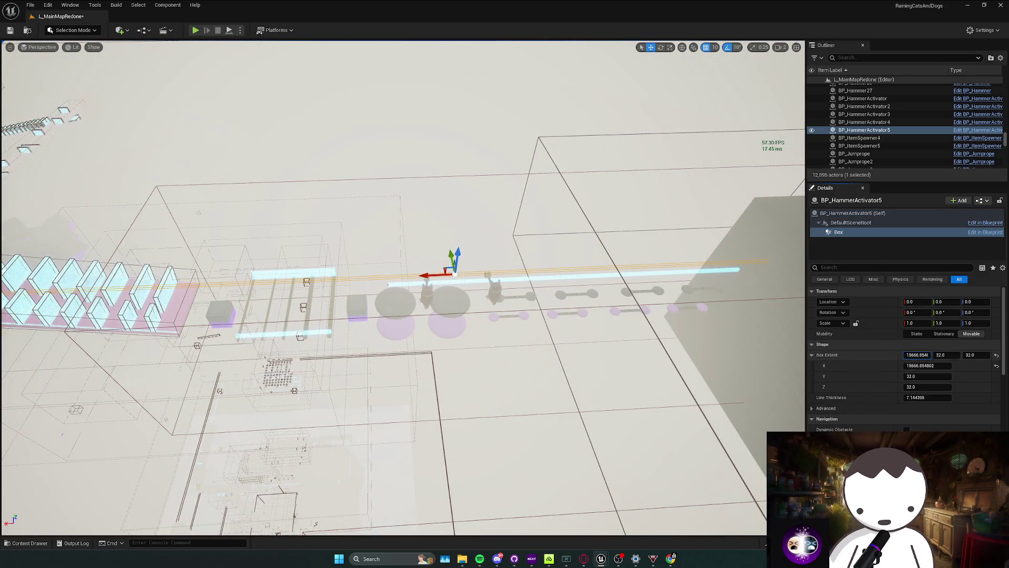
left_click_drag(917, 355, 977, 355)
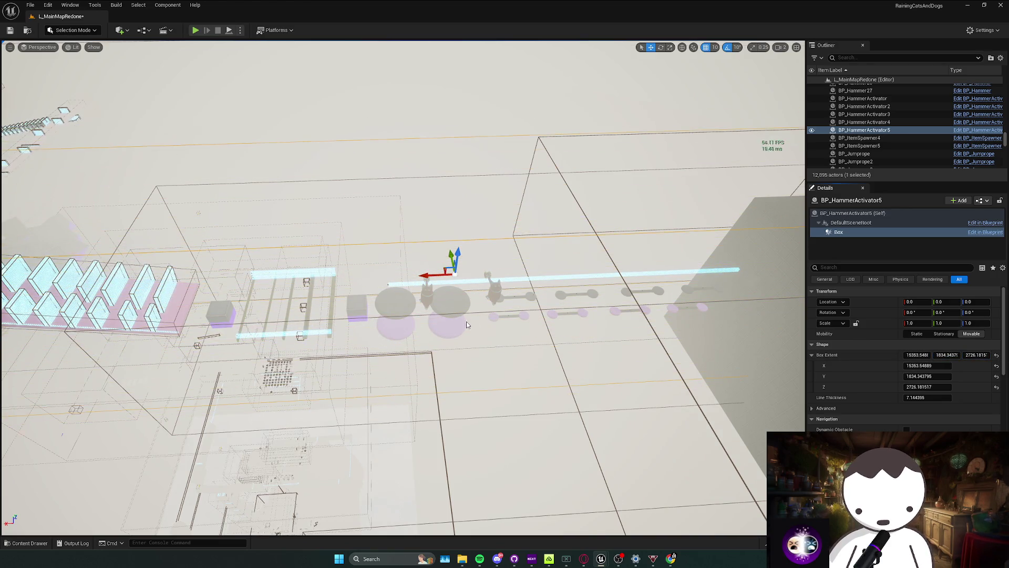
left_click_drag(466, 324, 466, 325)
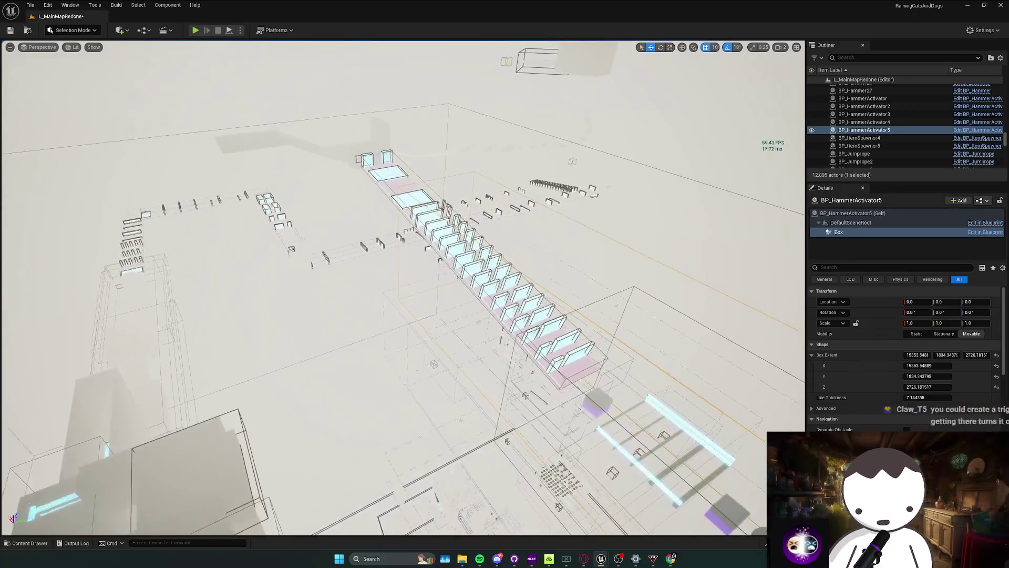
key("f")
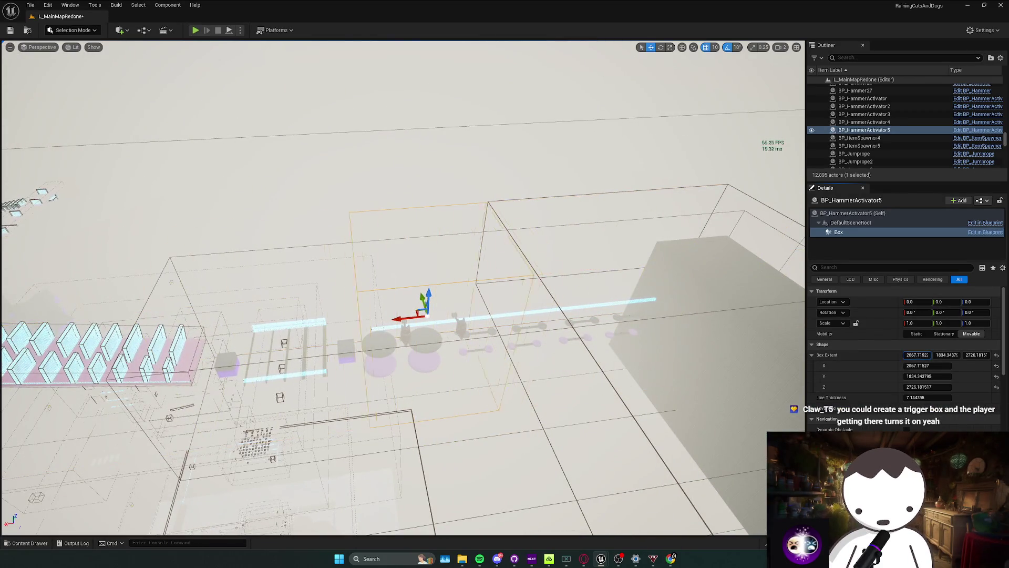
scroll(651, 356, "up", 10)
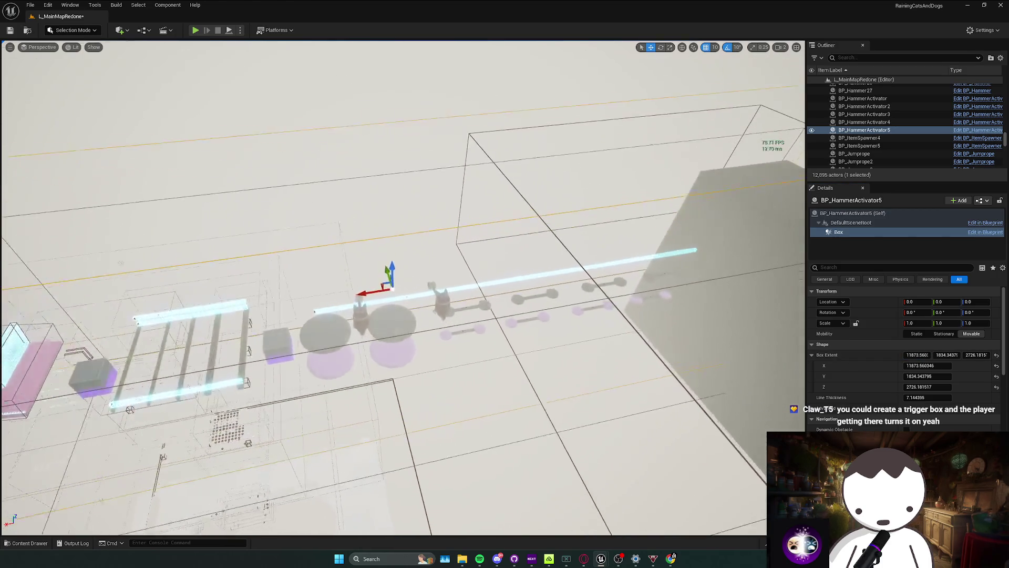
Eyedrop the two hammers into BP_HammerActivator5's hammer array.
left_click(852, 213)
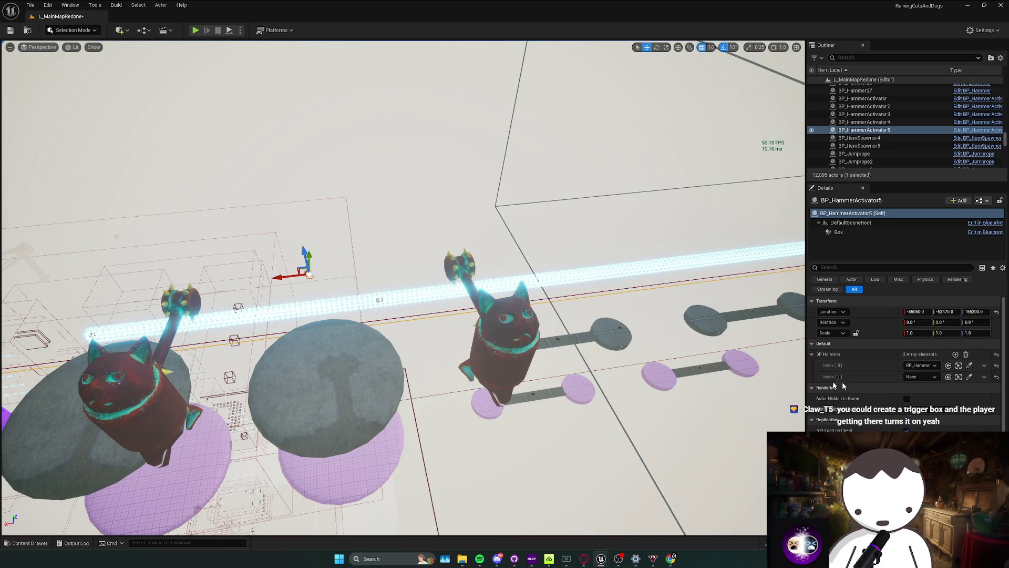
left_click(968, 377)
mouse_move(156, 358)
left_mouse_down()
mouse_move(150, 369)
mouse_move(161, 368)
left_mouse_up()
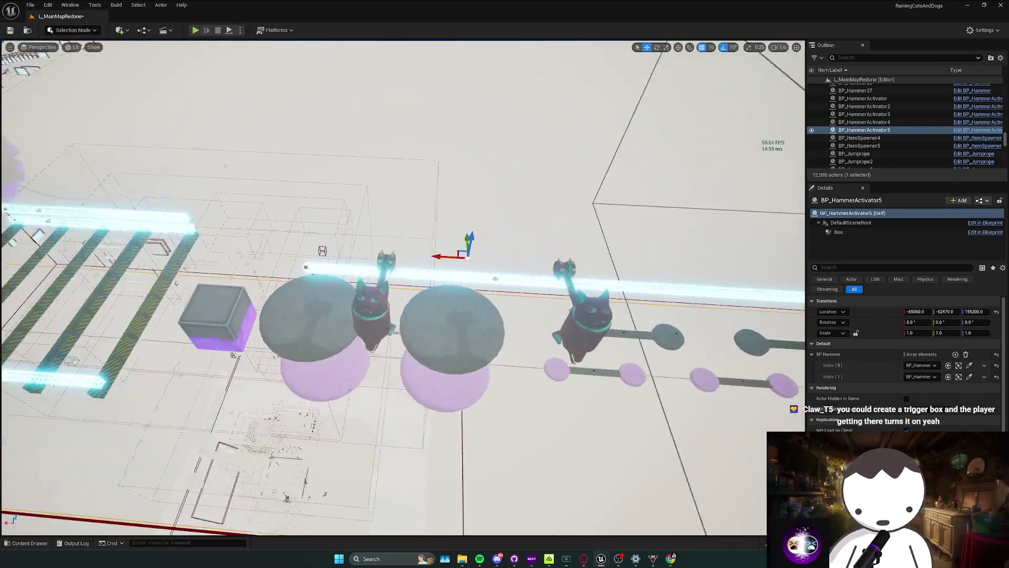
key("ctrl+space")
Drop a BP_RotatingDiscActivator onto the rotating disc from the Activators folder.
right_click(399, 362)
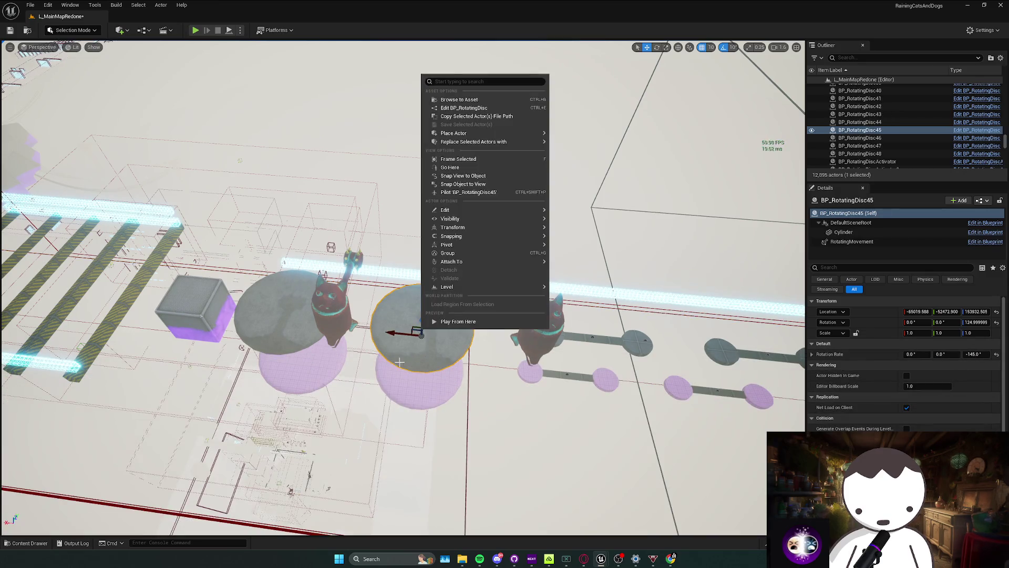
left_click_drag(387, 362, 415, 441)
key("ctrl+space")
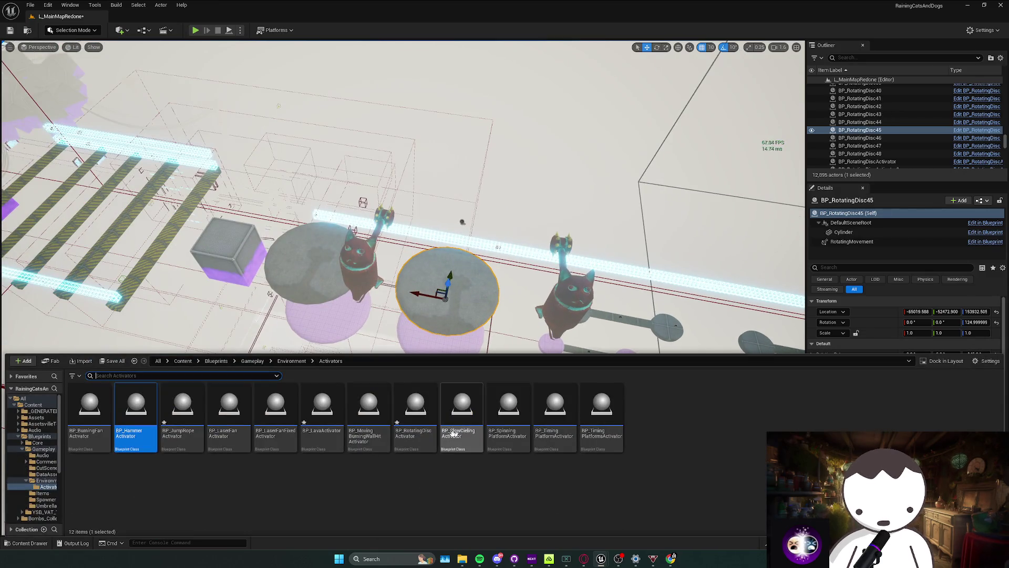
mouse_move(448, 327)
left_mouse_down()
mouse_move(434, 271)
mouse_move(400, 268)
mouse_move(447, 247)
left_mouse_up()
scroll(447, 247, "down", 5)
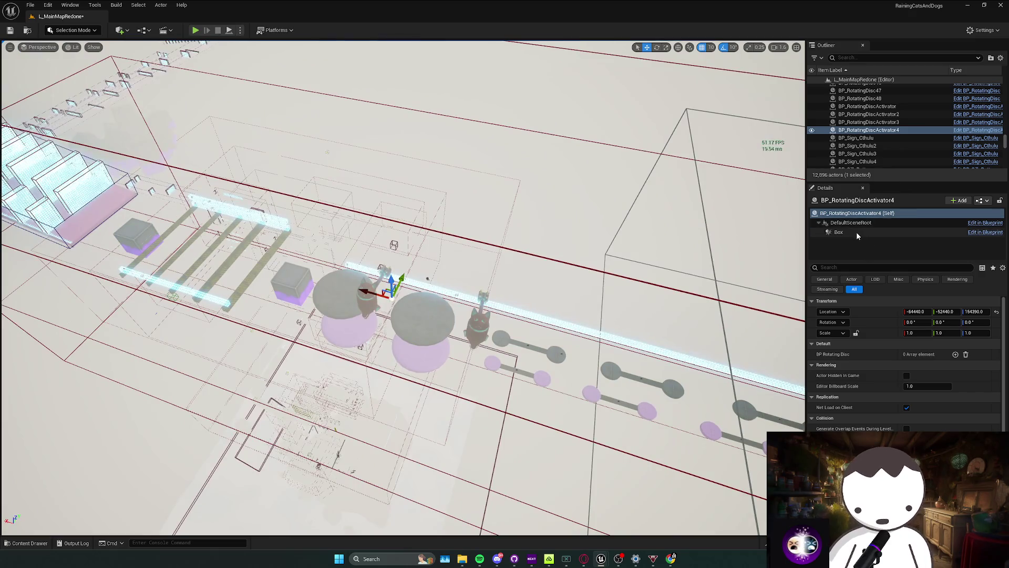
Set the disc trigger box extent to about 12712 × 2164 × 1389 and lift it 290 units.
left_click(839, 232)
left_click_drag(917, 355, 906, 423)
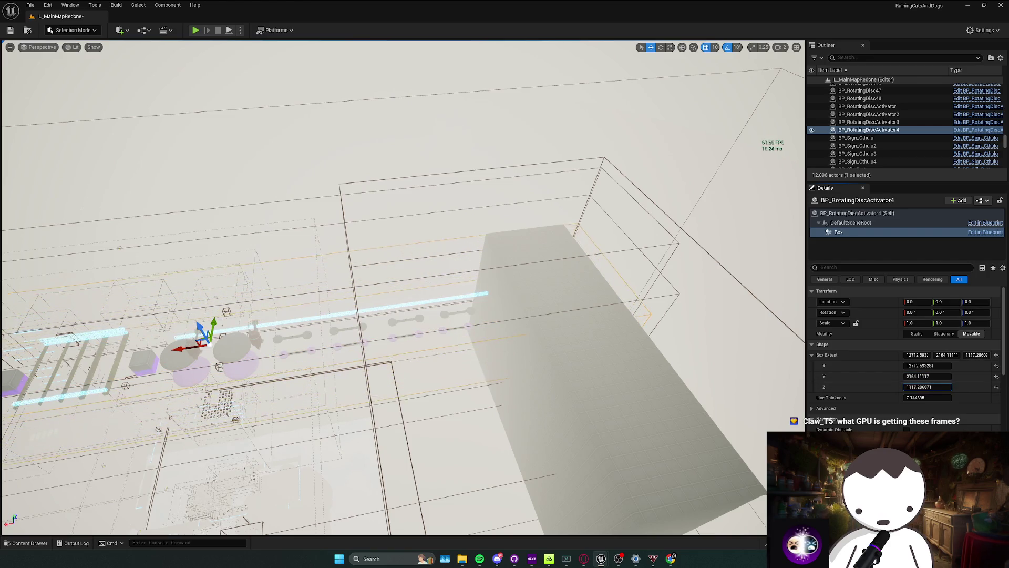
scroll(415, 311, "down", 5)
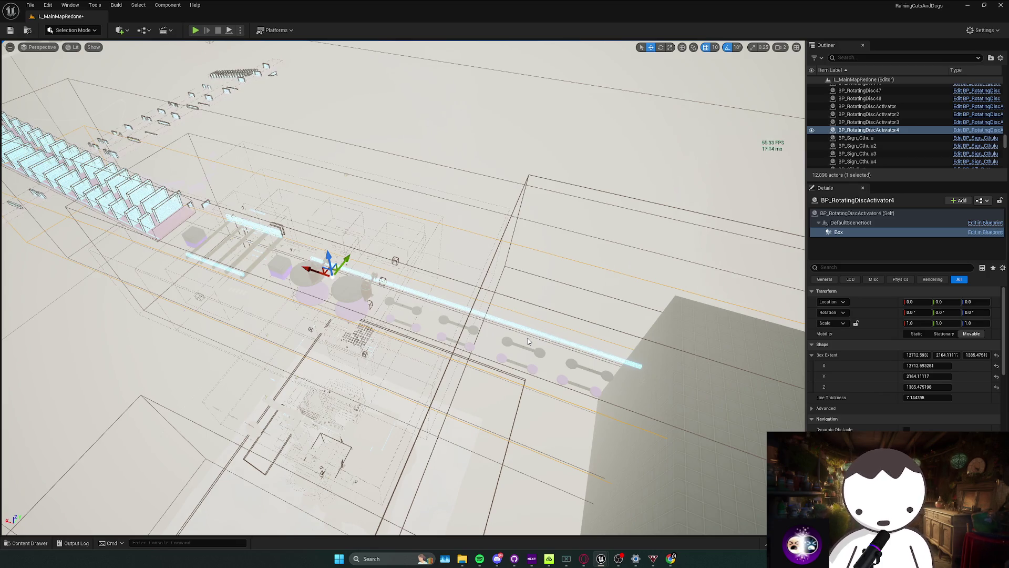
scroll(512, 337, "up", 10)
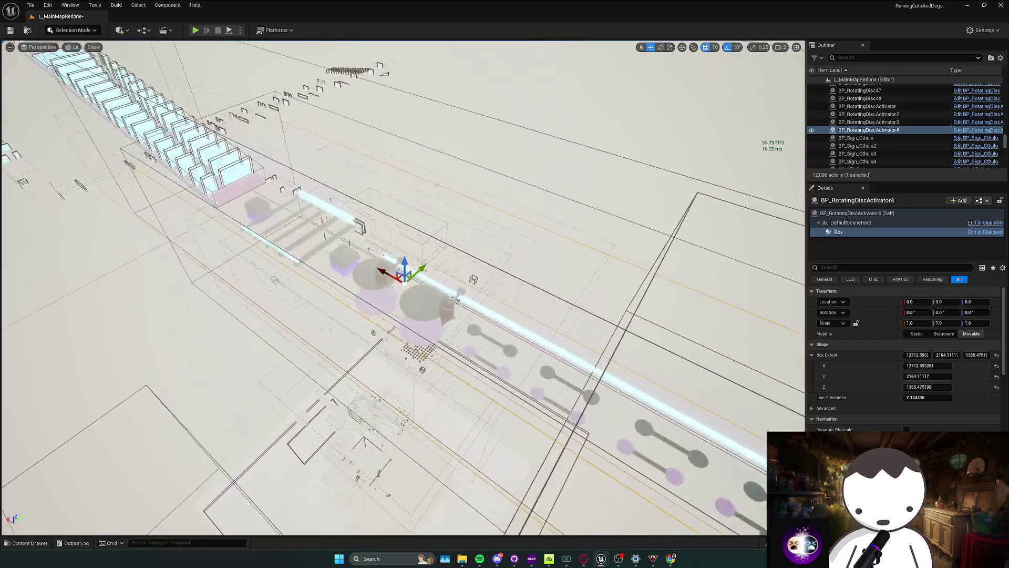
scroll(404, 288, "down", 10)
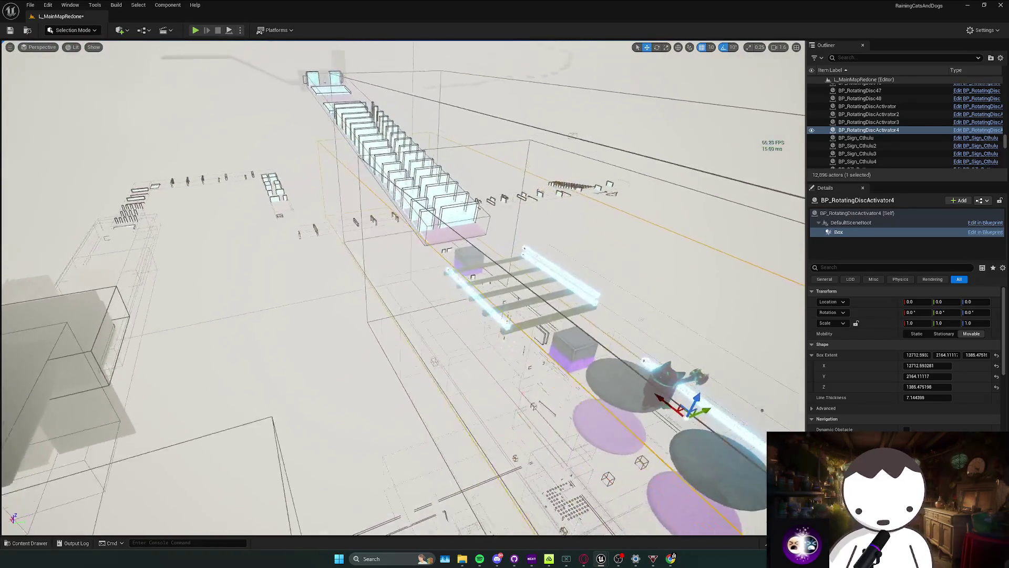
scroll(424, 299, "down", 3)
left_click_drag(424, 307, 424, 289)
Fill BP_RotatingDiscActivator4's disc array with four eyedropped discs, then start a play test.
left_click(856, 213)
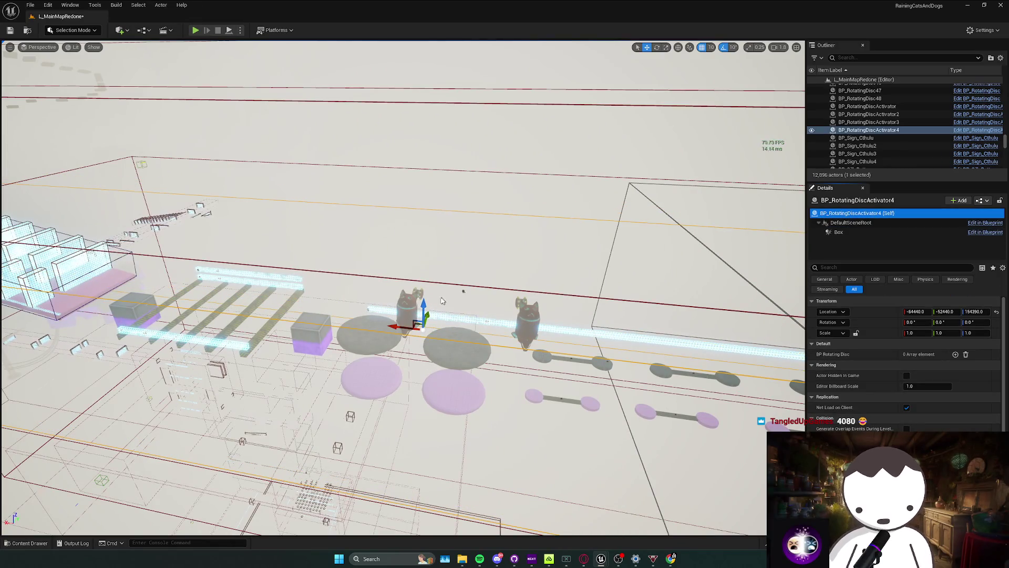
scroll(404, 288, "down", 1)
scroll(755, 361, "up", 10)
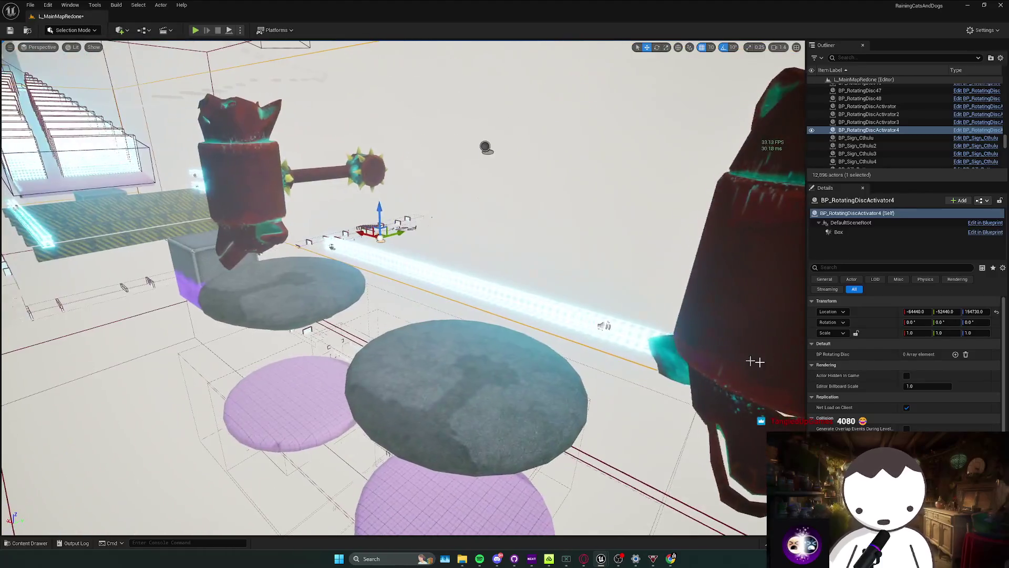
left_click(956, 355)
left_click(955, 354)
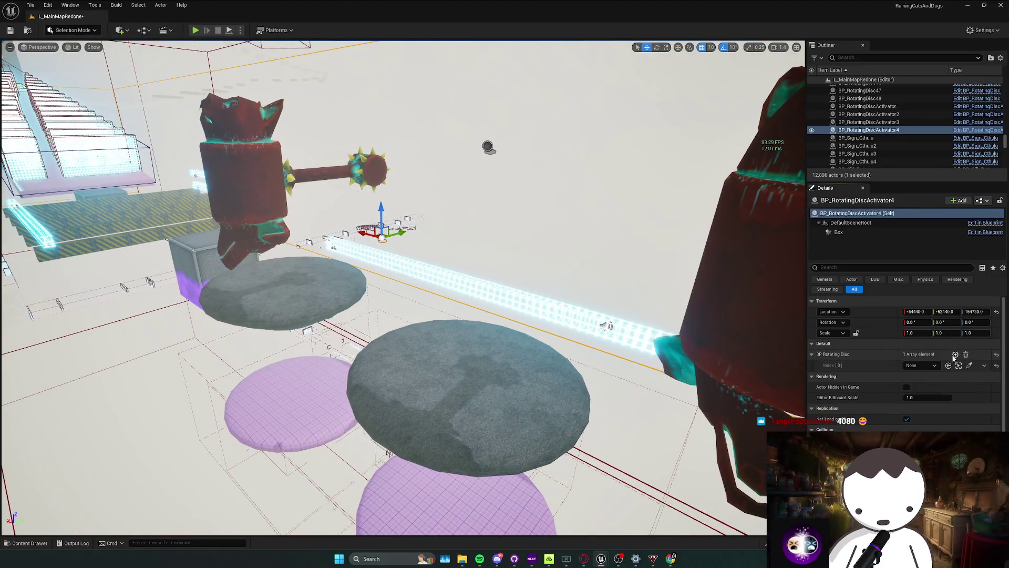
left_click(955, 354)
left_click(956, 354)
left_click(969, 365)
left_click(458, 396)
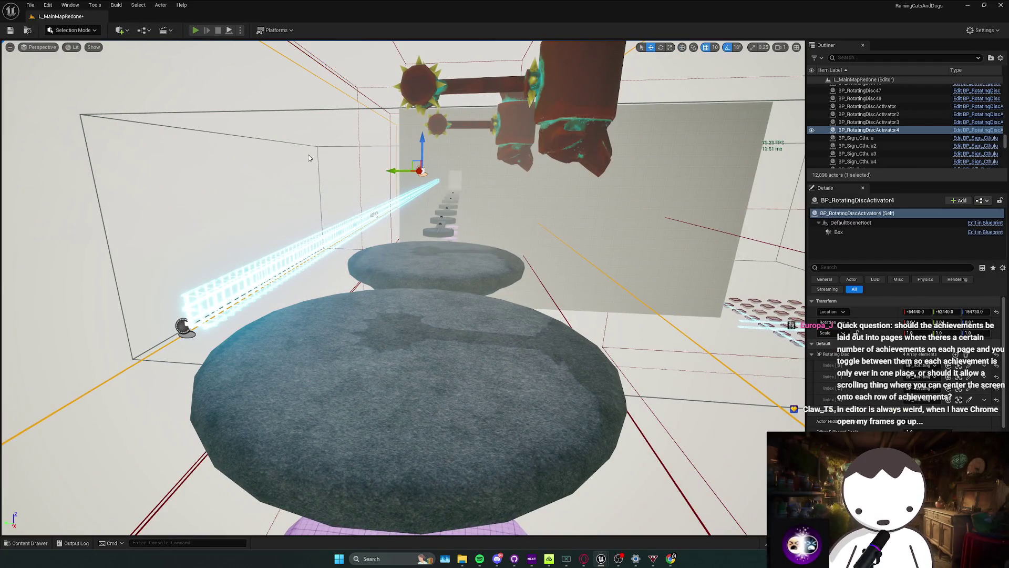
key("alt+p")
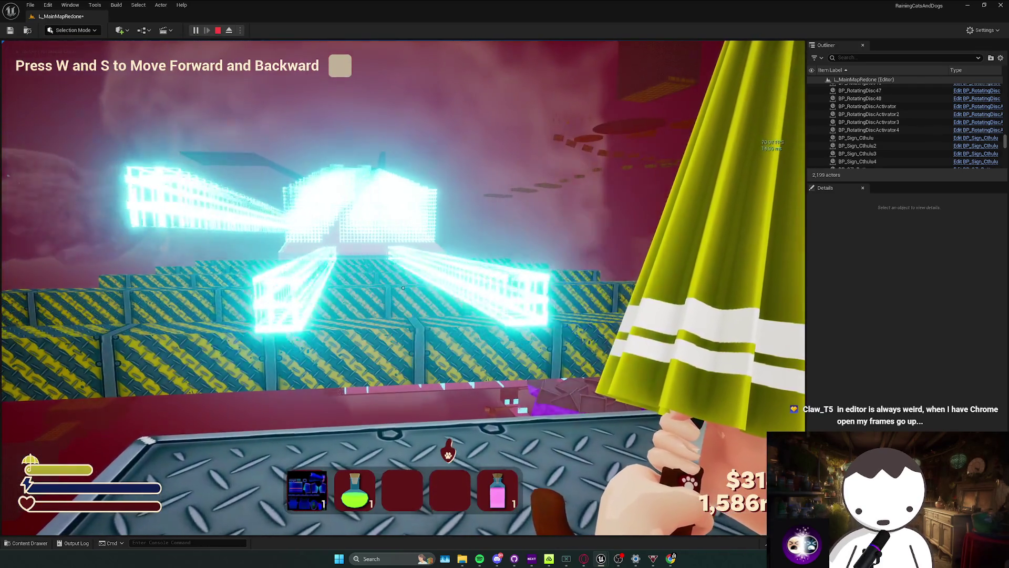
Exit the play test and fly through the tunnel to select BP_Trader21 behind the counter.
key("shift+F1")
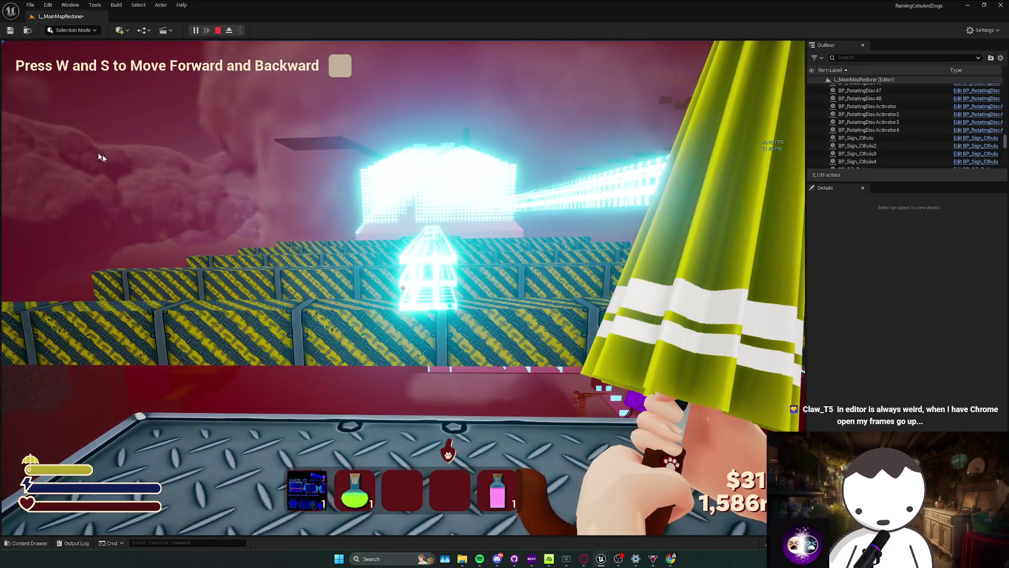
key("Escape")
key("w")
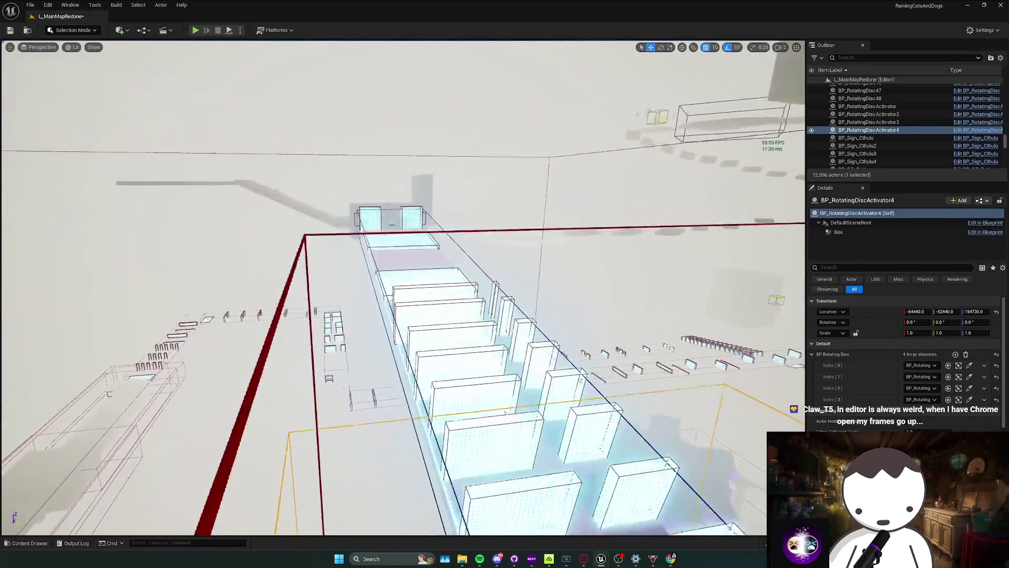
key("w")
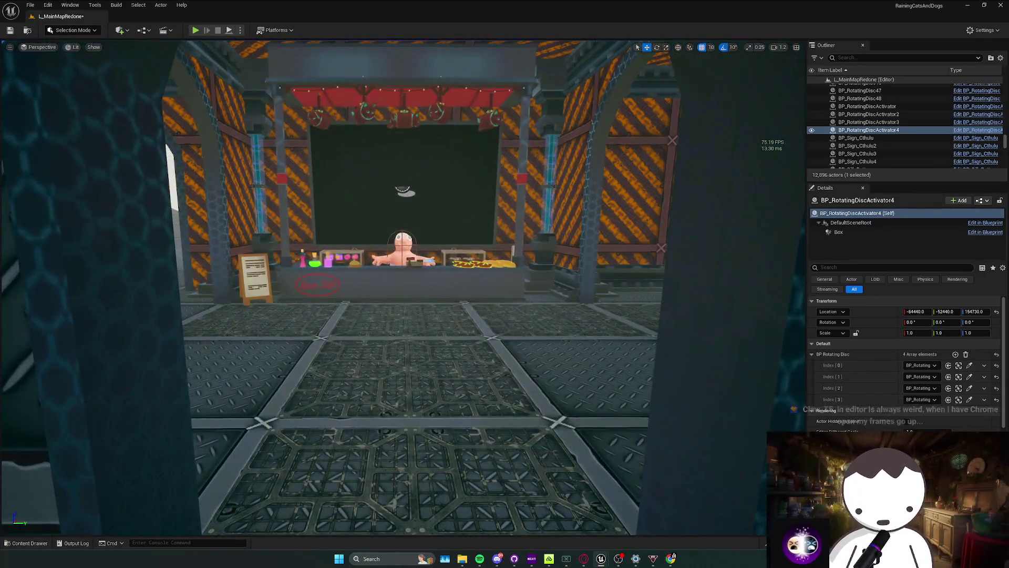
left_click(402, 249)
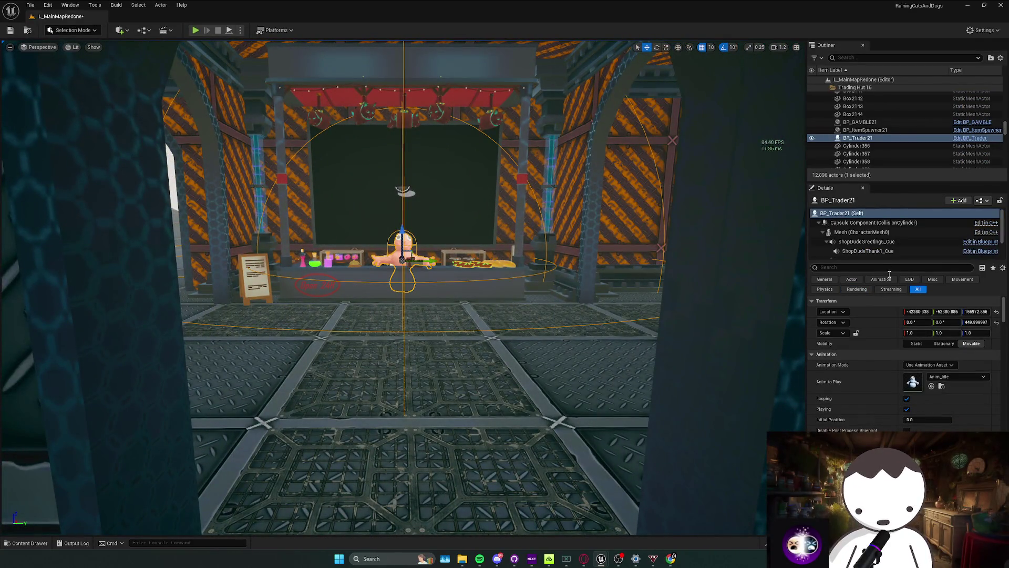
Set BP_Trader21's Gamble Menu to BP_GAMBLE21 and quickly play-test the GAMBLE! screen.
scroll(895, 368, "down", 10)
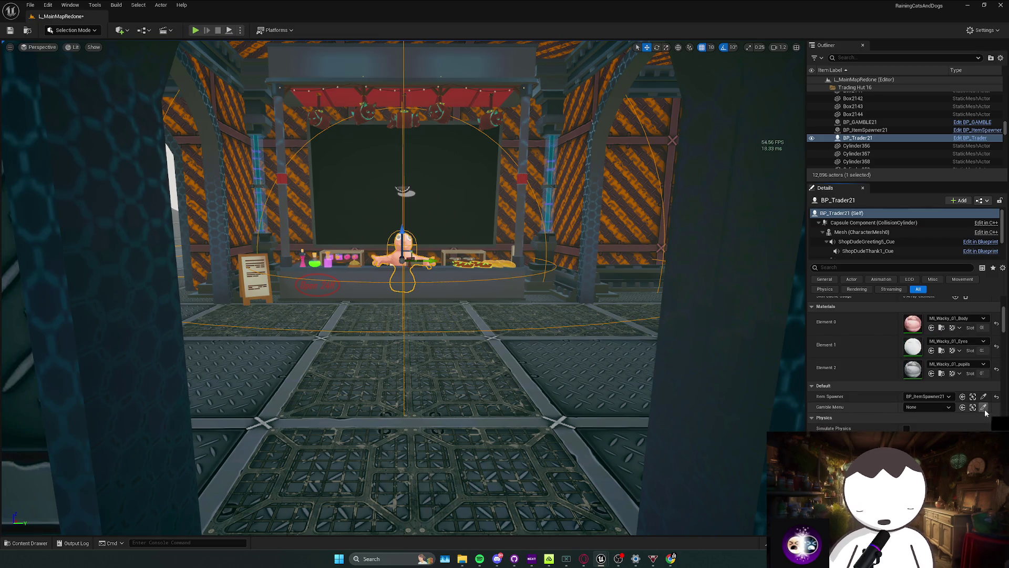
key("f")
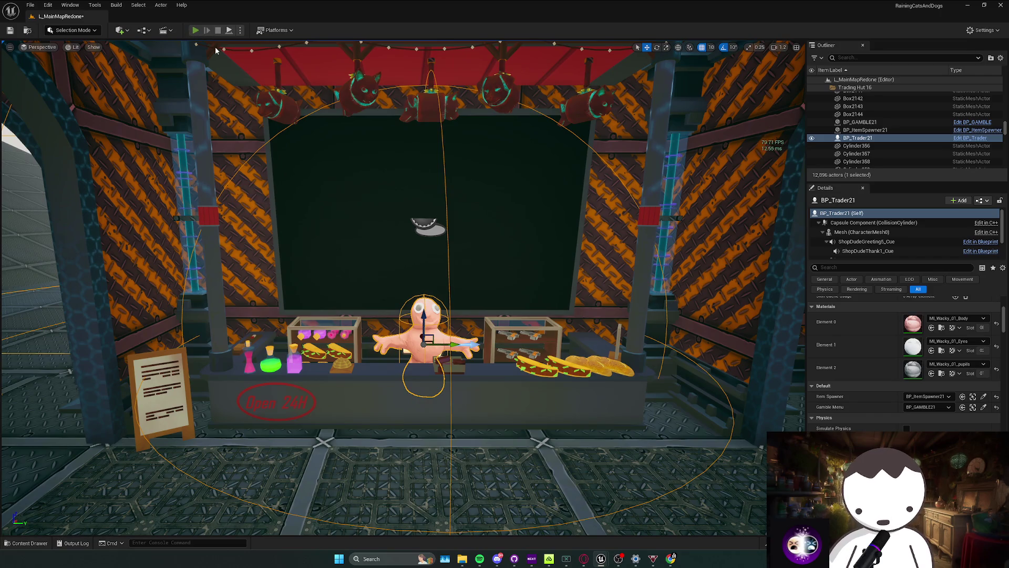
key("alt+p")
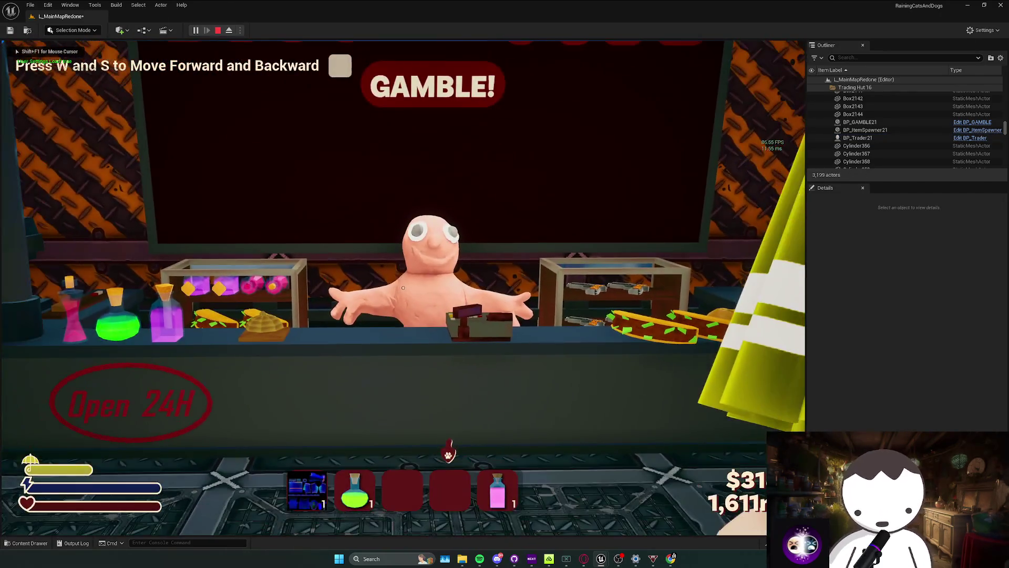
key("Escape")
key("f")
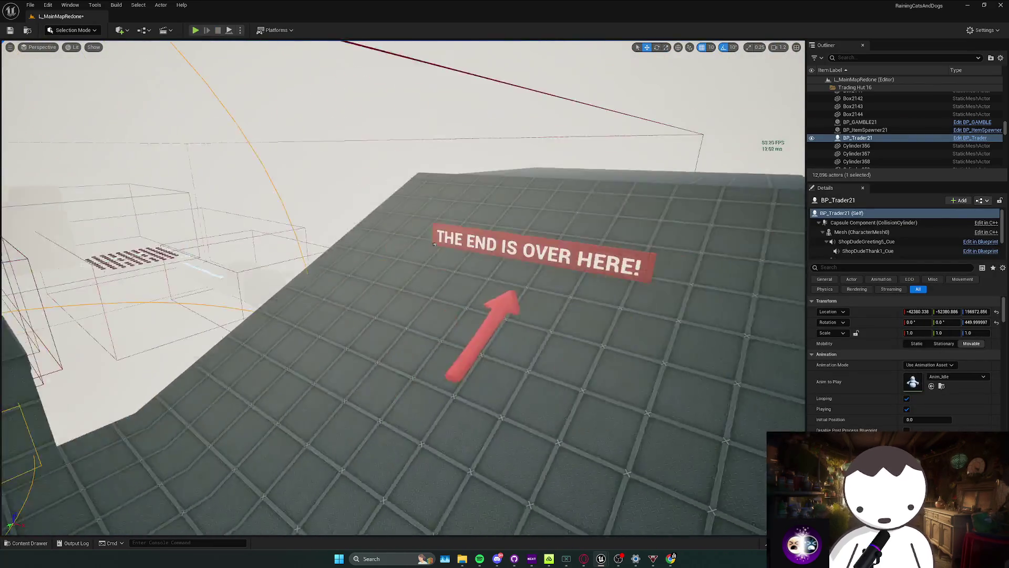
Close the Content Drawer again and save the level with Ctrl+S.
key("ctrl+space")
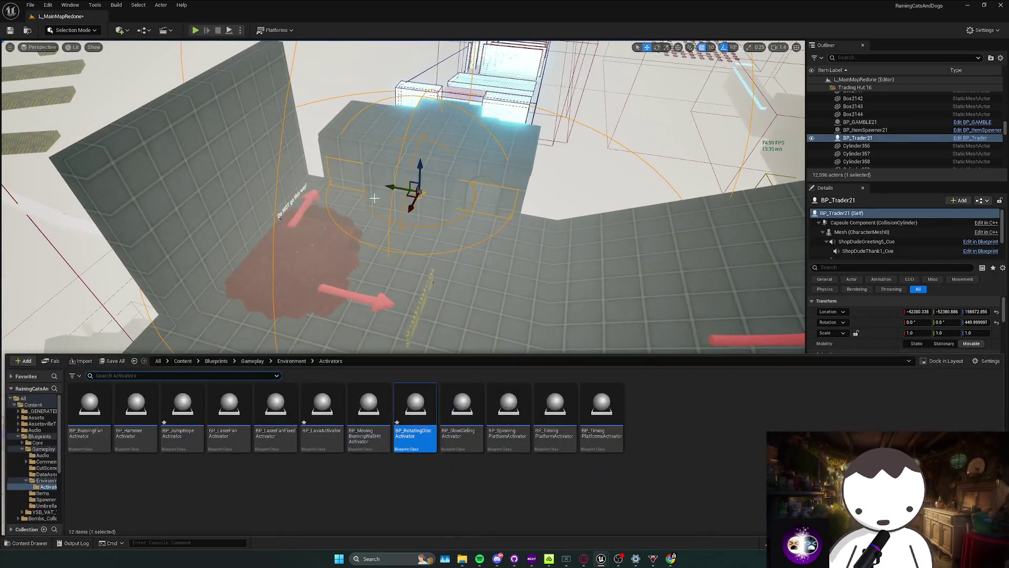
key("ctrl+space")
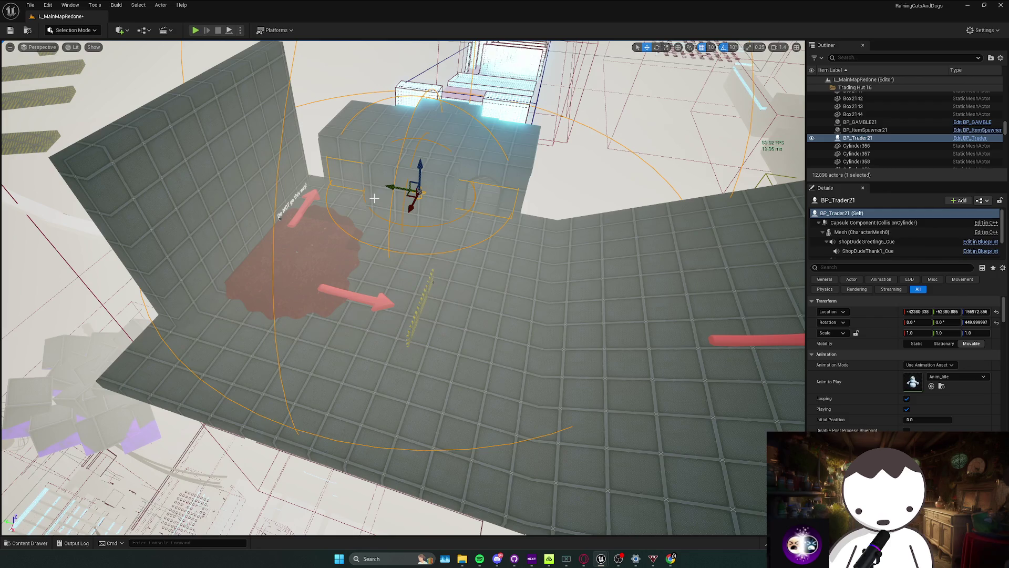
scroll(385, 200, "up", 10)
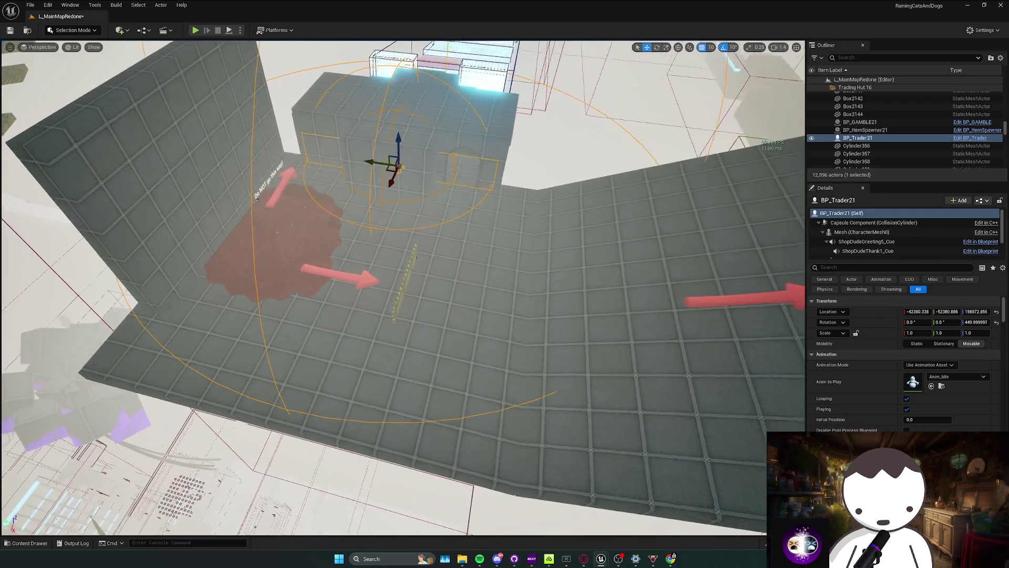
key("ctrl+s")
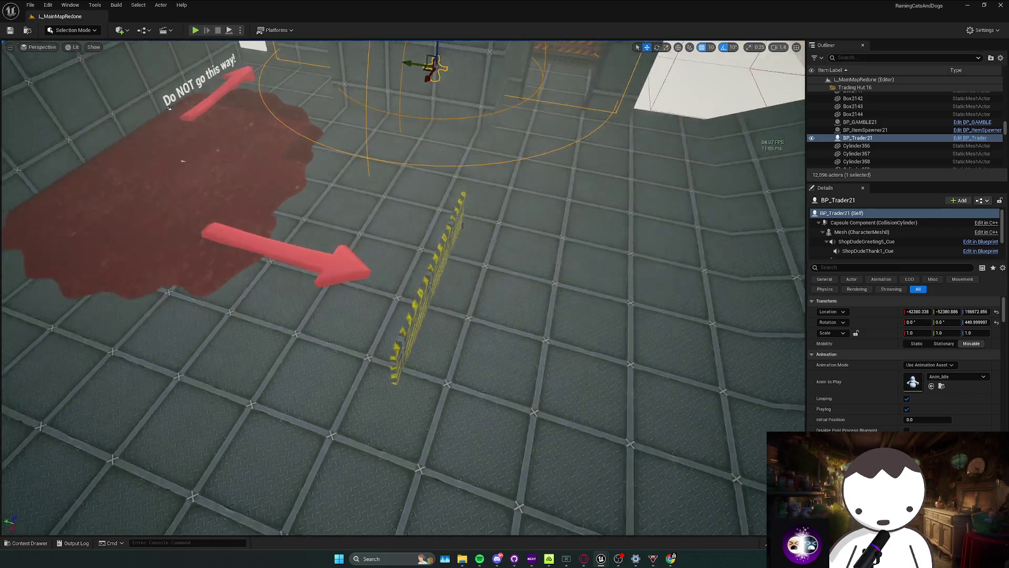
Fly the camera down to the red lava pool by the 'Do NOT go this way!' sign.
scroll(404, 287, "down", 2)
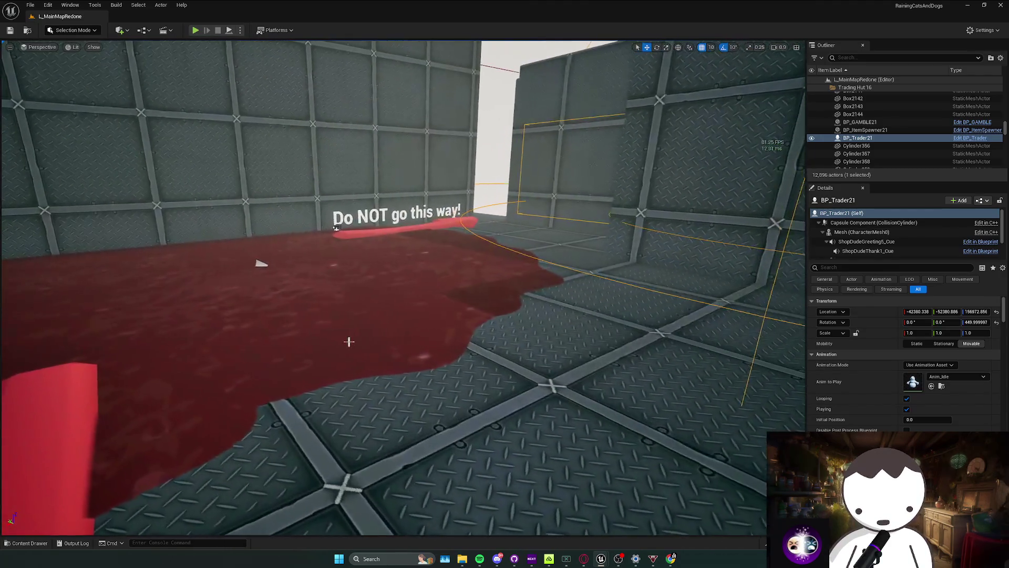
key("ctrl+space")
key("s")
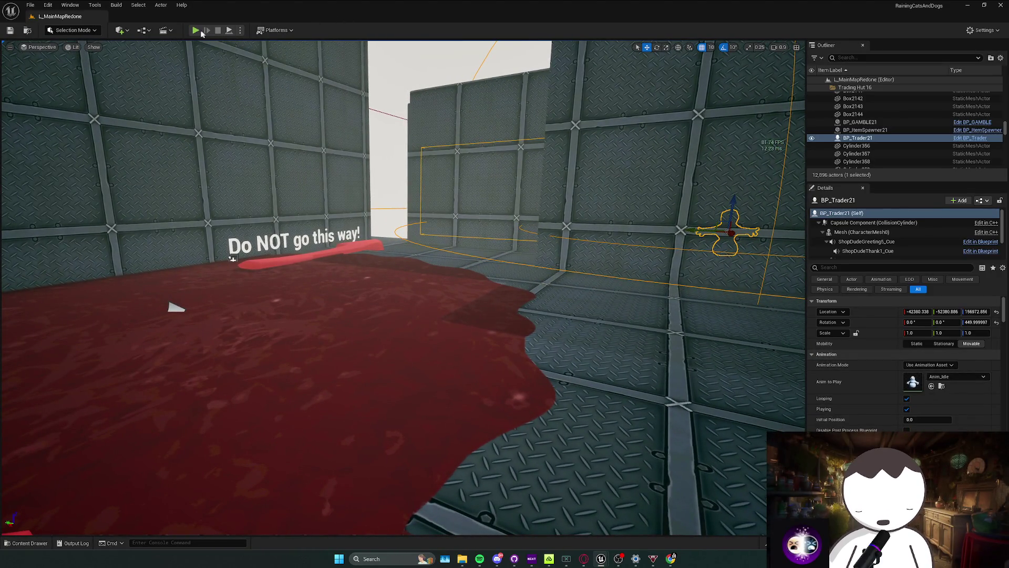
Start a play-test and clear the walk, strafe, jump and crouch tutorial prompts.
key("alt+p")
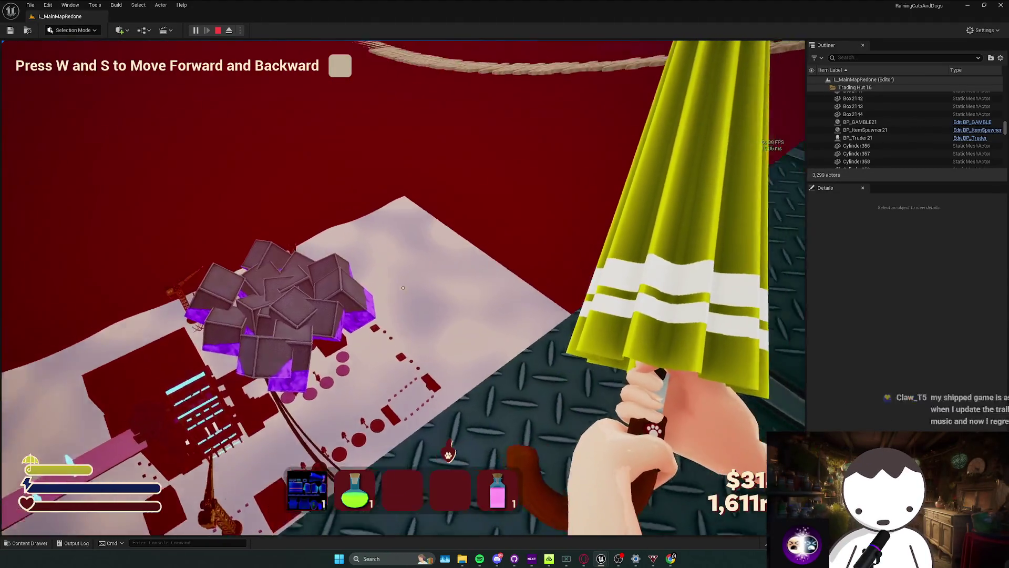
key("w")
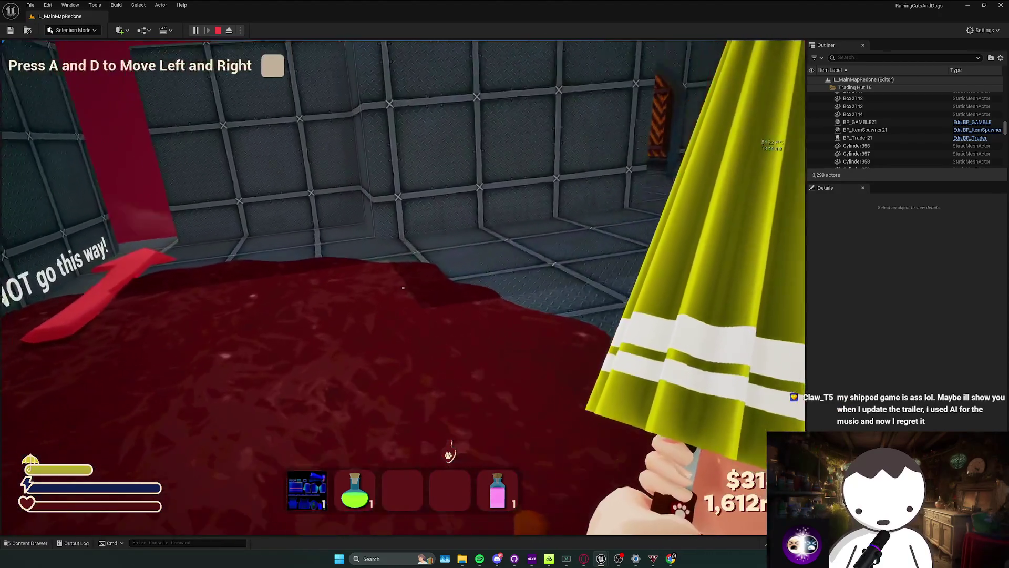
key("a")
key("space")
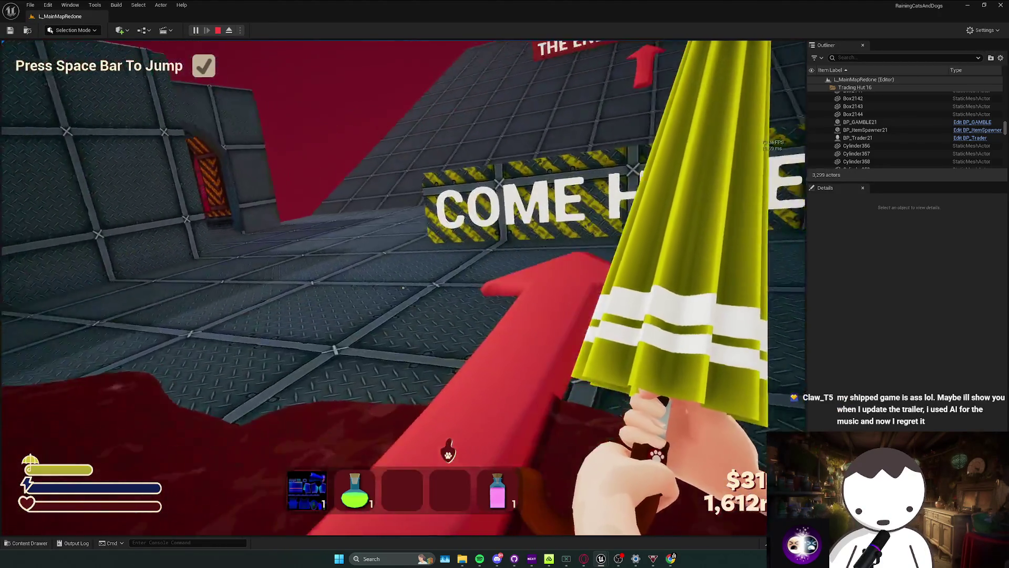
key("c")
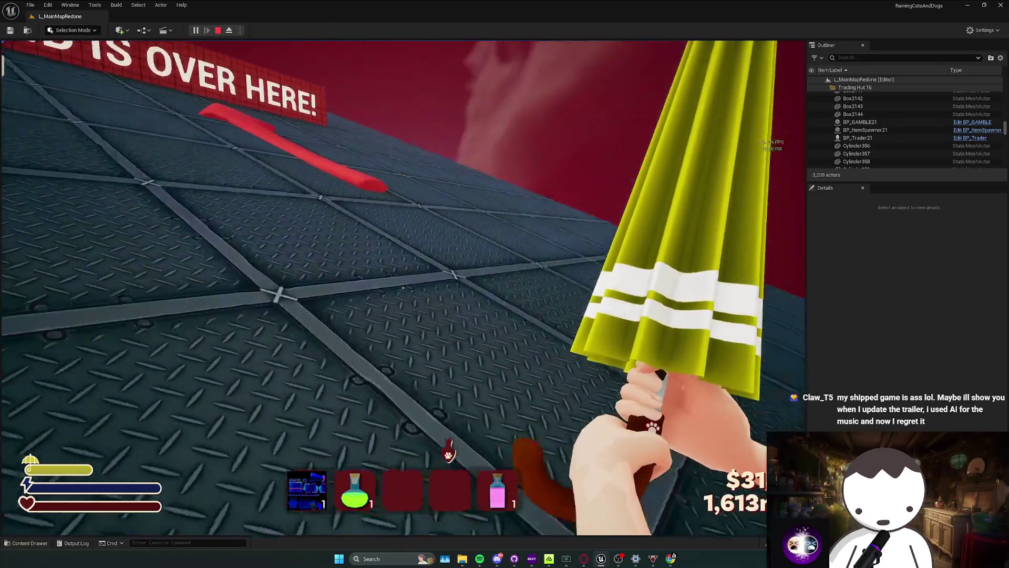
Walk past the COME HERE! sign into the hut, end the play-test, and approach the wall panels.
key("w")
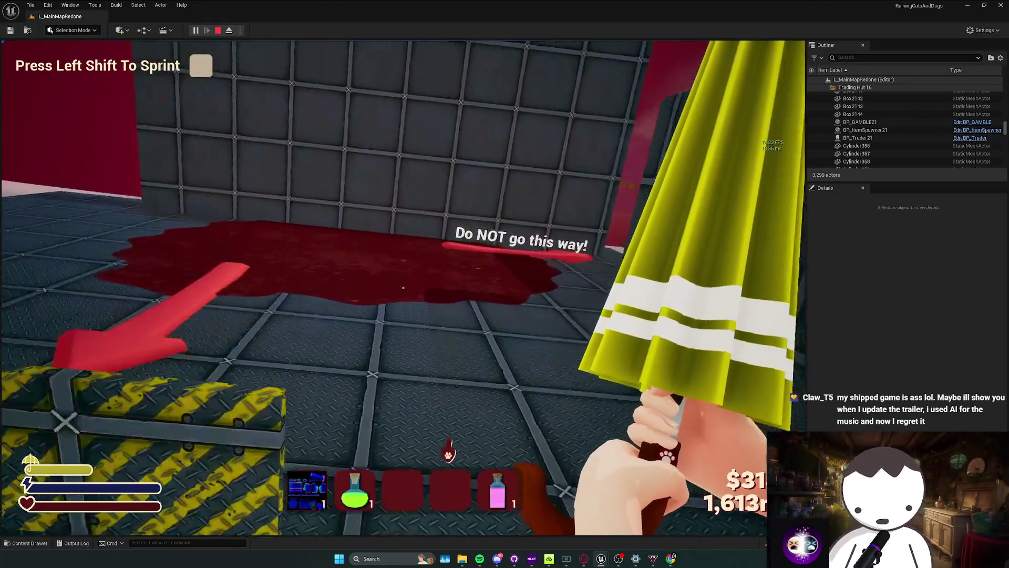
key("w")
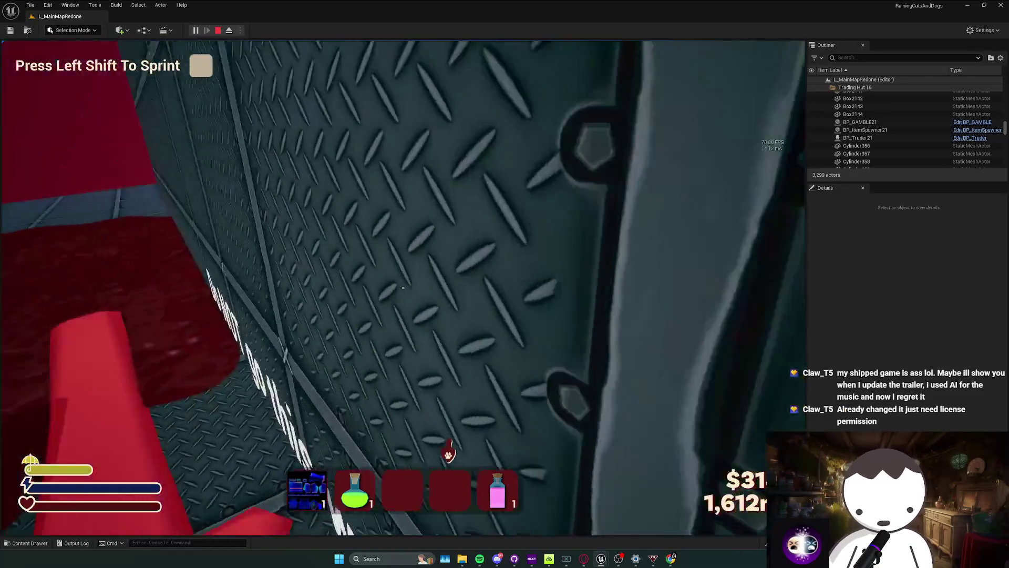
key("w")
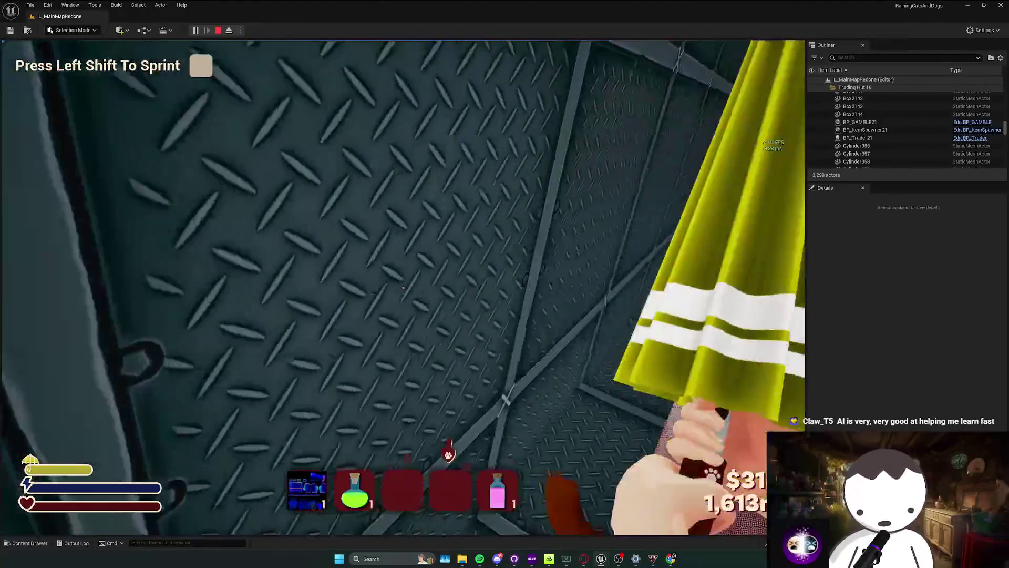
key("w")
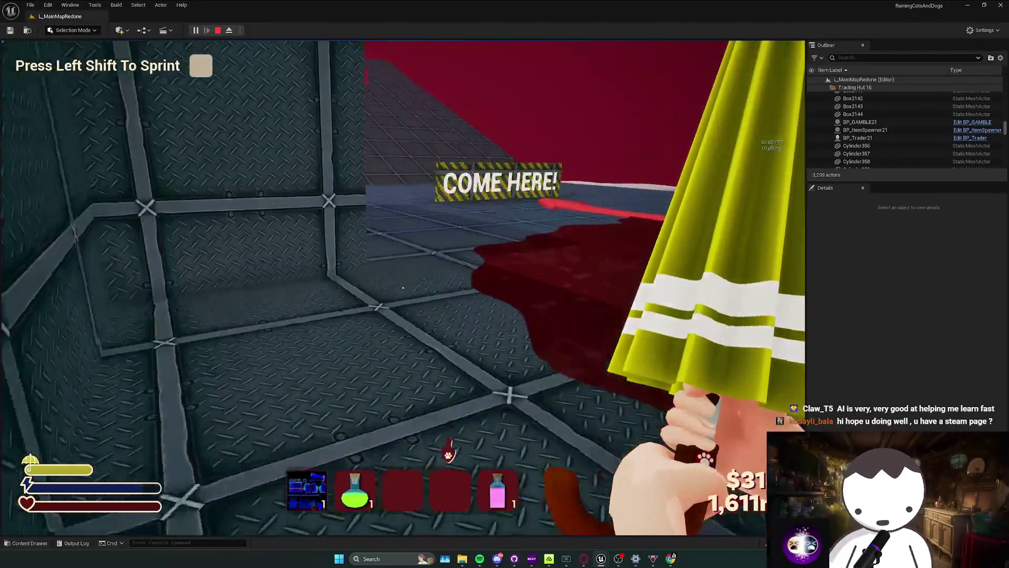
key("w")
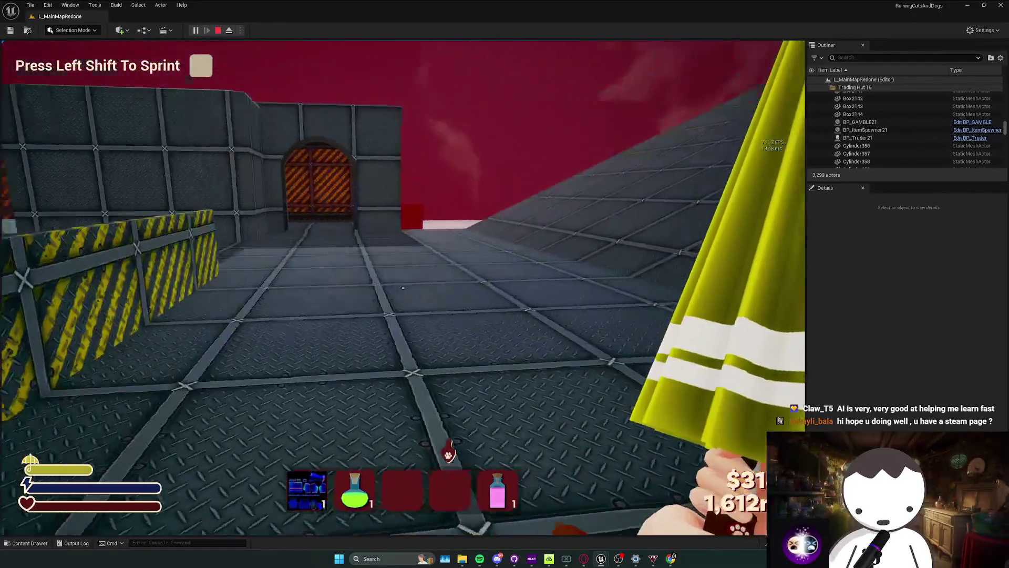
key("w")
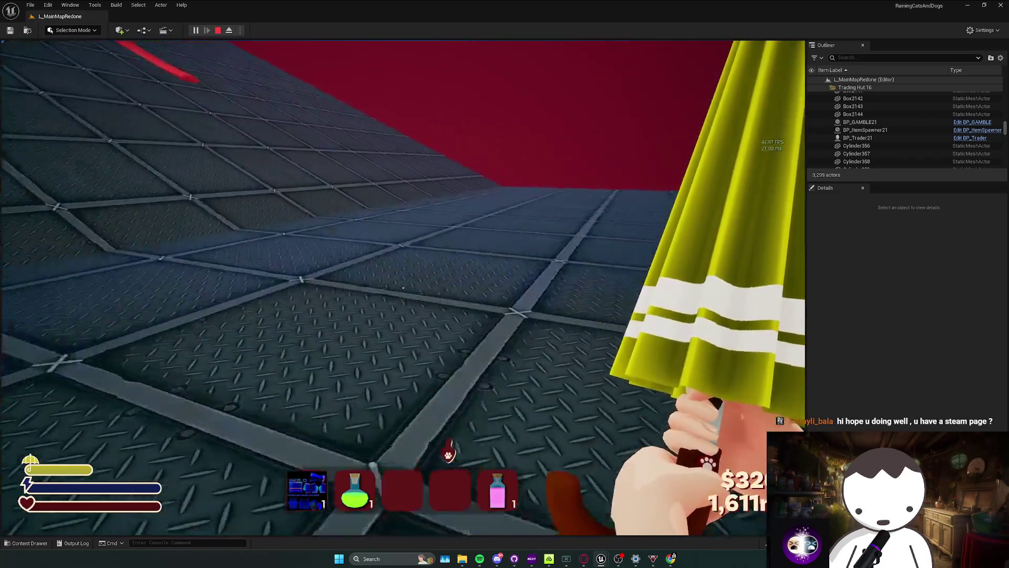
key("w")
key("w")
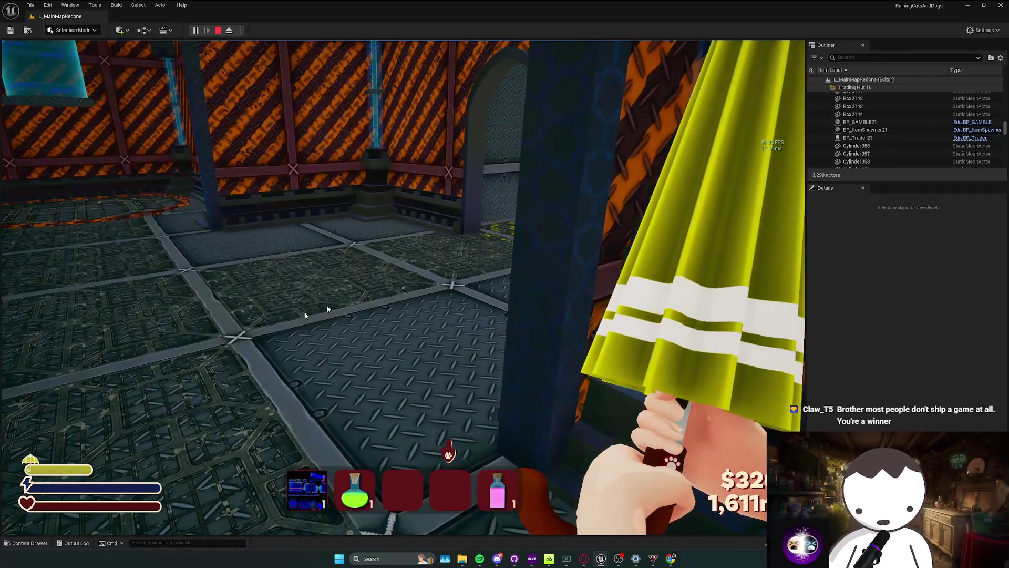
key("Escape")
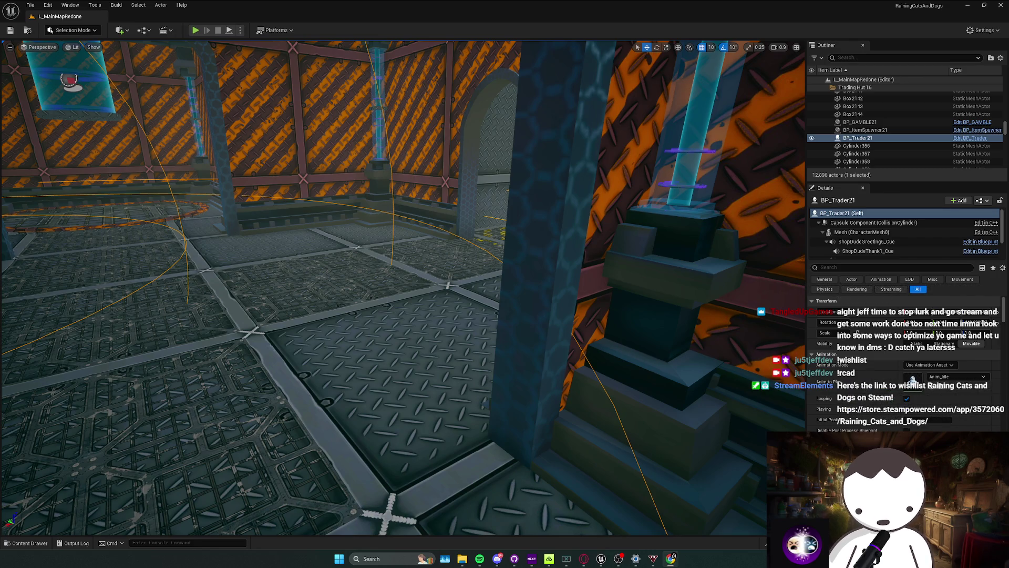
mouse_move(404, 288)
left_mouse_down()
mouse_move(368, 284)
mouse_move(352, 247)
mouse_move(337, 263)
mouse_move(347, 257)
mouse_move(268, 222)
mouse_move(335, 234)
left_mouse_up()
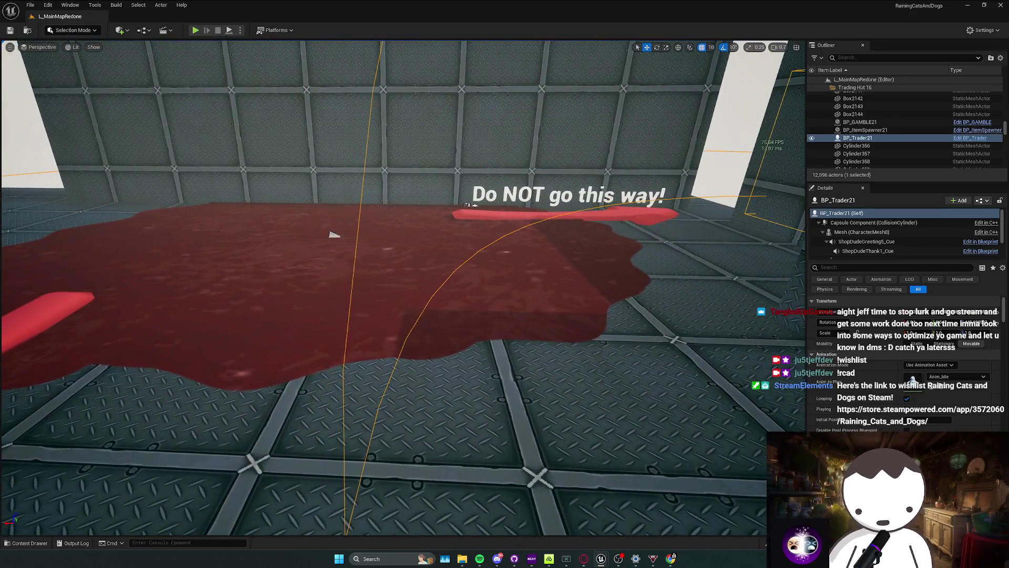
Launch Steam from Windows search to show the BETON BRUTAL store page.
left_click(386, 559)
type("steam")
key("Return")
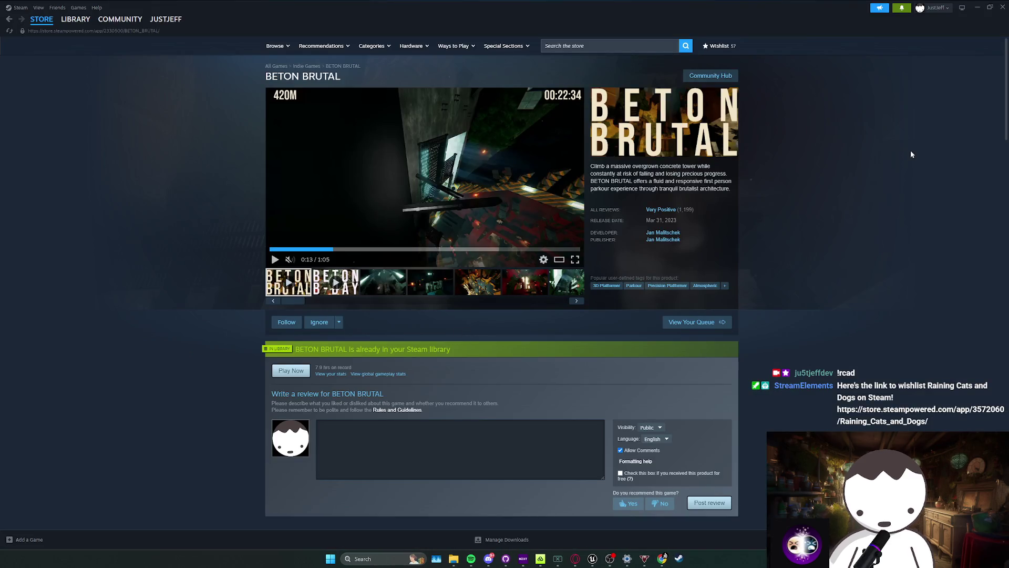
Minimize Steam and fly the Unreal viewport around the red cliffs and cranes.
left_click(977, 7)
mouse_move(659, 216)
left_mouse_down()
mouse_move(631, 168)
mouse_move(626, 250)
left_mouse_up()
scroll(631, 213, "up", 2)
scroll(628, 211, "down", 1)
scroll(625, 226, "up", 2)
scroll(625, 231, "up", 1)
scroll(626, 244, "down", 2)
Deselect BP_Trader21, look over the red-forest cliffs and cranes, and save the level.
left_click_drag(250, 152, 566, 264)
scroll(250, 152, "up", 1)
scroll(250, 151, "down", 2)
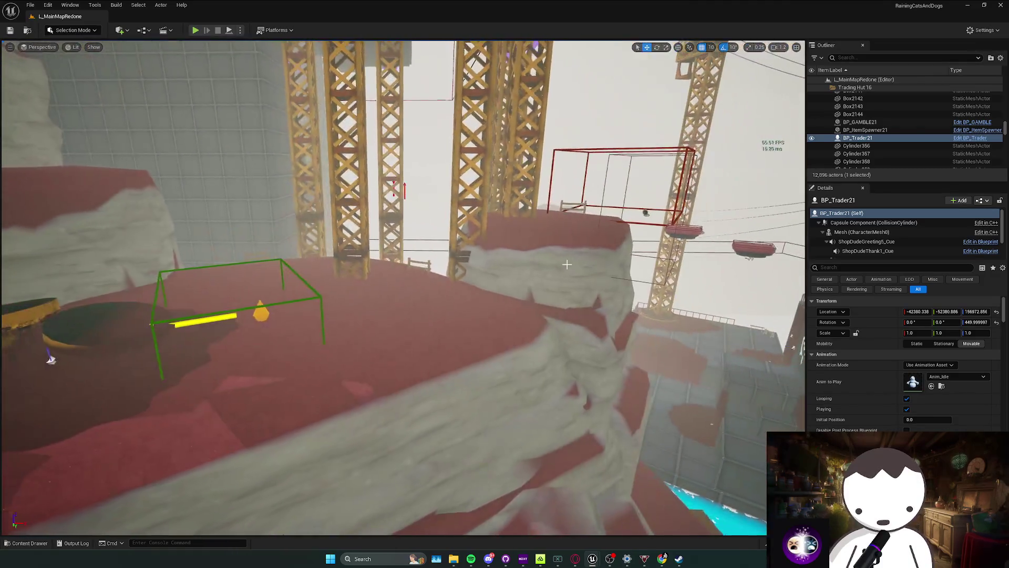
key("Escape")
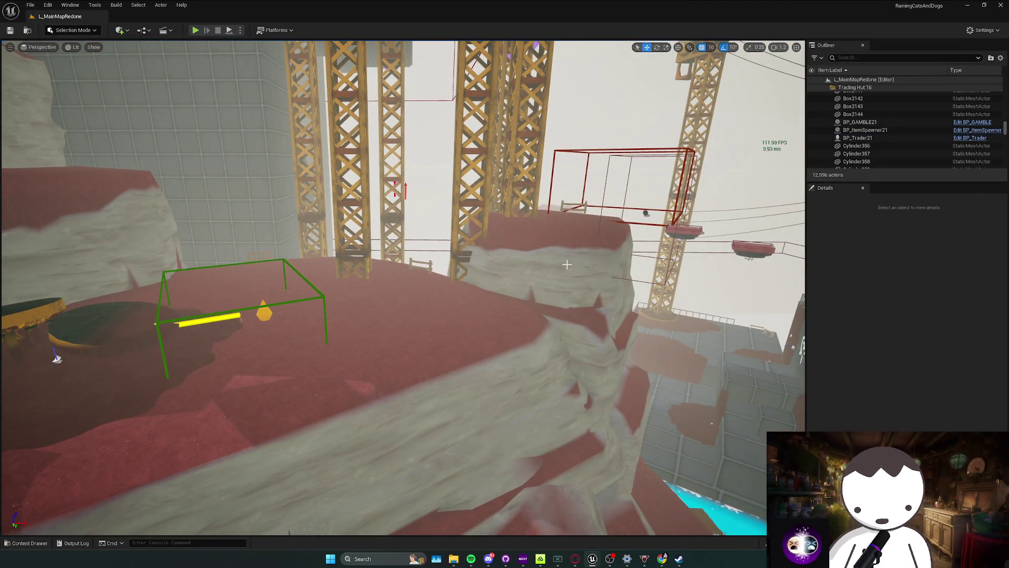
left_click_drag(567, 264, 600, 264)
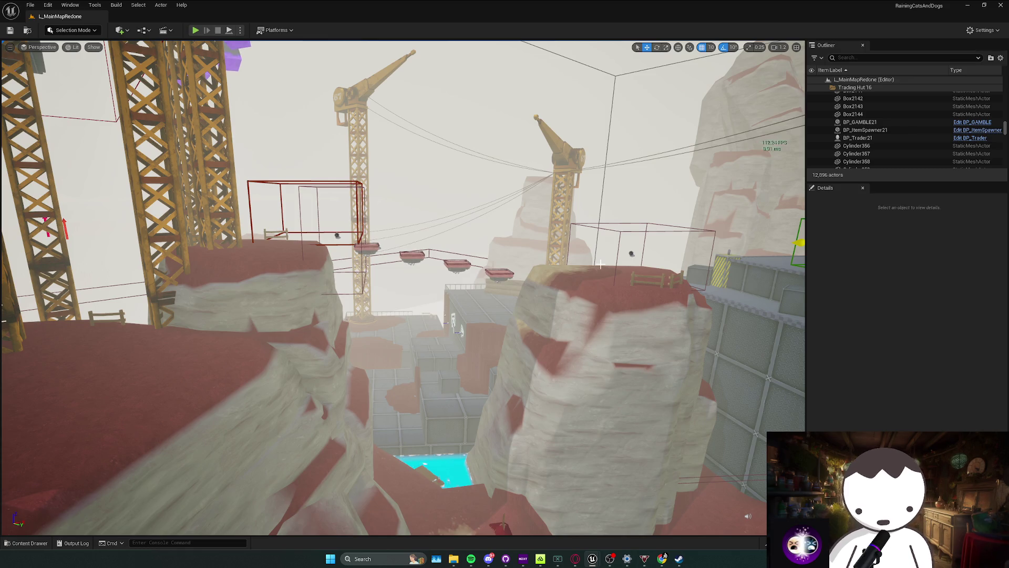
mouse_move(595, 284)
left_mouse_down()
mouse_move(595, 271)
mouse_move(560, 329)
mouse_move(439, 337)
mouse_move(681, 337)
mouse_move(493, 350)
mouse_move(655, 297)
mouse_move(577, 288)
mouse_move(318, 417)
mouse_move(388, 347)
mouse_move(434, 345)
mouse_move(457, 252)
mouse_move(547, 354)
mouse_move(525, 307)
mouse_move(552, 293)
mouse_move(480, 428)
mouse_move(421, 368)
mouse_move(362, 359)
mouse_move(368, 315)
mouse_move(399, 295)
mouse_move(378, 326)
mouse_move(389, 315)
mouse_move(368, 294)
mouse_move(400, 273)
mouse_move(410, 304)
mouse_move(378, 336)
mouse_move(405, 321)
mouse_move(412, 331)
mouse_move(310, 277)
mouse_move(684, 314)
mouse_move(657, 316)
mouse_move(641, 332)
mouse_move(591, 270)
left_mouse_up()
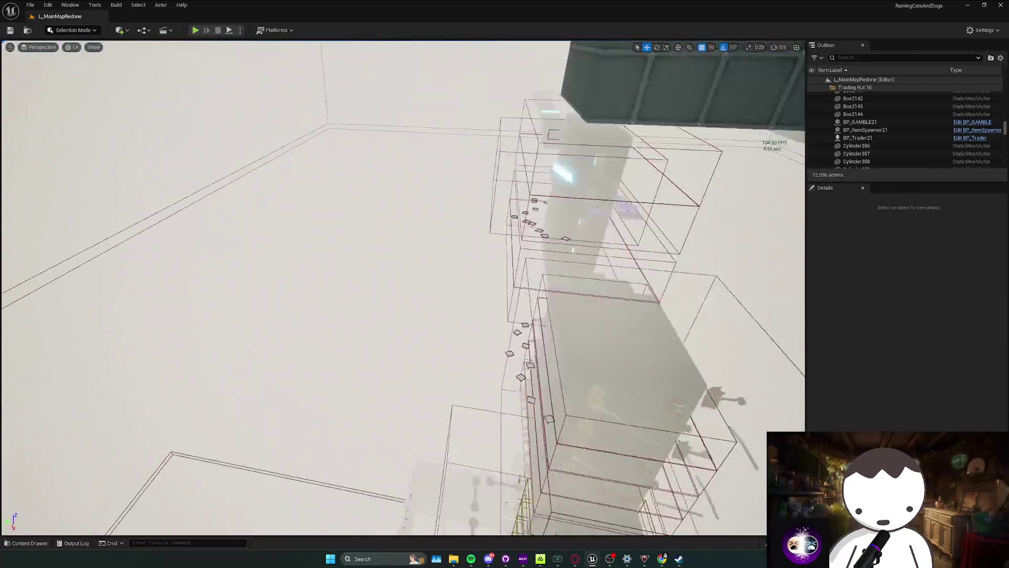
scroll(410, 305, "down", 1)
scroll(311, 277, "up", 2)
scroll(646, 326, "down", 3)
key("ctrl+s")
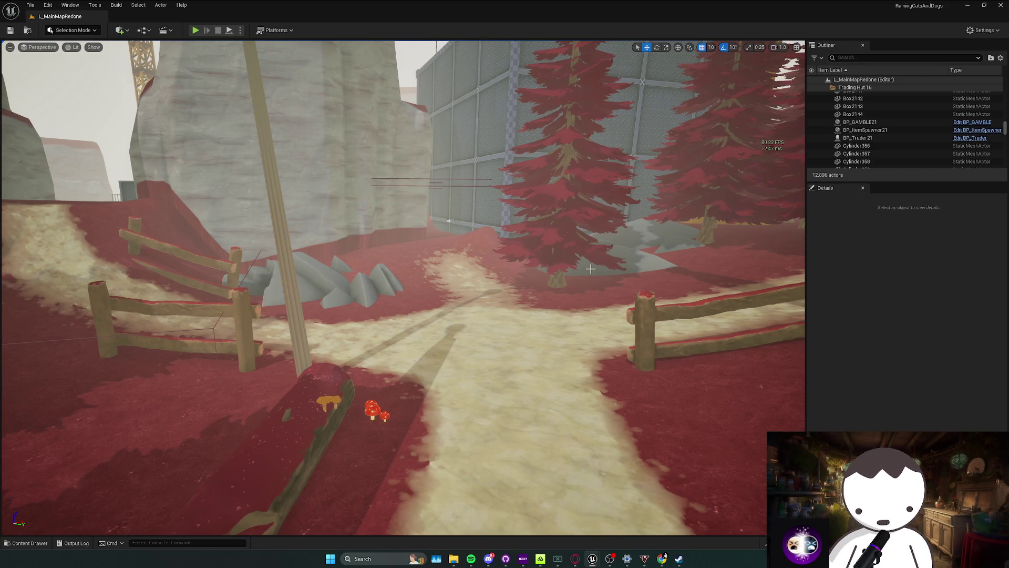
Fly forward and look down at the forest path.
mouse_move(590, 269)
left_mouse_down()
mouse_move(473, 305)
mouse_move(430, 368)
mouse_move(410, 362)
mouse_move(399, 352)
mouse_move(431, 326)
mouse_move(525, 389)
mouse_move(505, 358)
mouse_move(494, 371)
mouse_move(303, 90)
left_mouse_up()
scroll(400, 353, "up", 1)
scroll(509, 362, "down", 1)
scroll(494, 370, "down", 1)
scroll(486, 352, "up", 3)
scroll(476, 339, "down", 3)
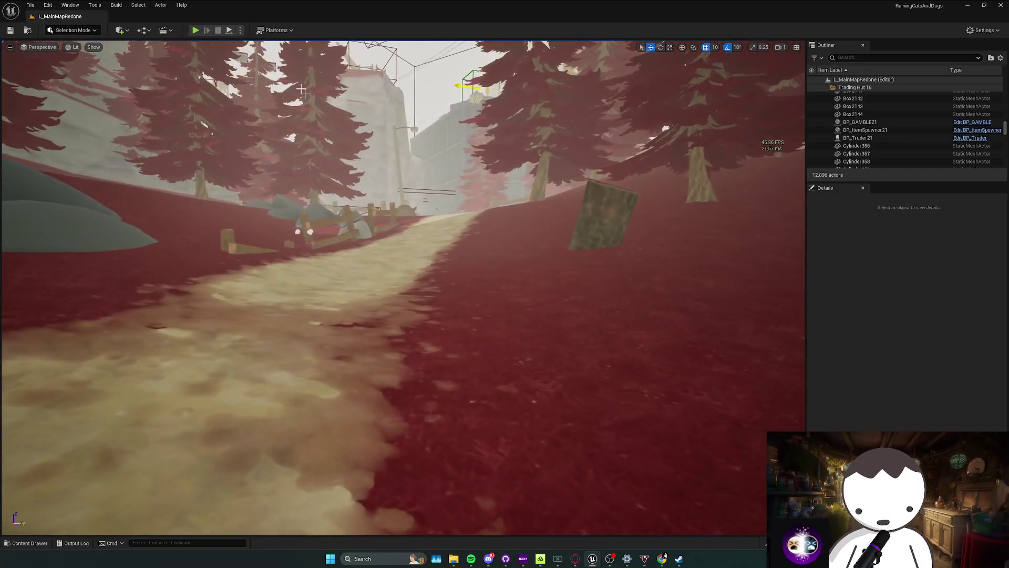
Play-test, walking the forest path, deck and steps up onto the crate and checkered cylinder.
key("alt+p")
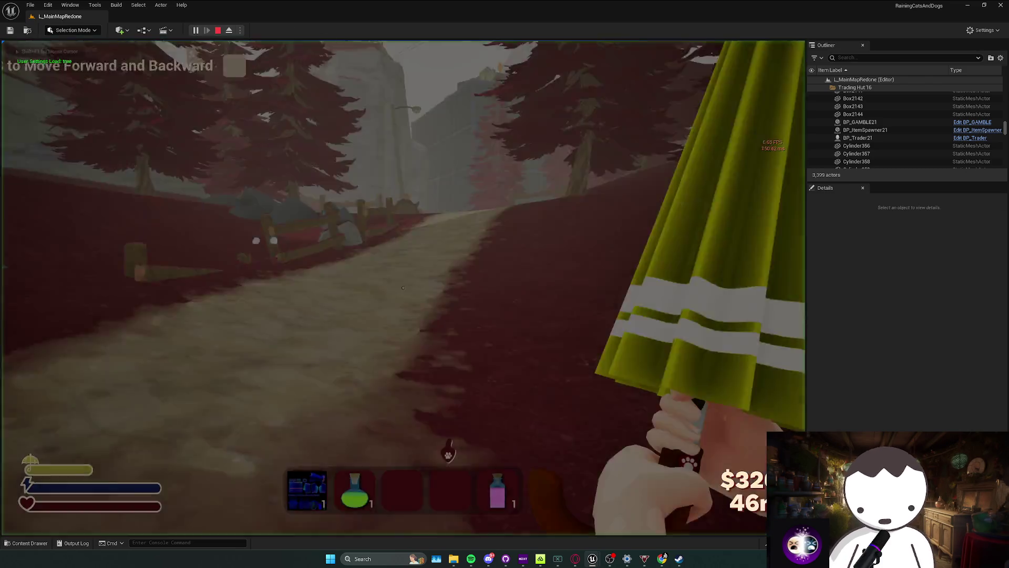
key("w")
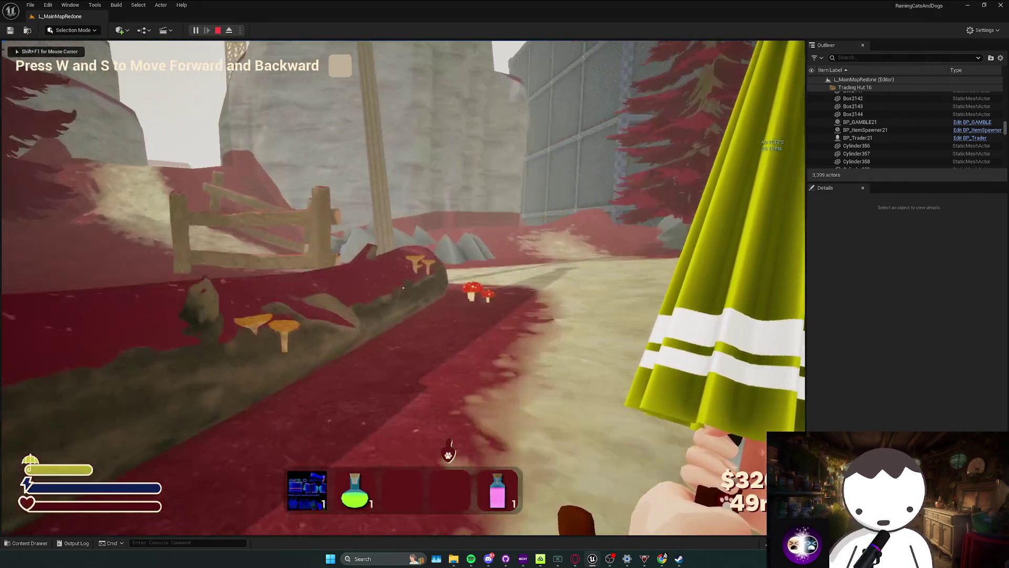
key("w")
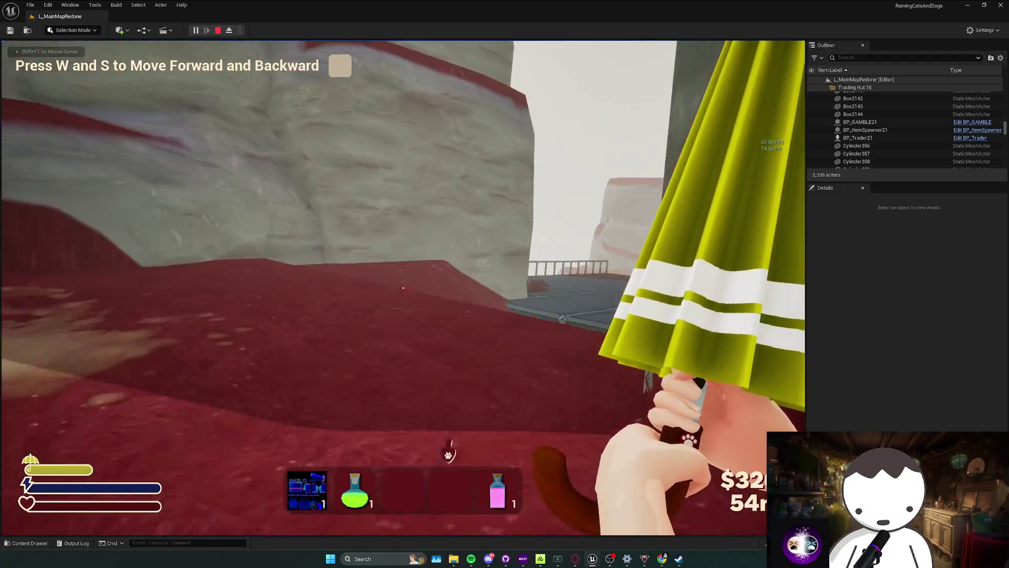
key("w")
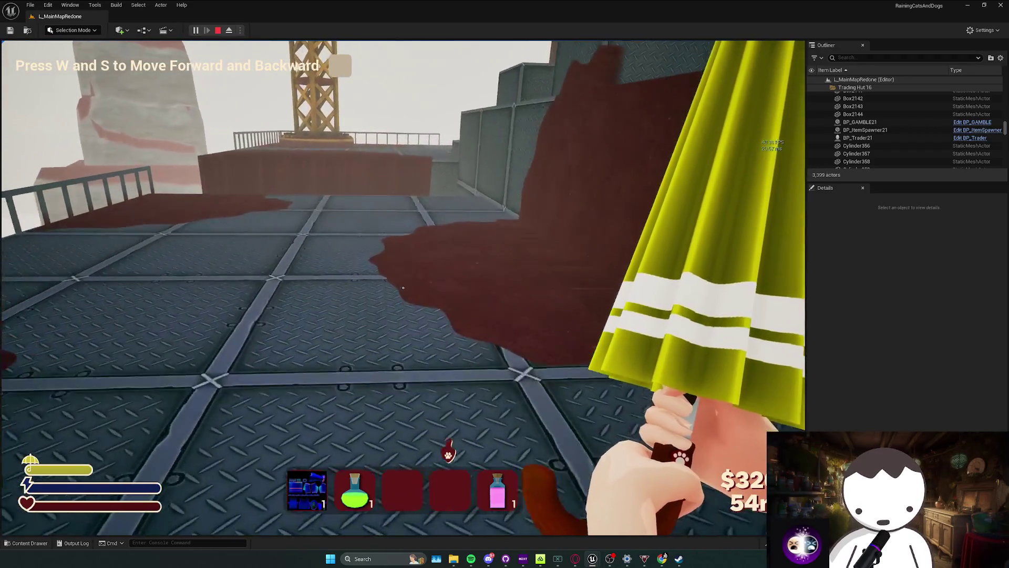
key("w")
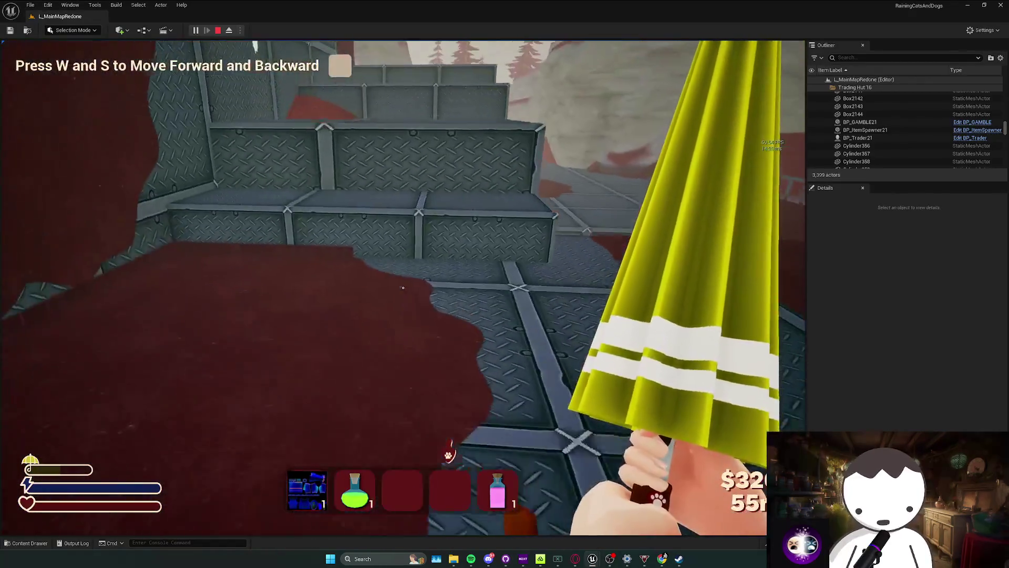
key("w")
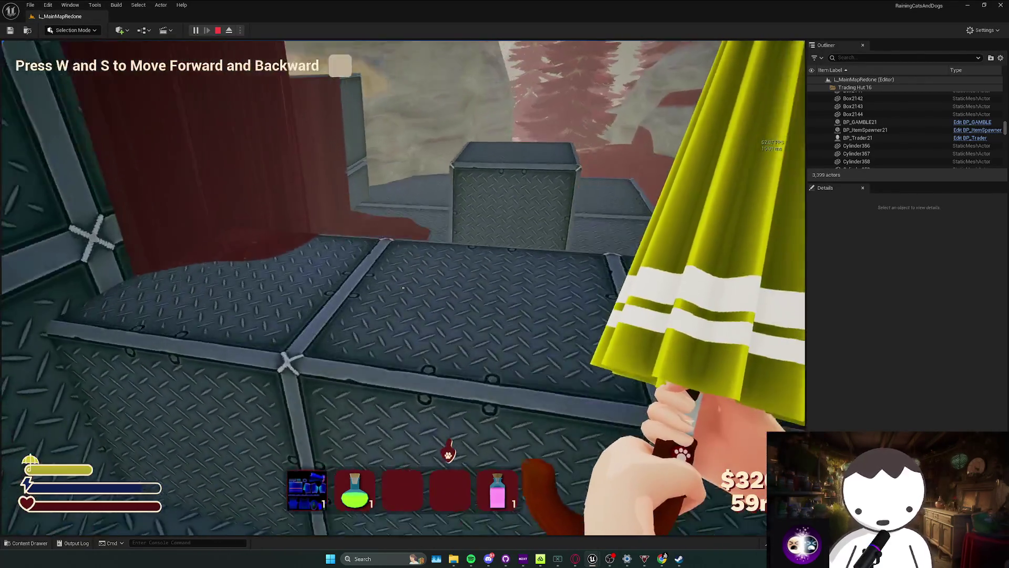
key("w")
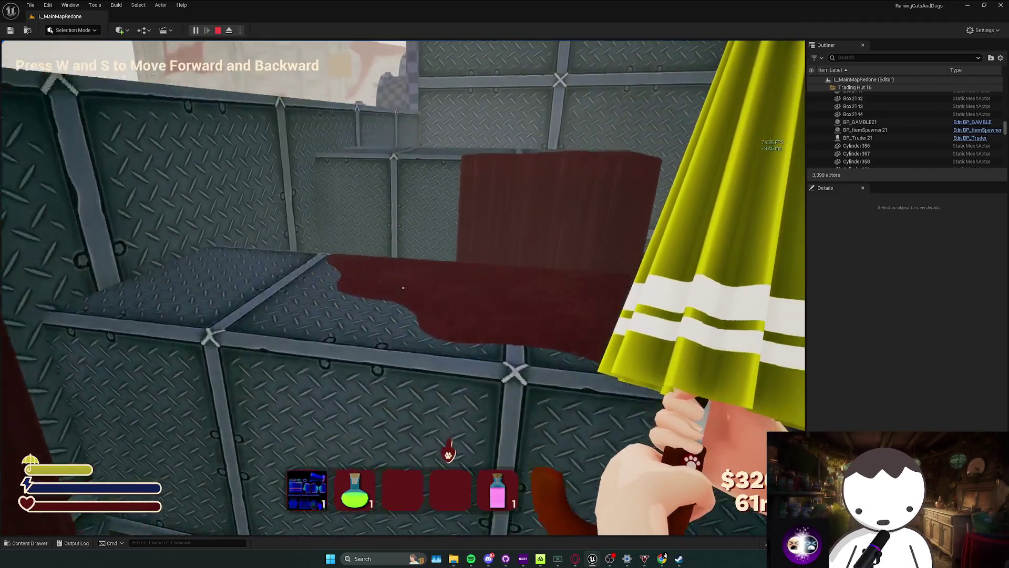
key("w")
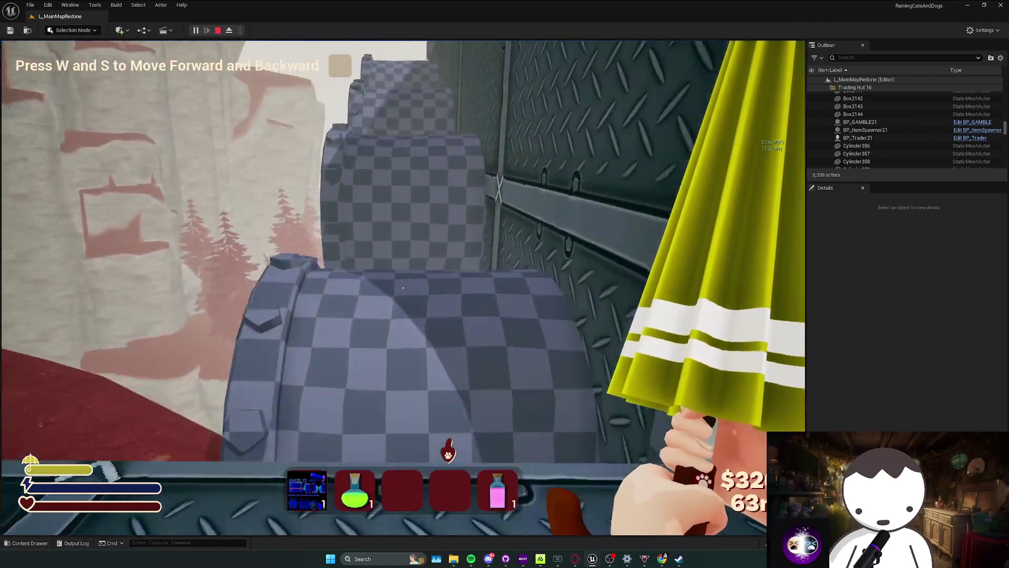
Cross the metal platform and climb the red stepping platforms toward the yellow scaffolding.
key("w")
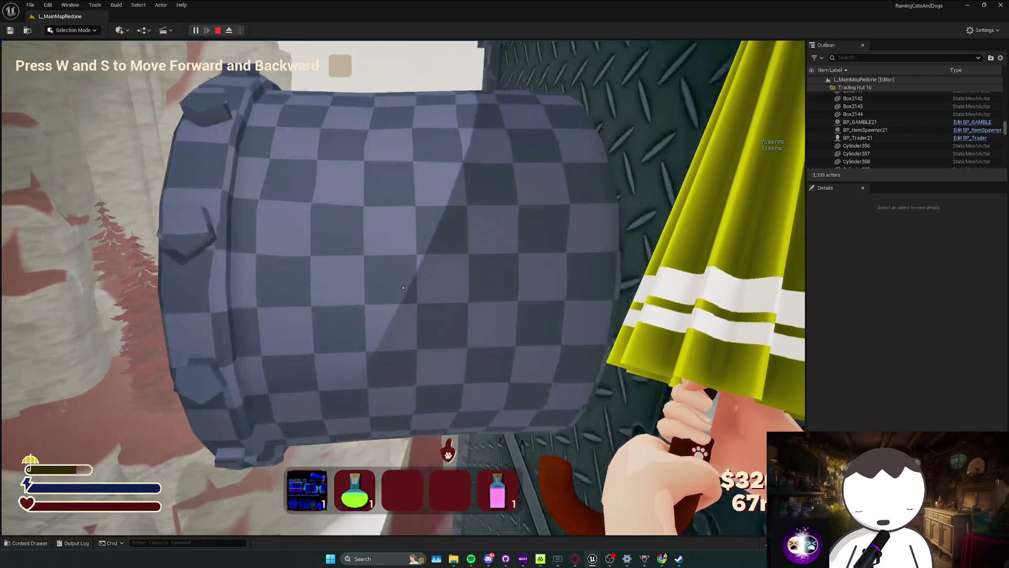
key("w")
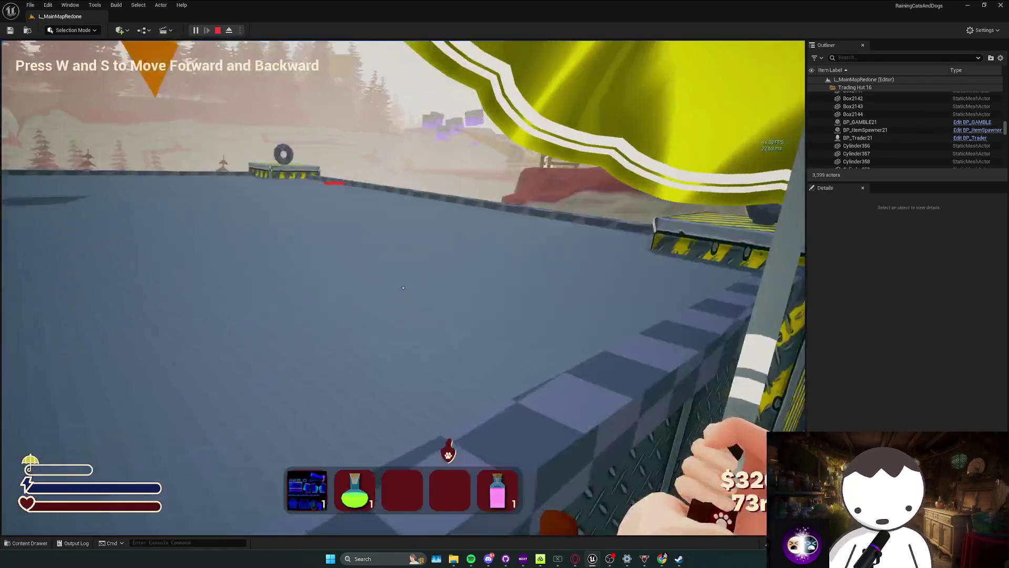
key("w")
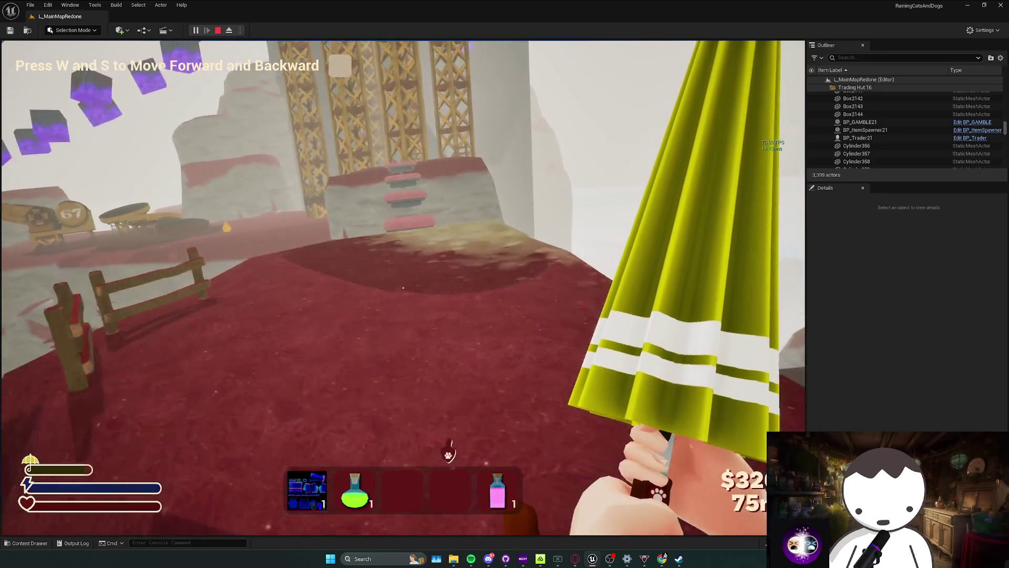
key("w")
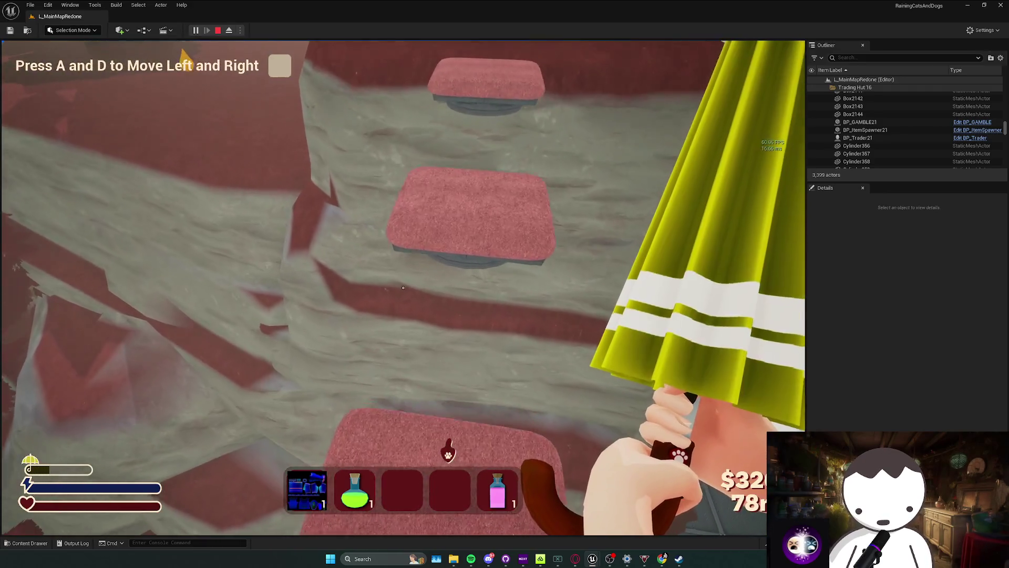
key("d")
key("w")
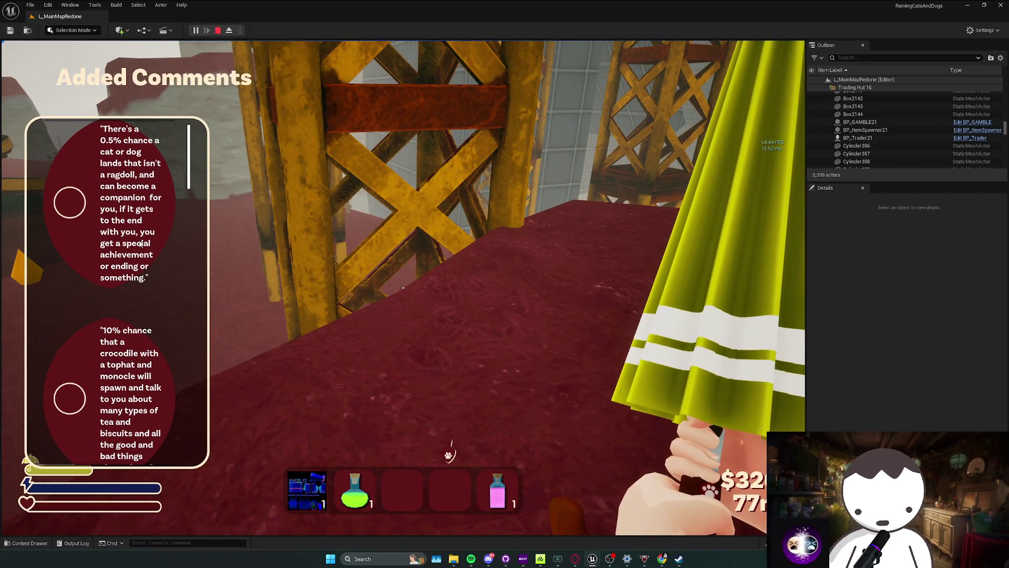
Equip the Speed Potion in slot 5, try drinking it fullscreen, then end the session.
key("5")
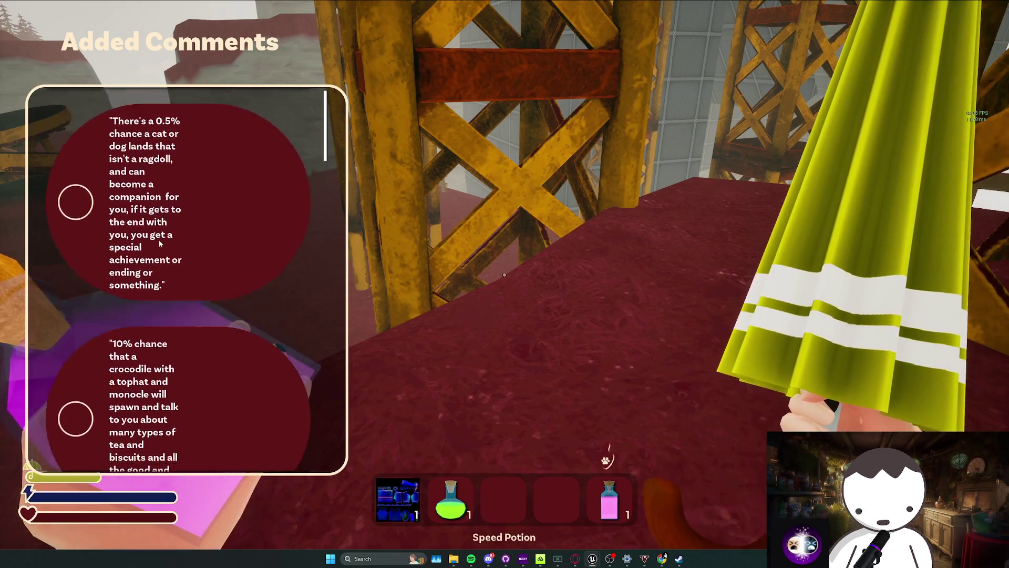
key("F11")
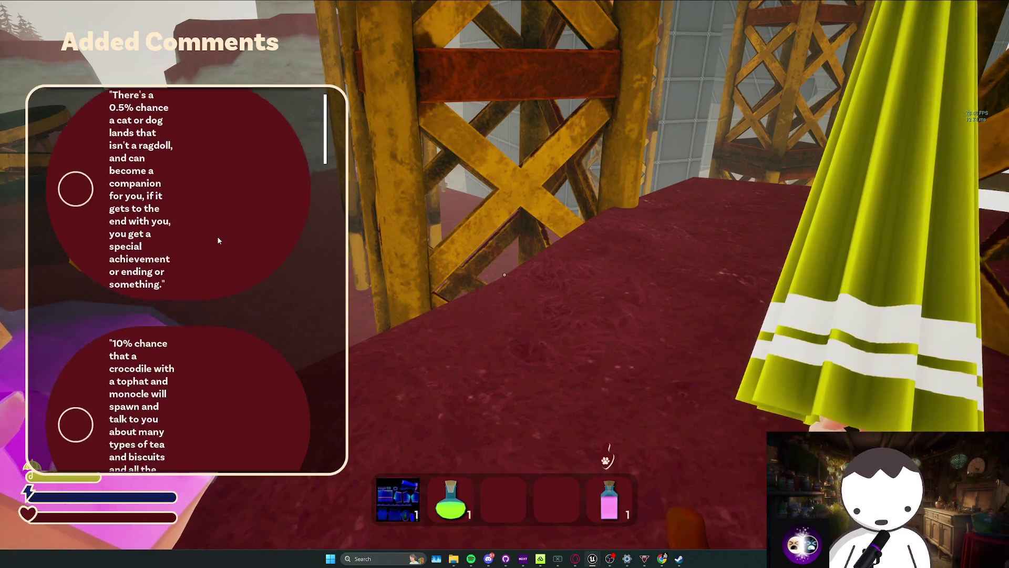
left_click(218, 241)
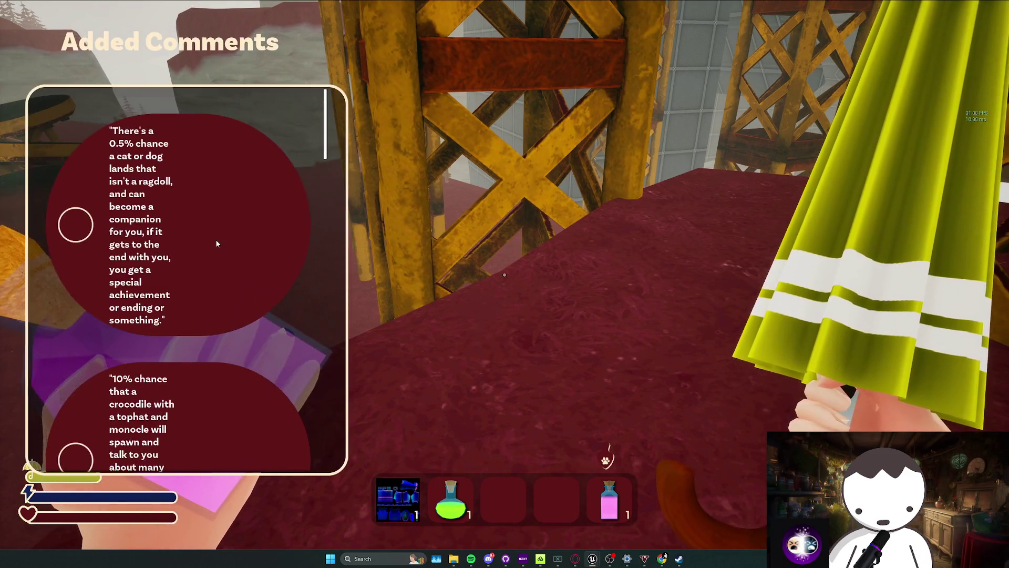
key("Escape")
key("F11")
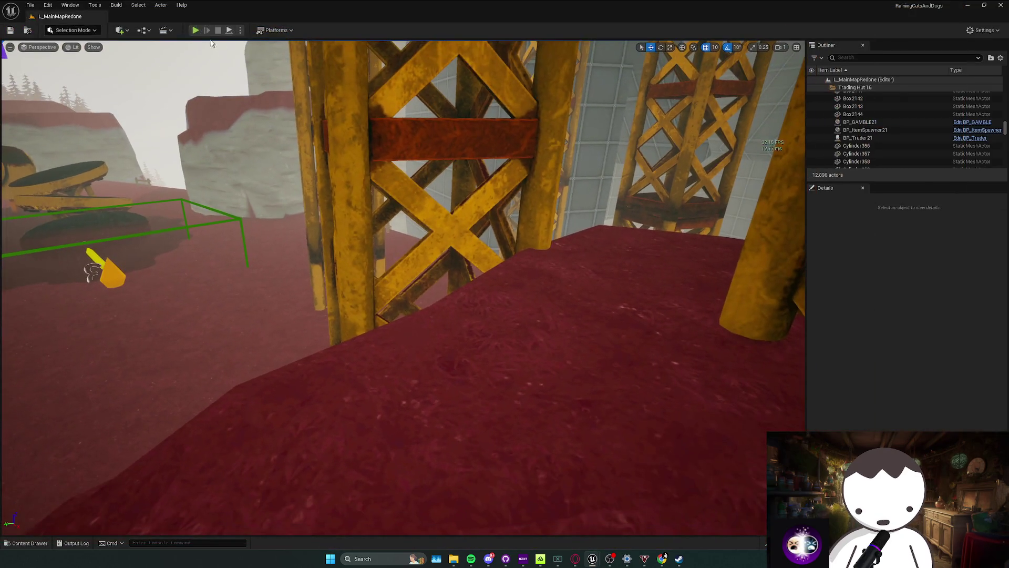
Replay fullscreen, try drinking the potion again, then return to the editor.
key("alt+p")
key("F11")
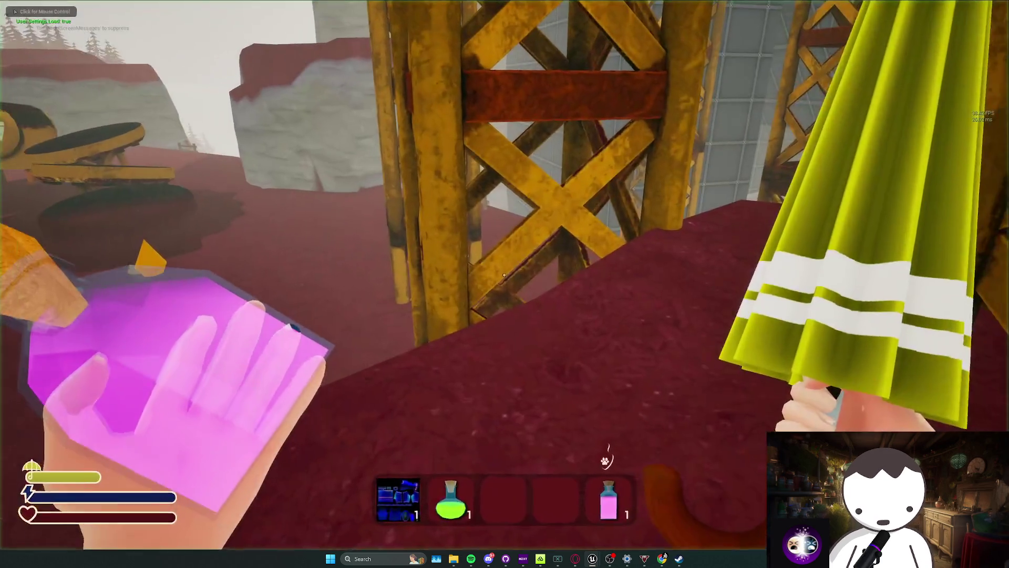
scroll(191, 192, "down", 5)
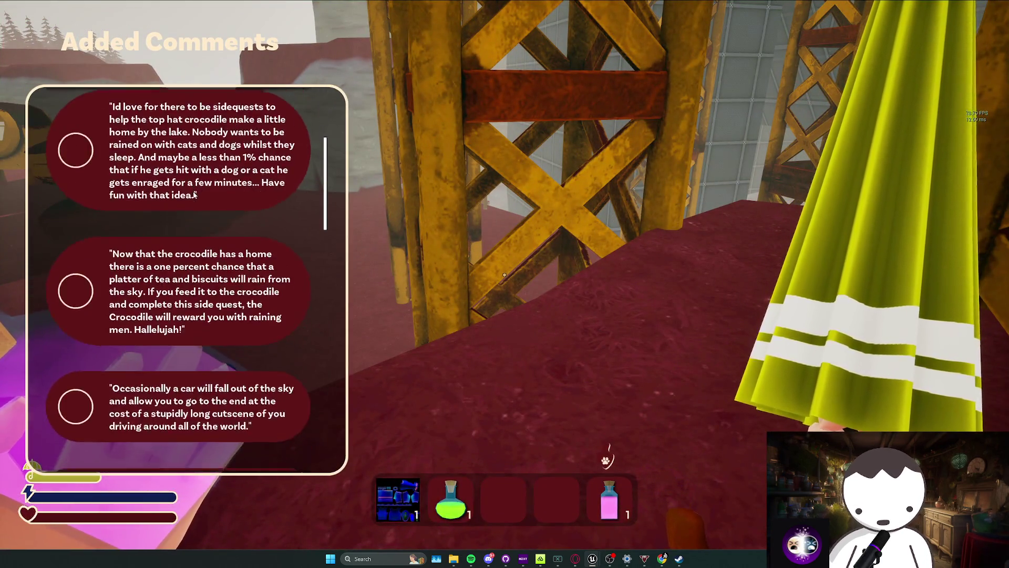
left_click(504, 275)
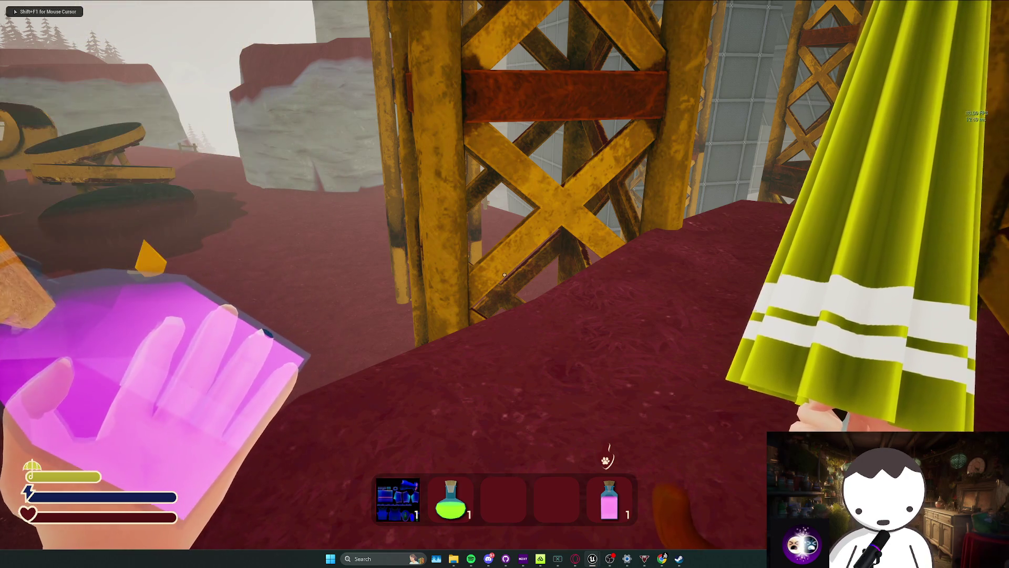
key("F11")
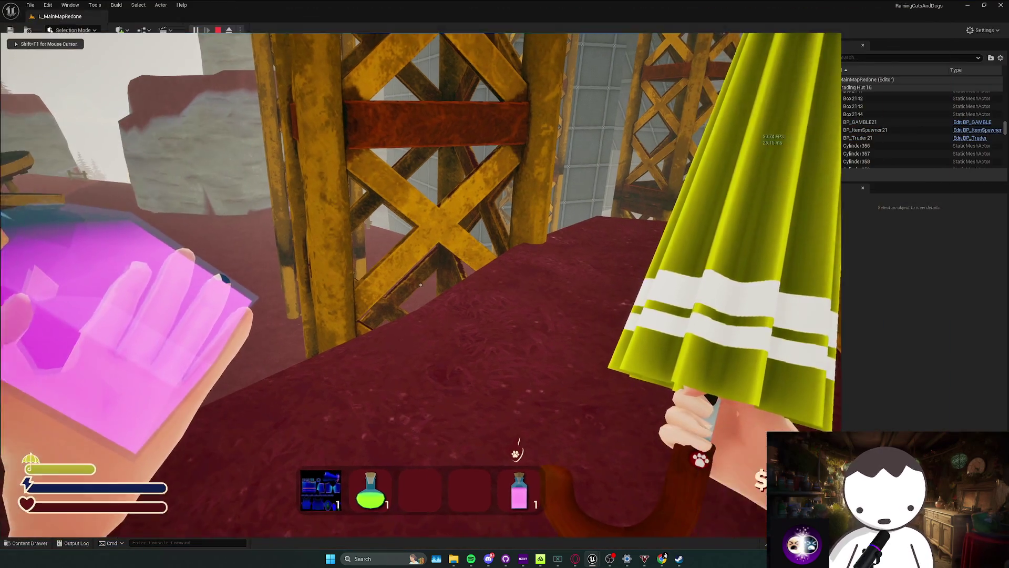
key("Escape")
Save all modified packages near the crane trigger box and run a brief play-test.
mouse_move(300, 102)
left_mouse_down()
mouse_move(307, 163)
mouse_move(339, 165)
left_mouse_up()
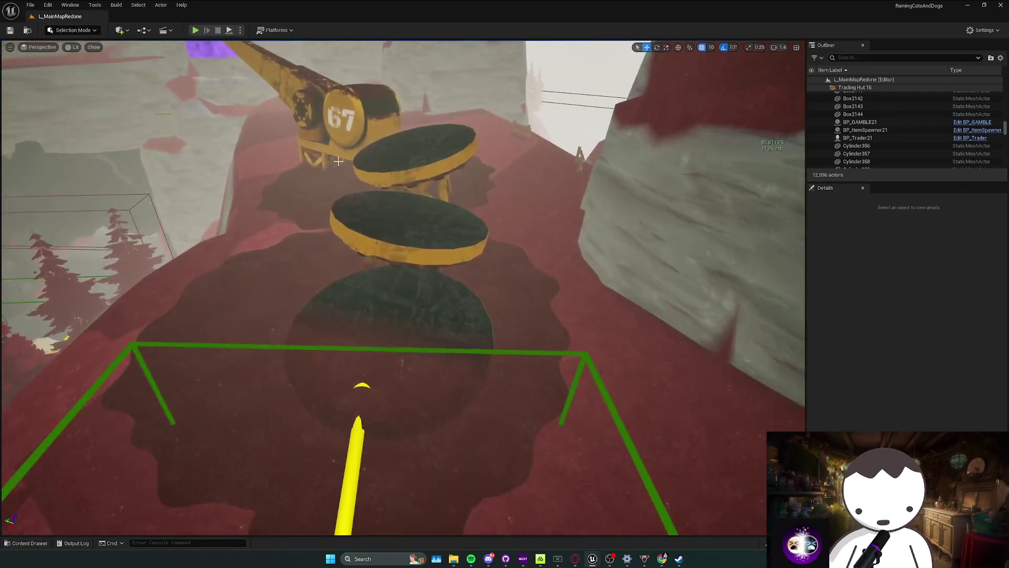
key("ctrl+s")
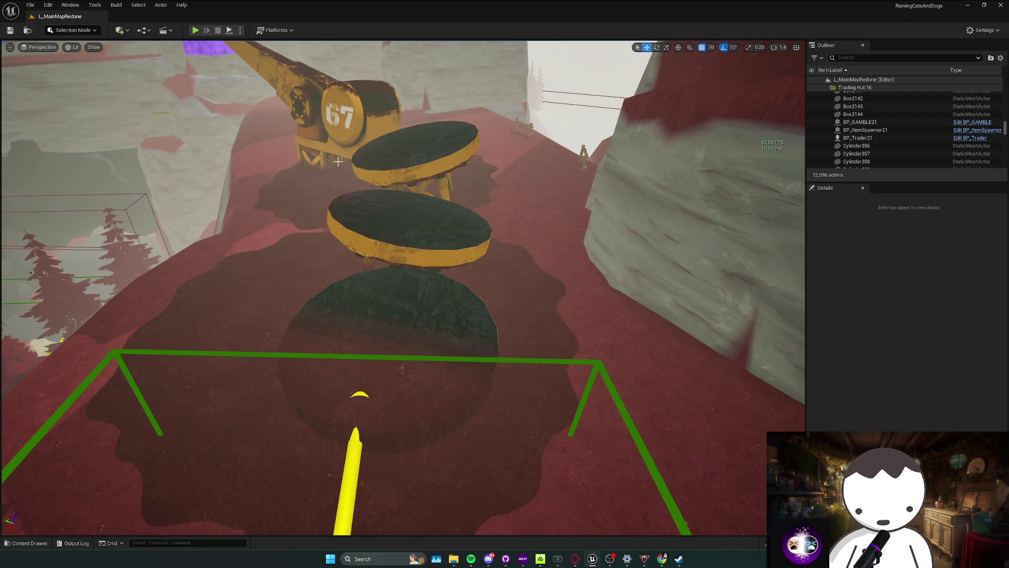
mouse_move(338, 162)
left_mouse_down()
mouse_move(400, 354)
mouse_move(424, 295)
mouse_move(497, 312)
left_mouse_up()
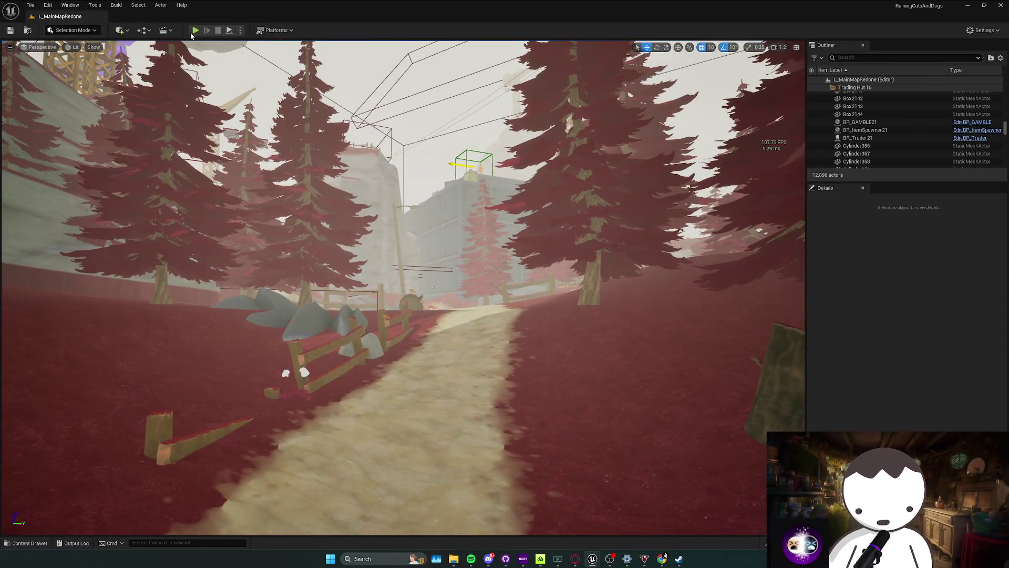
key("alt+p")
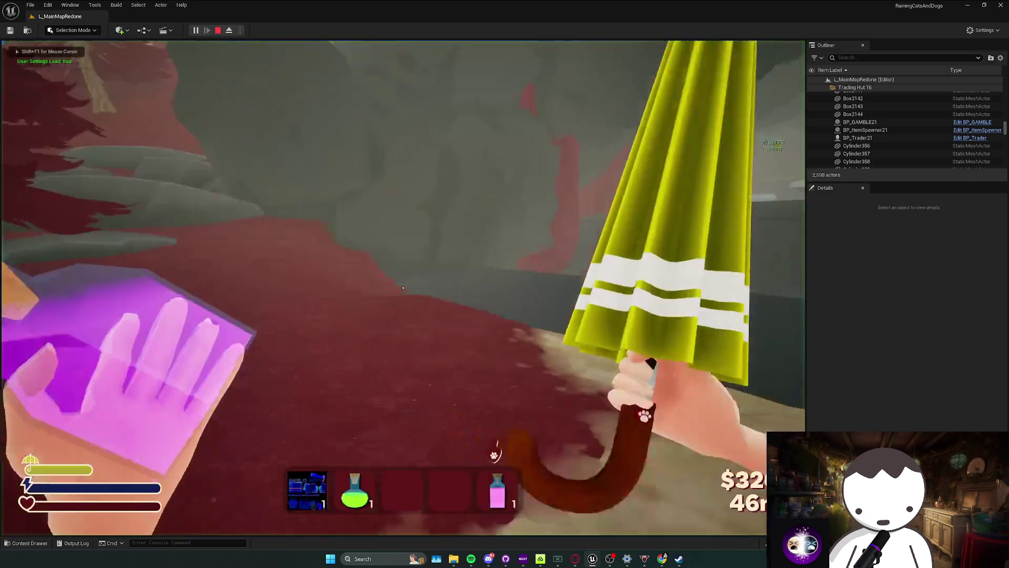
key("Escape")
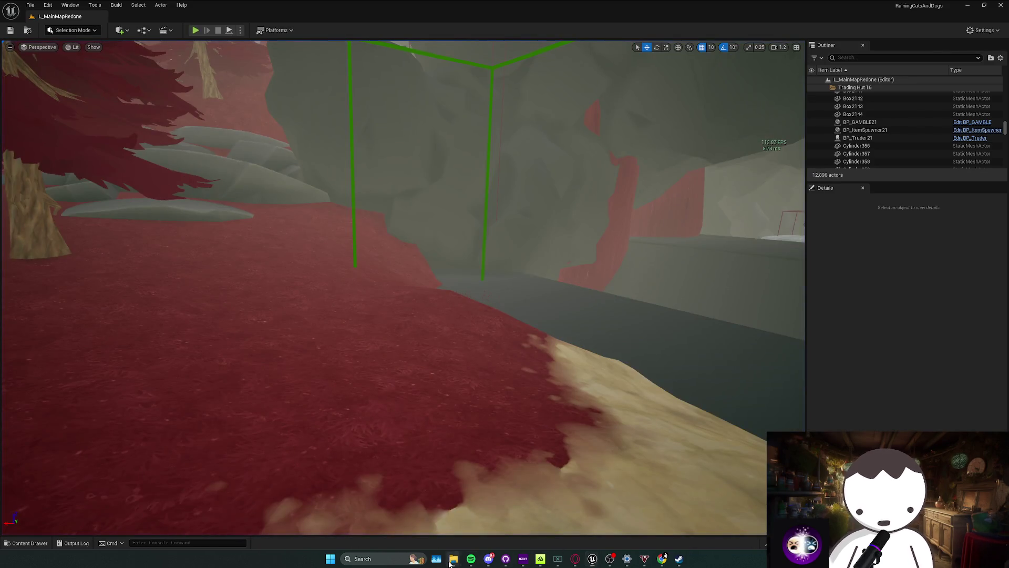
Close the RainingCatsAndDogs folder window and confirm Save in the Save Content dialog.
mouse_move(452, 558)
left_click(454, 509)
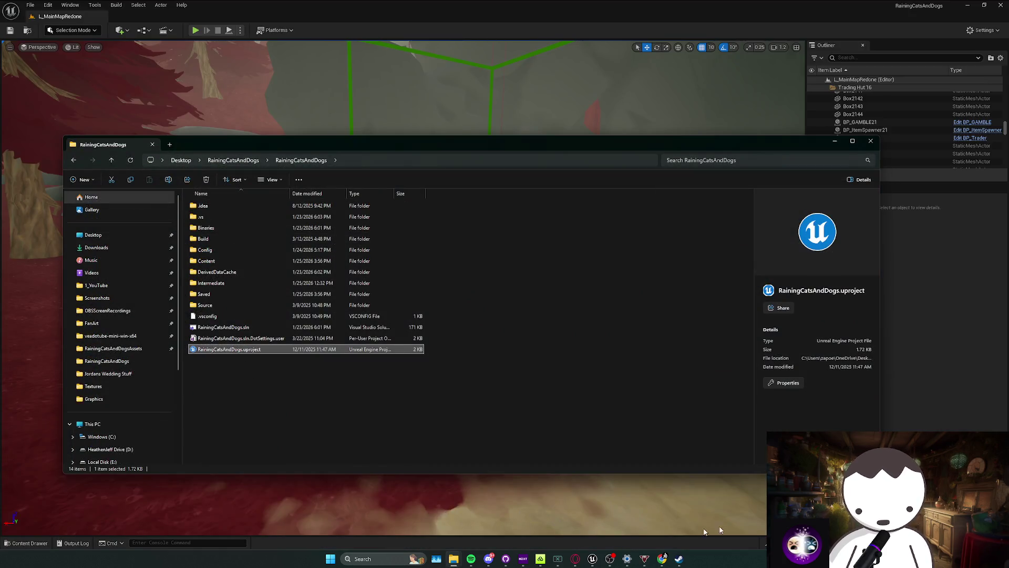
left_click(704, 531)
key("ctrl+s")
left_click(527, 365)
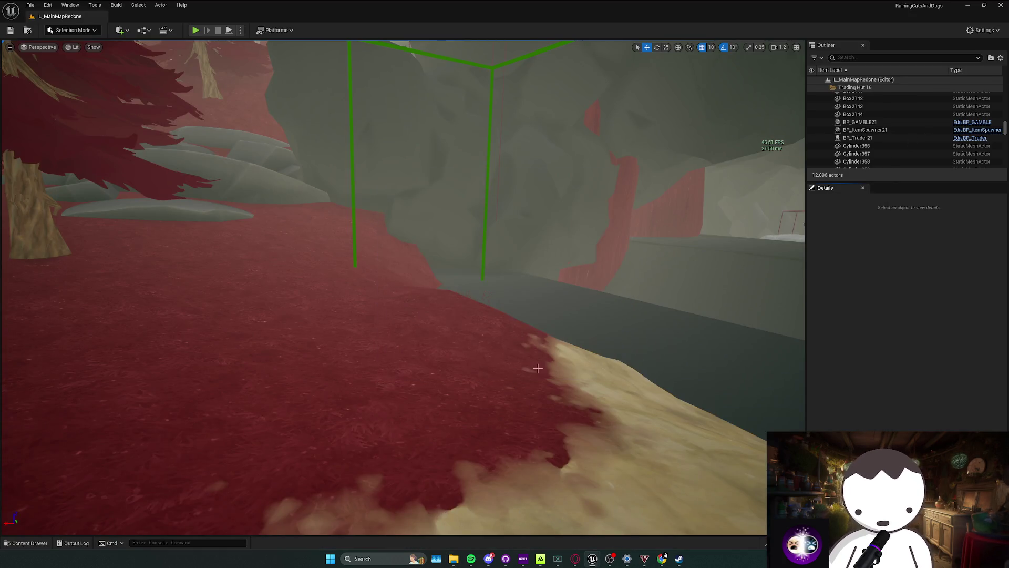
left_click_drag(412, 420, 293, 370)
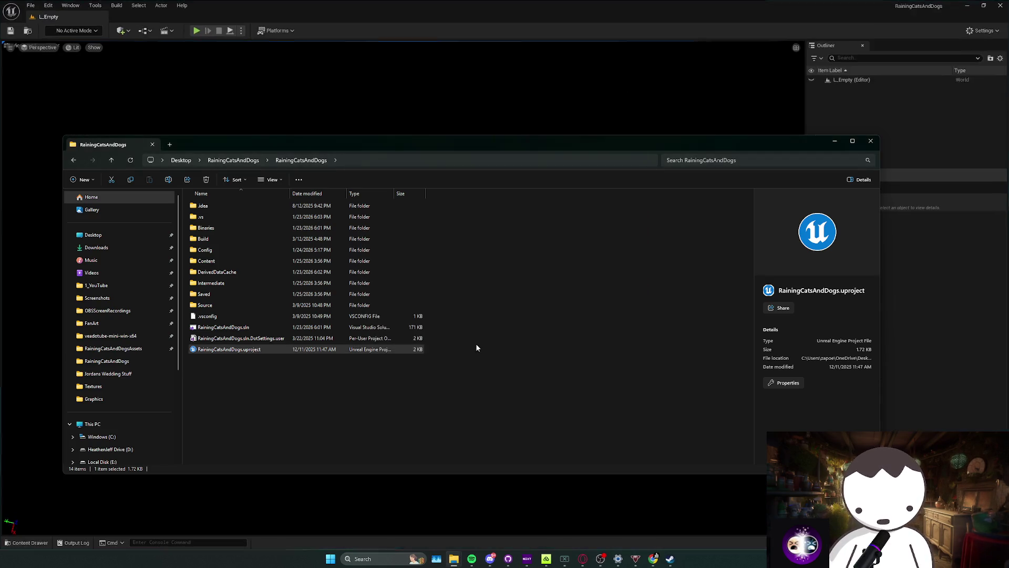
Go to the top Content folder in the Content Drawer and open L_MainMapRedone.
left_click(397, 489)
key("ctrl+space")
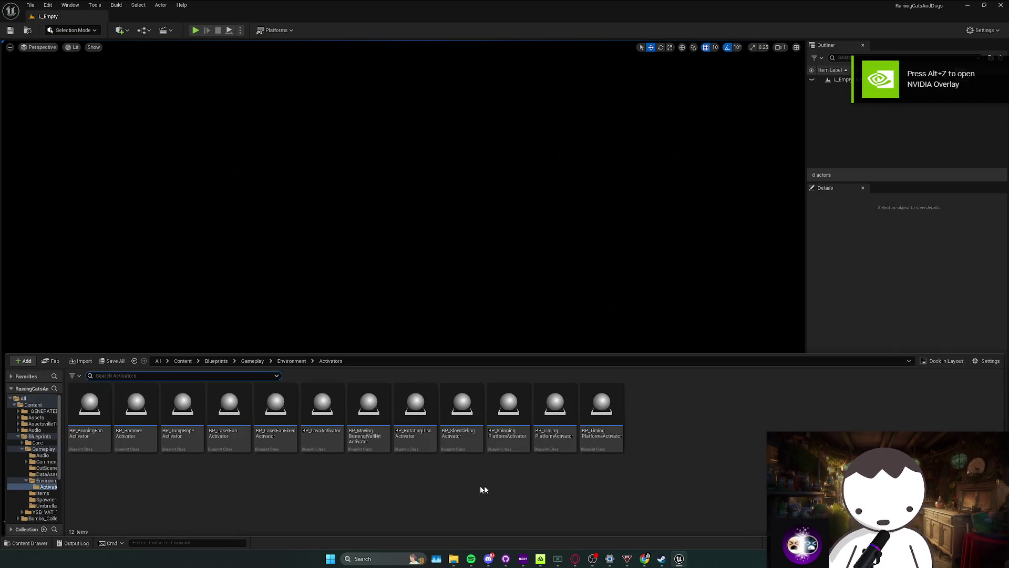
left_click(183, 361)
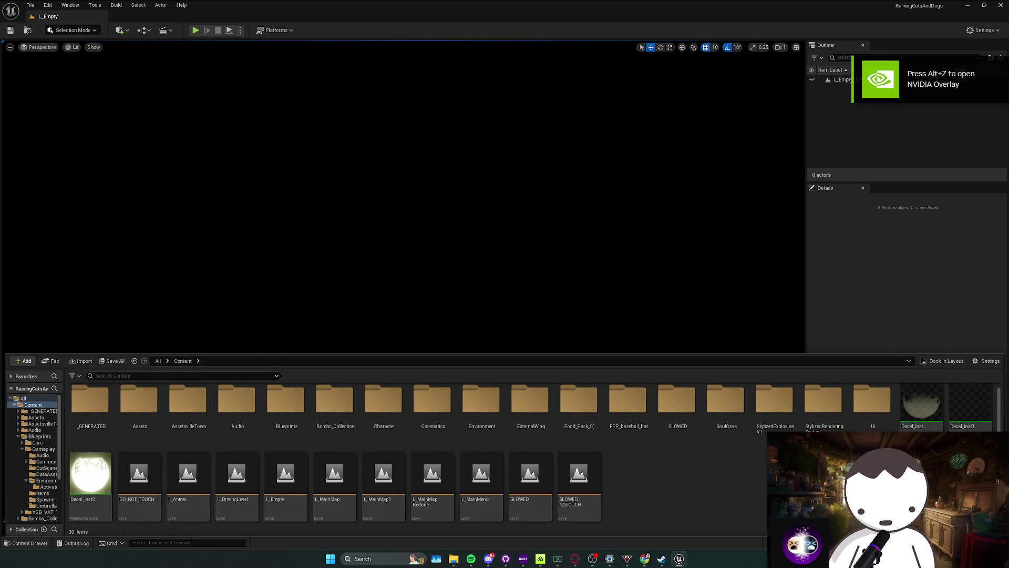
key("ctrl+space")
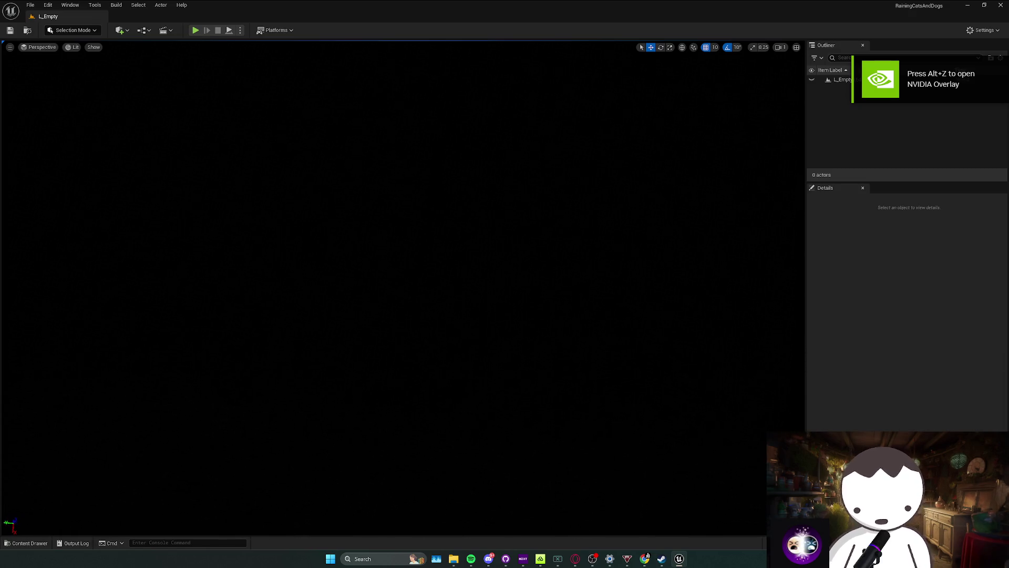
key("ctrl+space")
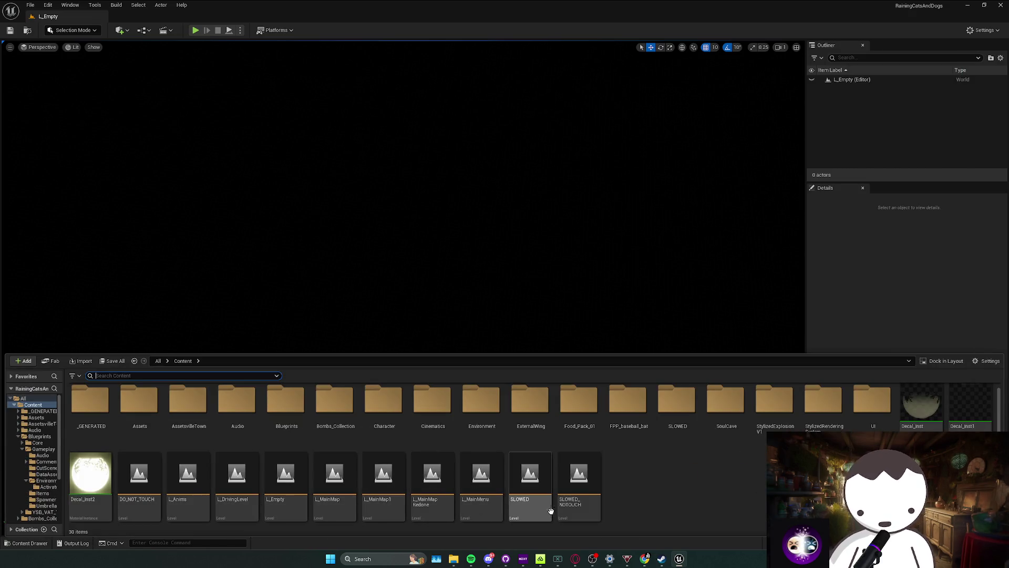
double_click(430, 510)
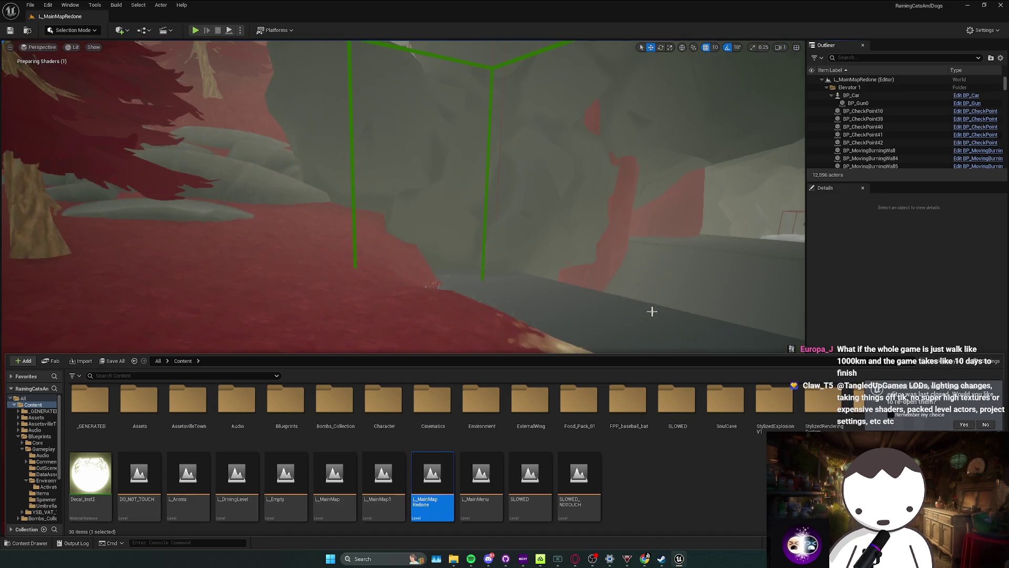
Fly into the cave, save L_MainMapRedone, and run a brief play-test.
mouse_move(651, 311)
left_mouse_down()
mouse_move(667, 326)
mouse_move(657, 350)
mouse_move(663, 331)
left_mouse_up()
scroll(667, 331, "up", 1)
scroll(656, 347, "down", 3)
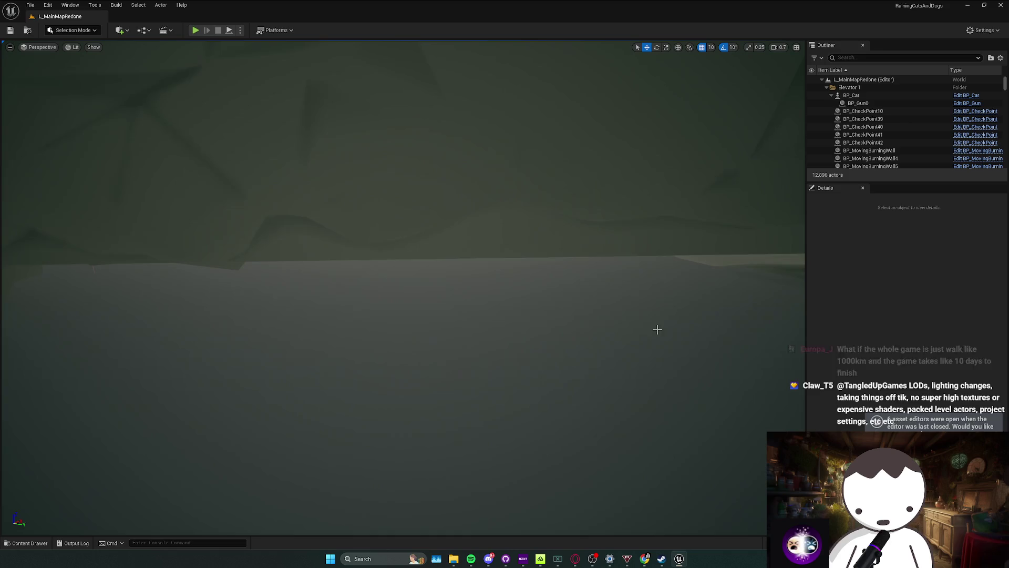
key("ctrl+s")
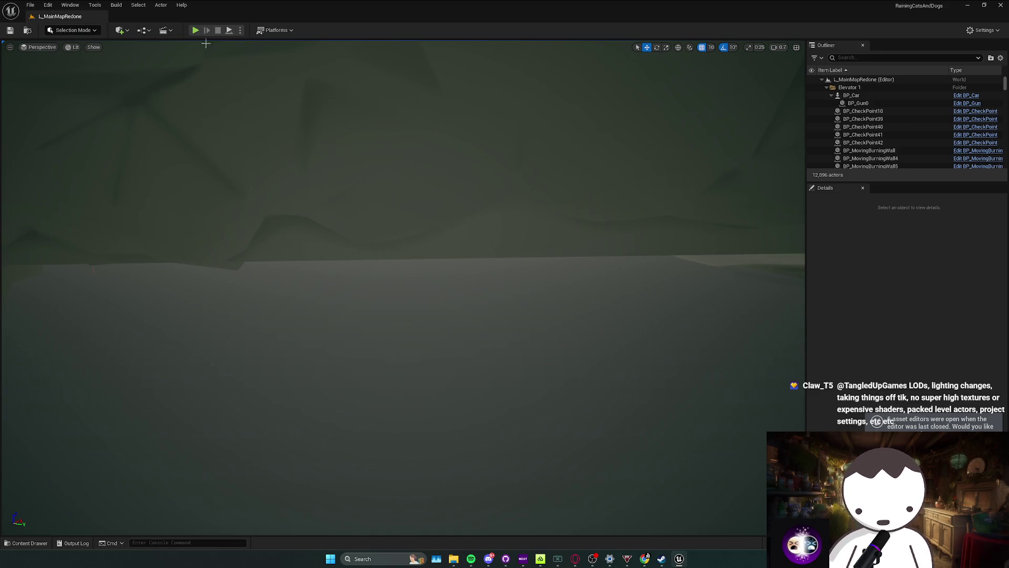
key("alt+p")
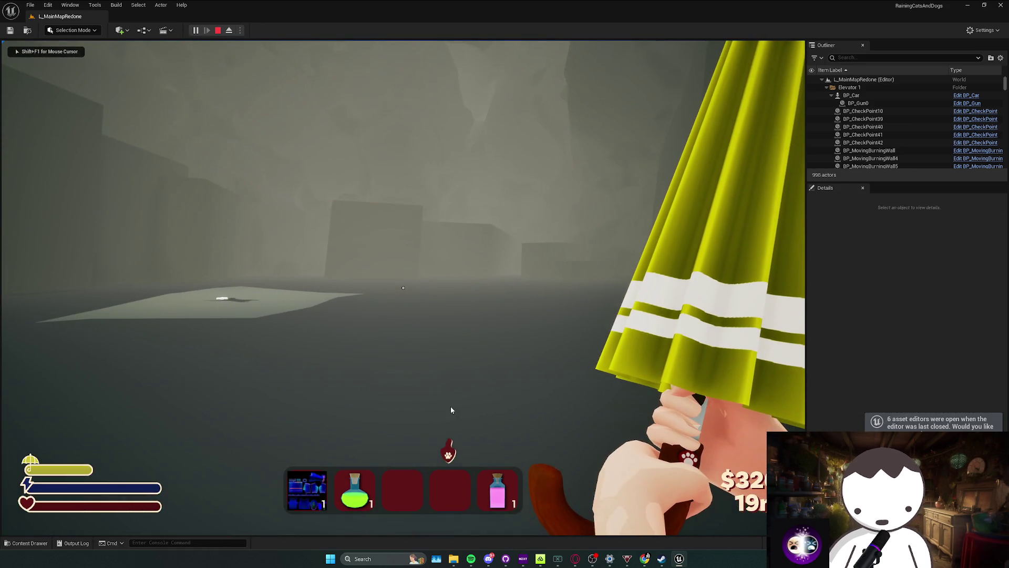
key("Escape")
Close the veadotube-mini-win-x64 window, open the project's SaveGames folder, then minimize Explorer.
left_click(529, 515)
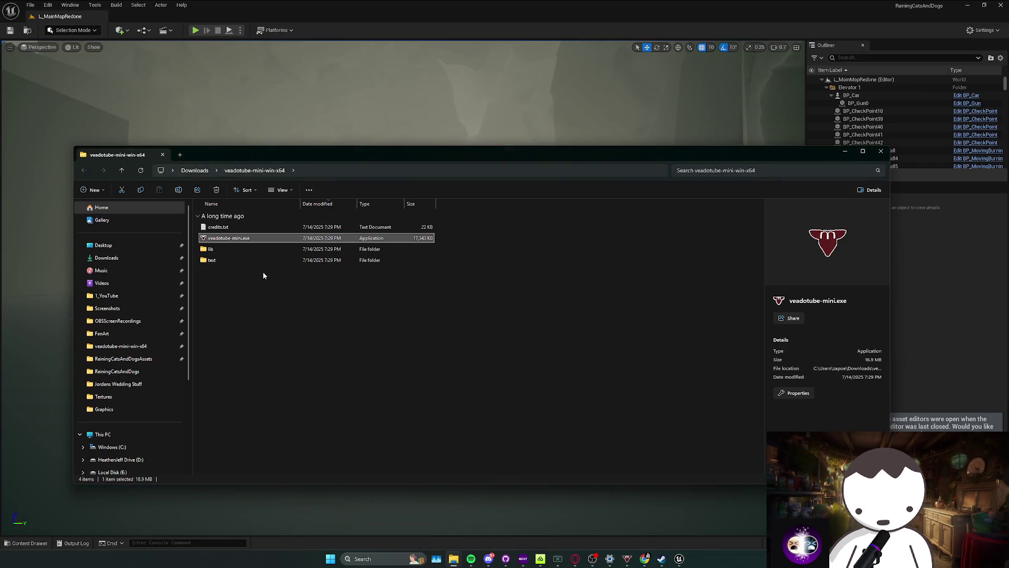
left_click(881, 152)
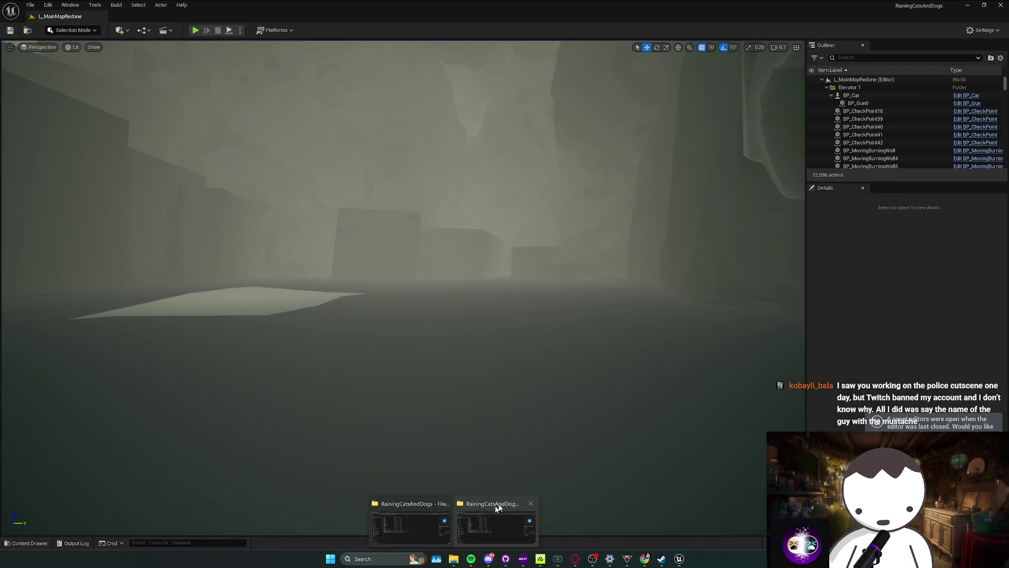
left_click(497, 507)
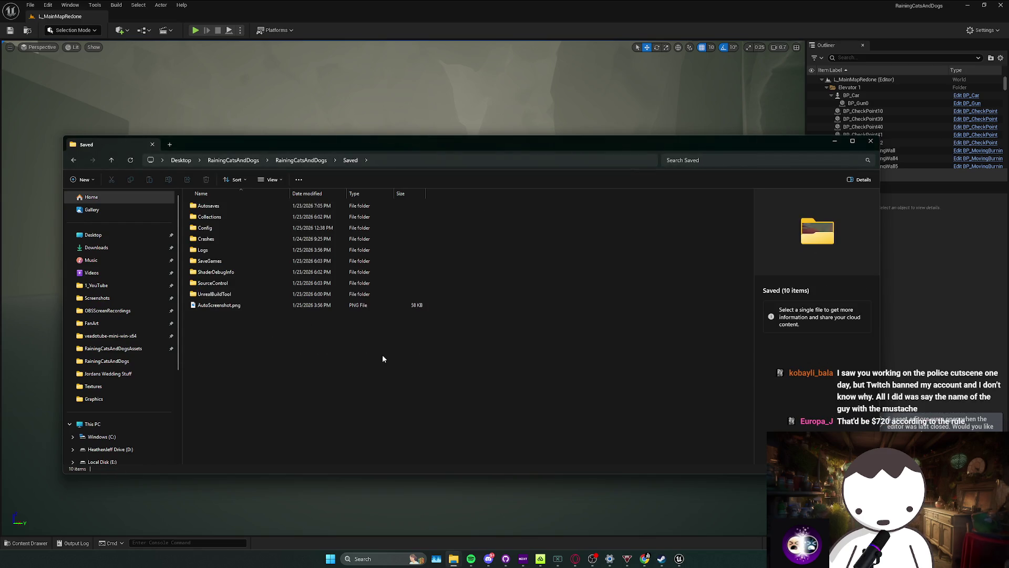
double_click(256, 259)
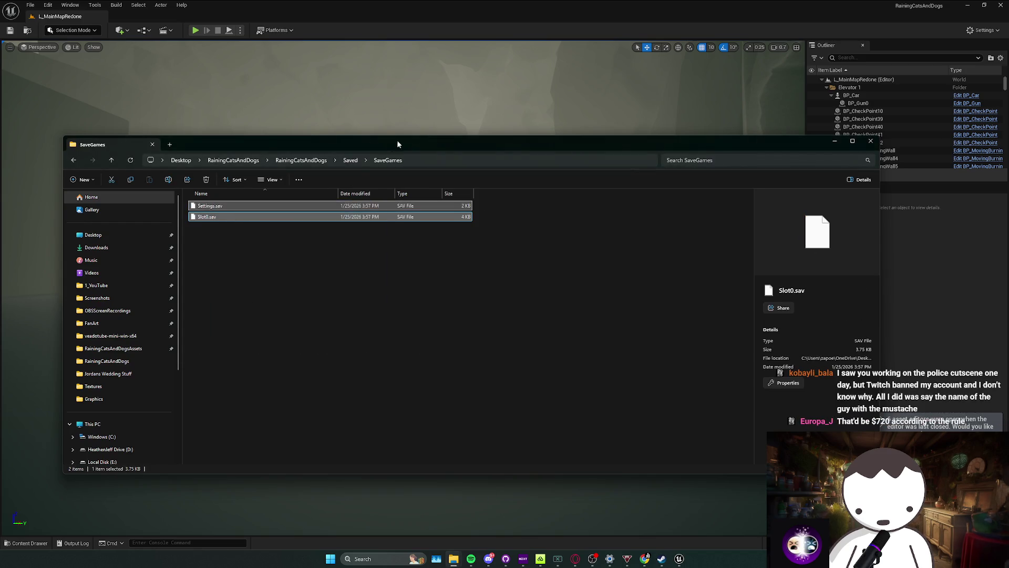
left_click(843, 148)
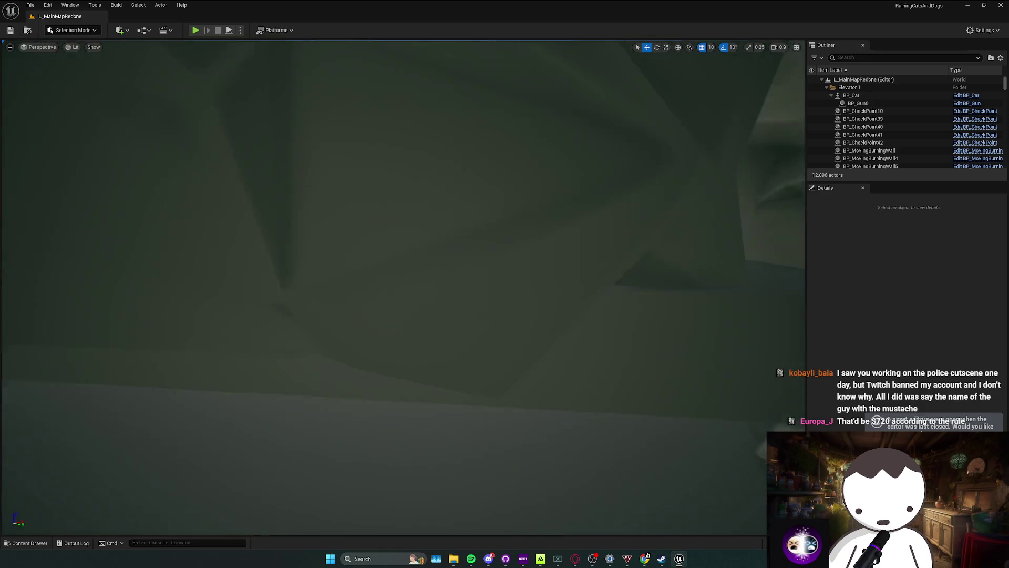
Show the frame-rate counter with the 'stat fps' console command and turn the camera toward the rocky cave.
key("grave")
type("stat fps")
key("Return")
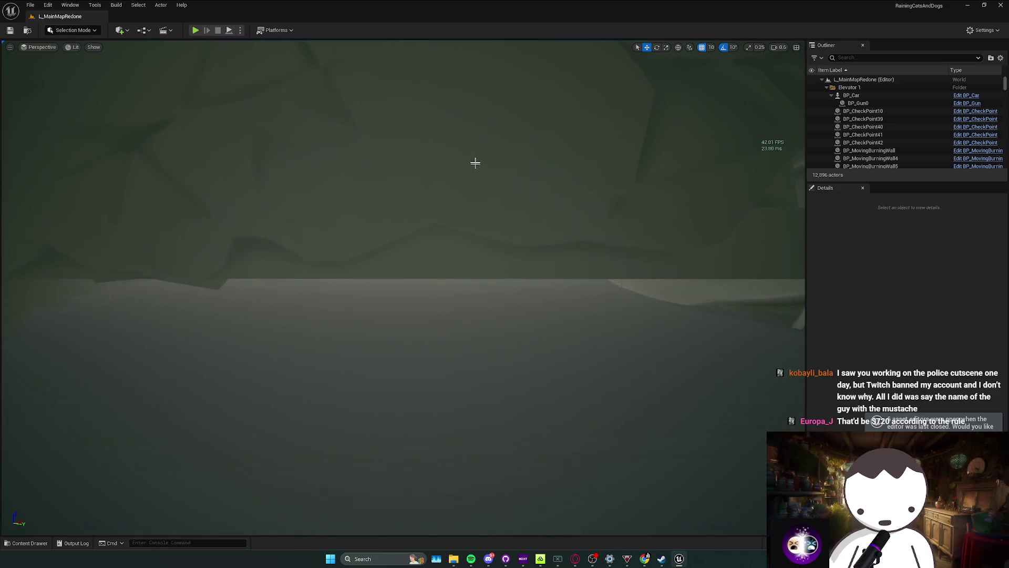
left_click_drag(475, 163, 475, 132)
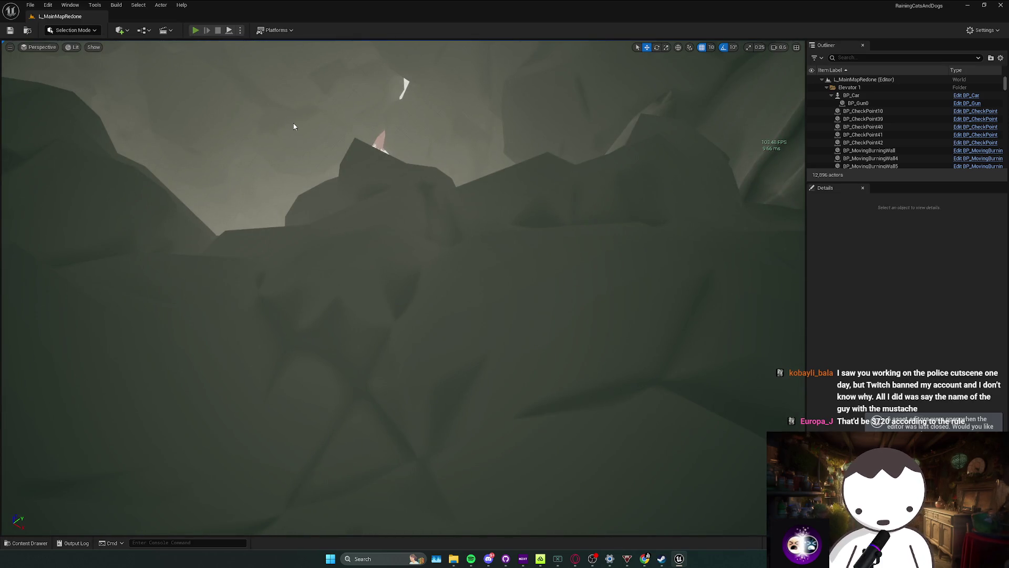
Start a play-test, then walk, strafe and jump up onto the floating stone platforms.
key("alt+p")
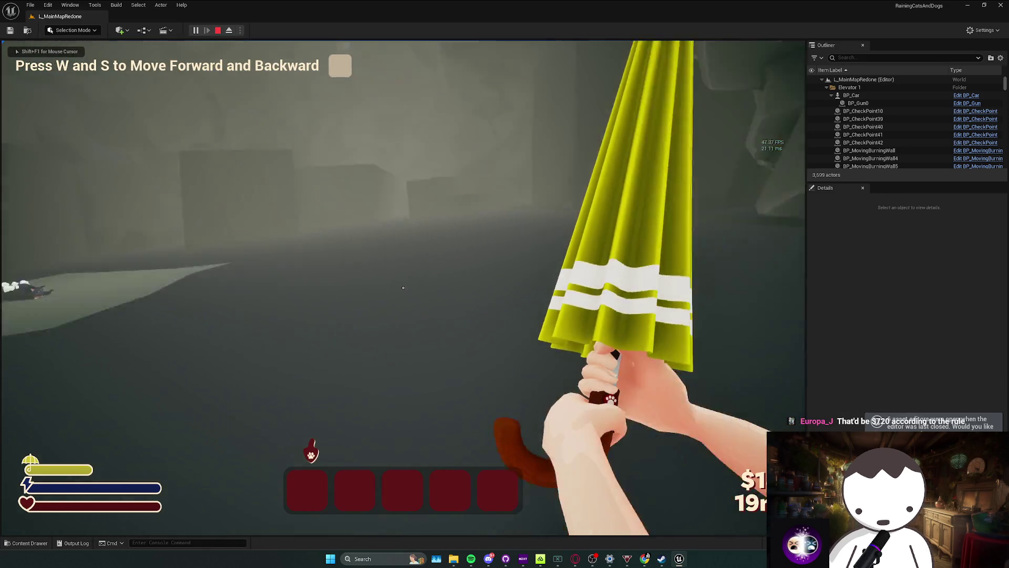
key("w")
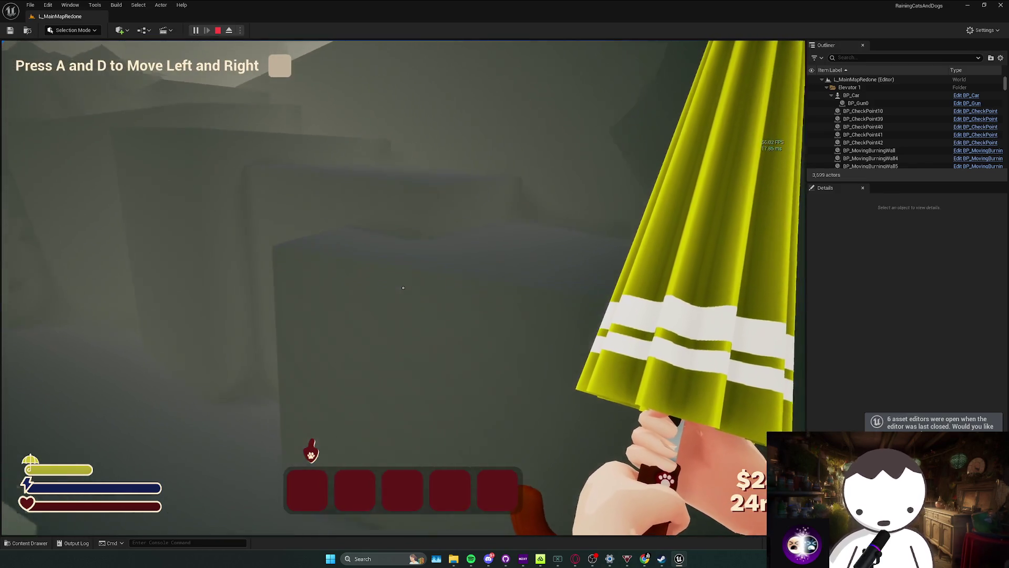
key("d")
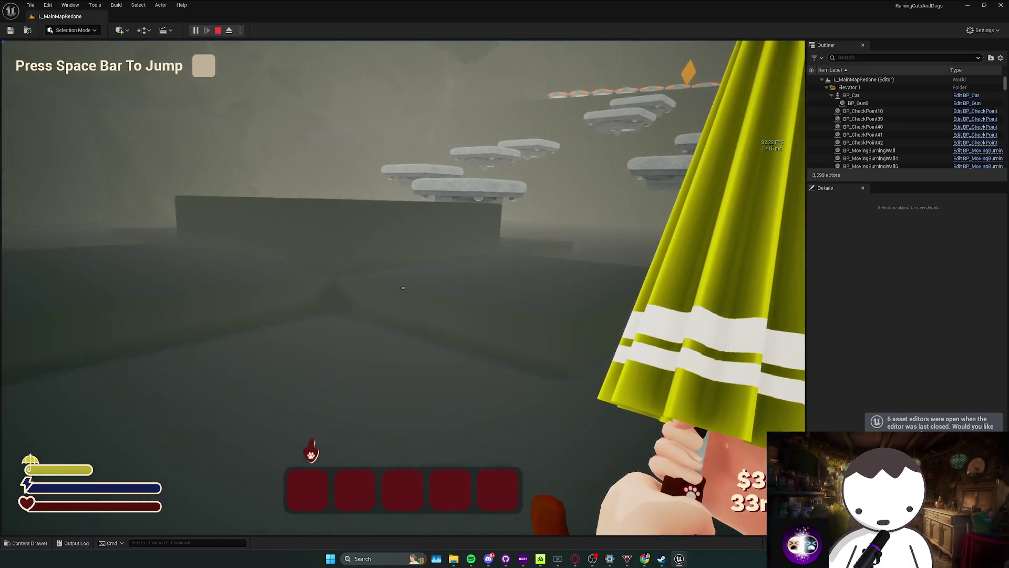
key("space")
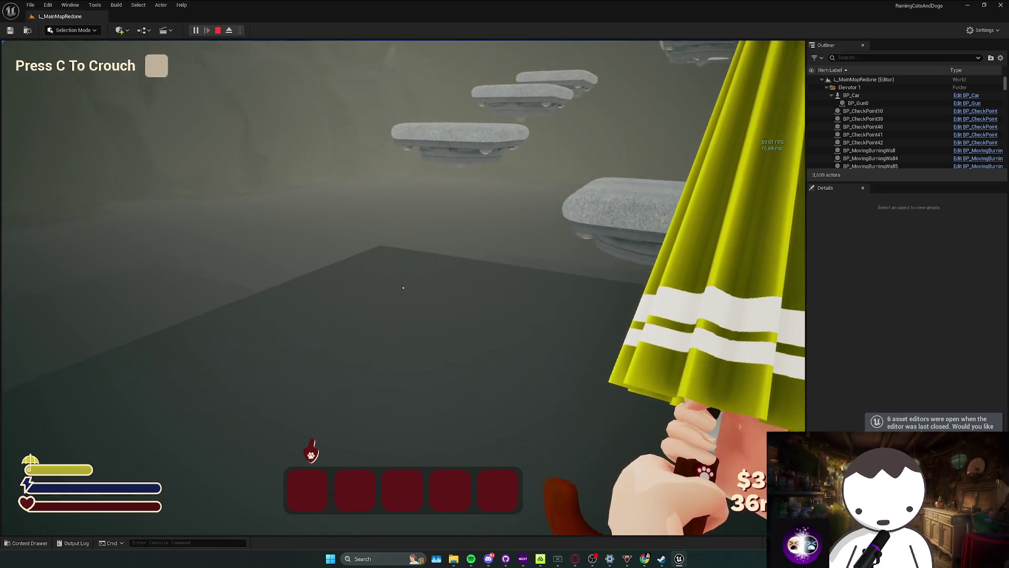
key("w")
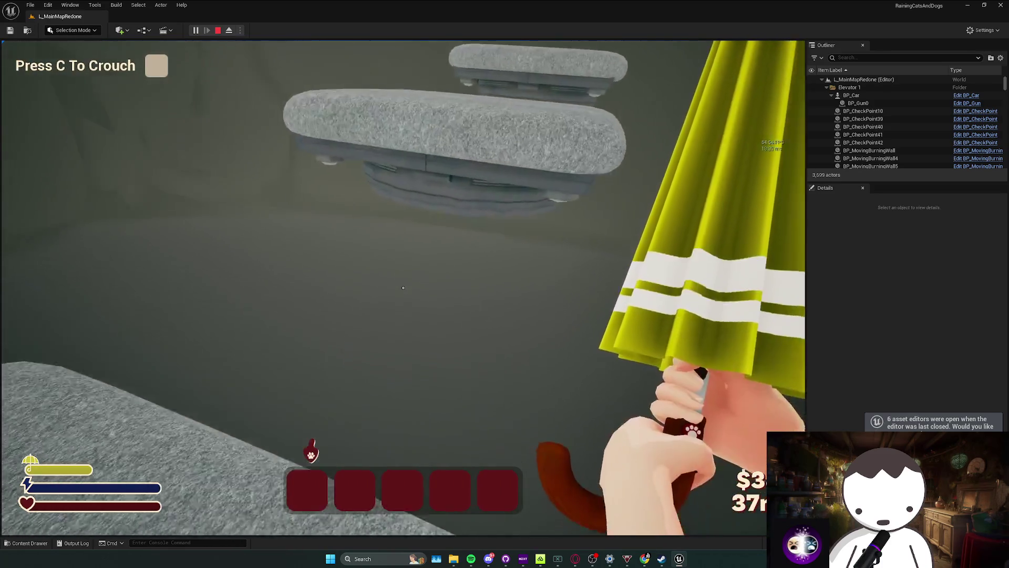
key("w")
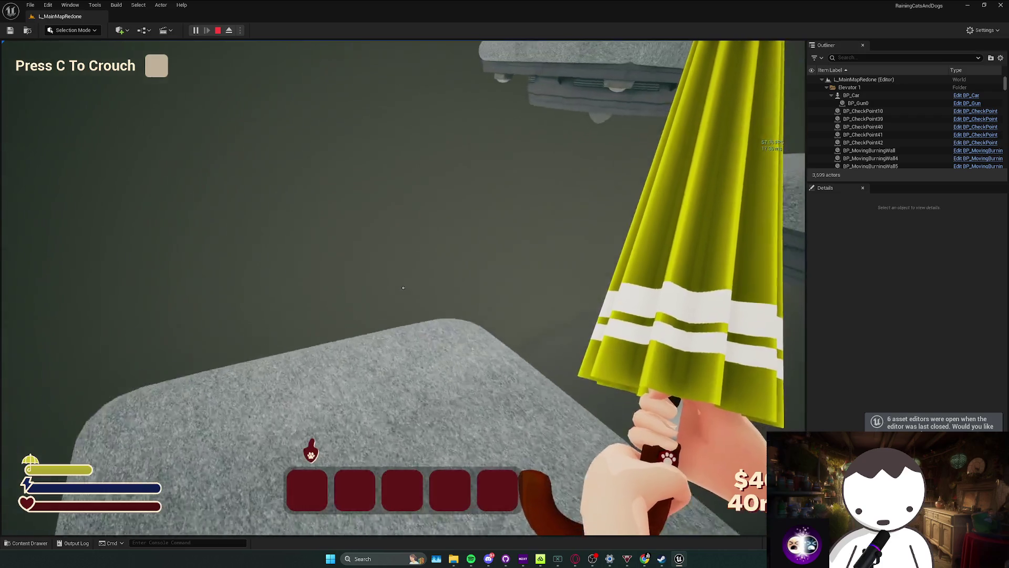
key("w")
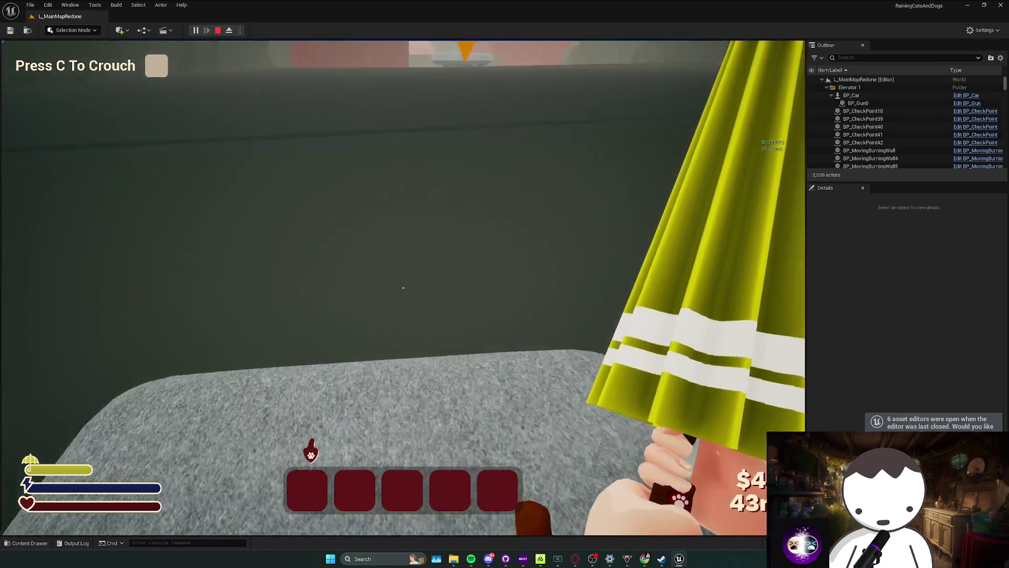
Reach the checkpoint, jump across the stone platforms and land on the forest path.
key("w")
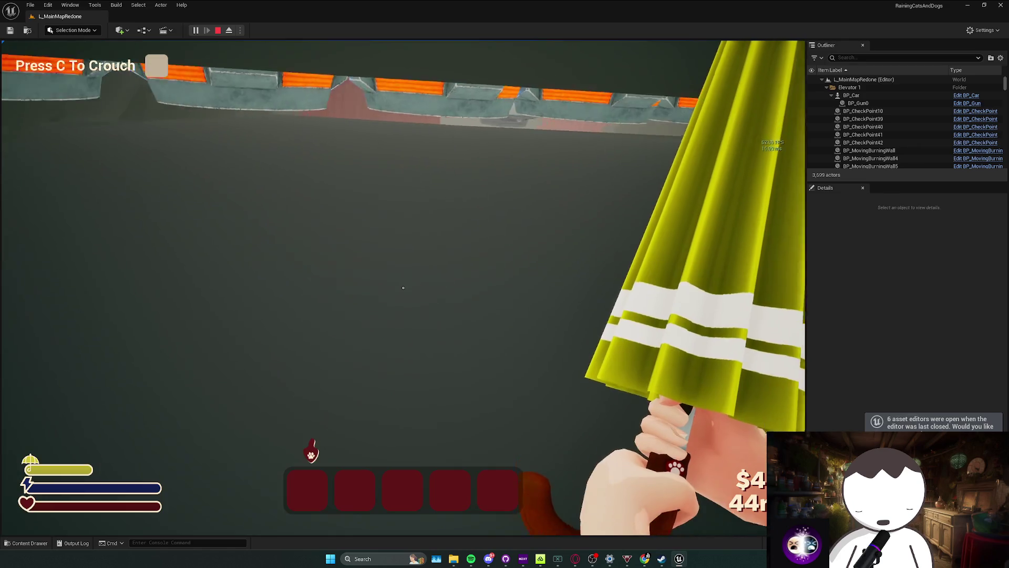
key("w")
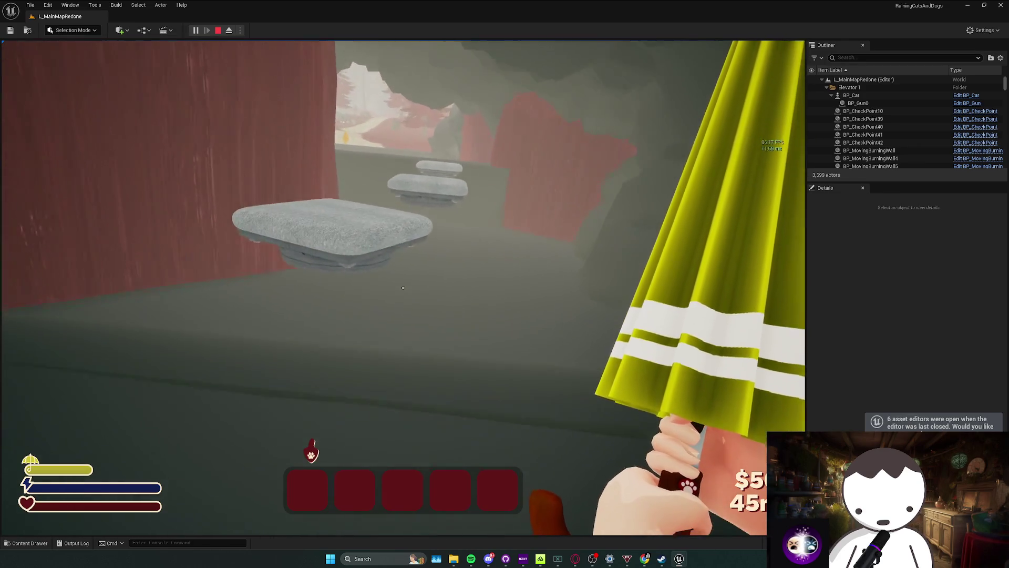
key("w")
key("w")
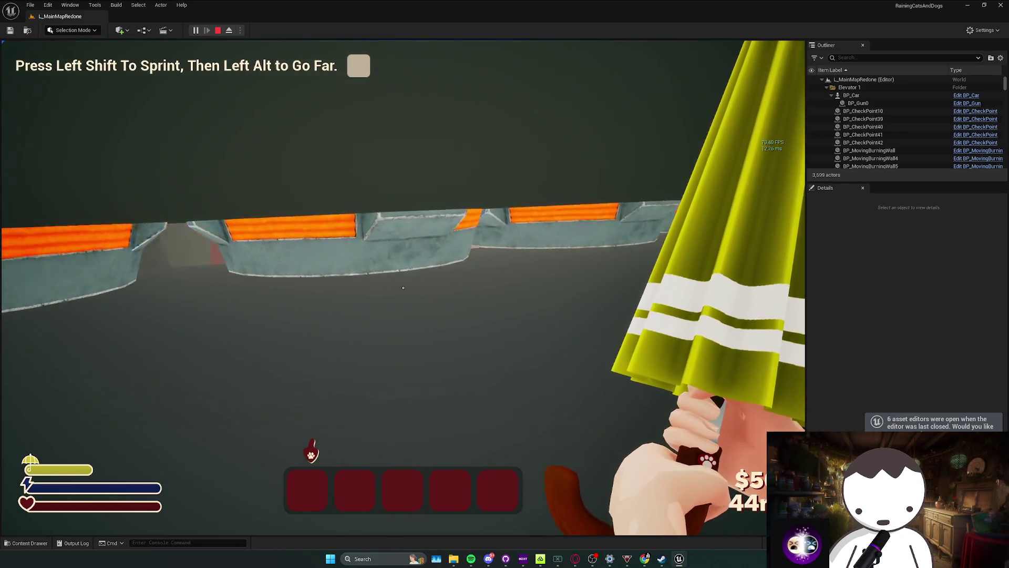
key("w")
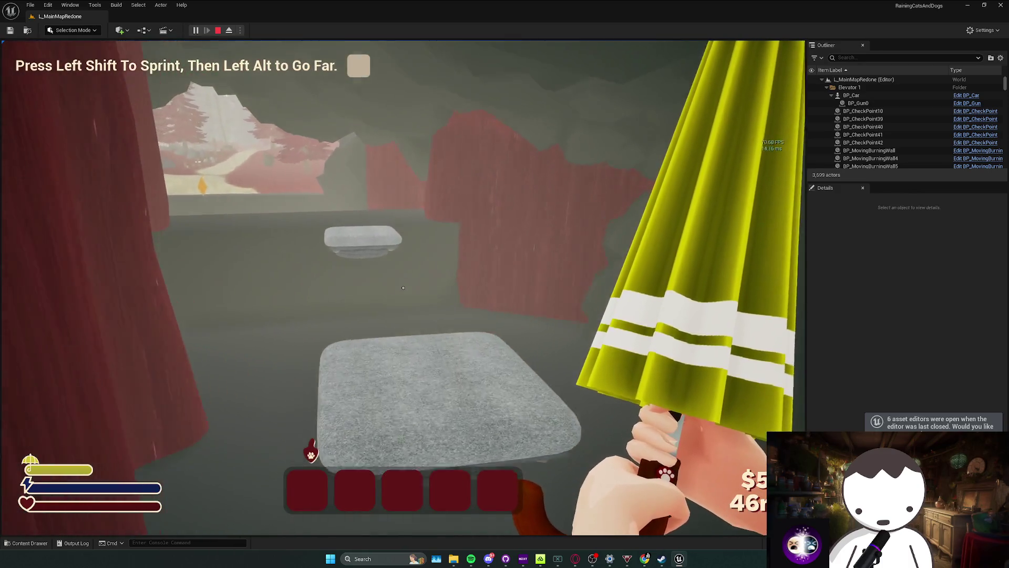
key("space")
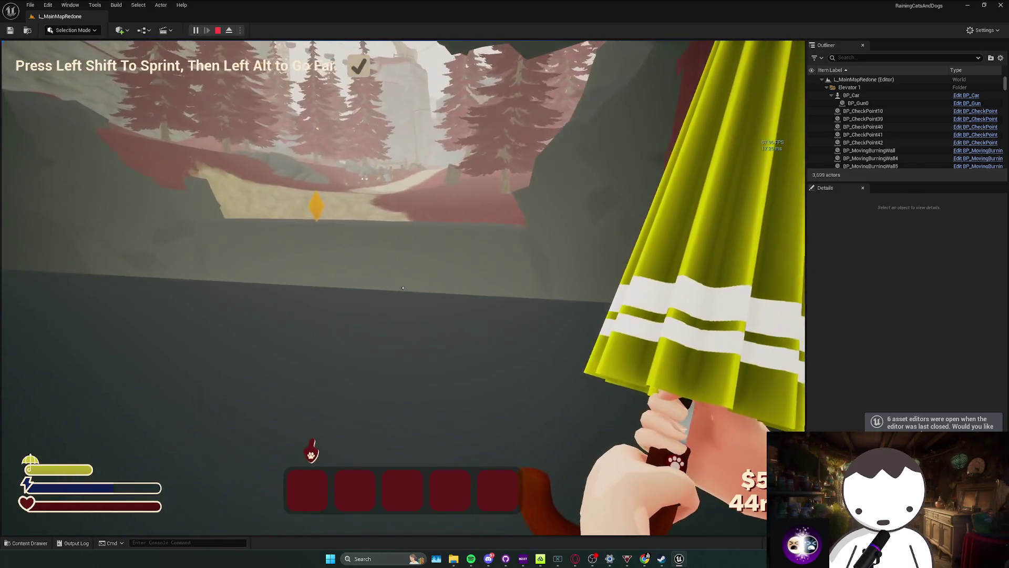
key("w")
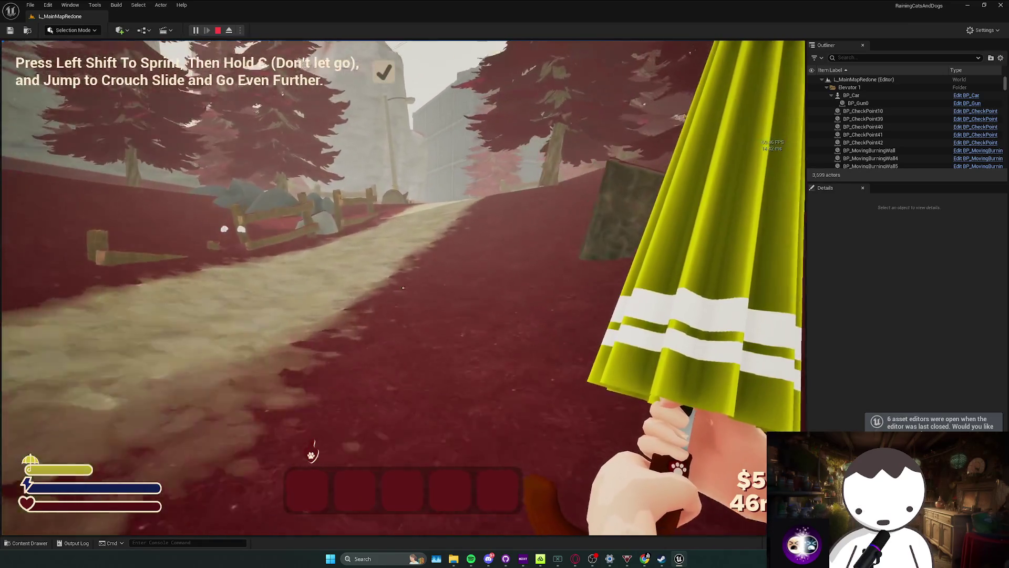
key("w")
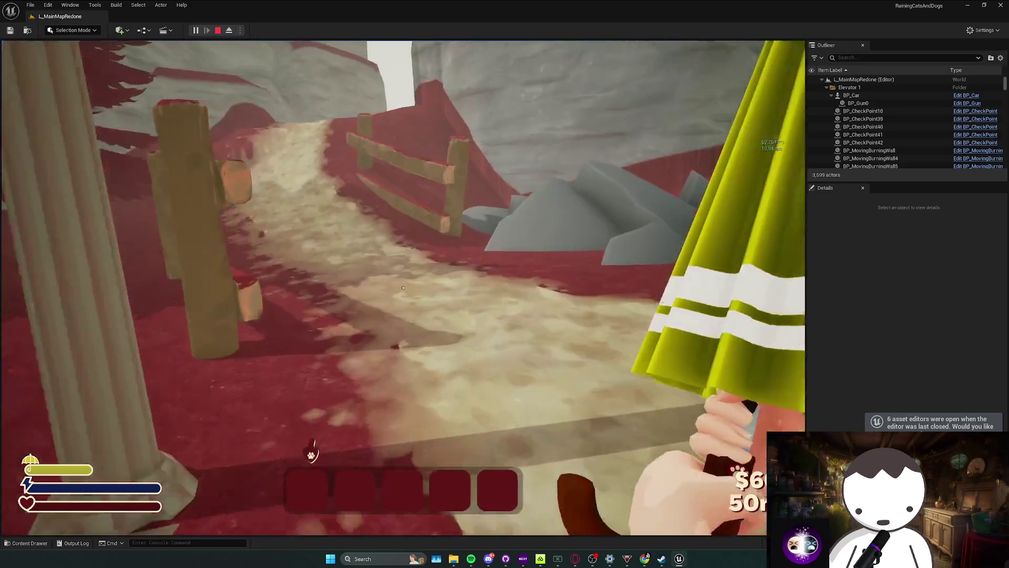
Cross the metal-plated platforms past the checkered barrel onto the red platform facing the 67 cannon.
key("w")
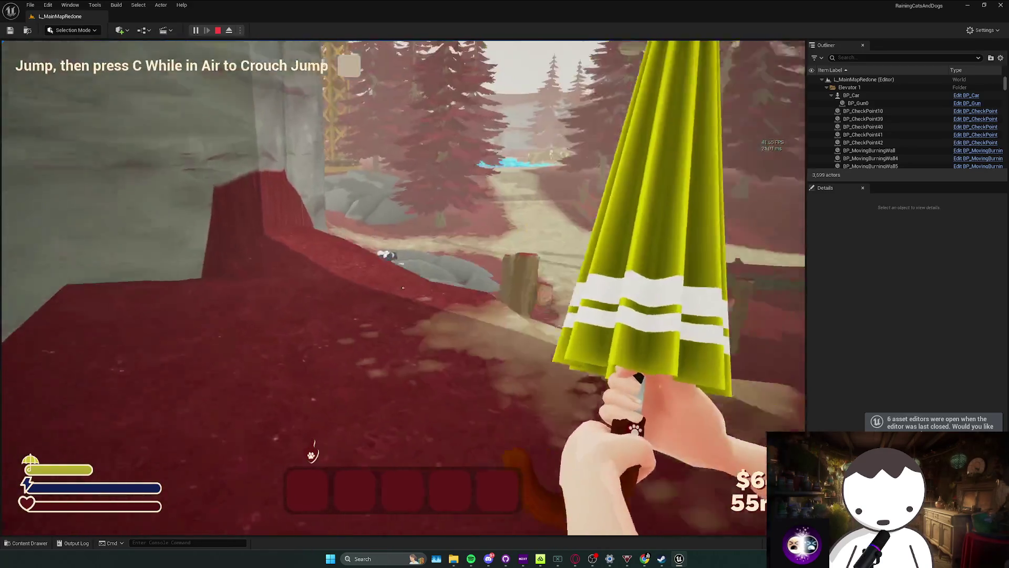
key("w")
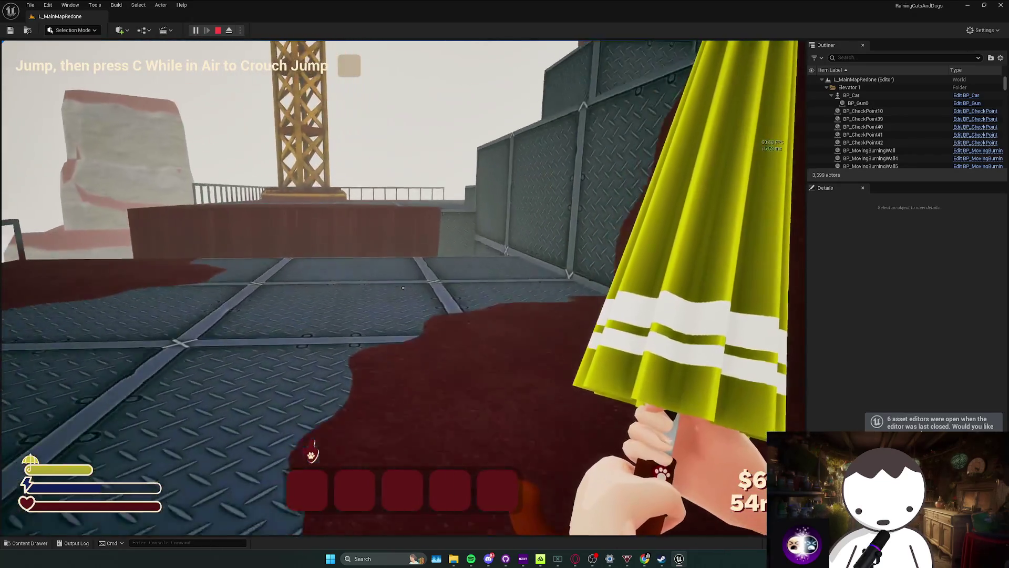
key("w")
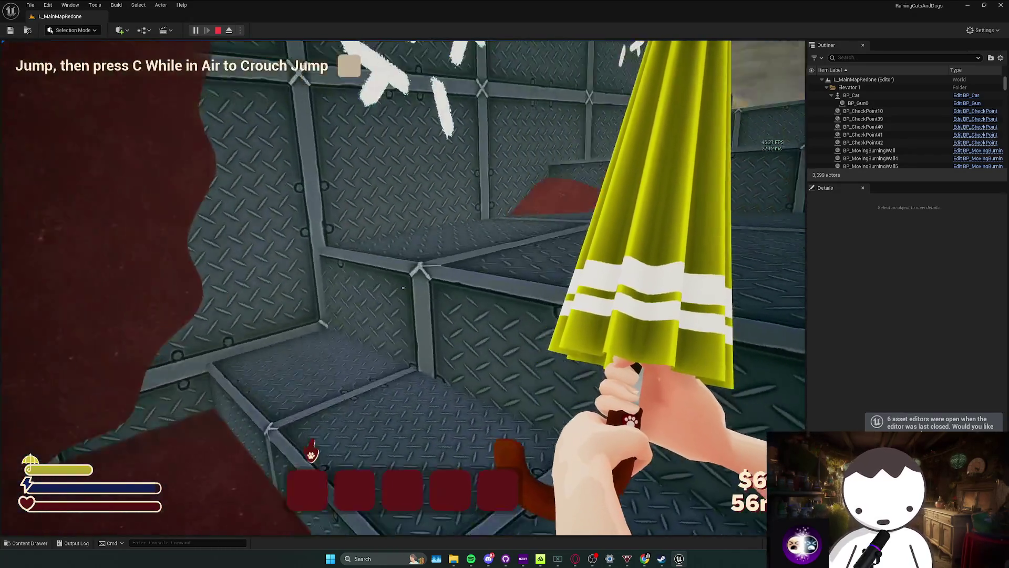
key("w")
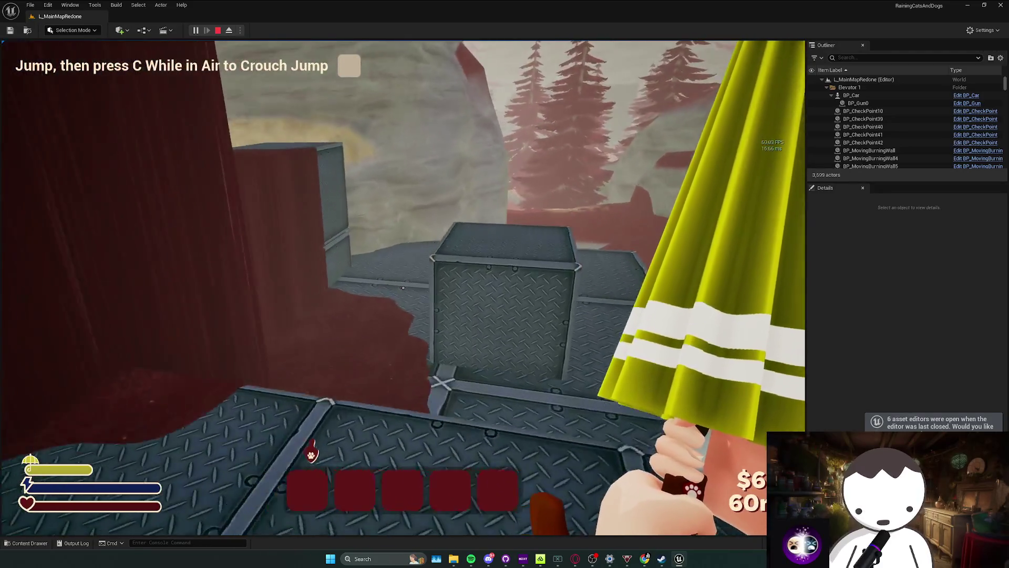
key("w")
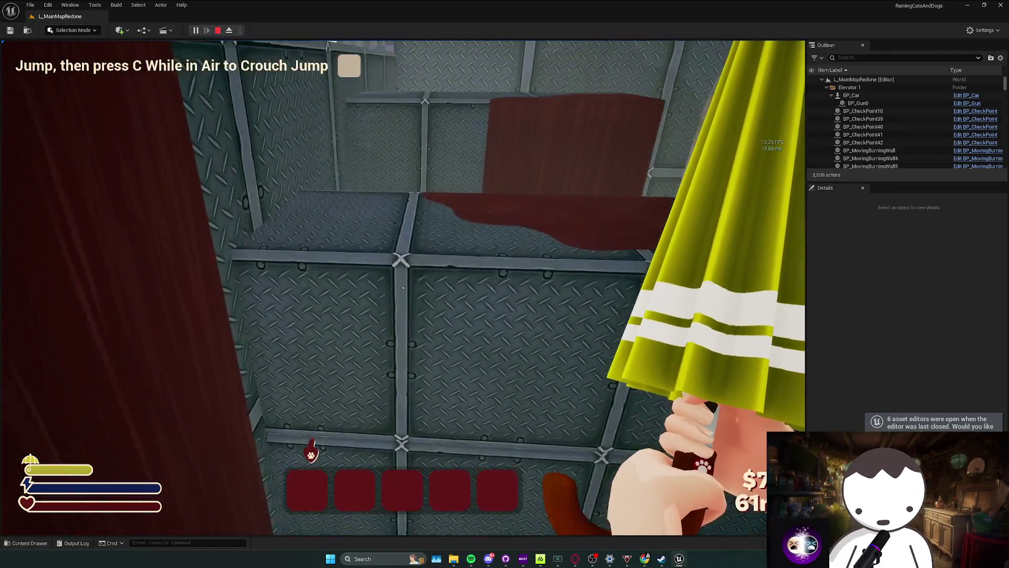
key("w")
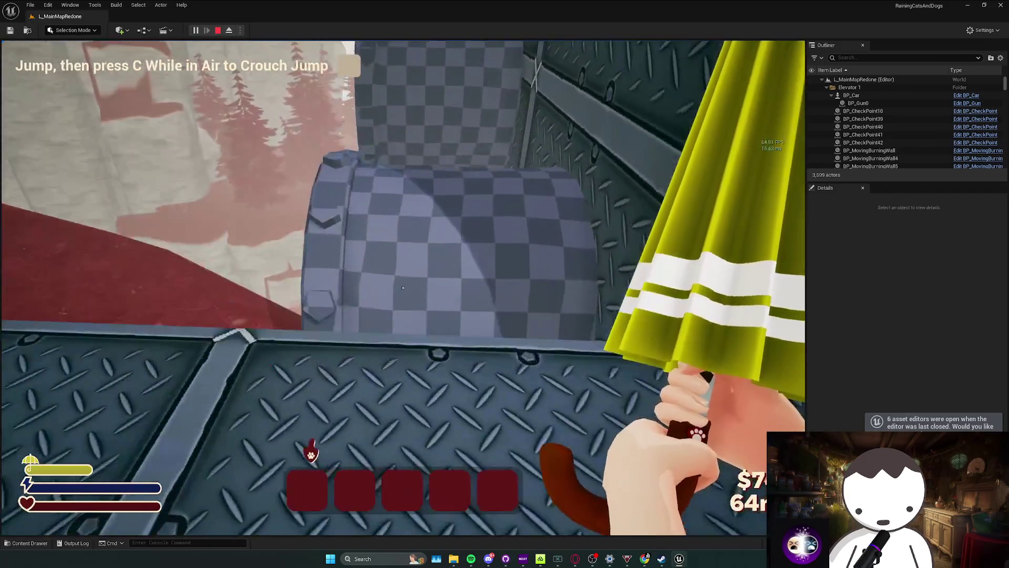
key("w")
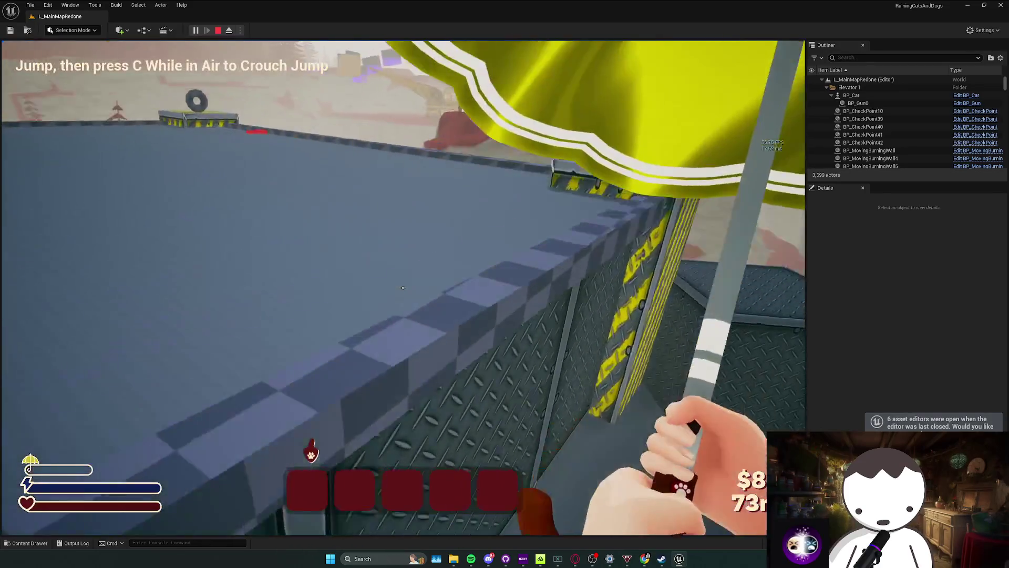
key("w")
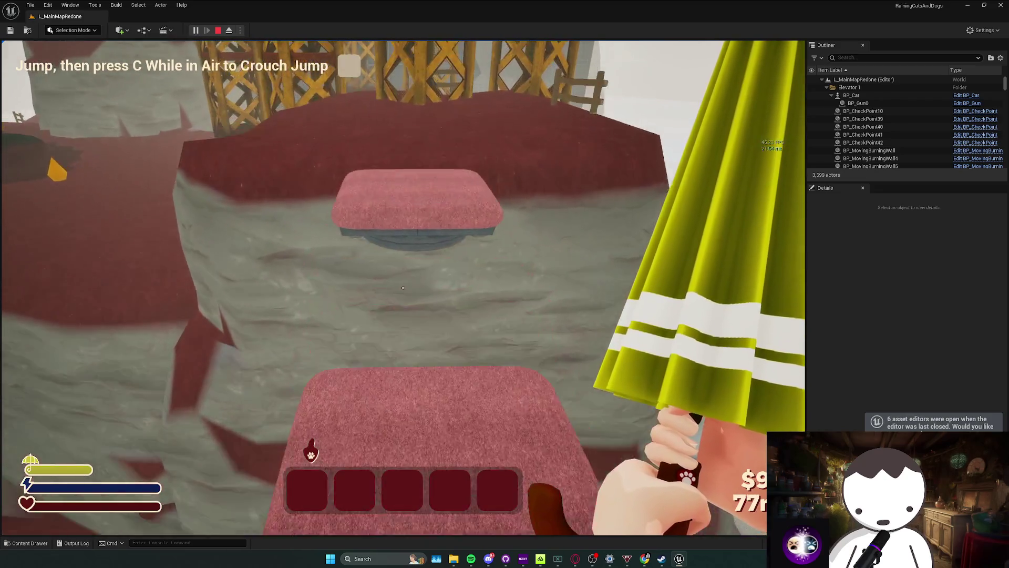
key("w")
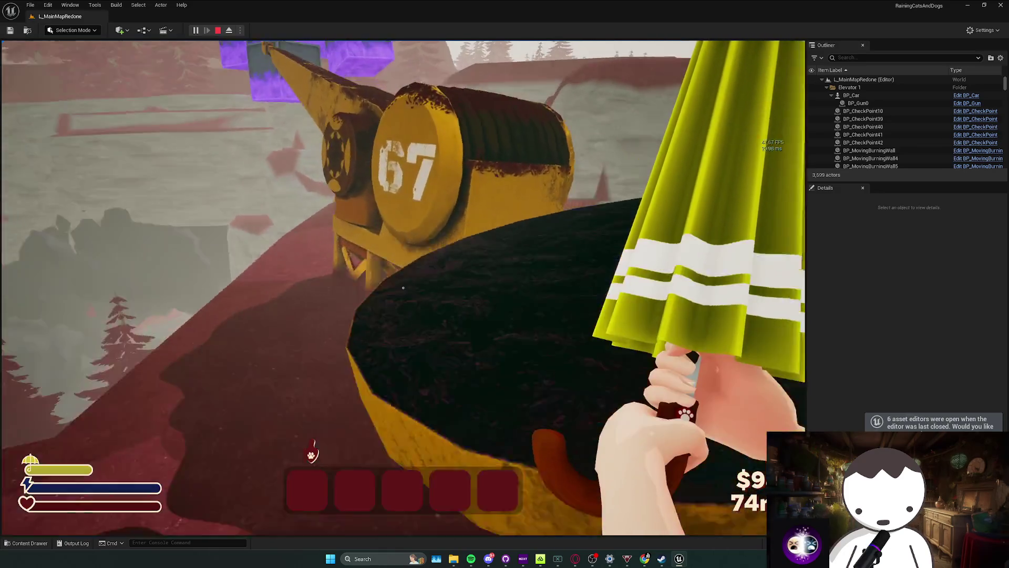
Walk the narrow beam, hop across the purple crates and enter the lava-grate corridor.
key("w")
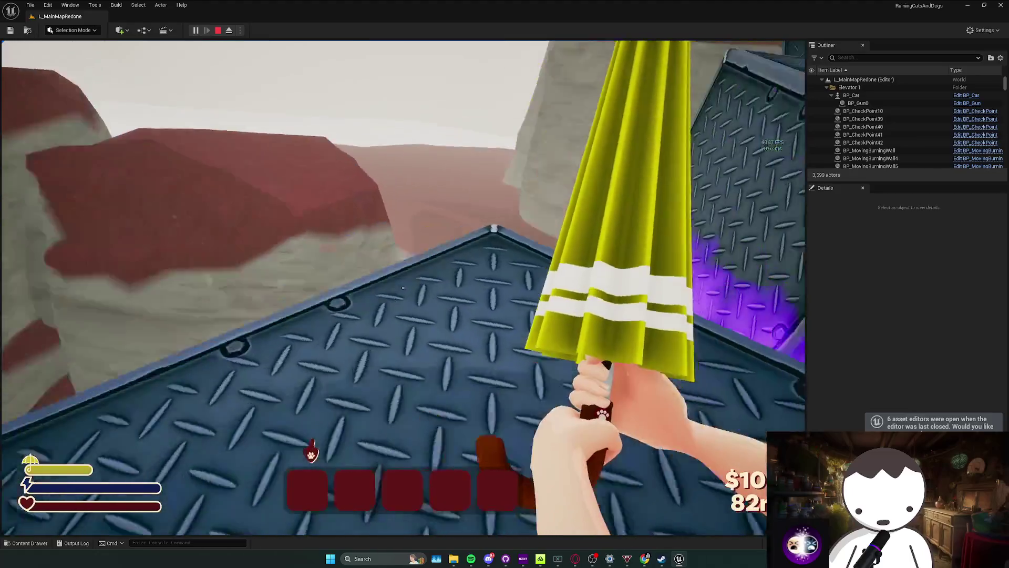
key("w")
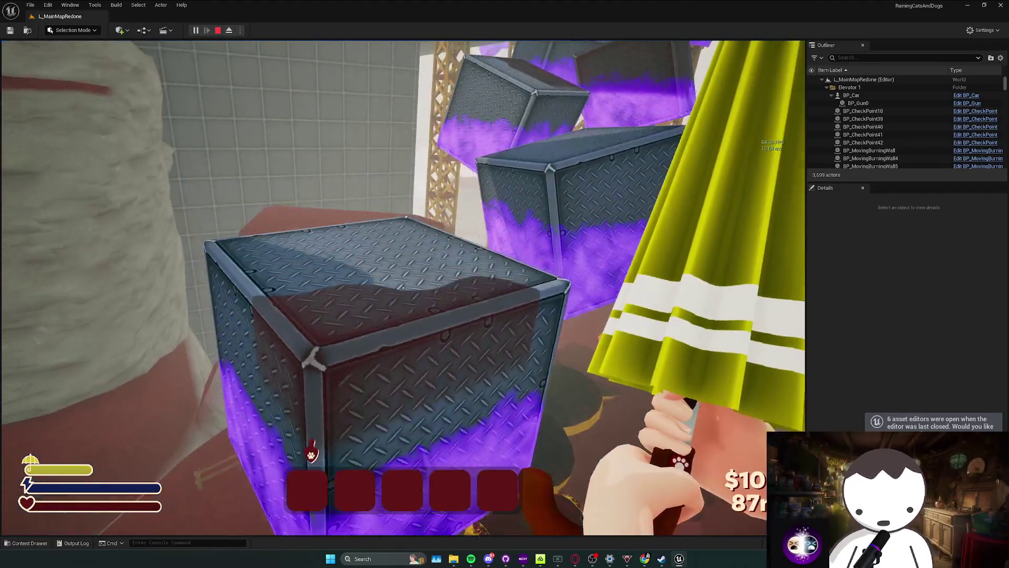
key("w")
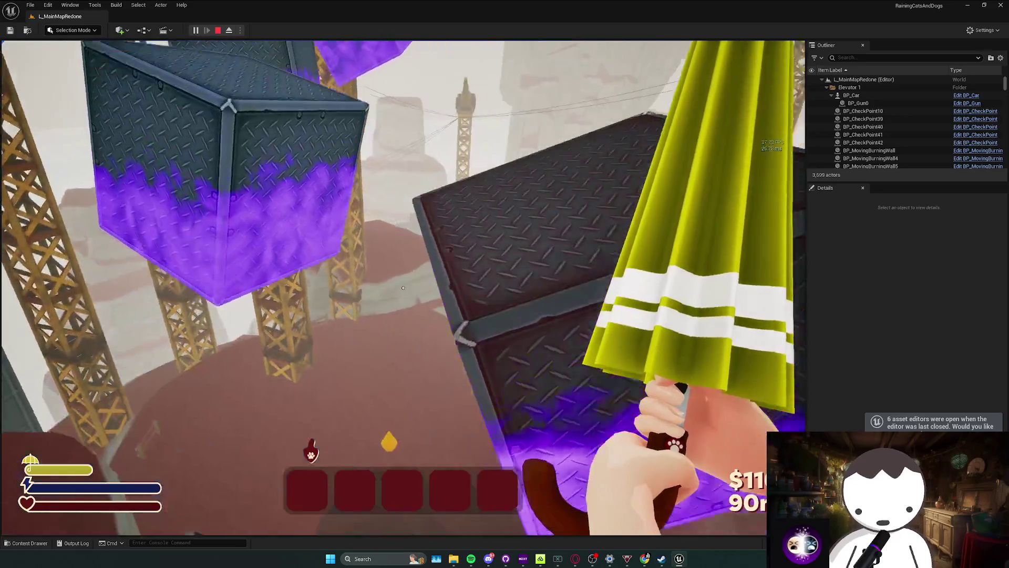
key("w")
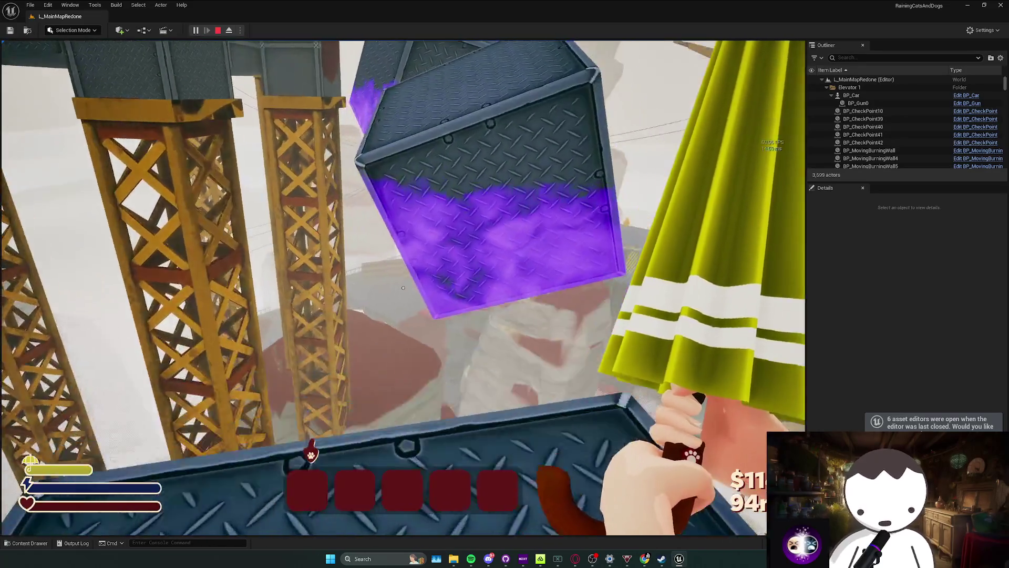
key("w")
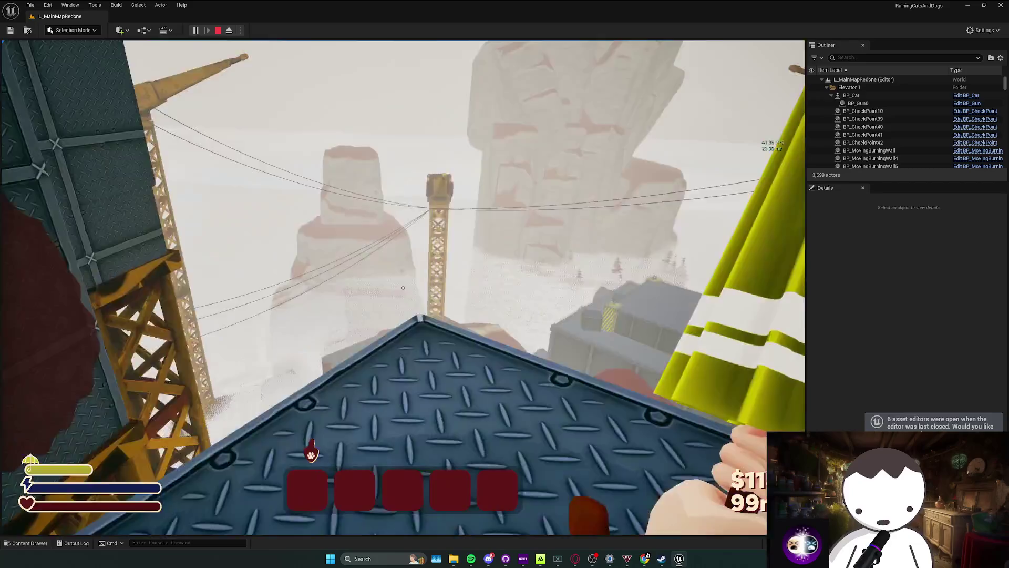
key("w")
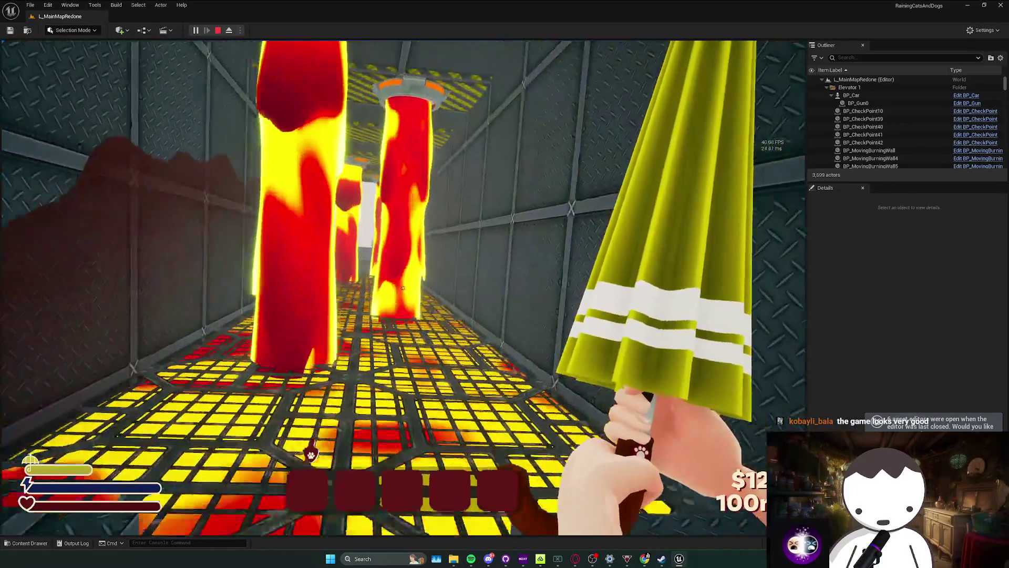
Run down the lava-grate corridor, hop onto a metal crate and look up the side wall between pillars.
key("w")
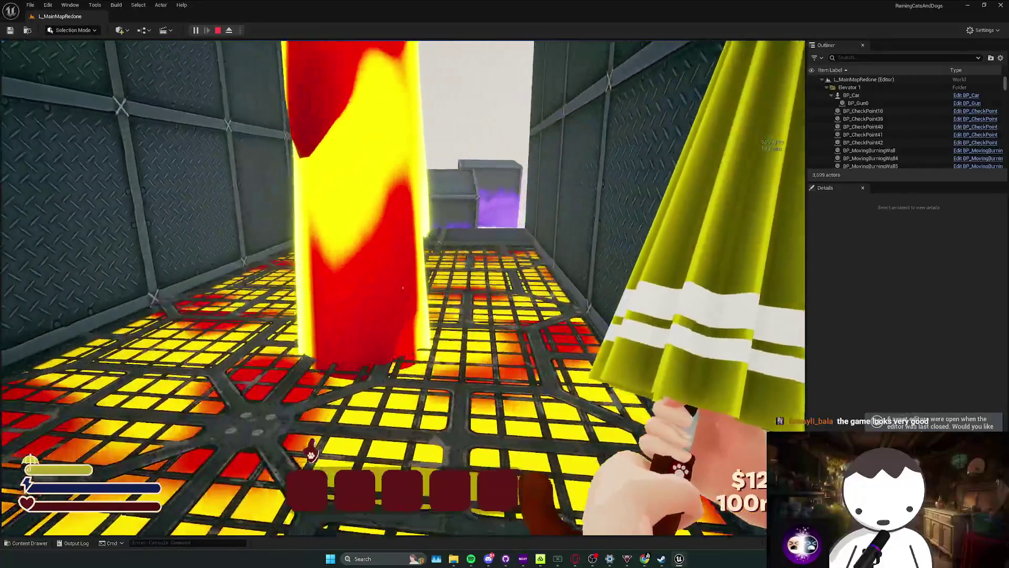
key("w")
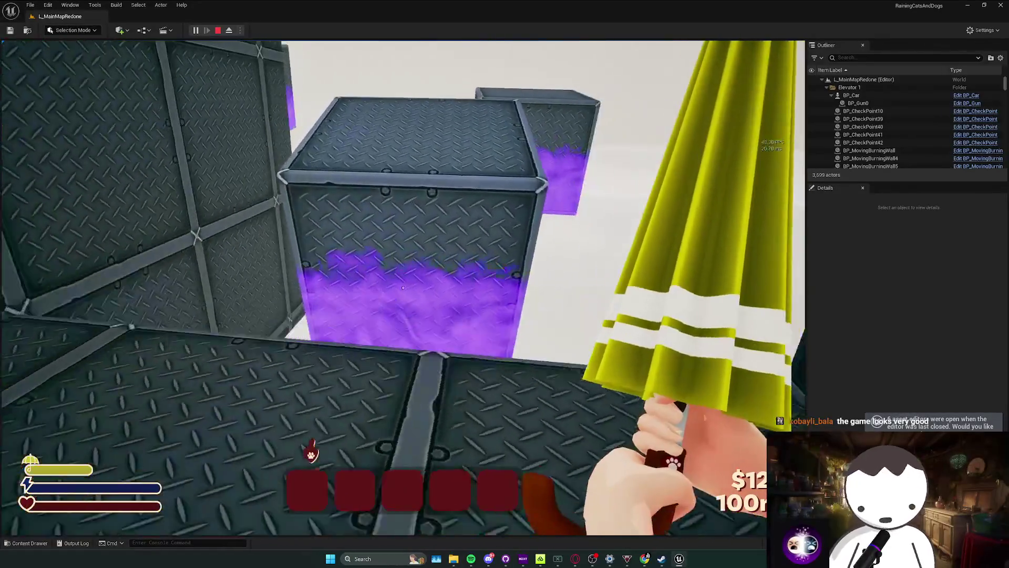
key("space")
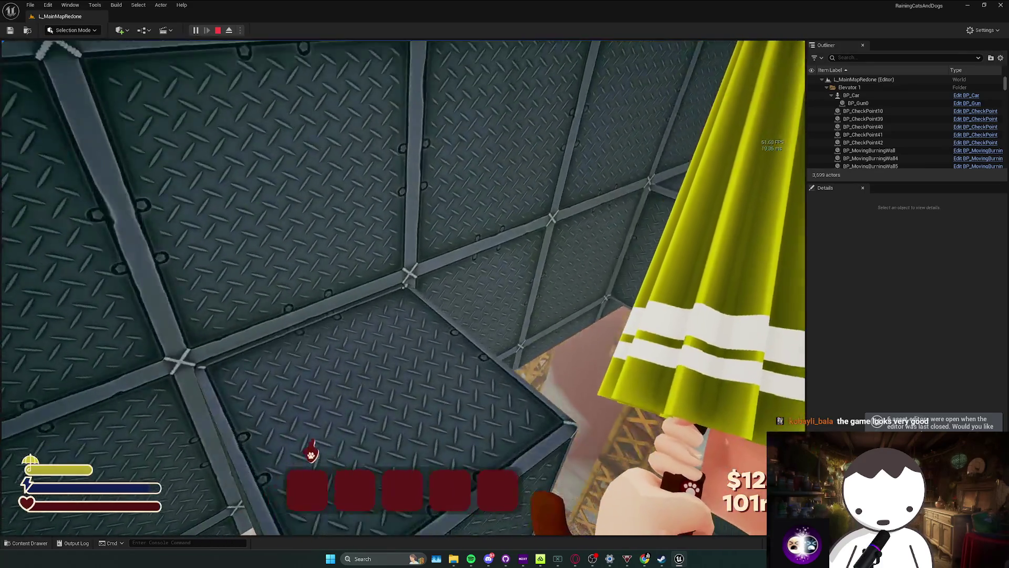
key("w")
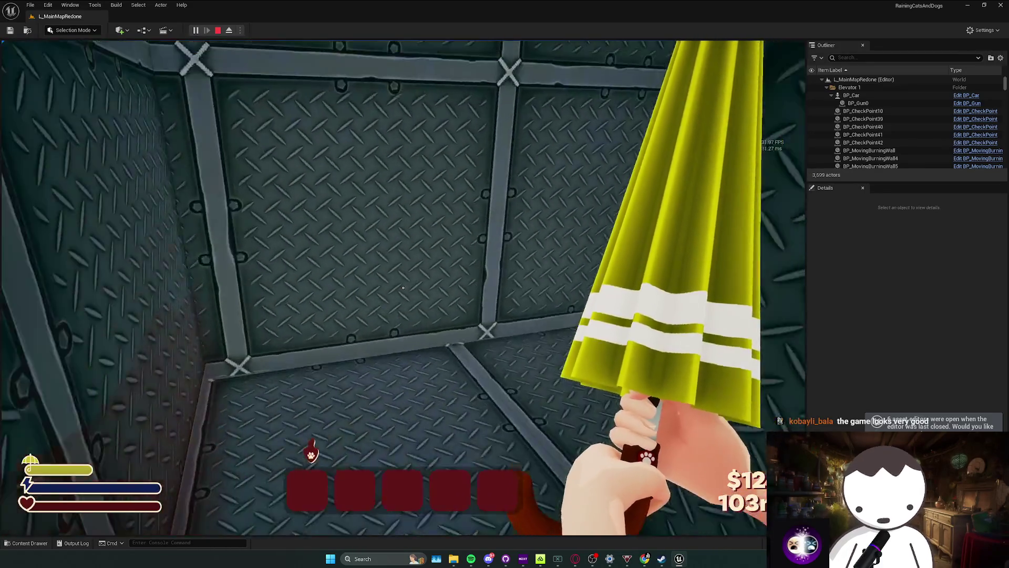
key("w")
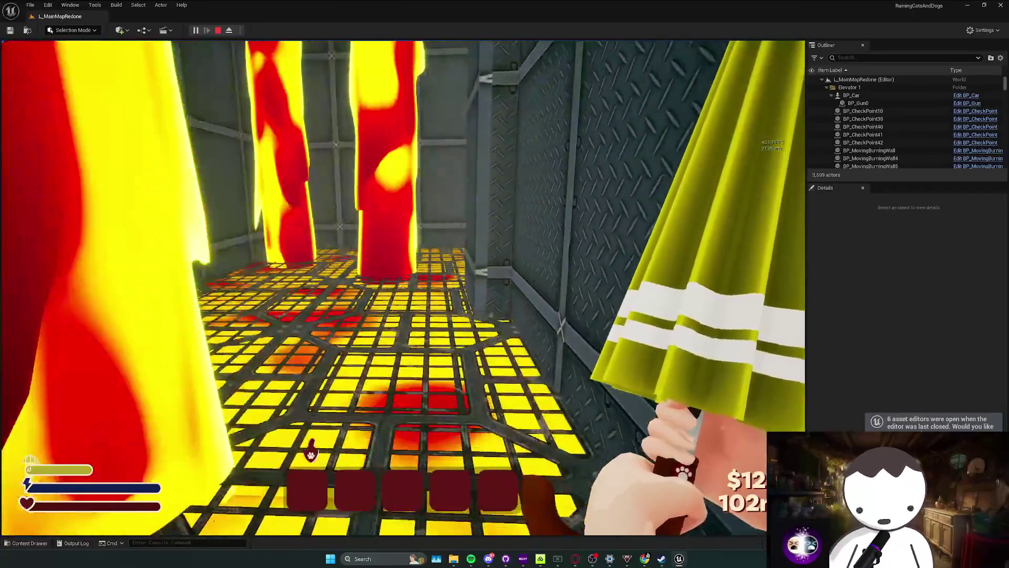
key("w")
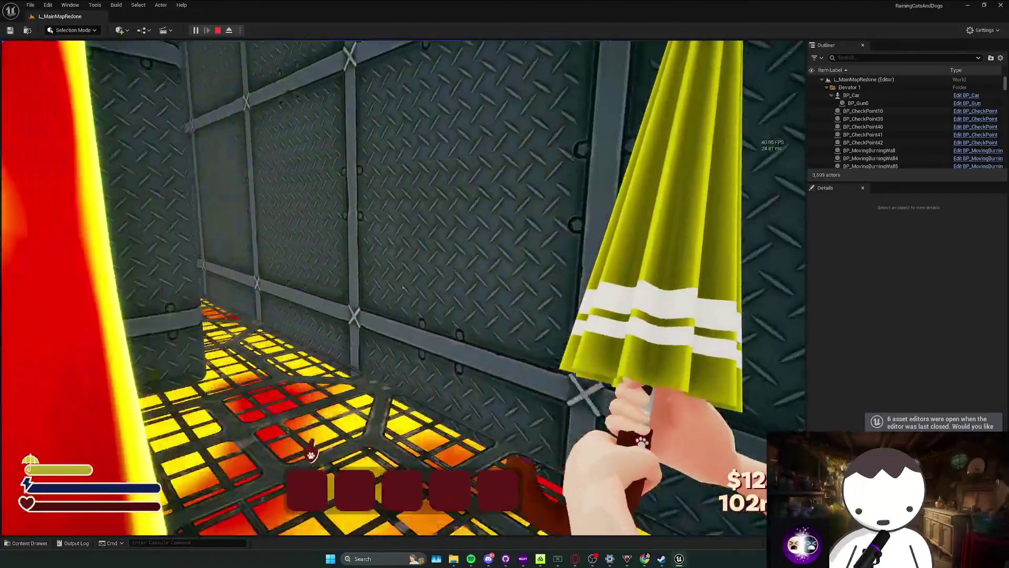
key("w")
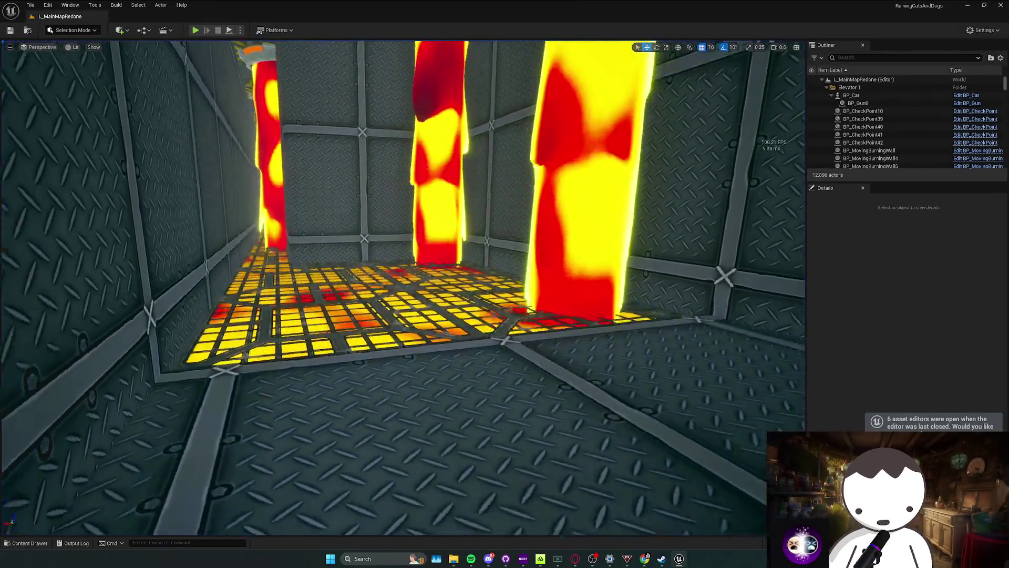
Select wall block Box449 and frame it beside the lava grate.
left_click(329, 257)
key("w")
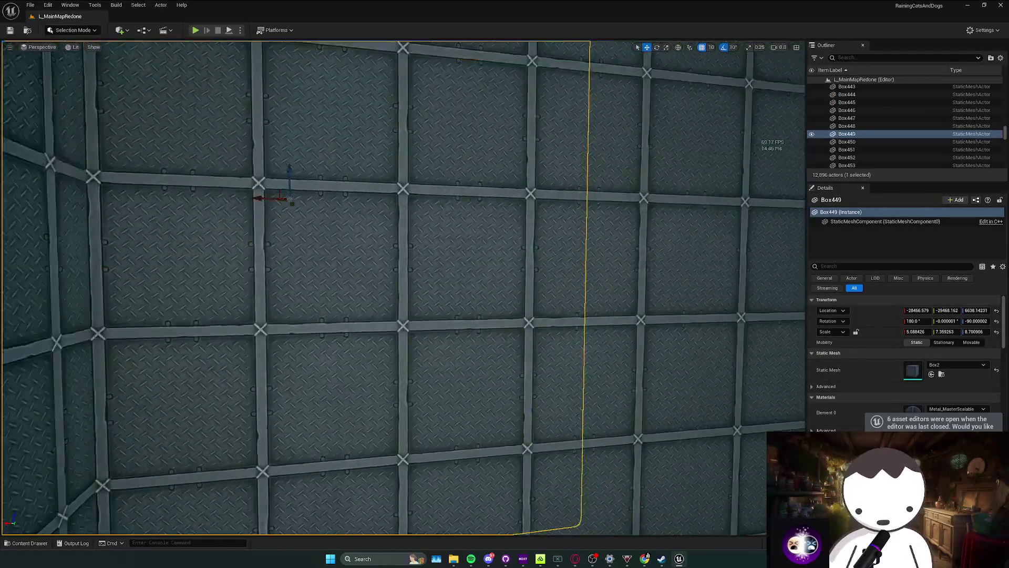
key("s")
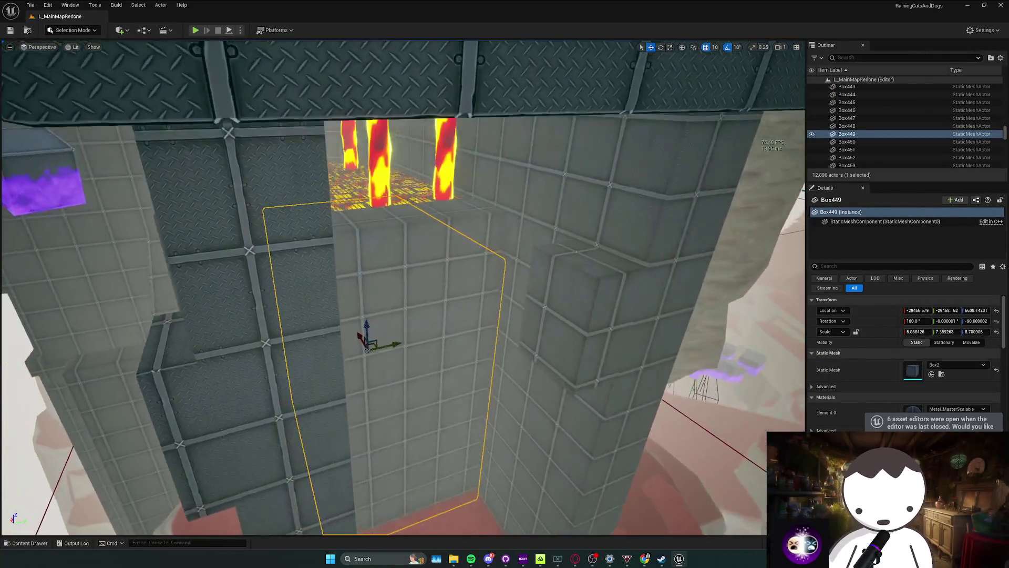
key("w")
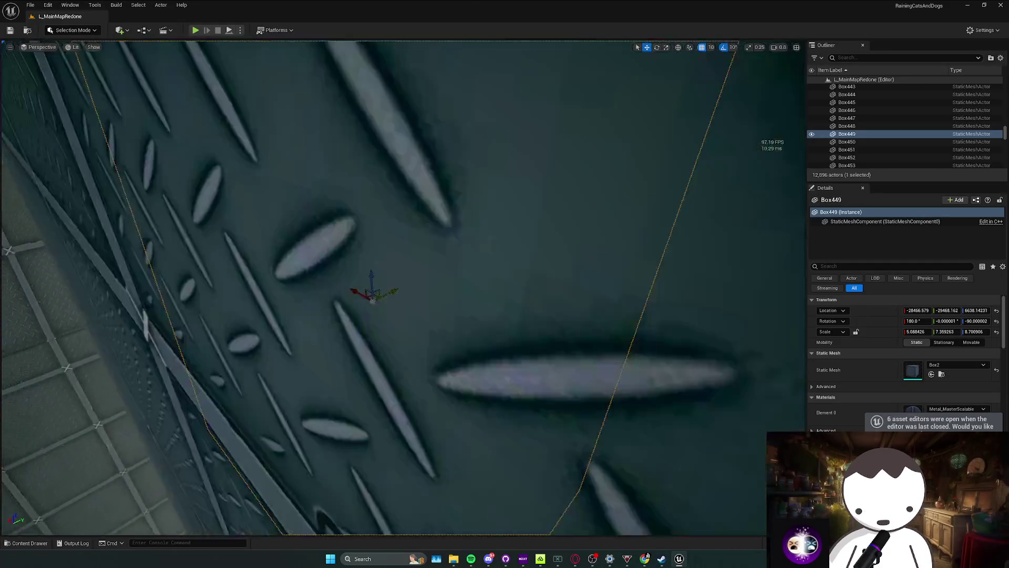
key("s")
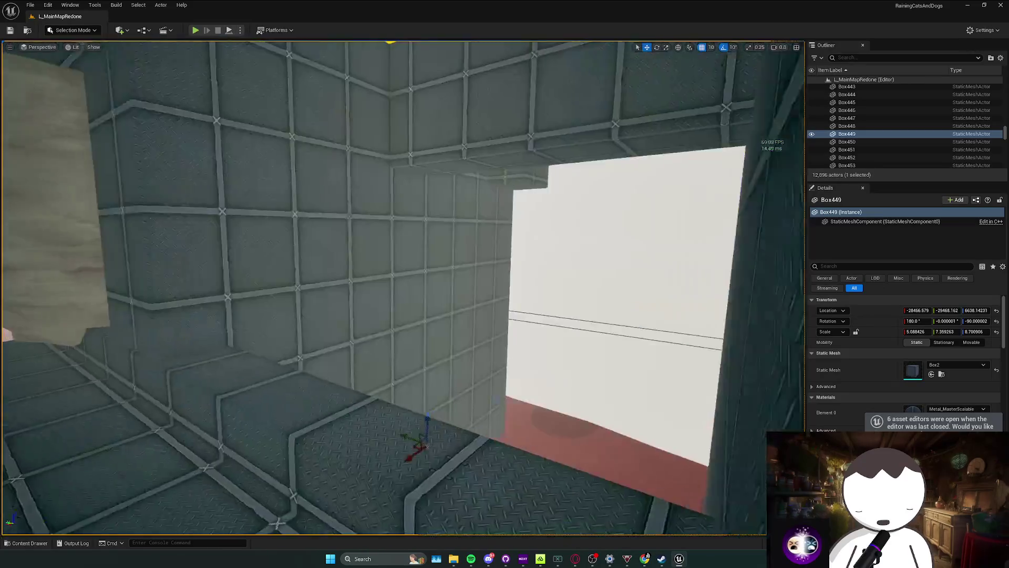
key("w")
key("w")
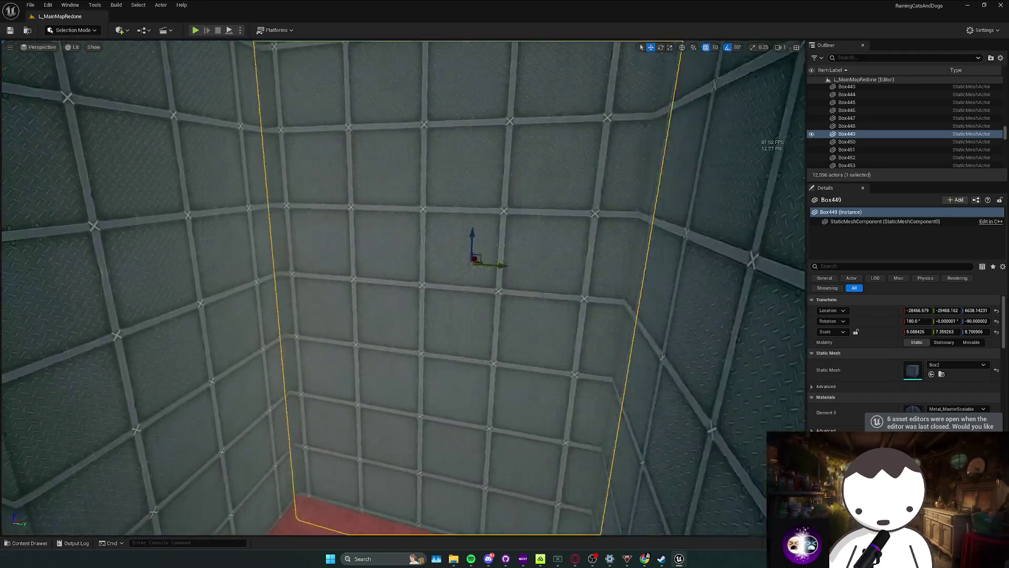
key("s")
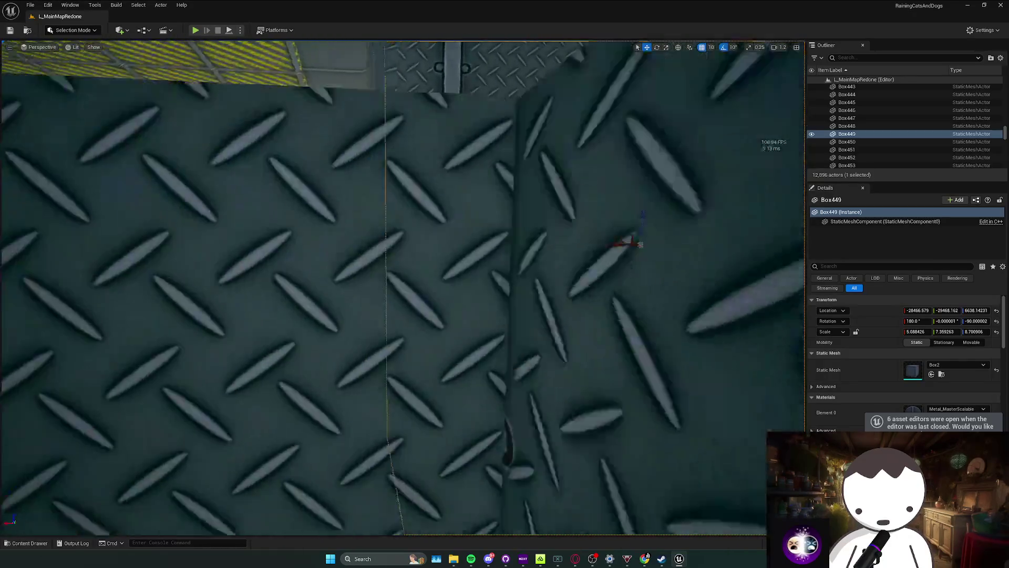
key("s")
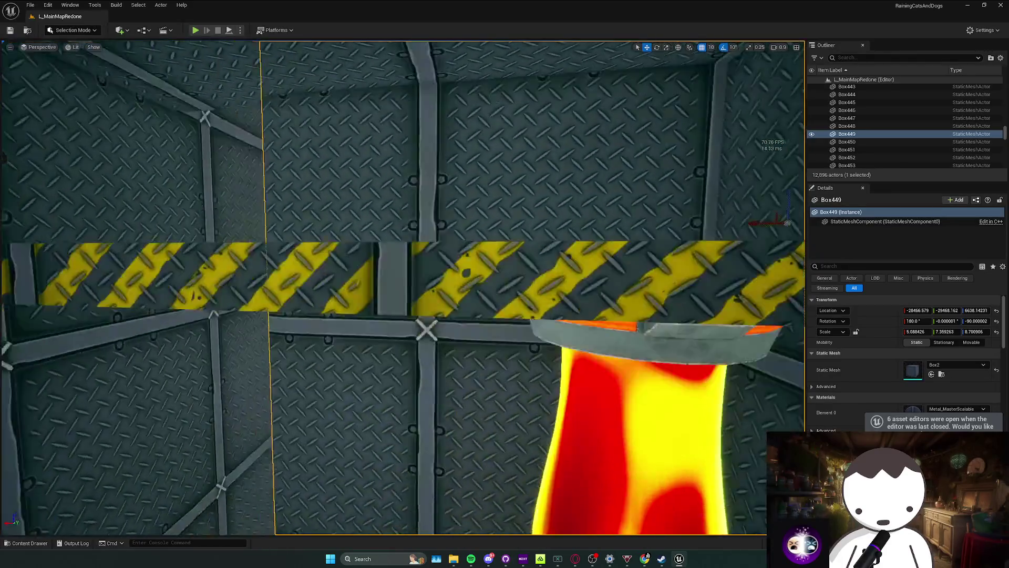
key("w")
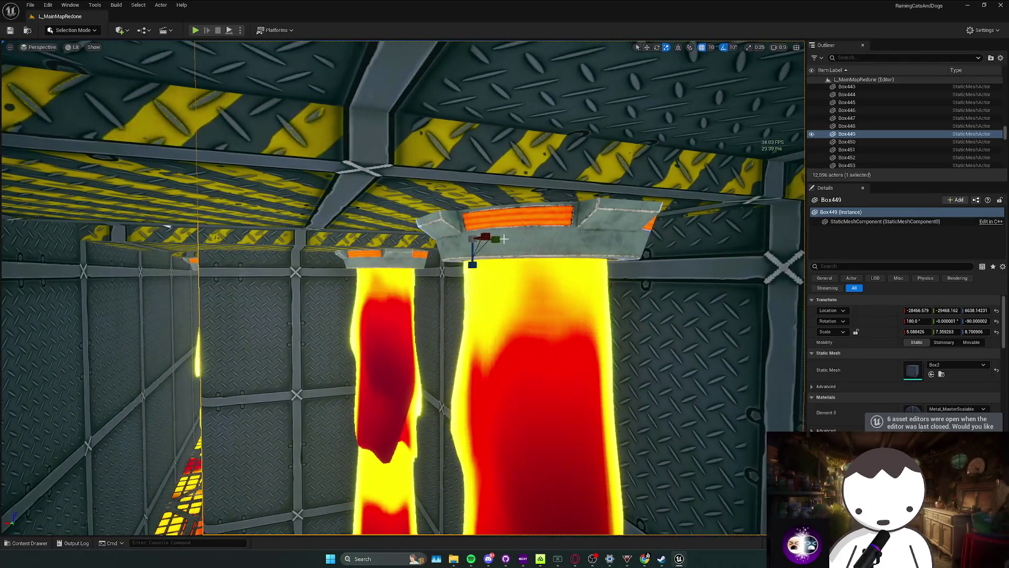
Shrink Box449's Y scale to about 2.1 and slide it along the wall on X.
key("d")
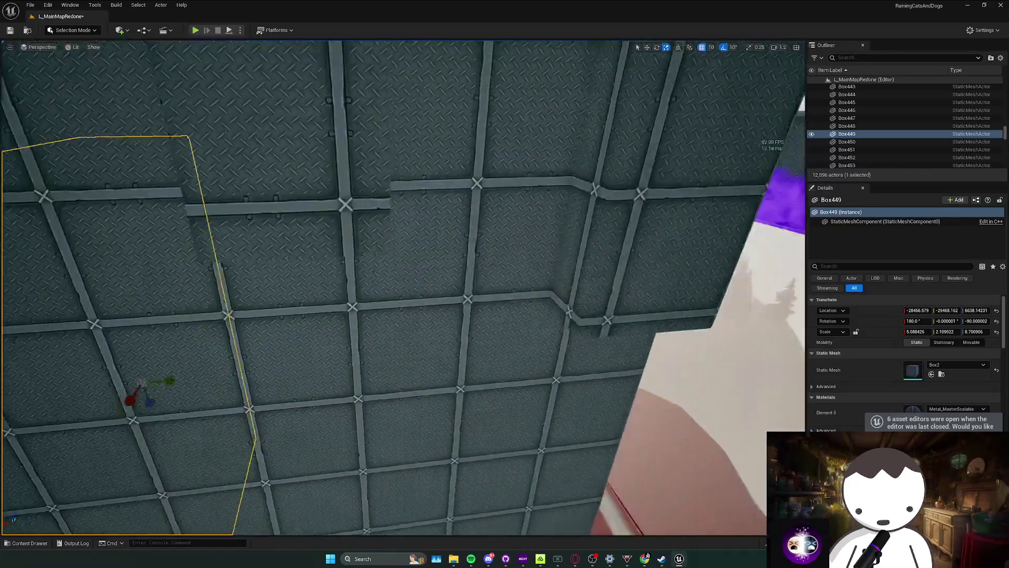
key("w")
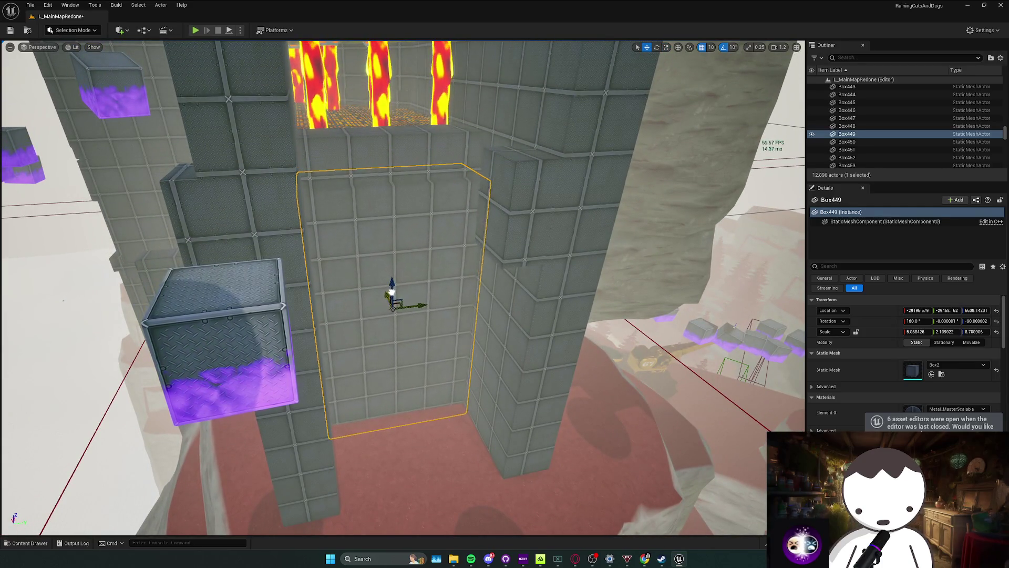
scroll(392, 292, "up", 3)
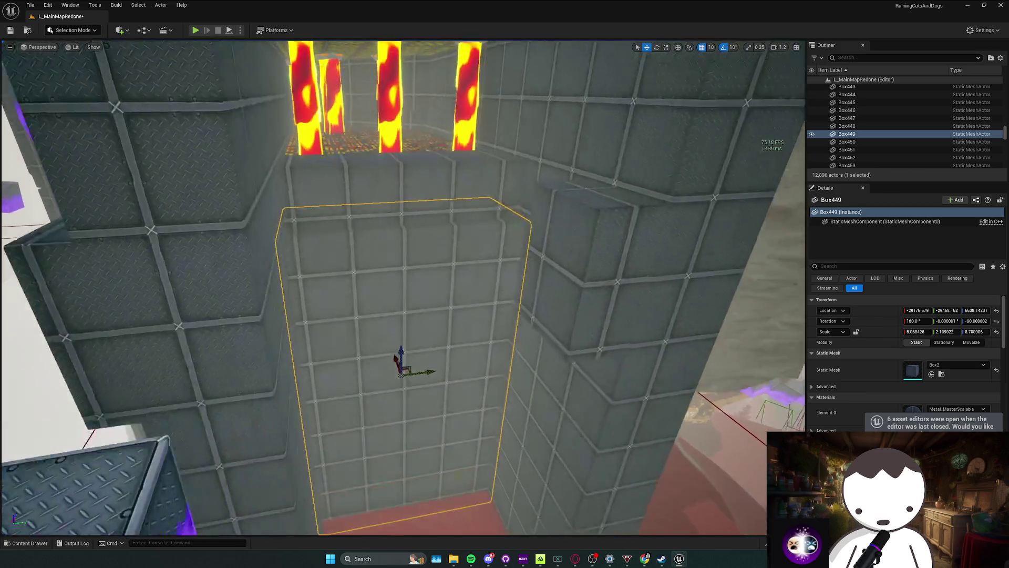
mouse_move(401, 363)
left_mouse_down()
mouse_move(387, 353)
mouse_move(401, 315)
mouse_move(419, 327)
mouse_move(394, 315)
mouse_move(395, 295)
mouse_move(415, 315)
mouse_move(392, 294)
mouse_move(394, 313)
mouse_move(389, 295)
mouse_move(394, 315)
mouse_move(391, 297)
mouse_move(396, 315)
mouse_move(391, 297)
mouse_move(394, 305)
mouse_move(376, 294)
mouse_move(291, 54)
mouse_move(361, 178)
left_mouse_up()
key("Escape")
scroll(400, 310, "up", 1)
scroll(375, 294, "down", 3)
scroll(290, 55, "up", 6)
Save L_MainMapRedone and play-test by walking into the lava corridor.
key("ctrl+s")
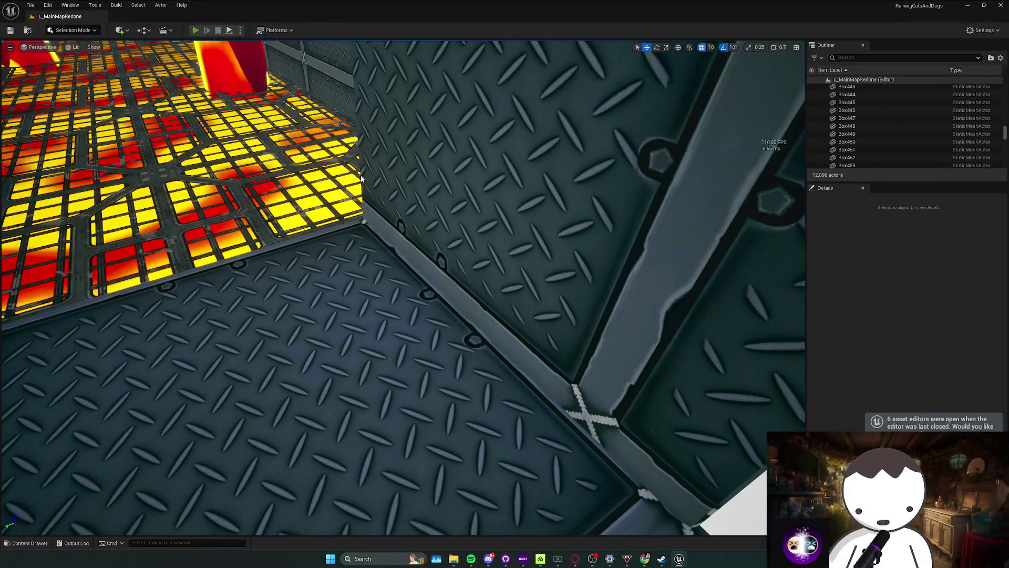
key("alt+p")
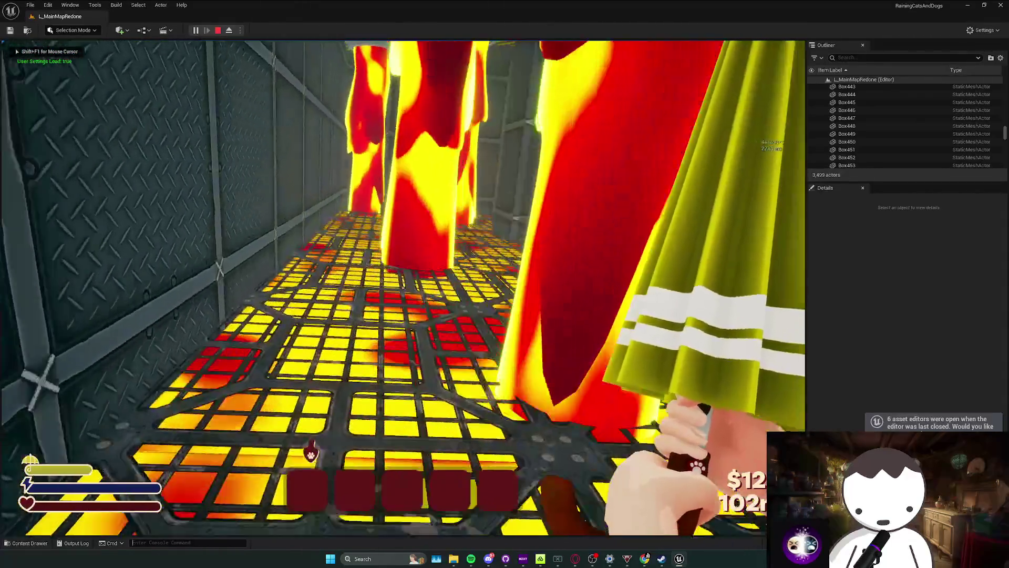
key("w")
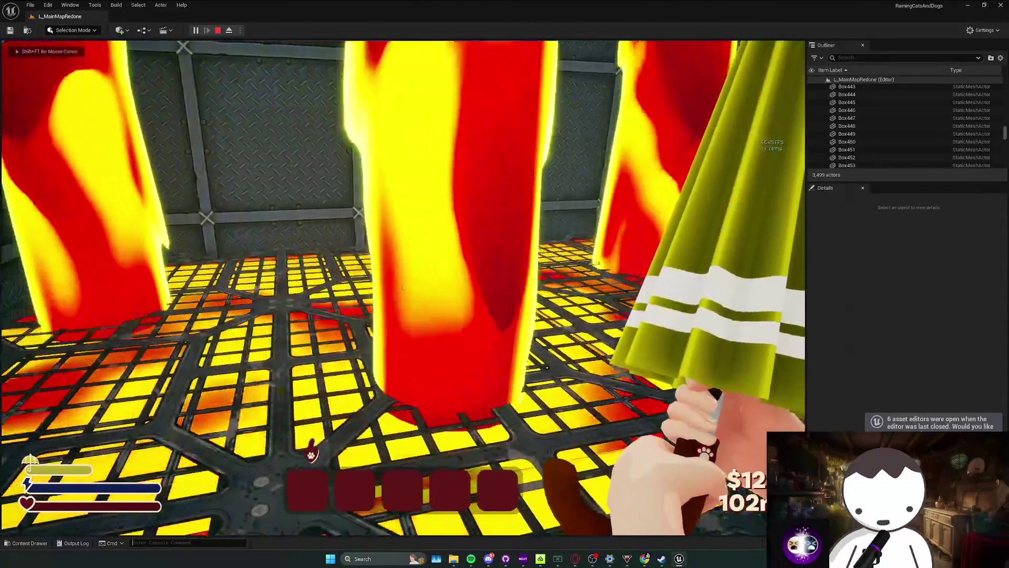
key("w")
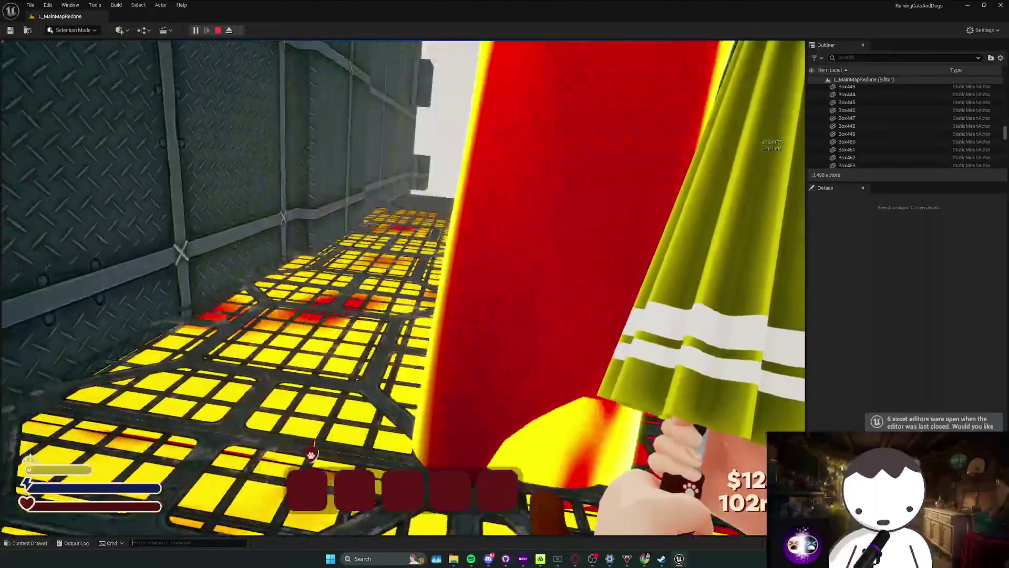
Stop the play-test and cut wall slab Box373's Scale Y from about 9.2 to about 0.79.
key("Escape")
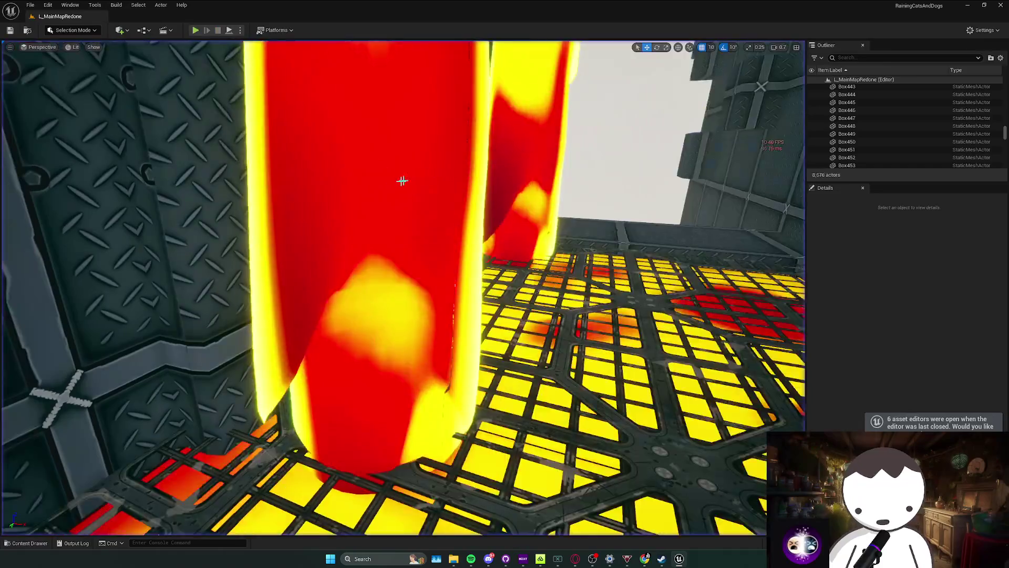
left_click(402, 180)
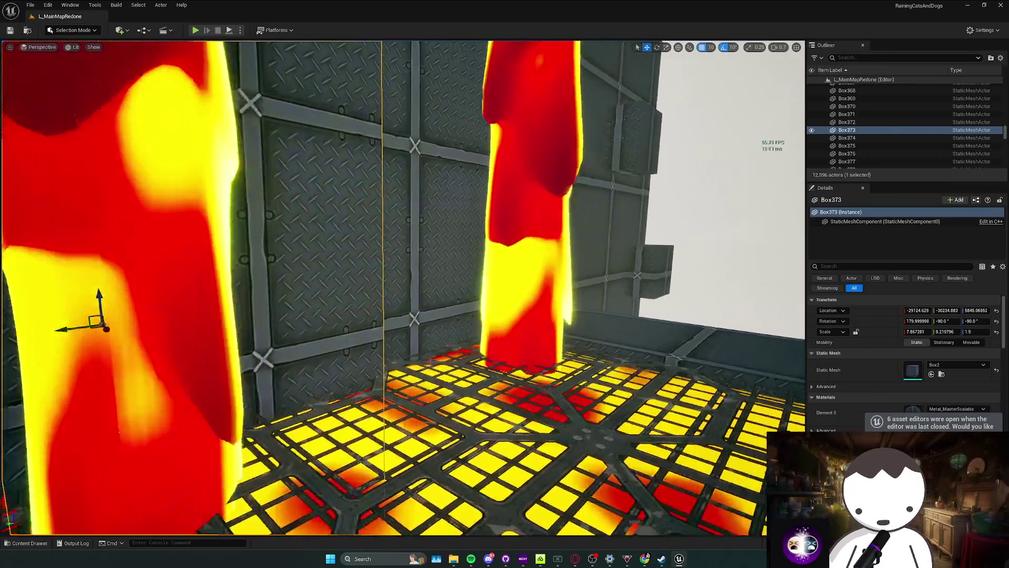
key("w")
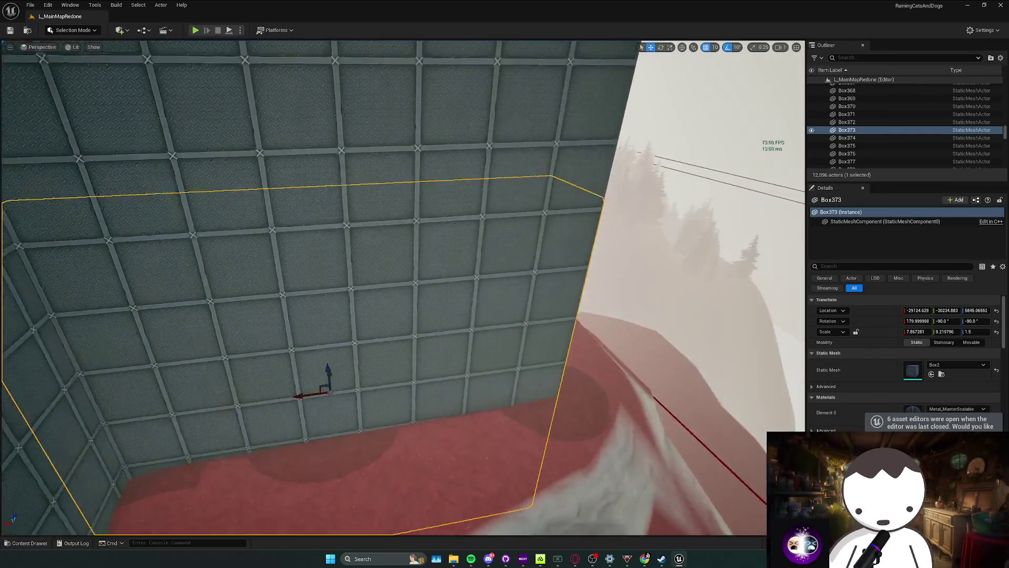
key("s")
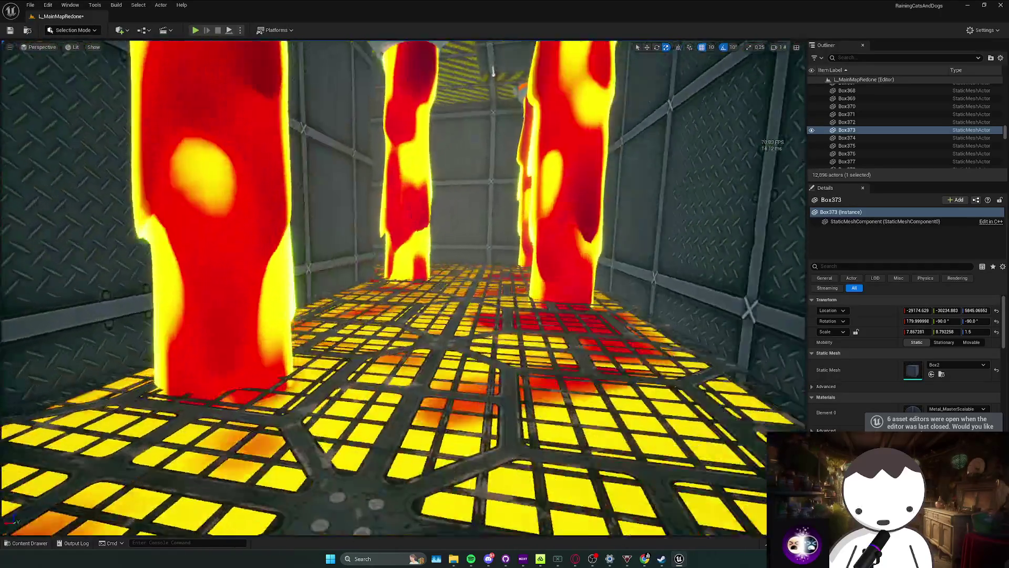
key("Escape")
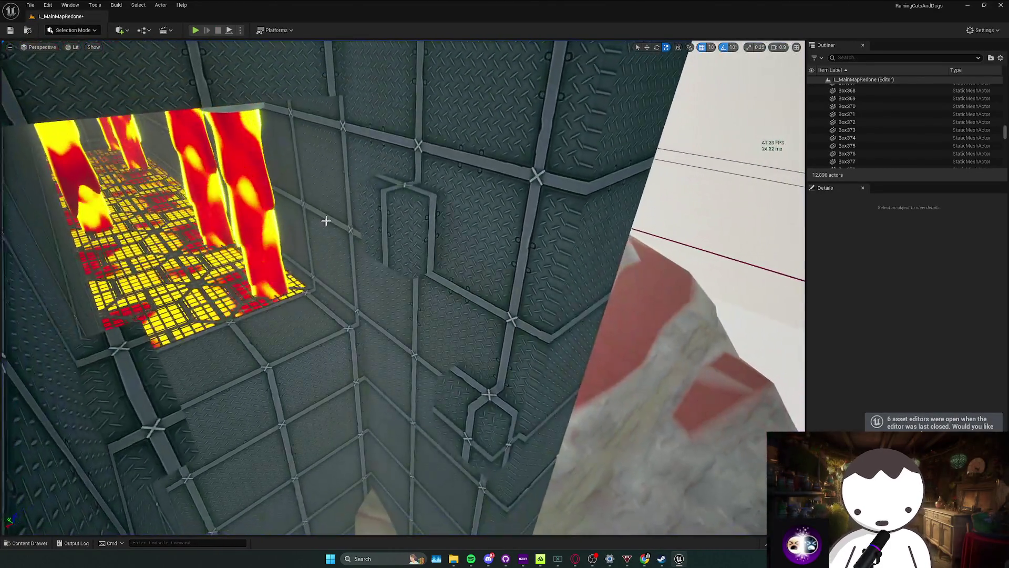
Widen ledge Box296 to X scale 0.75 and nudge it along X to about -28120.83.
left_click(398, 247)
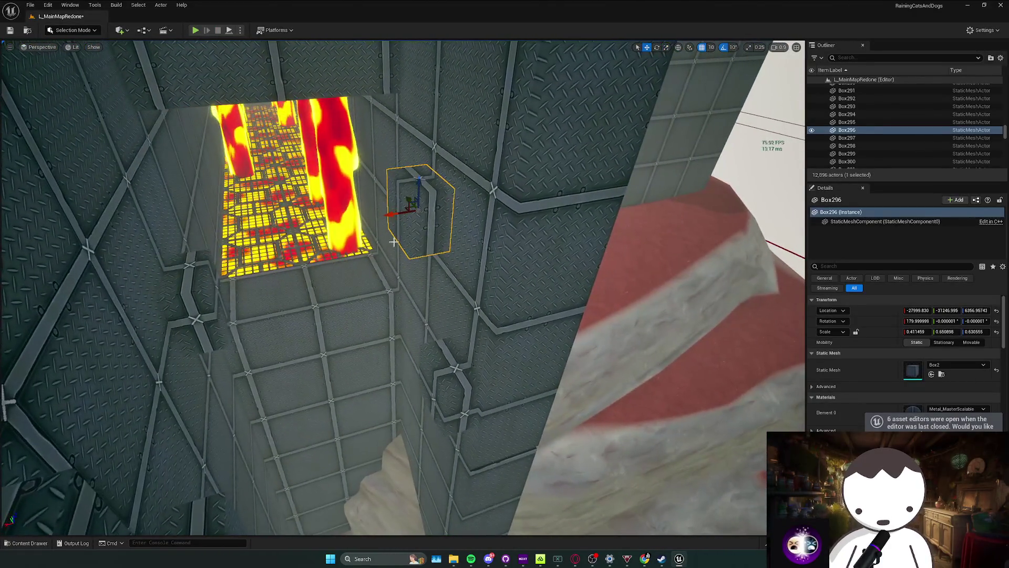
key("w")
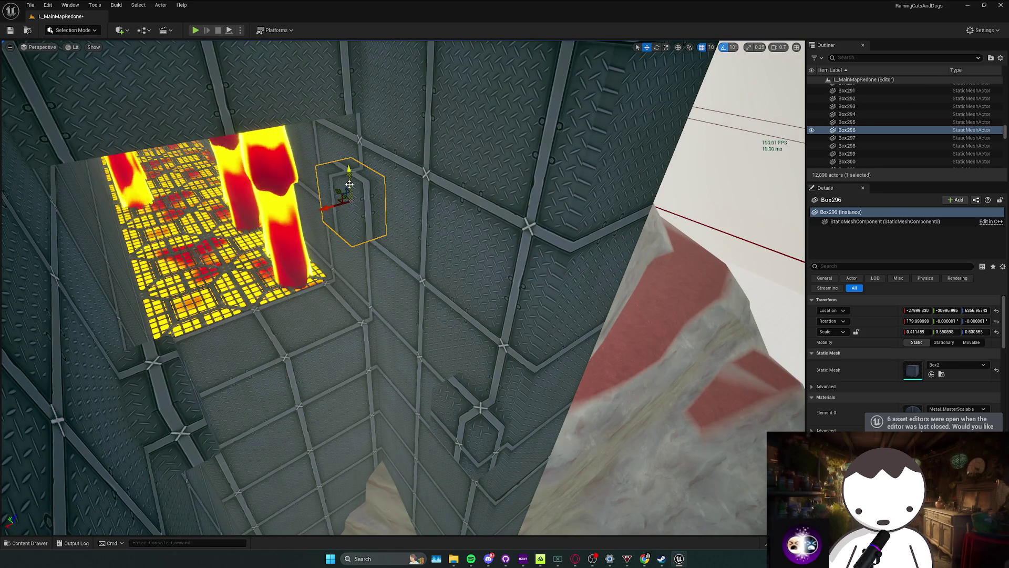
key("d")
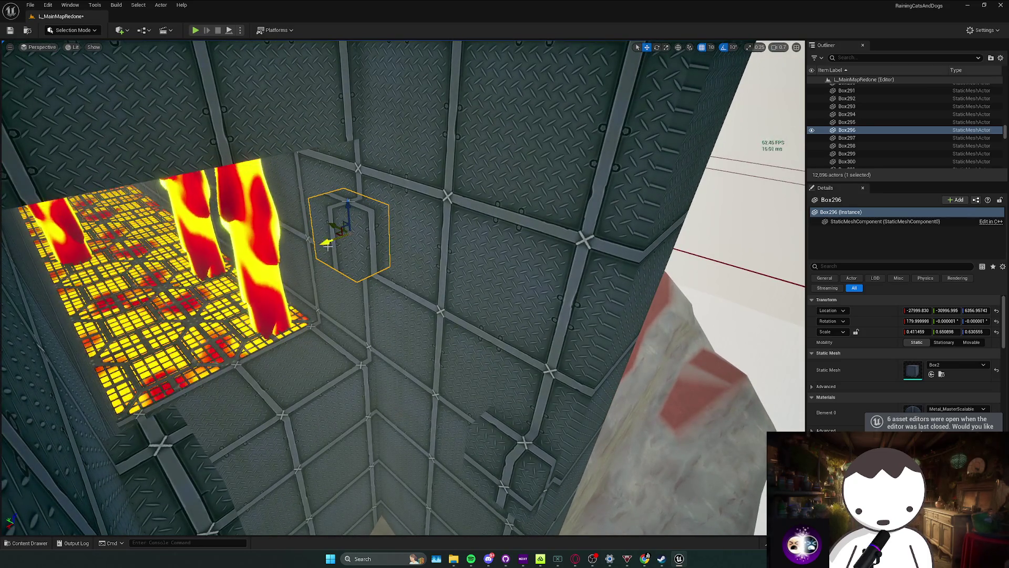
key("w")
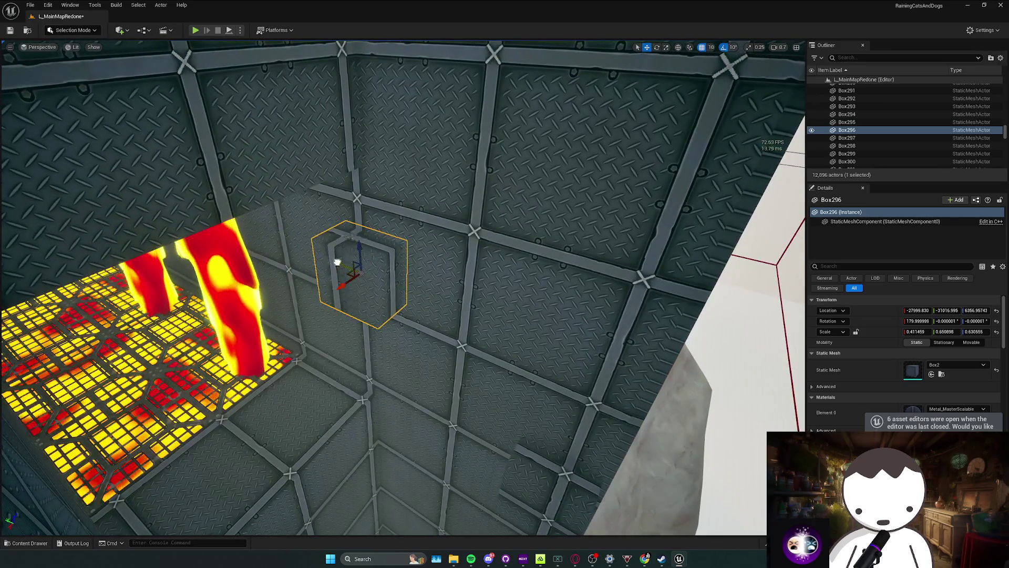
key("w")
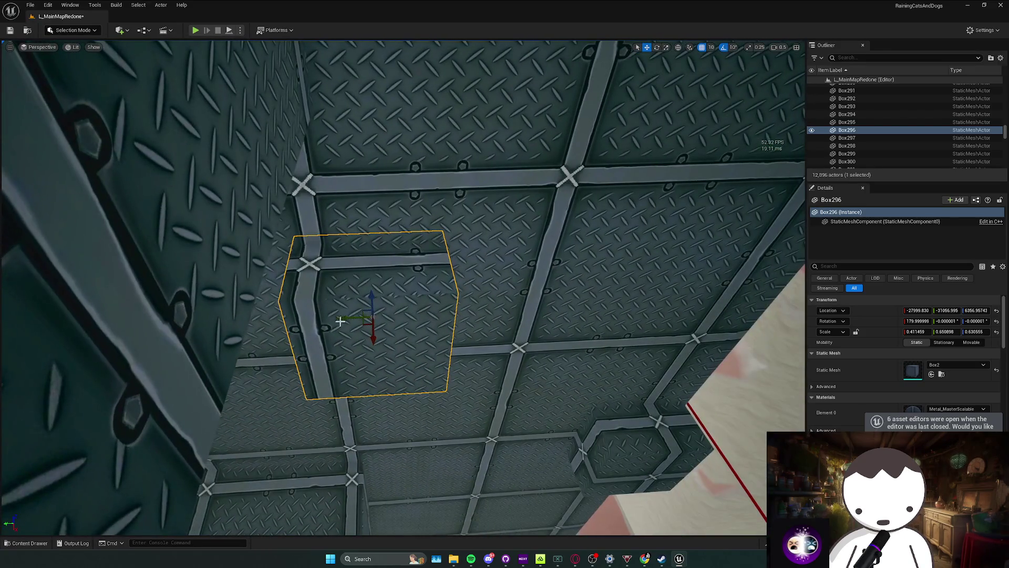
mouse_move(353, 318)
left_mouse_down()
mouse_move(410, 263)
mouse_move(431, 258)
mouse_move(473, 250)
mouse_move(495, 288)
left_mouse_up()
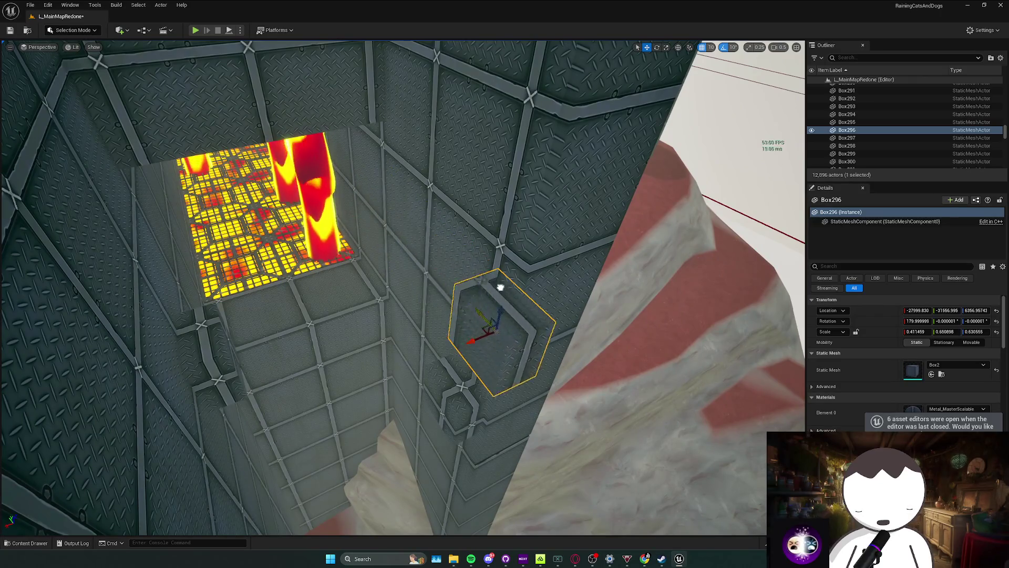
left_click_drag(516, 360, 489, 379)
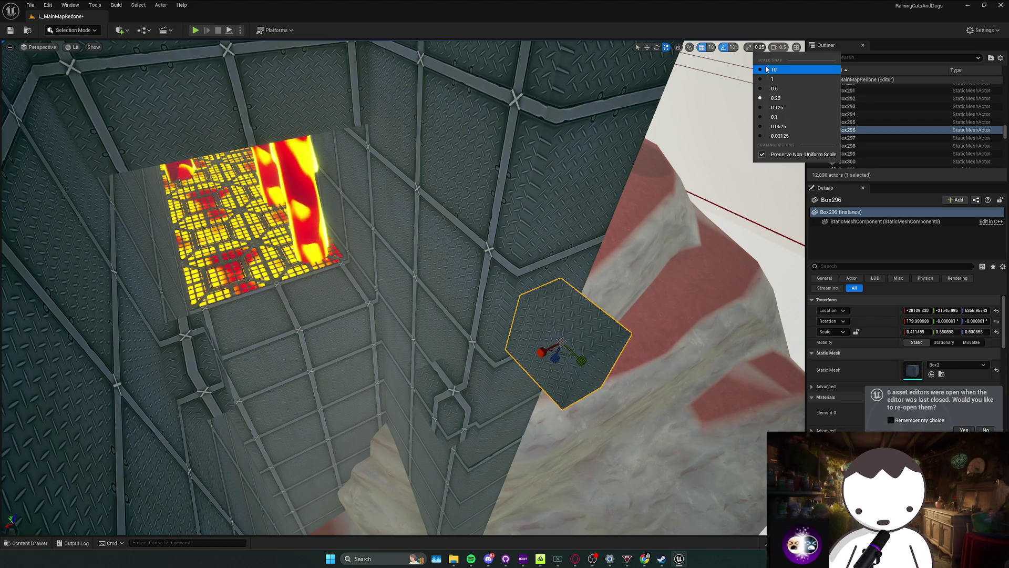
left_click_drag(541, 359, 515, 326)
key("w")
mouse_move(379, 284)
left_mouse_down()
mouse_move(430, 283)
mouse_move(315, 283)
mouse_move(499, 276)
mouse_move(463, 263)
mouse_move(315, 157)
mouse_move(191, 48)
left_mouse_up()
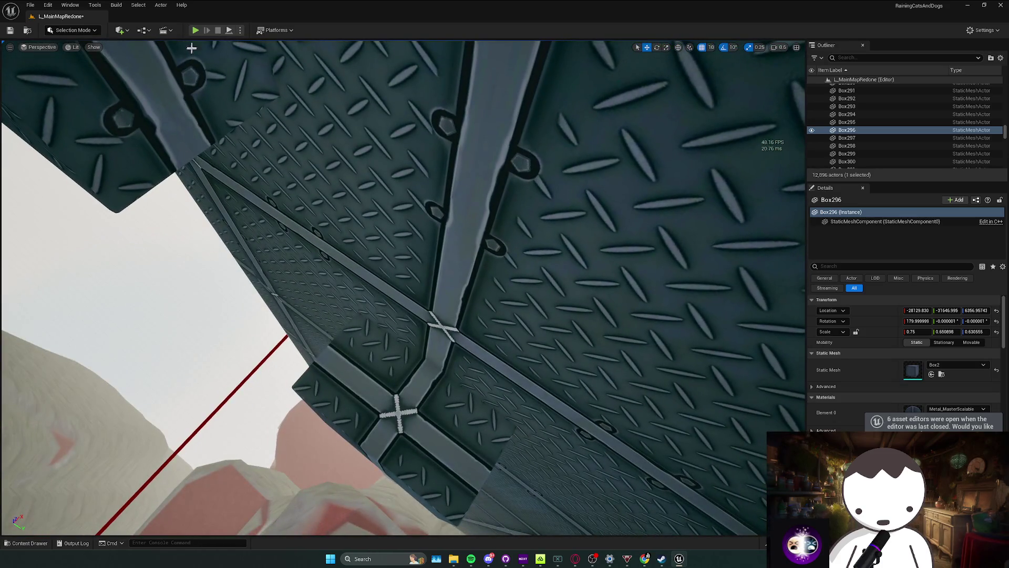
Play-test the widened ledge in first person, opening the umbrella, then stop.
key("alt+p")
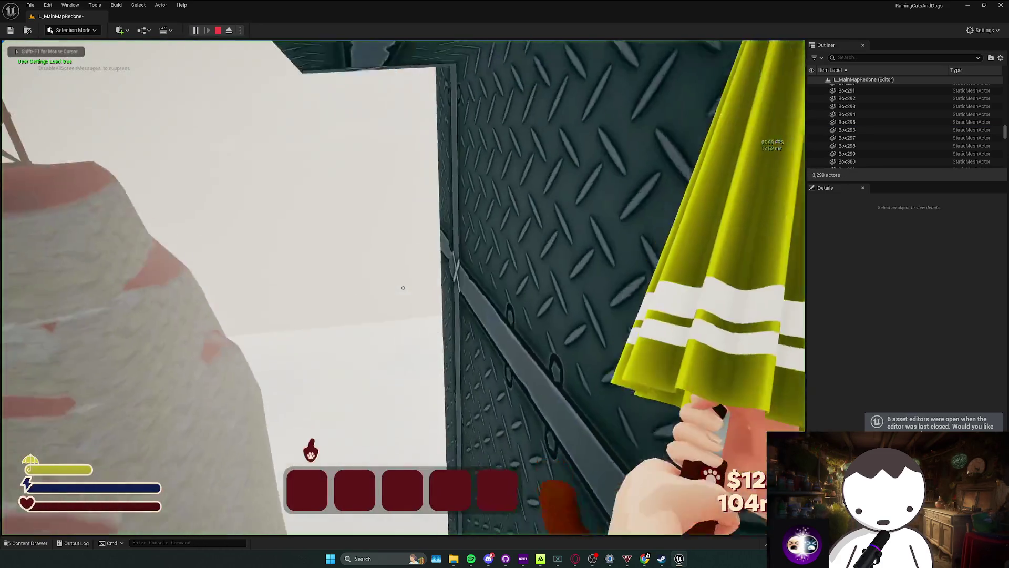
left_click(403, 287)
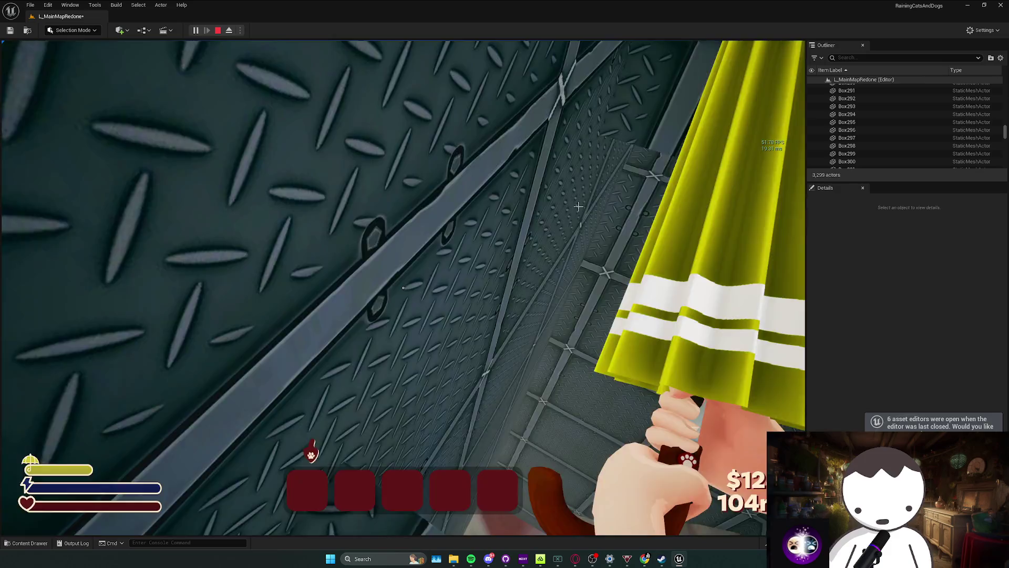
key("Escape")
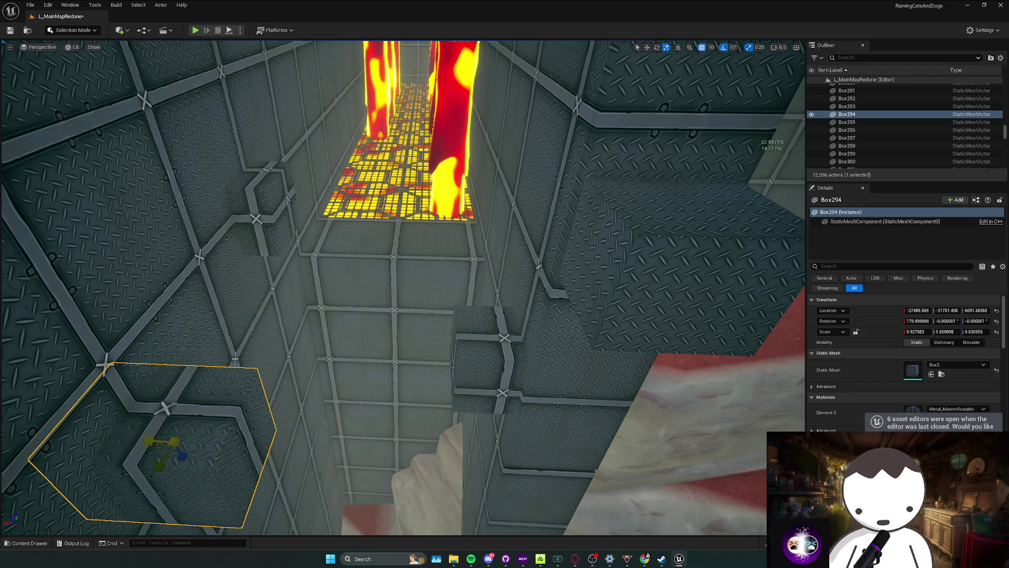
Select ledge Box293, survey the wall along the lava corridor, then start a play-test.
mouse_move(403, 284)
left_mouse_down()
mouse_move(431, 278)
mouse_move(405, 286)
mouse_move(413, 417)
left_mouse_up()
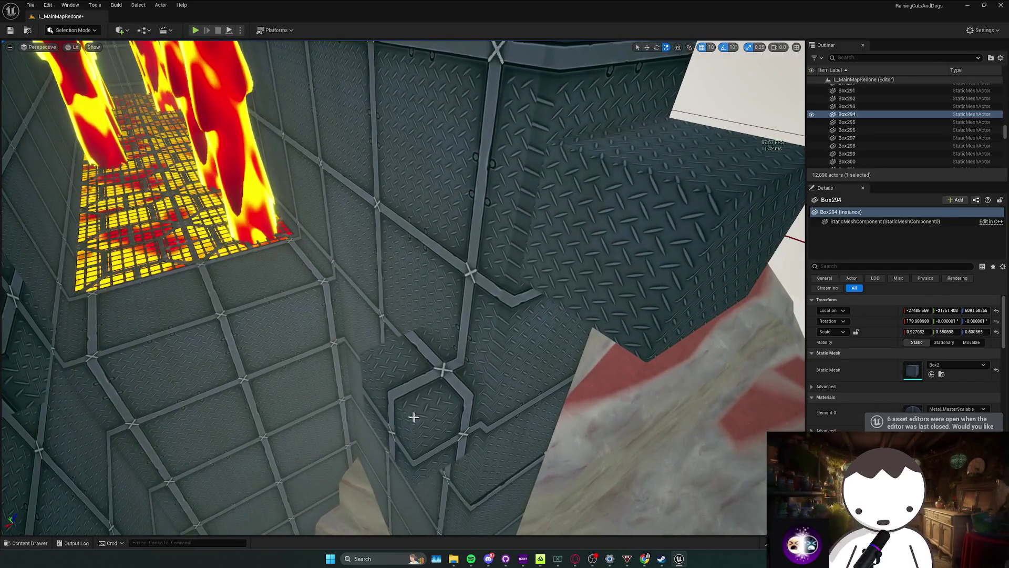
left_click(414, 416)
key("w")
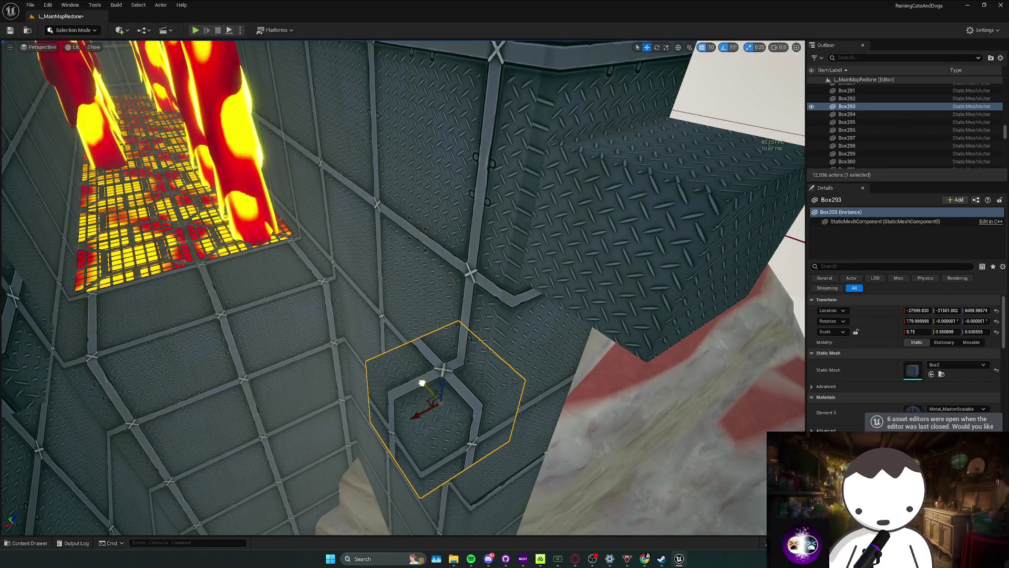
left_click_drag(422, 382, 312, 256)
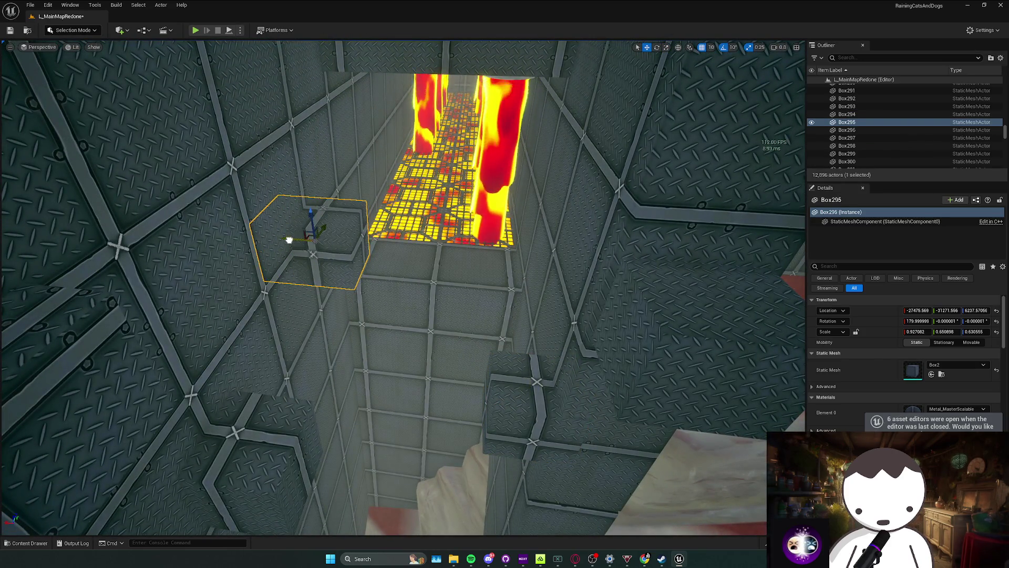
mouse_move(289, 240)
left_mouse_down()
mouse_move(230, 256)
mouse_move(110, 176)
left_mouse_up()
left_click(111, 176)
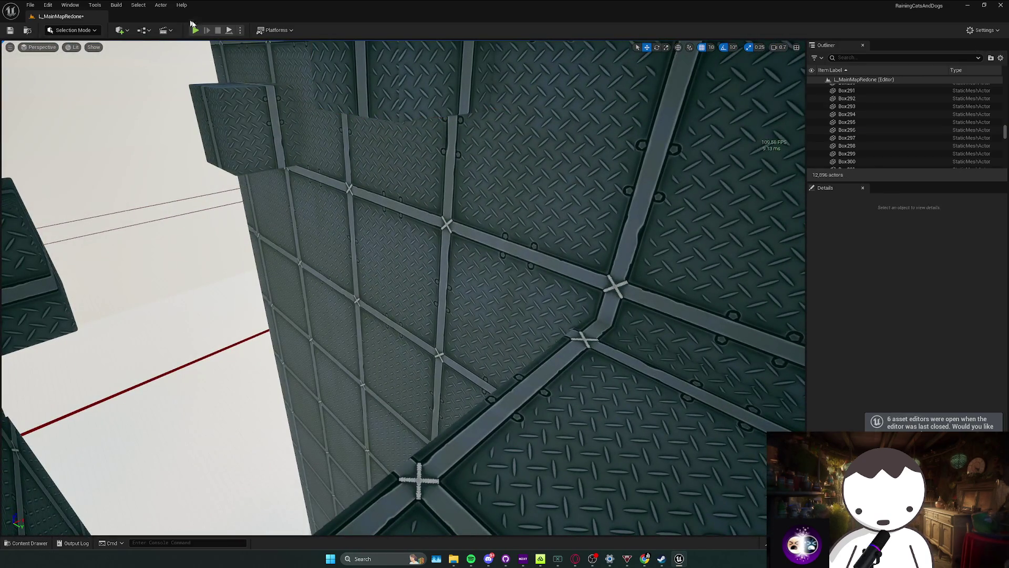
key("alt+p")
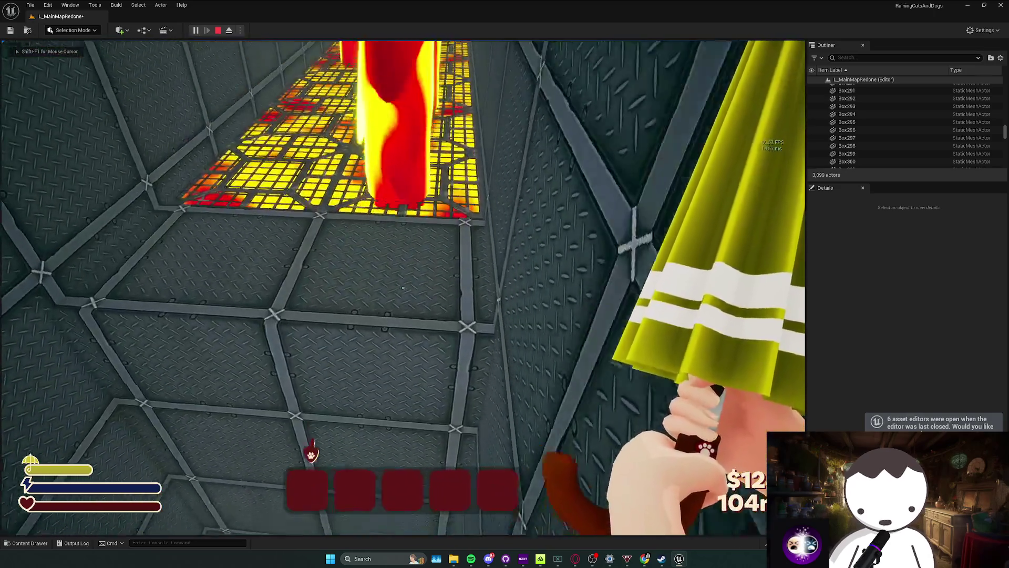
Stop the play-test, then stretch ledge Box296 much taller and lower it slightly.
key("Escape")
left_click(441, 348)
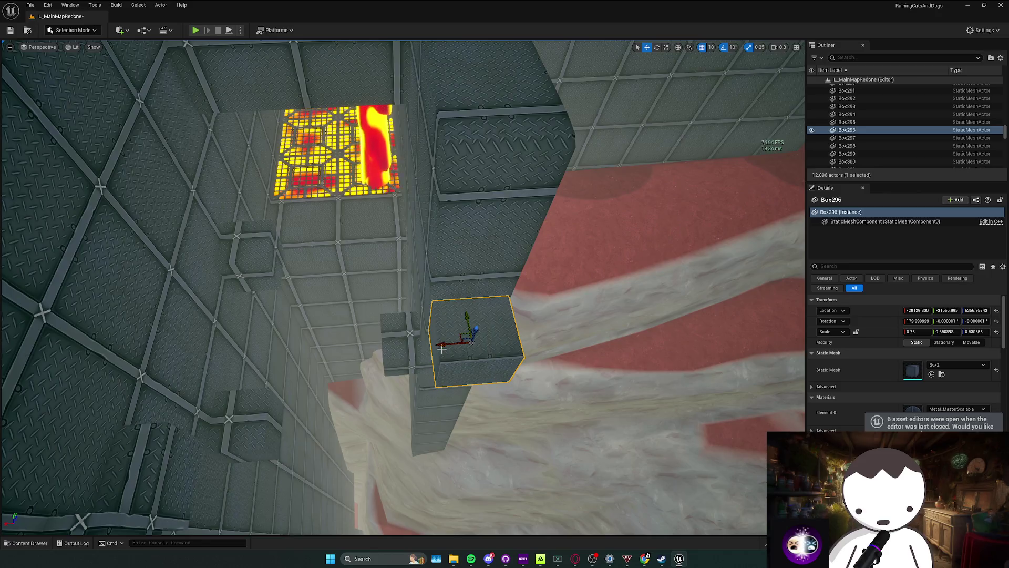
key("r")
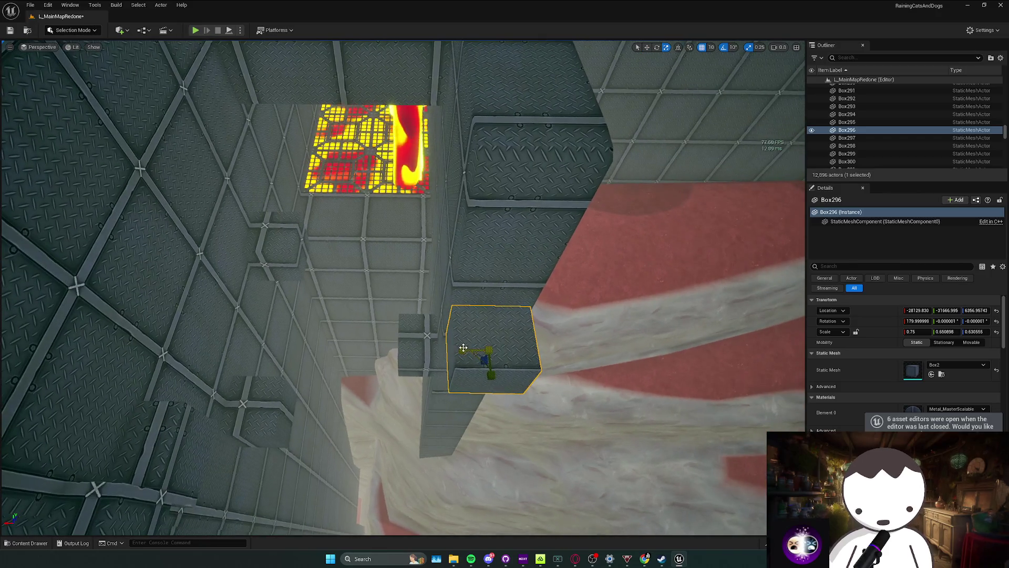
key("w")
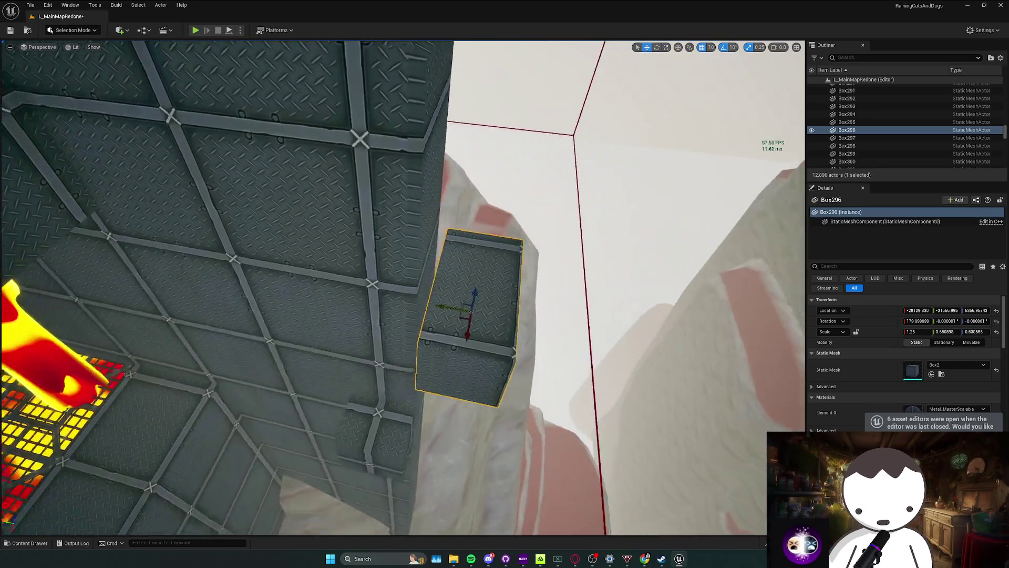
left_click_drag(441, 291, 427, 310)
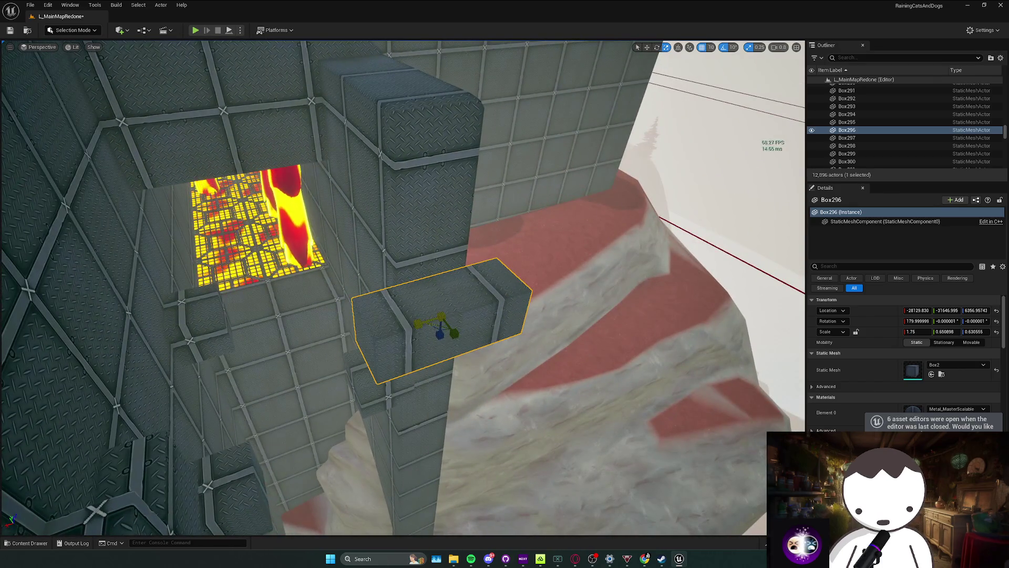
key("r")
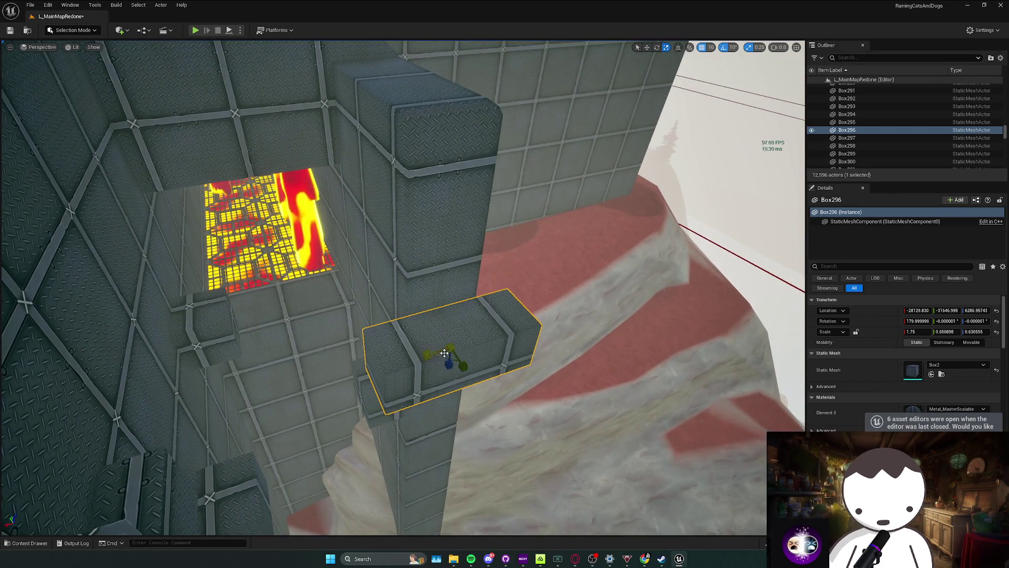
left_click_drag(450, 350, 450, 350)
key("w")
mouse_move(388, 276)
left_mouse_down()
mouse_move(388, 327)
mouse_move(387, 315)
mouse_move(412, 341)
left_mouse_up()
key("r")
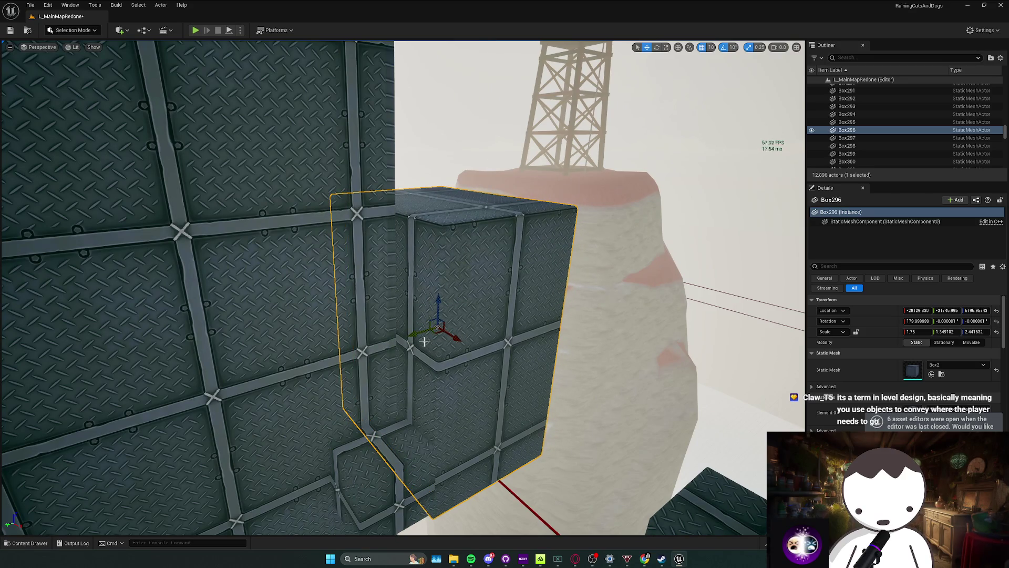
Compare Box296 against ledge Box293, then raise Box296 by 20 units to Z ≈ 6226.99.
left_click(381, 467)
key("r")
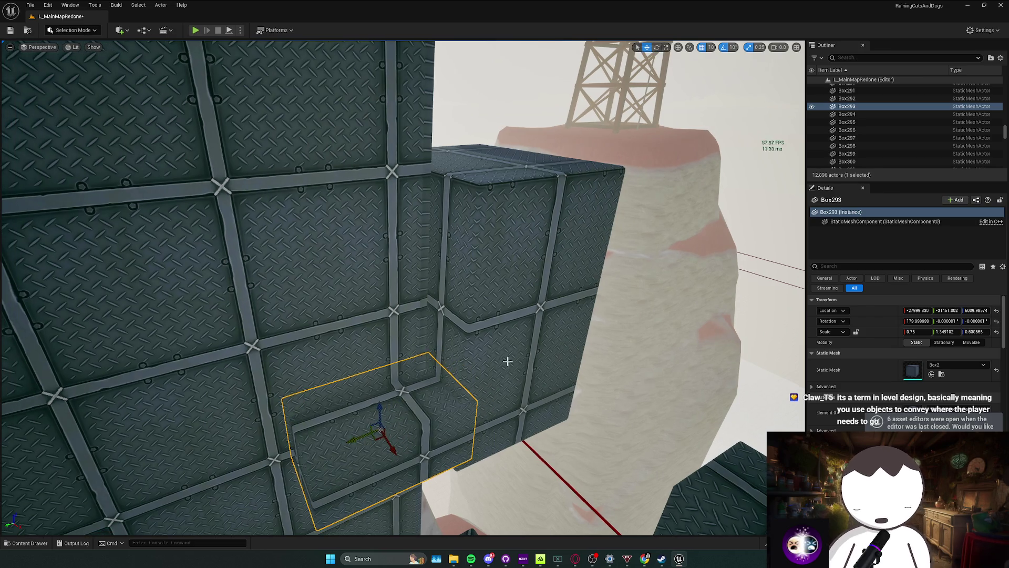
left_click(475, 357)
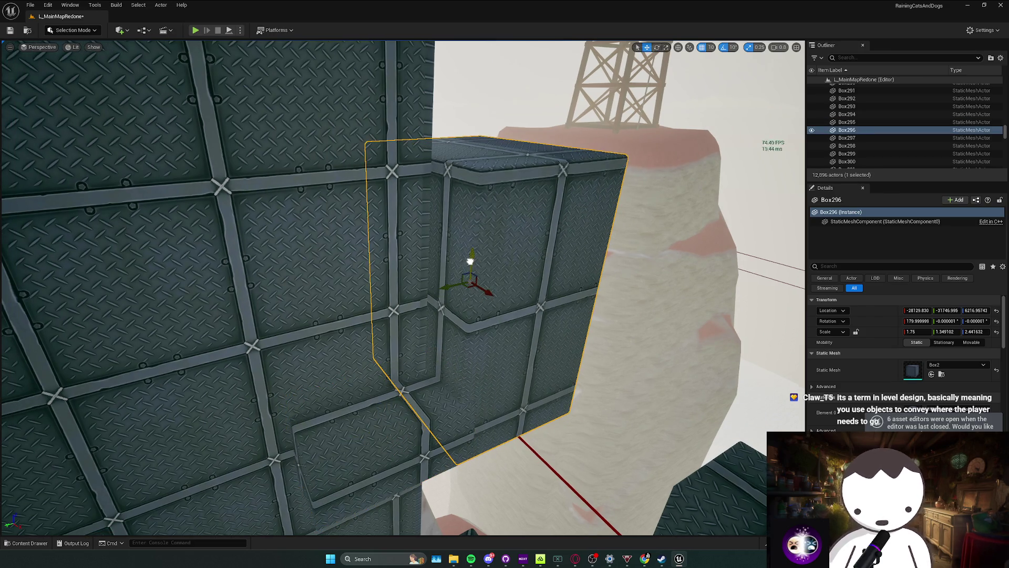
left_click(409, 431)
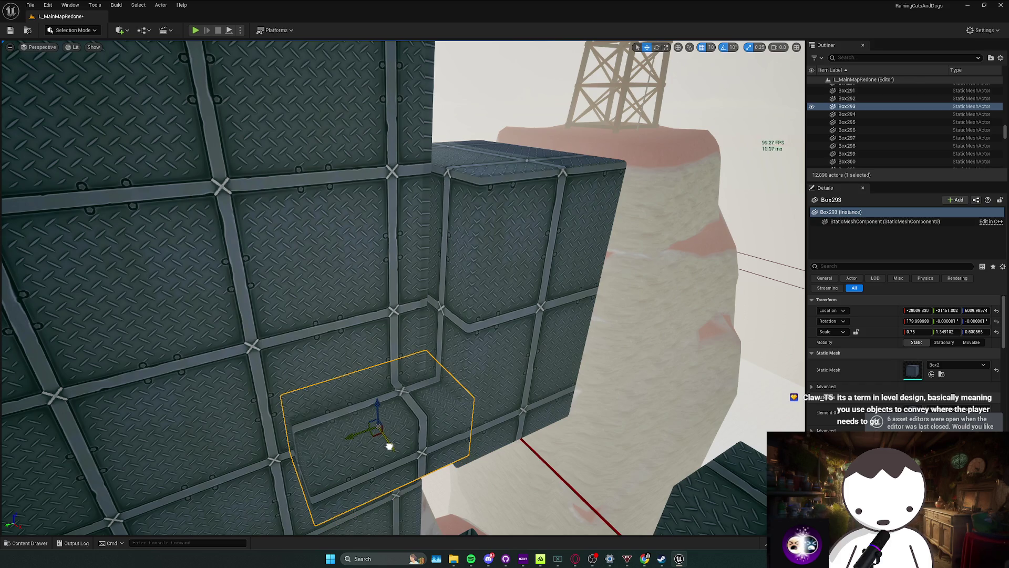
left_click(487, 352)
mouse_move(466, 261)
left_mouse_down()
mouse_move(463, 252)
mouse_move(455, 260)
mouse_move(417, 338)
mouse_move(371, 281)
left_mouse_up()
left_click(424, 335)
left_click(270, 200)
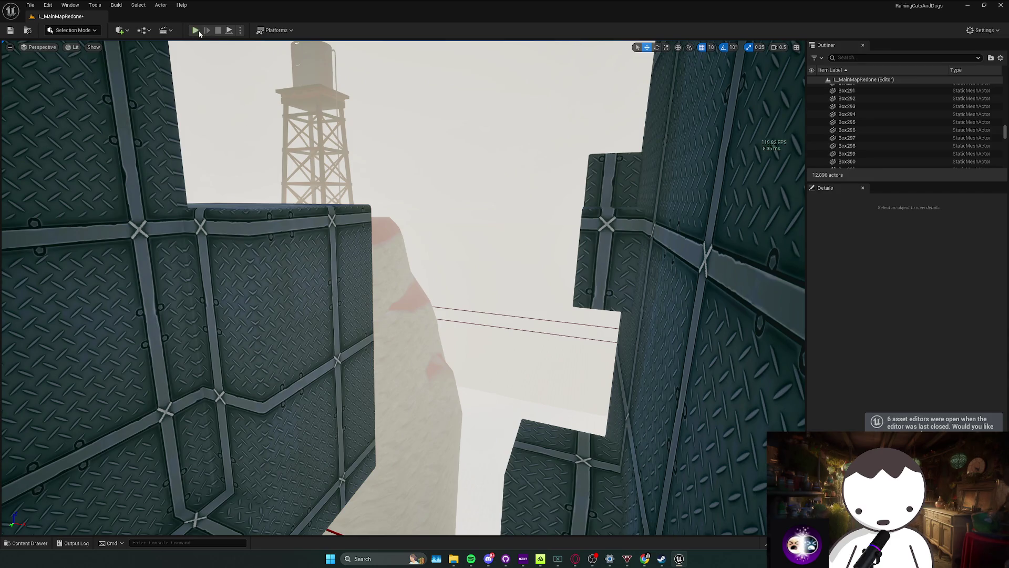
Run a quick play-test, then raise Box296 to Z ≈ 6226.96.
key("alt+p")
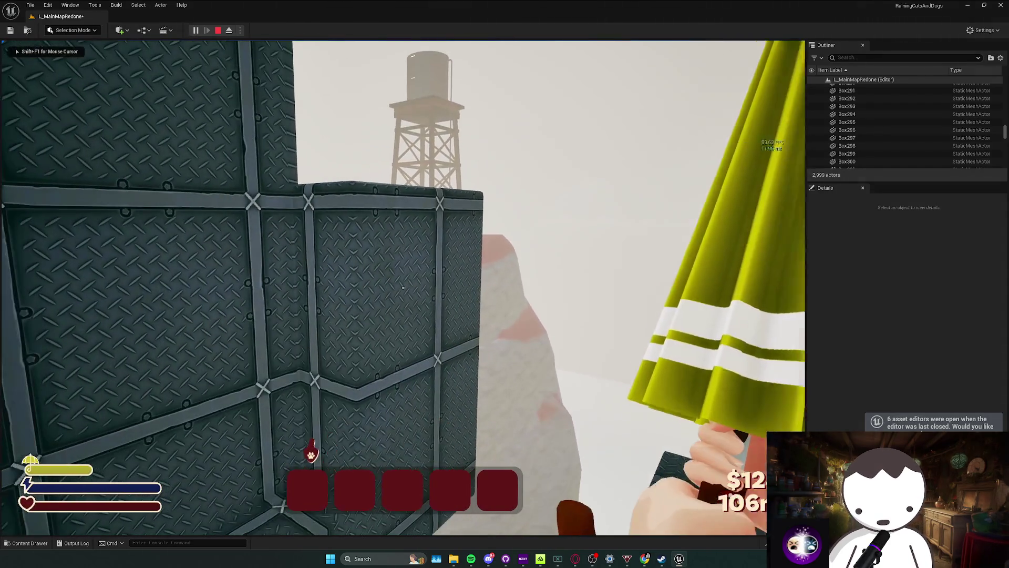
key("Escape")
left_click(374, 332)
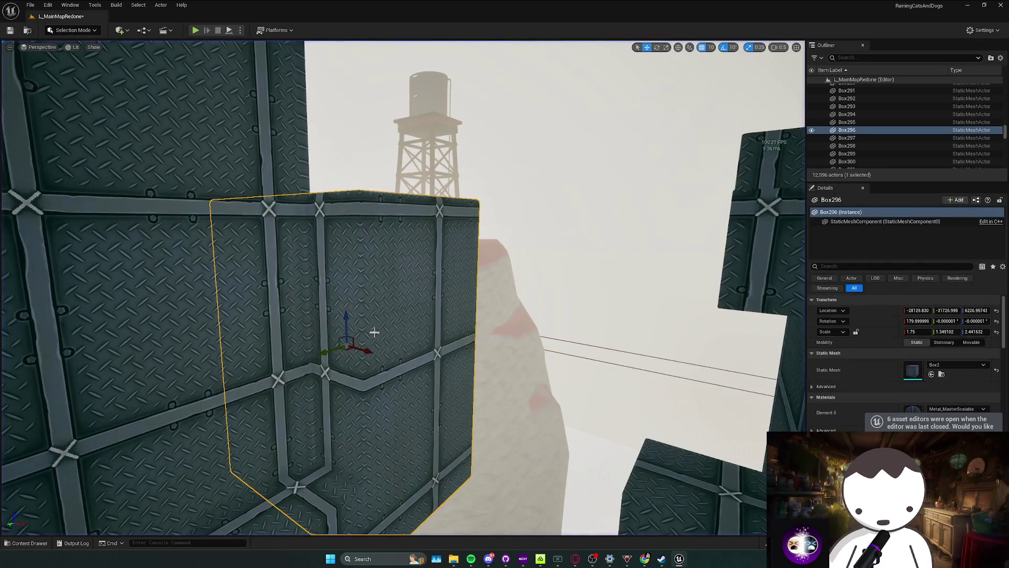
mouse_move(345, 325)
left_mouse_down()
mouse_move(349, 345)
mouse_move(344, 305)
left_mouse_up()
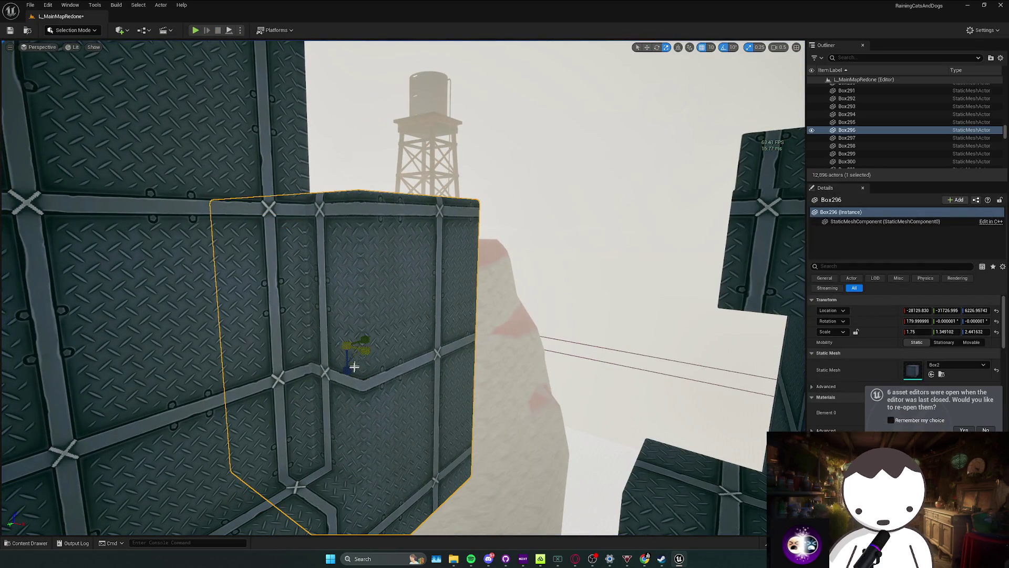
Shorten Box296, then bring its Z scale back up to 2.25.
left_click_drag(354, 366, 354, 386)
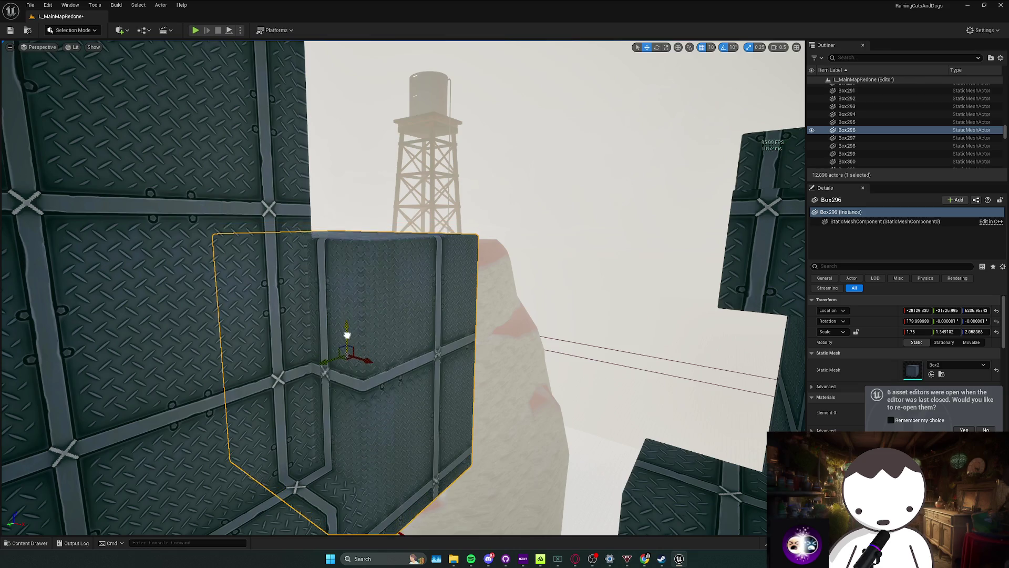
mouse_move(350, 344)
left_mouse_down()
mouse_move(332, 339)
mouse_move(374, 331)
left_mouse_up()
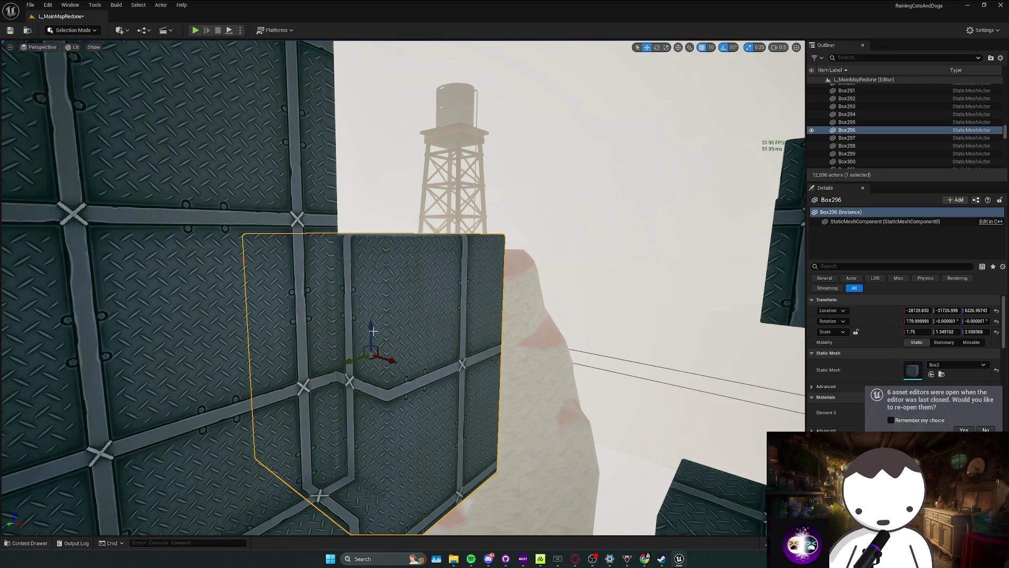
left_click_drag(372, 376, 362, 400)
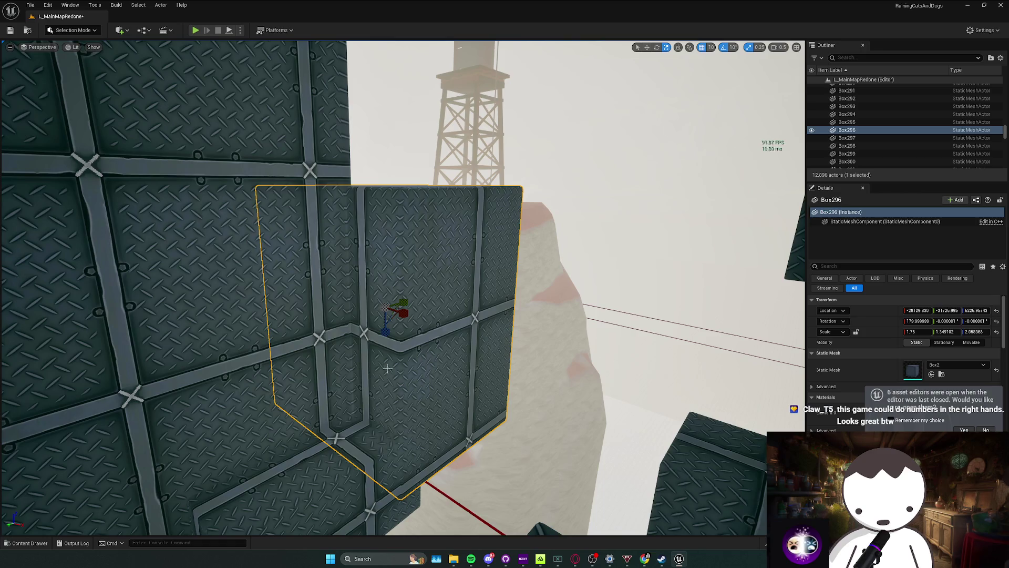
left_click_drag(386, 335, 386, 347)
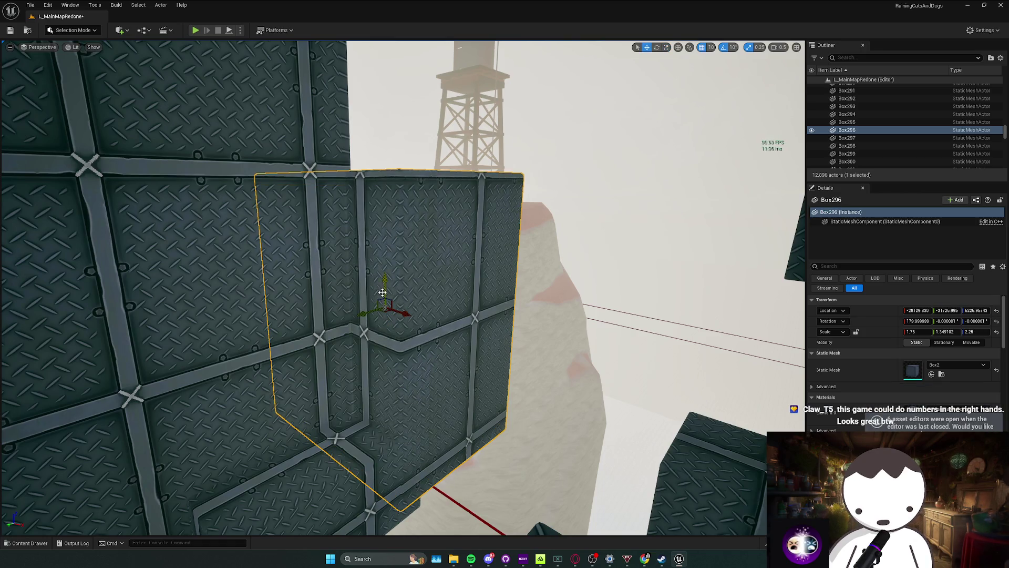
left_click_drag(382, 292, 392, 294)
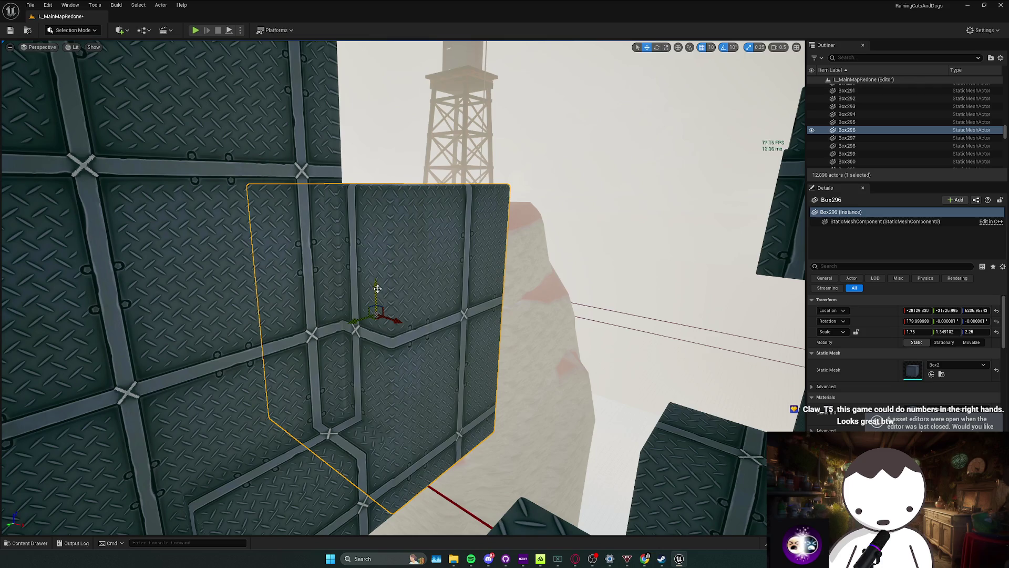
key("Escape")
left_click_drag(397, 305, 378, 289)
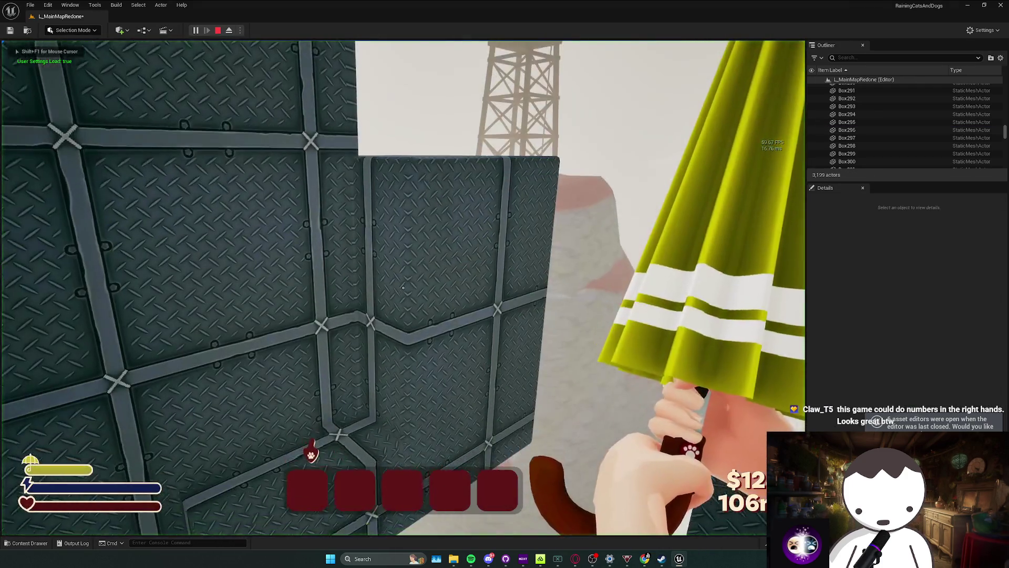
Walk up to the resized block, end the play-test, and maximize the Twitch Creator Dashboard window.
key("w")
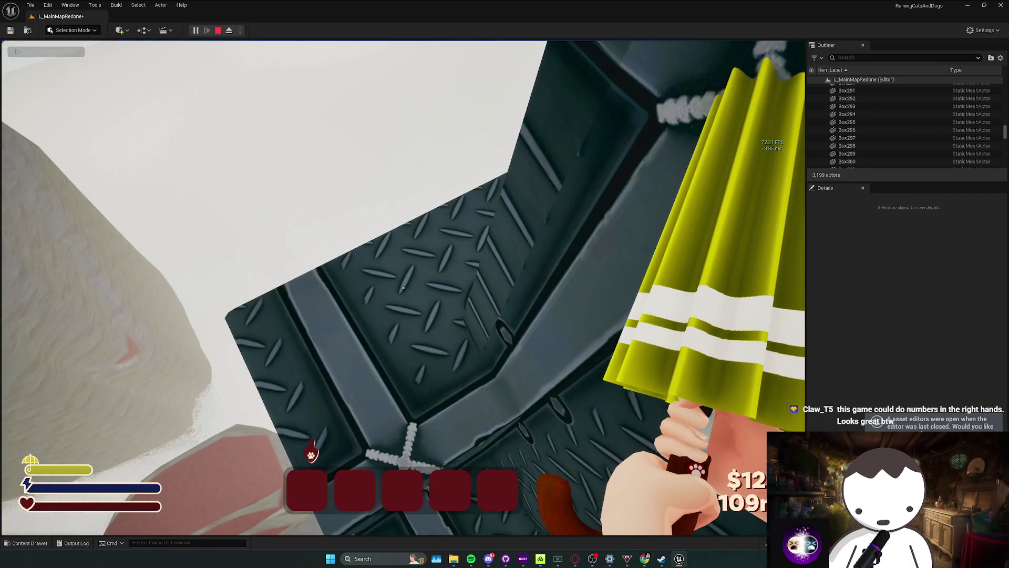
key("Escape")
double_click(14, 161)
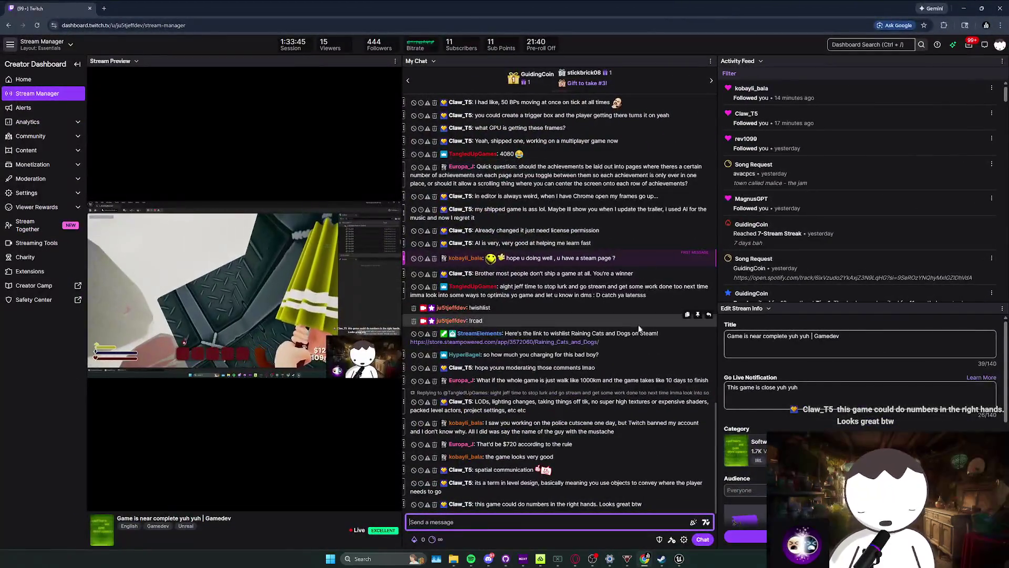
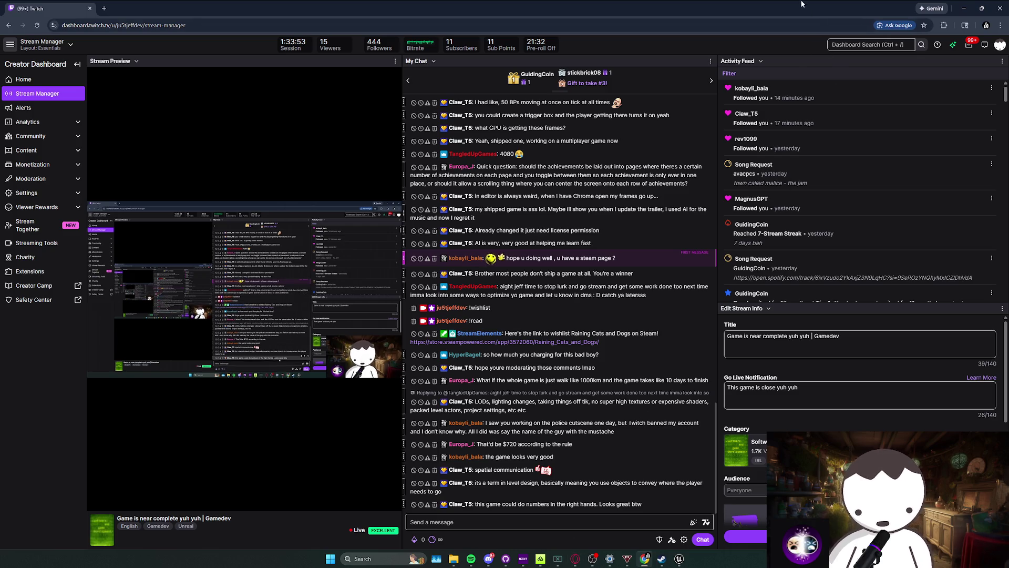
Bring the Unreal editor with L_MainMapRedone back in front of the Twitch dashboard.
left_click(963, 8)
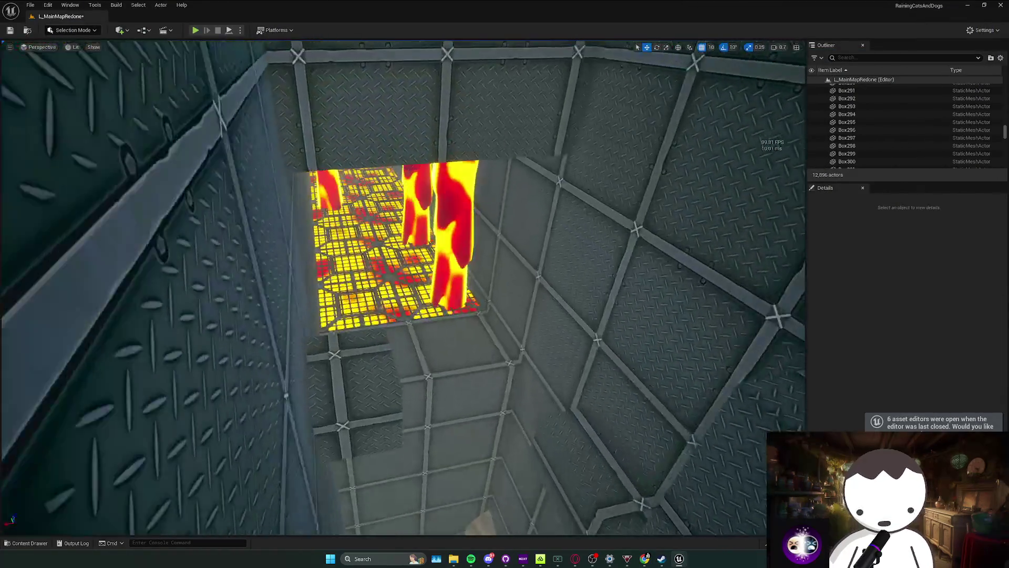
Run a quick in-editor playtest of the tower climb.
left_click_drag(444, 264, 444, 264)
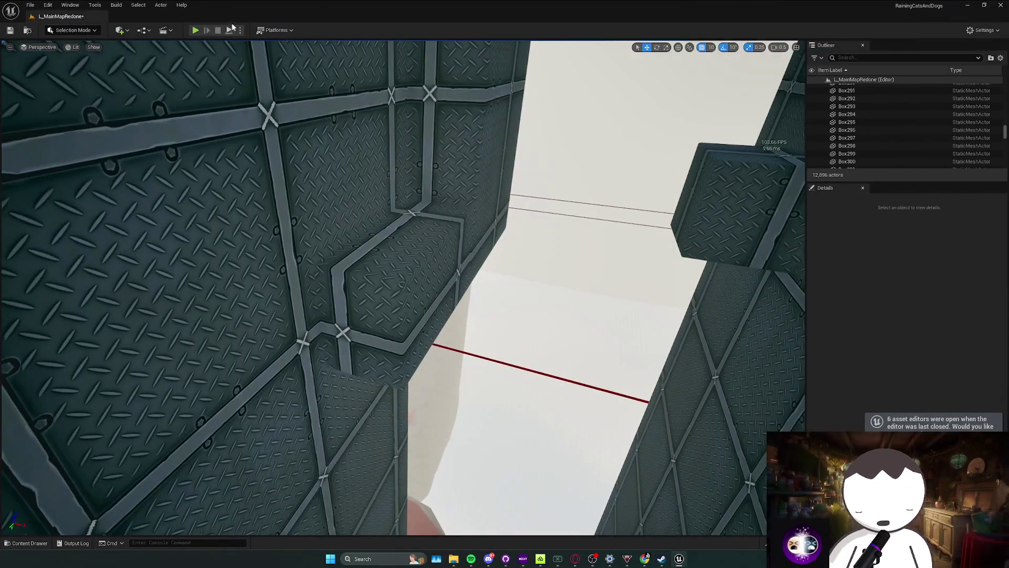
left_click(195, 30)
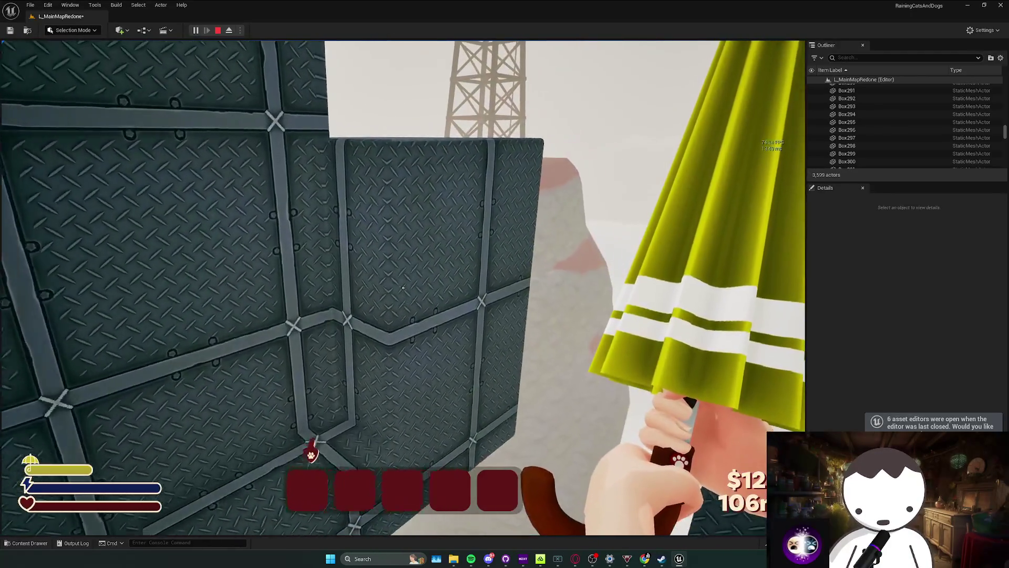
key("Escape")
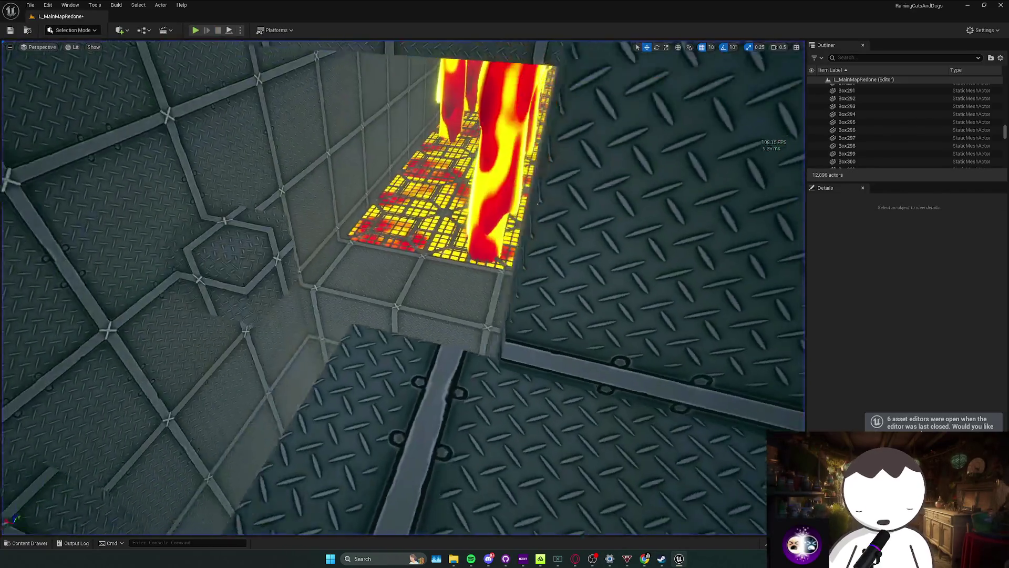
Frame and reposition the Box296 platform, then playtest the climb again.
left_click(449, 357)
key("f")
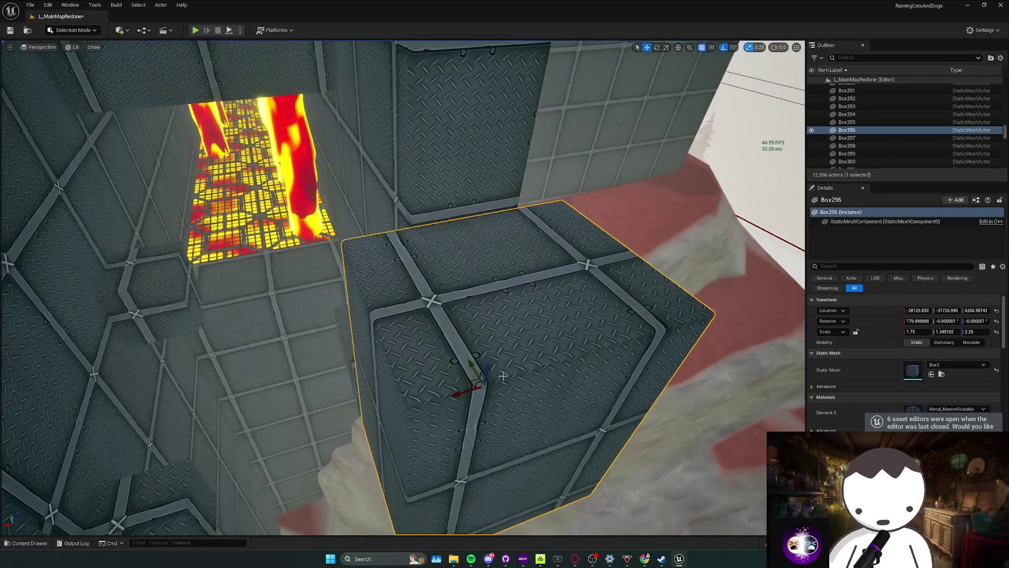
mouse_move(487, 378)
left_mouse_down()
mouse_move(462, 349)
mouse_move(462, 365)
mouse_move(457, 338)
mouse_move(483, 332)
mouse_move(472, 359)
mouse_move(447, 205)
mouse_move(518, 339)
mouse_move(589, 350)
mouse_move(671, 490)
mouse_move(604, 420)
mouse_move(630, 446)
mouse_move(552, 400)
mouse_move(183, 20)
left_mouse_up()
key("w")
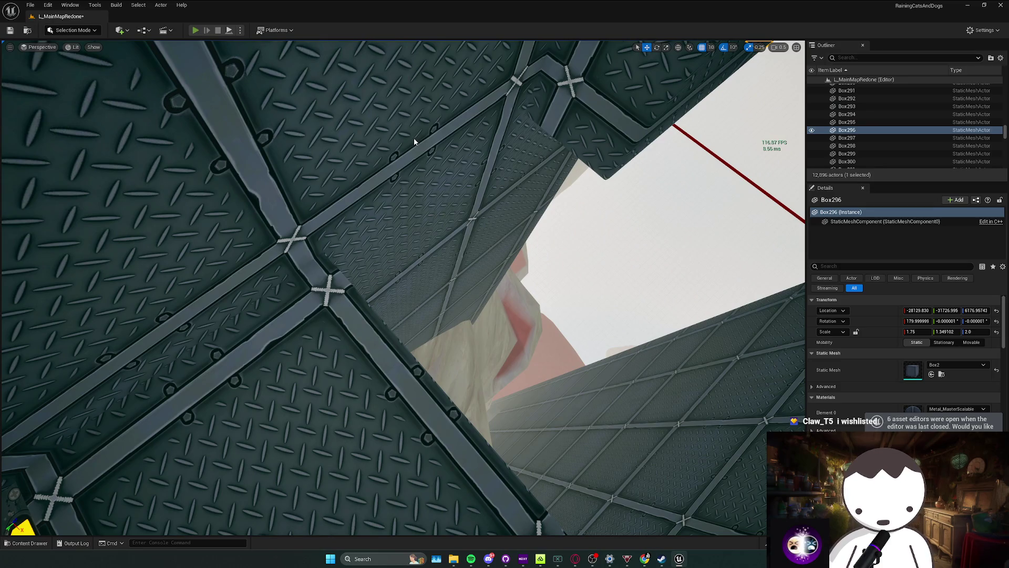
key("alt+p")
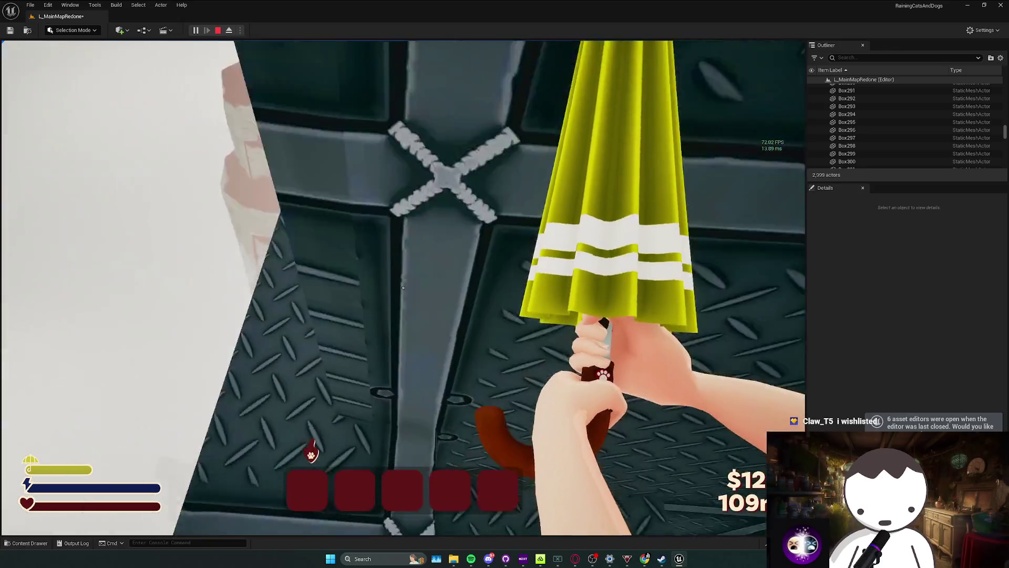
key("Escape")
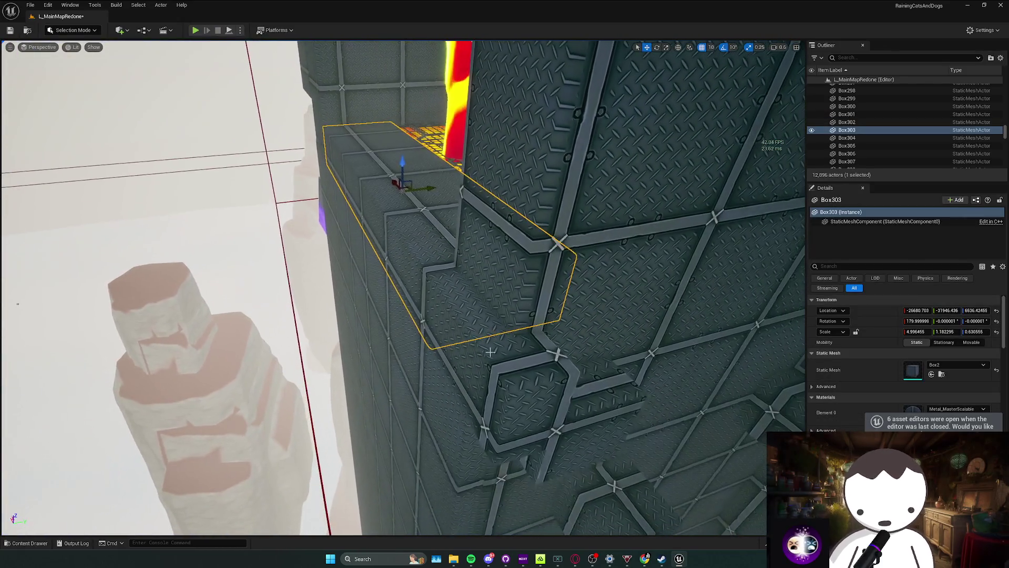
Scale Box298 lengthwise and widen it to Y scale 8.111603 across the gap.
left_click(476, 310)
key("r")
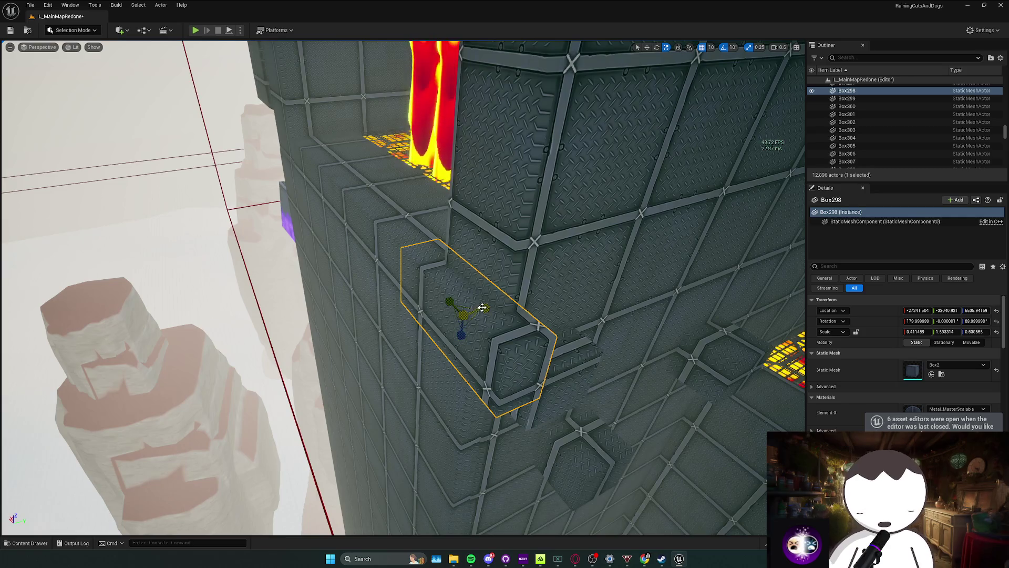
mouse_move(482, 307)
left_mouse_down()
mouse_move(482, 279)
mouse_move(414, 327)
left_mouse_up()
key("w")
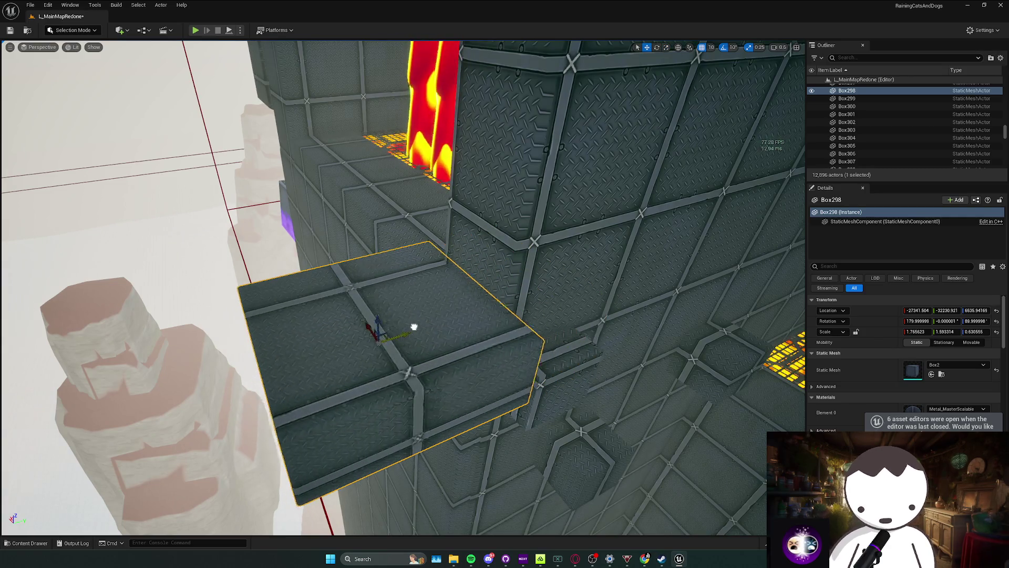
scroll(414, 327, "down", 5)
left_click(405, 327)
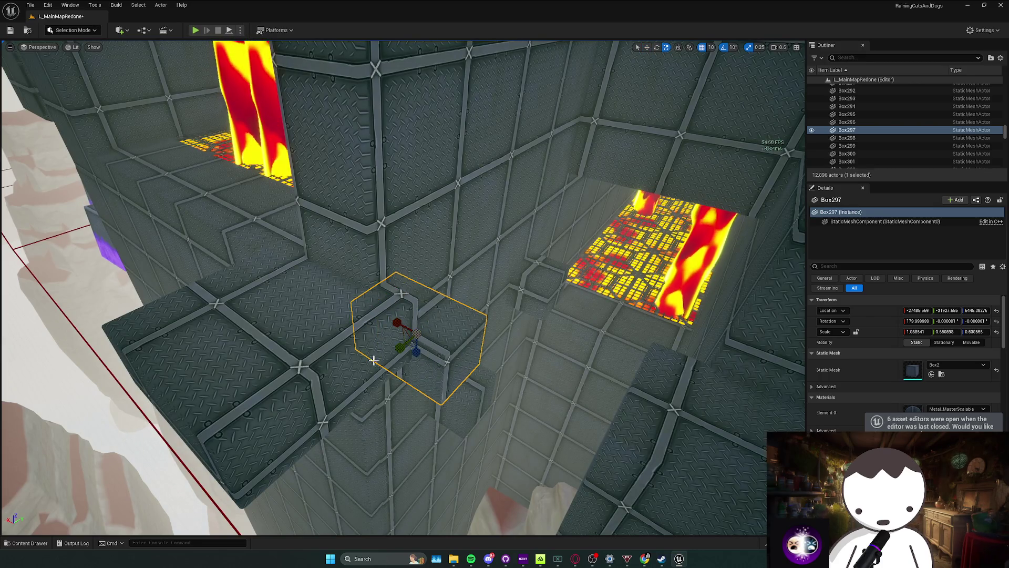
mouse_move(260, 330)
left_mouse_down()
mouse_move(211, 304)
mouse_move(401, 327)
mouse_move(244, 297)
left_mouse_up()
key("w")
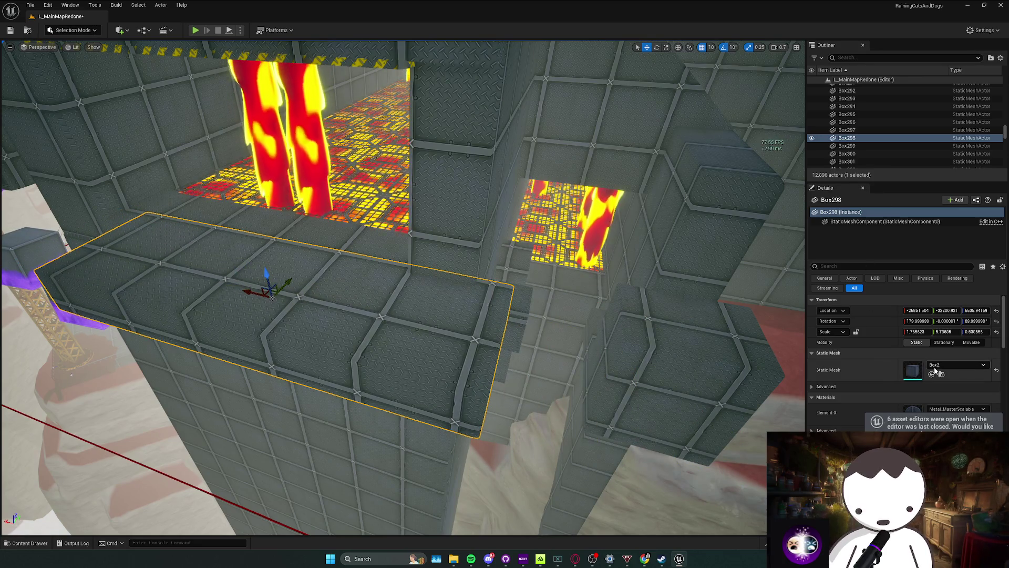
Reselect the stretched Box298 ledge and inspect it from several higher angles.
scroll(602, 369, "up", 6)
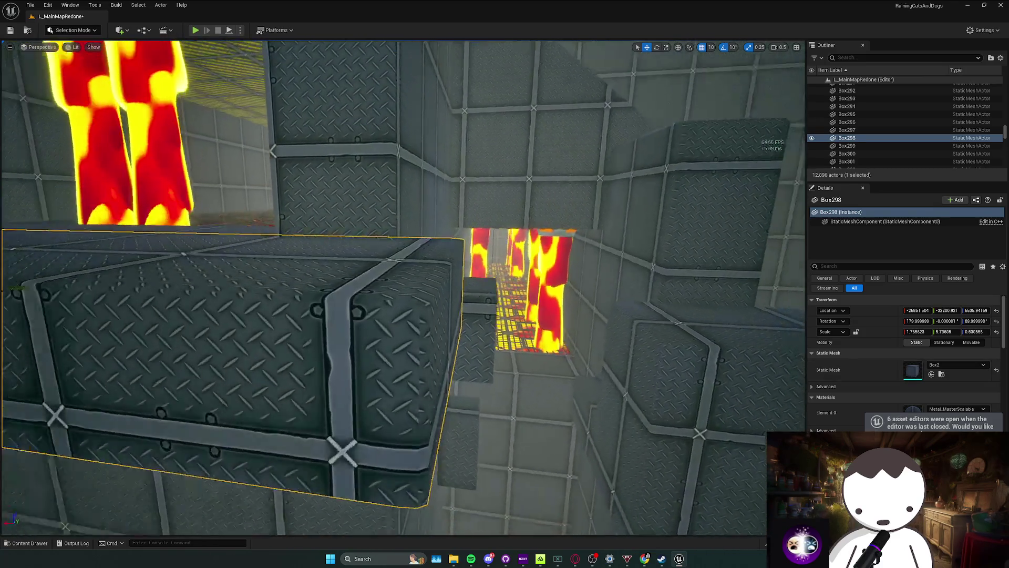
scroll(321, 230, "down", 5)
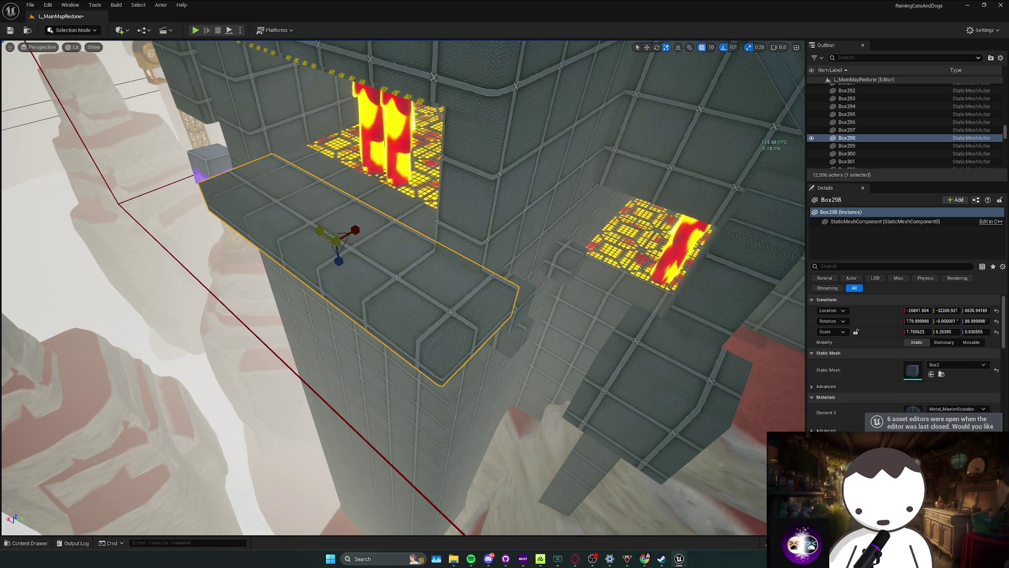
scroll(340, 239, "up", 3)
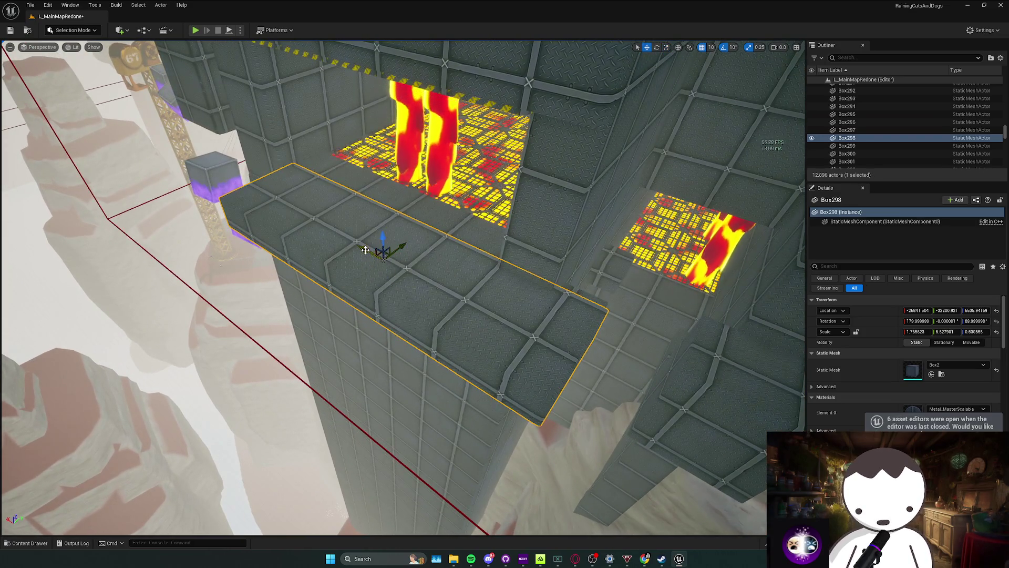
mouse_move(366, 250)
left_mouse_down()
mouse_move(365, 221)
mouse_move(386, 221)
left_mouse_up()
key("Escape")
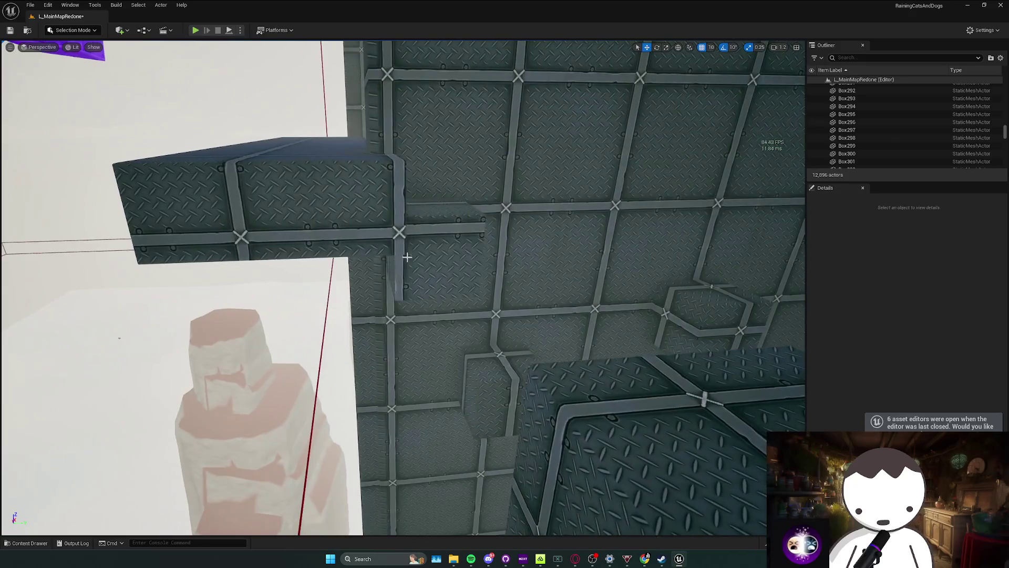
left_click(371, 214)
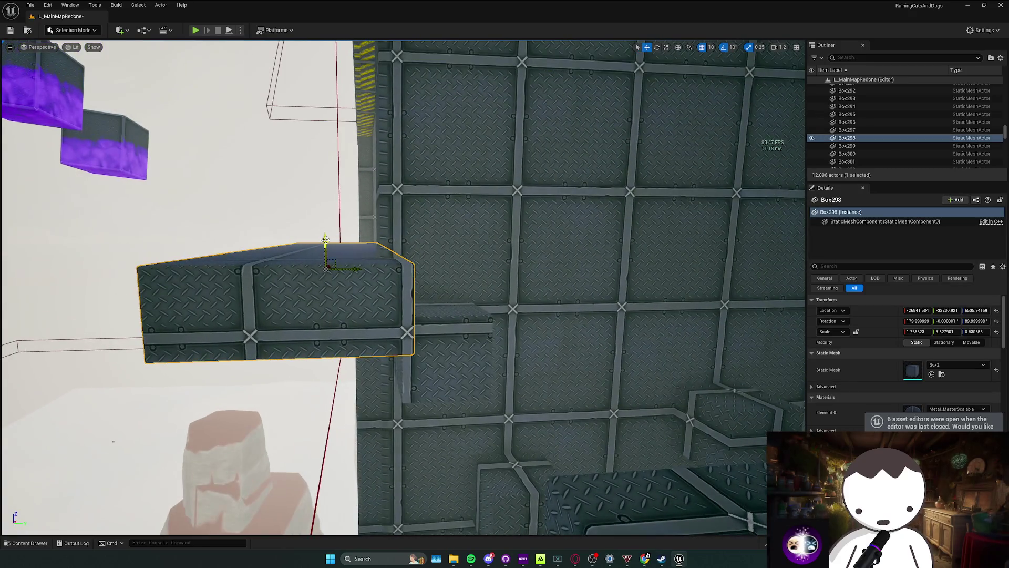
mouse_move(327, 256)
left_mouse_down()
mouse_move(360, 268)
mouse_move(367, 260)
left_mouse_up()
scroll(651, 258, "down", 1)
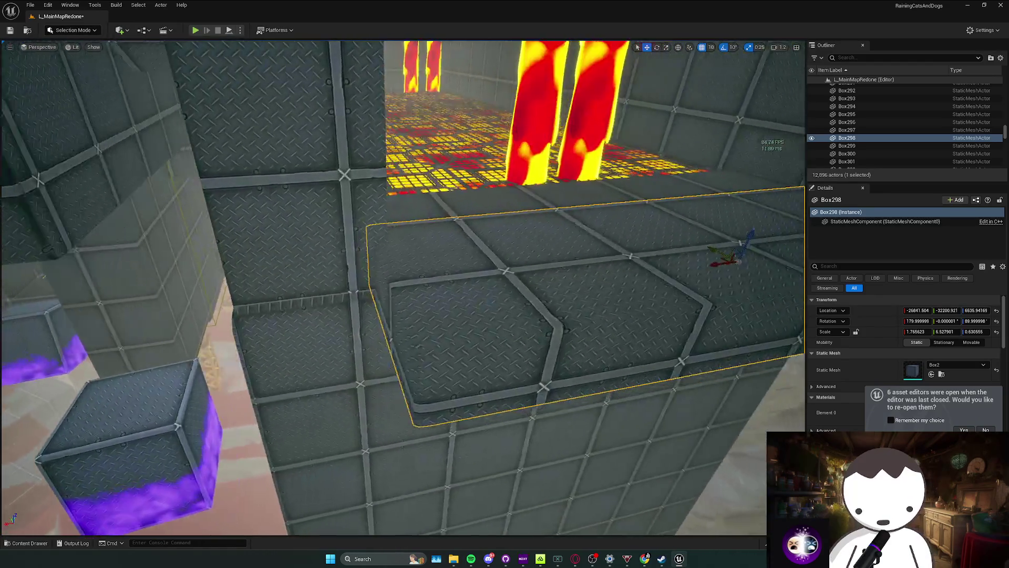
scroll(625, 268, "down", 5)
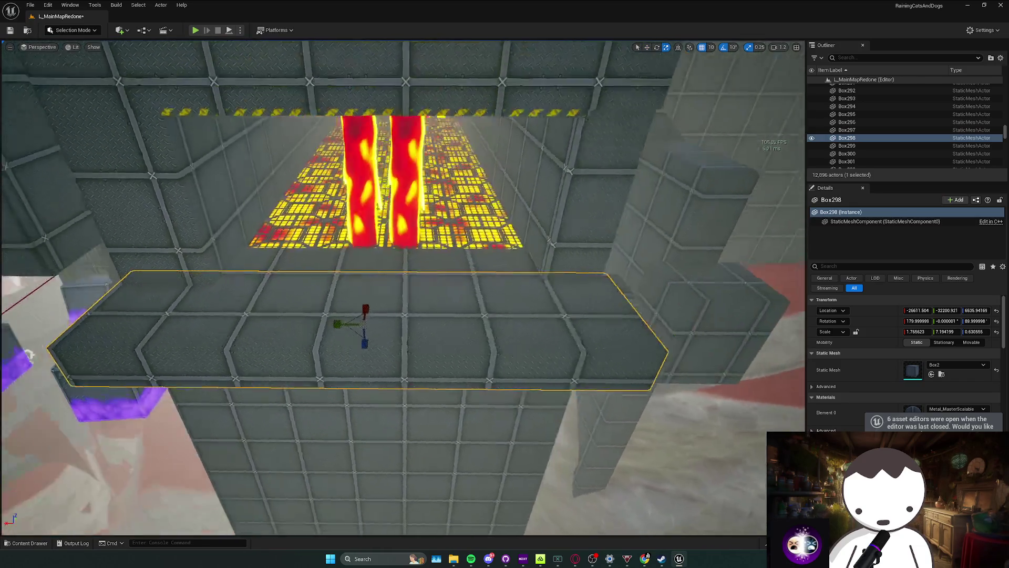
left_click_drag(477, 292, 477, 293)
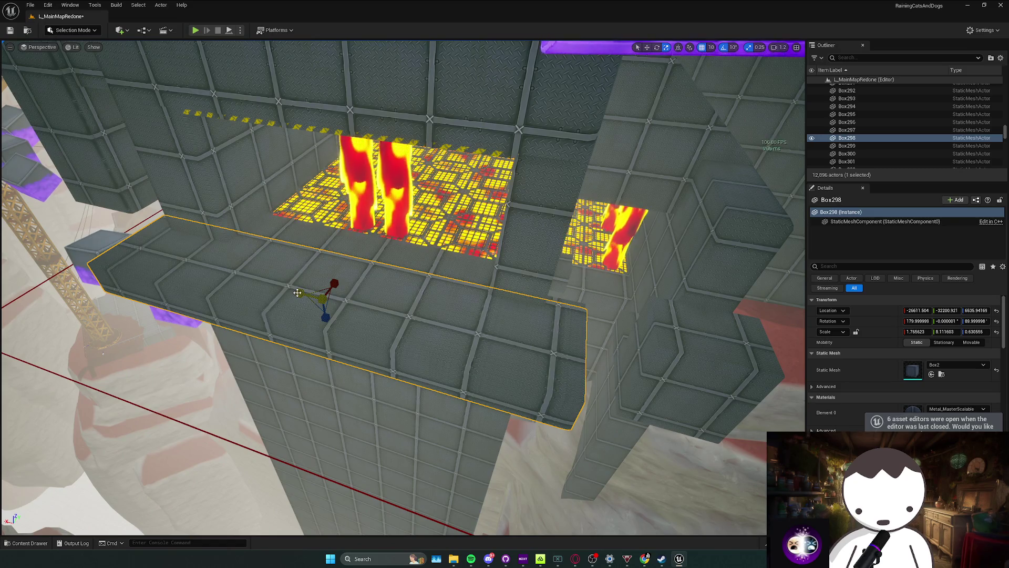
left_click_drag(297, 293, 297, 292)
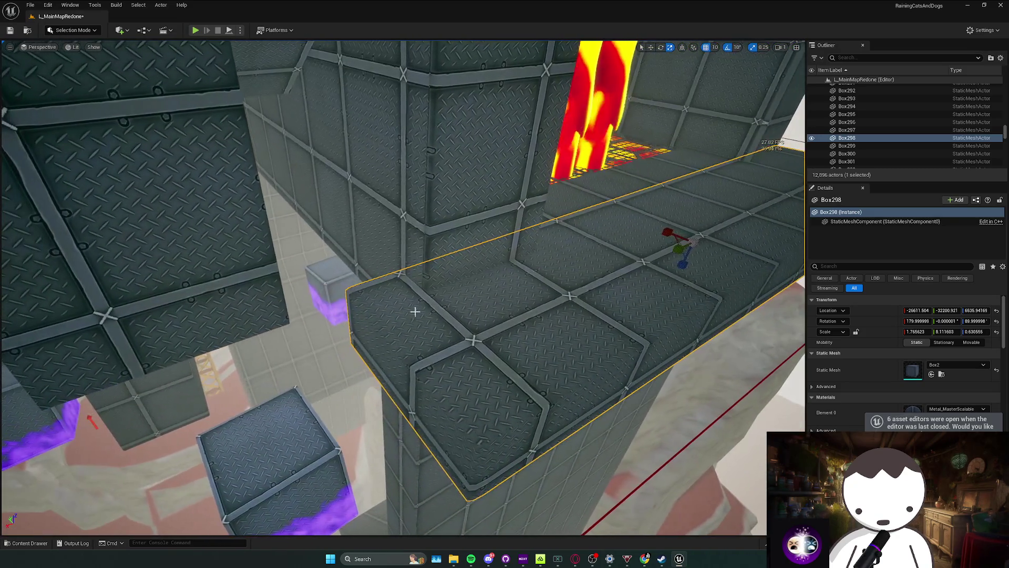
key("e")
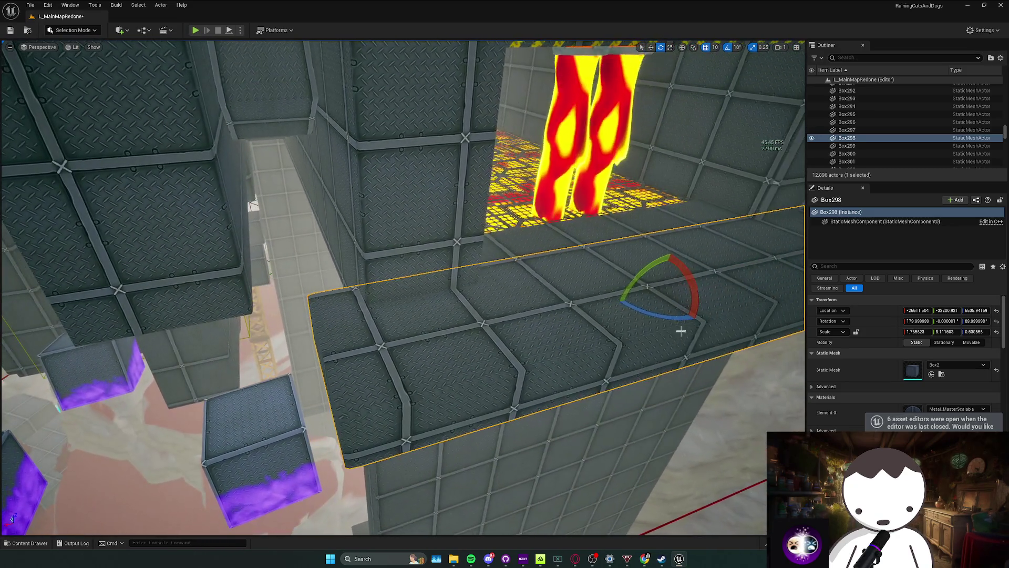
mouse_move(681, 330)
left_mouse_down()
mouse_move(604, 286)
mouse_move(612, 284)
mouse_move(378, 325)
left_mouse_up()
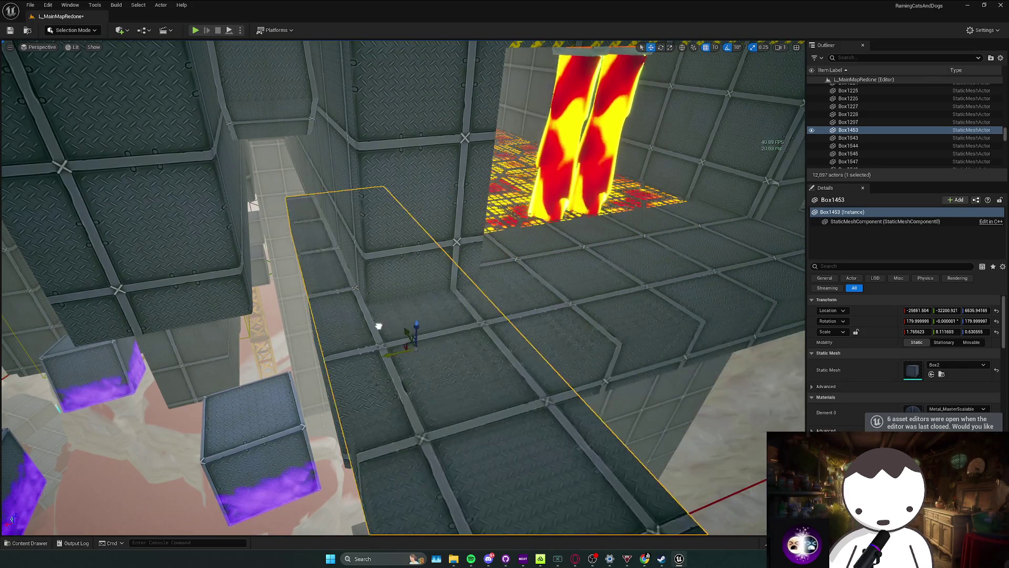
left_click_drag(312, 331, 358, 352)
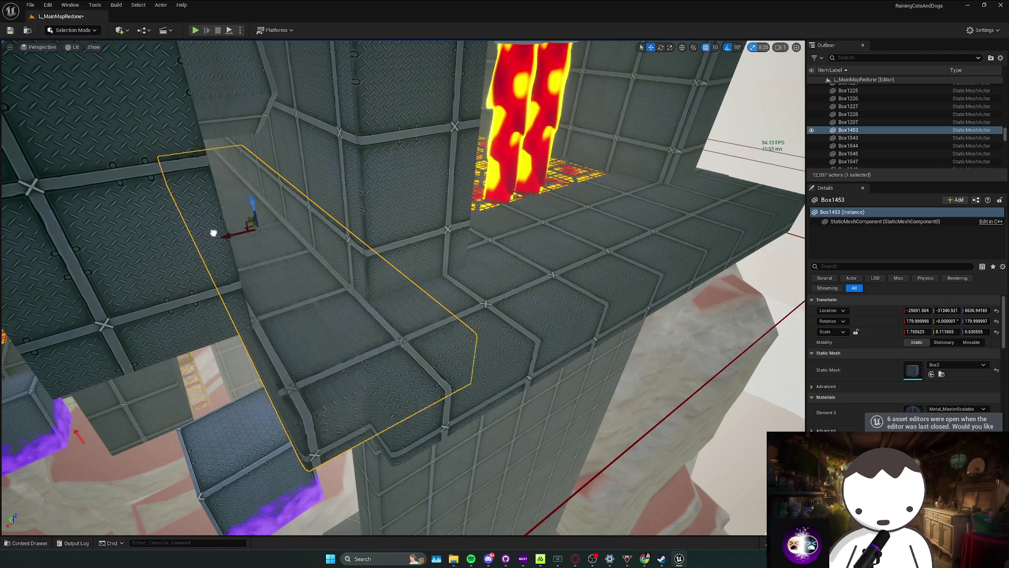
left_click_drag(191, 207, 231, 217)
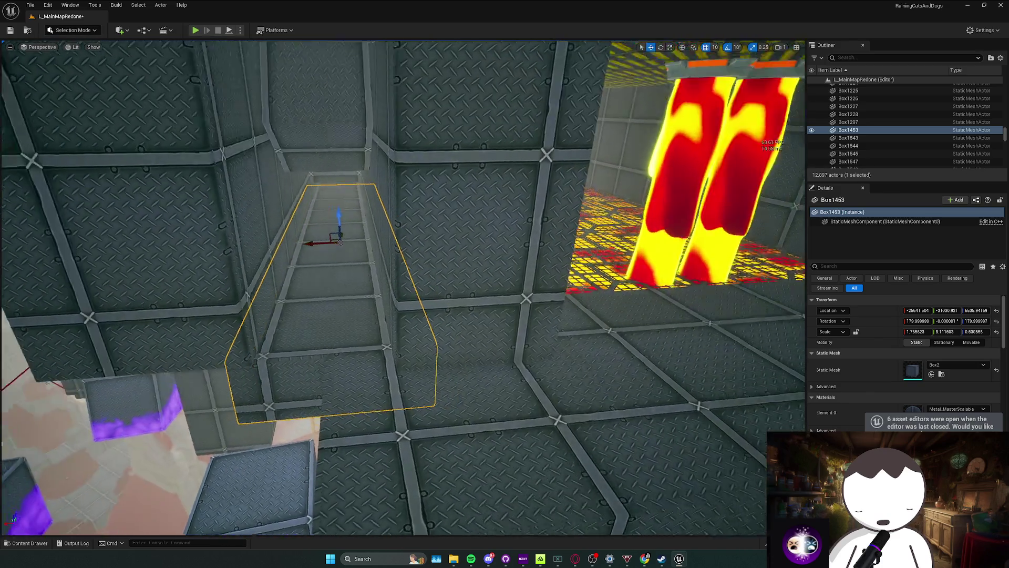
left_click_drag(402, 287, 389, 315)
scroll(402, 294, "down", 1)
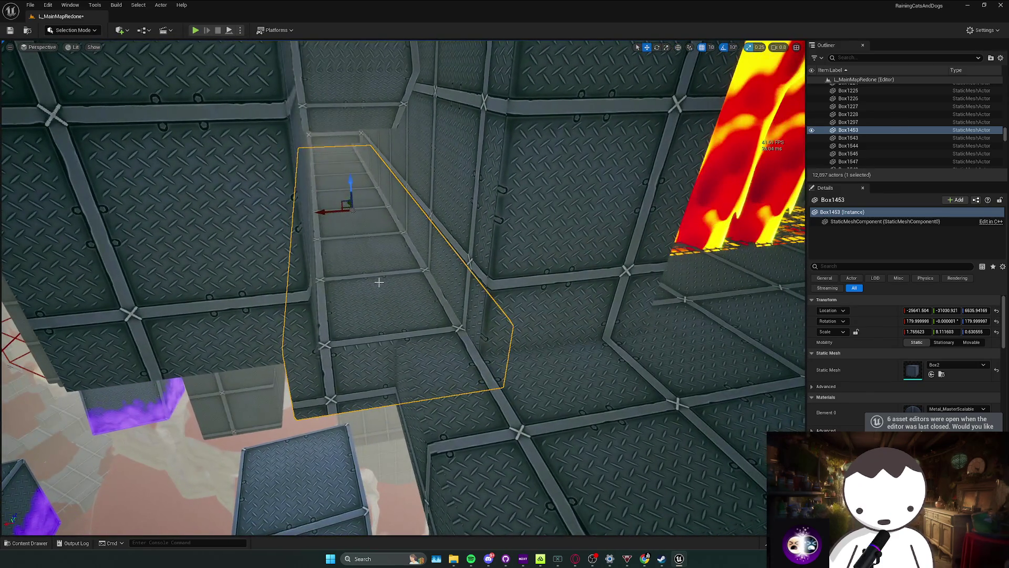
key("Delete")
key("ctrl+z")
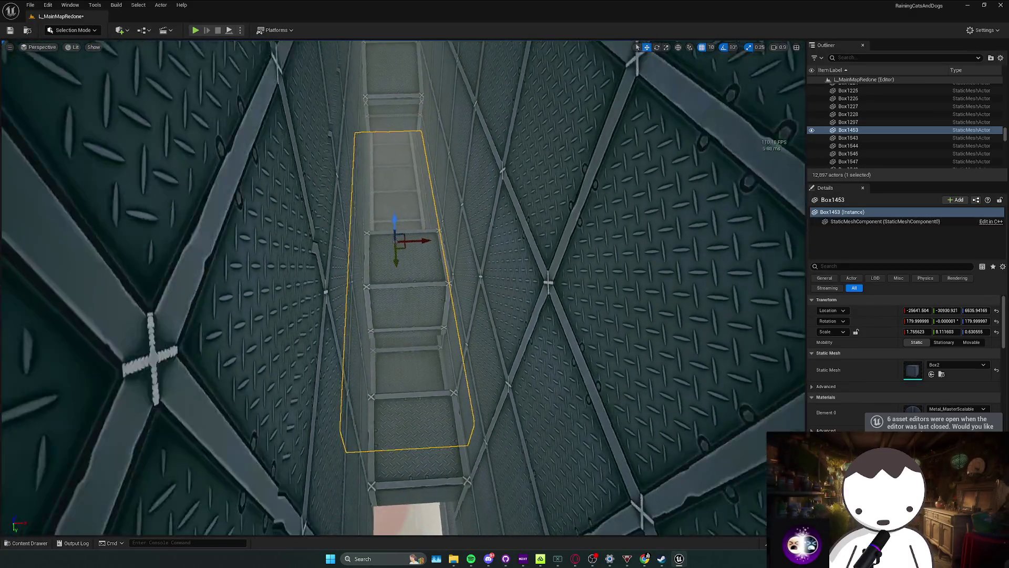
key("ctrl+z")
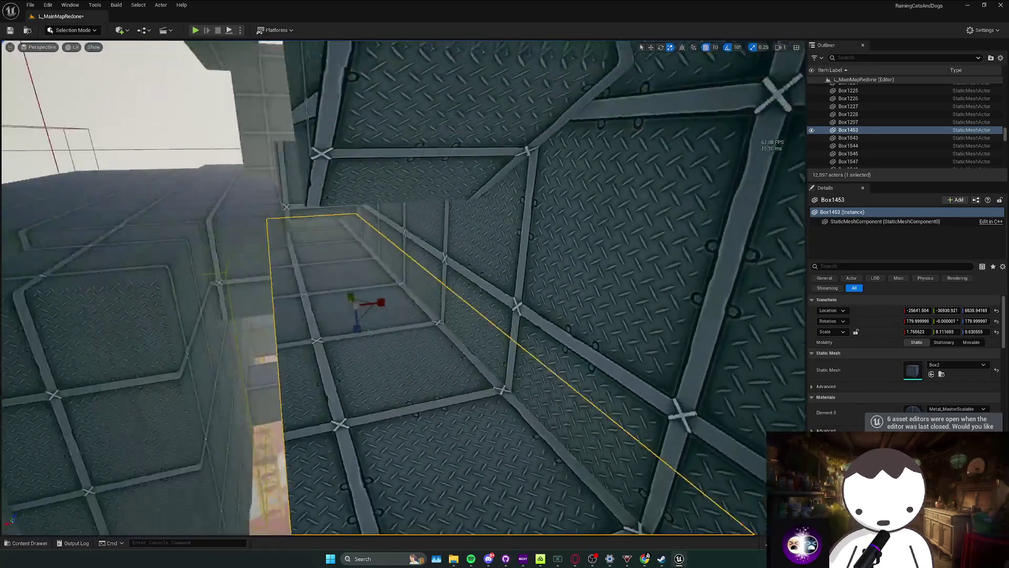
key("Delete")
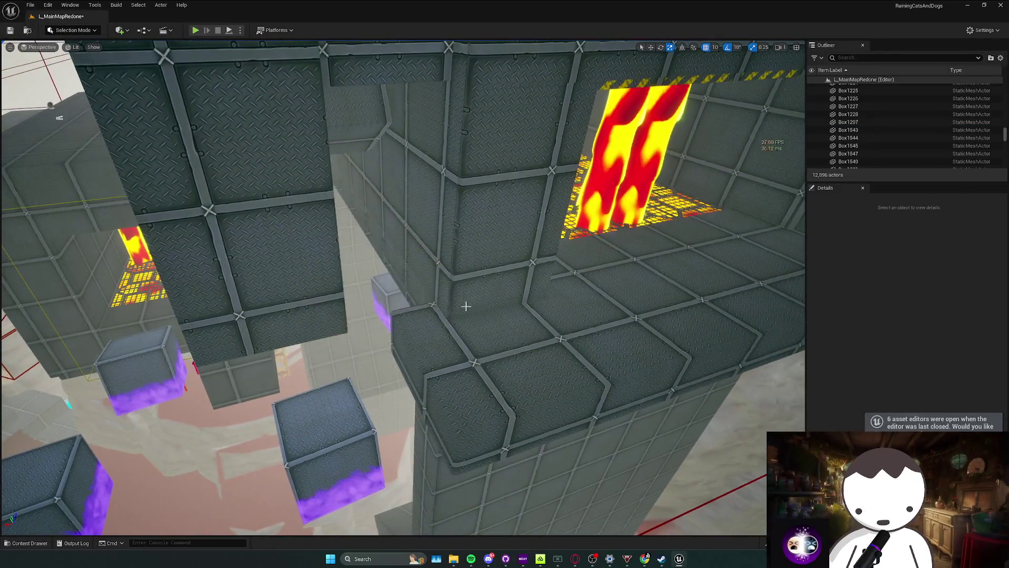
left_click(494, 306)
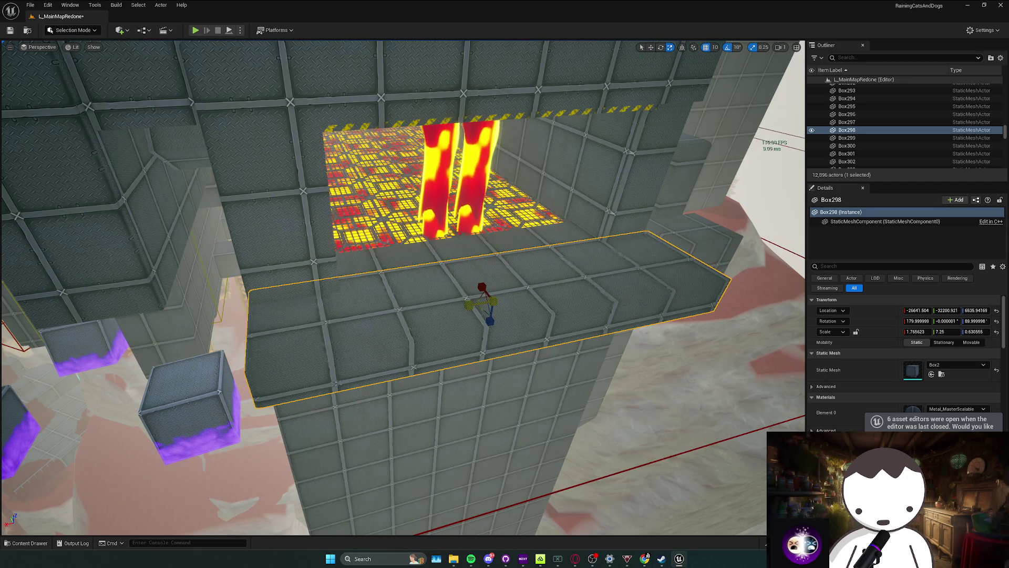
Lengthen the Box298 slab to a Y scale of 7.75.
mouse_move(463, 306)
left_mouse_down()
mouse_move(428, 311)
mouse_move(421, 299)
left_mouse_up()
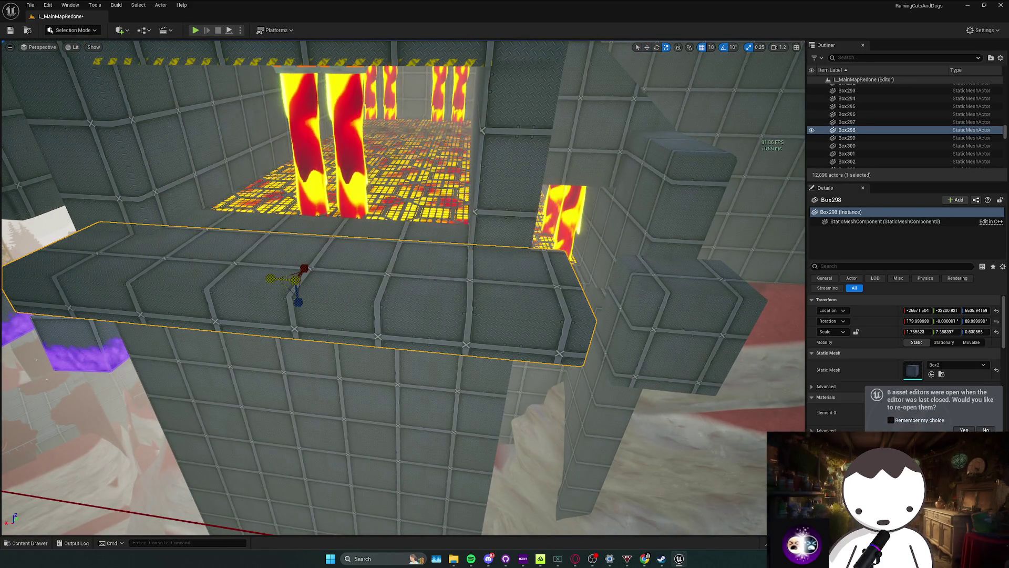
left_click_drag(294, 279, 303, 271)
key("w")
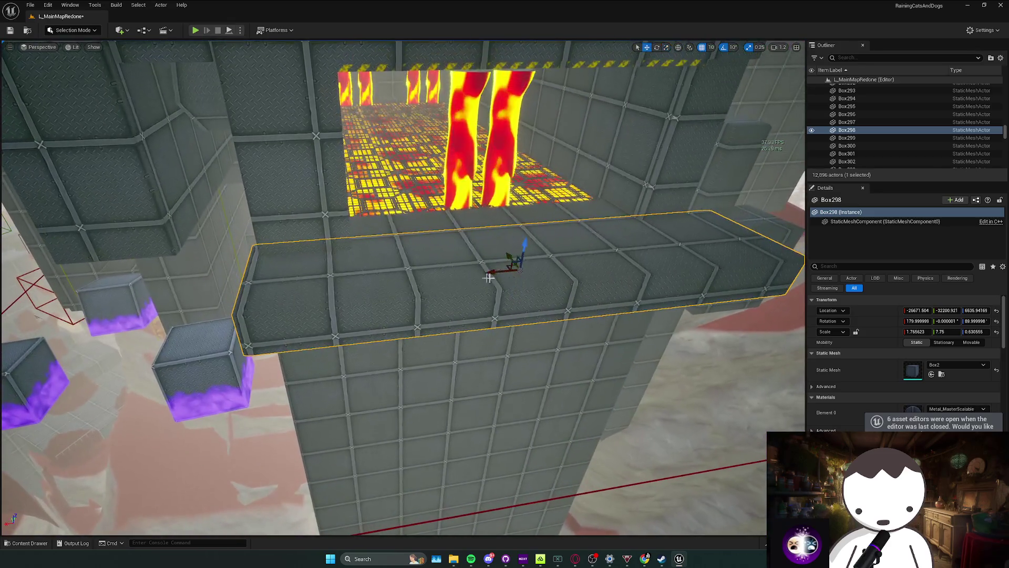
Shift the slab 10 units along X and save the level.
mouse_move(497, 274)
left_mouse_down()
mouse_move(457, 284)
mouse_move(399, 243)
mouse_move(435, 246)
mouse_move(394, 226)
mouse_move(483, 270)
left_mouse_up()
key("r")
key("w")
key("Escape")
key("ctrl+s")
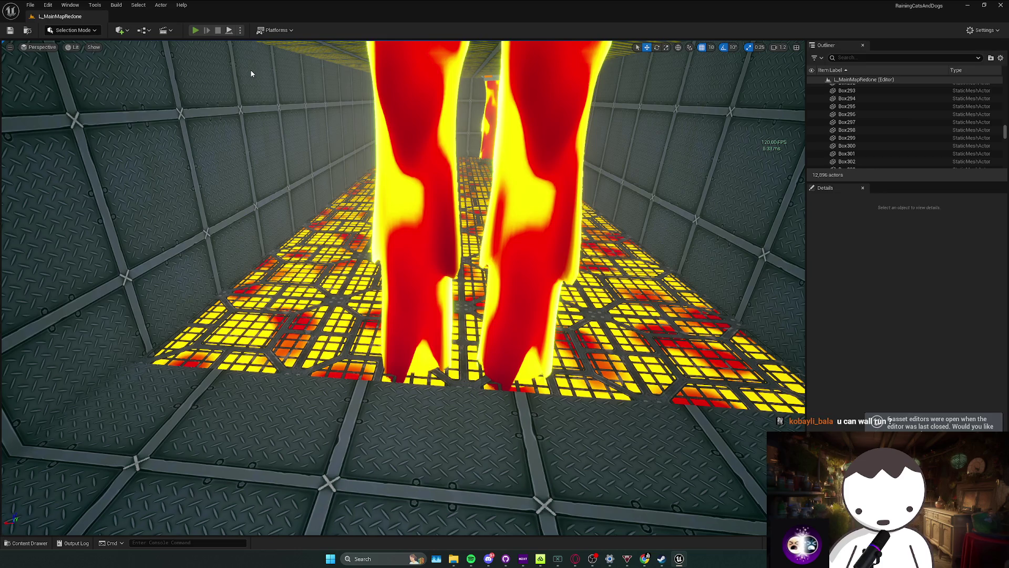
key("alt+p")
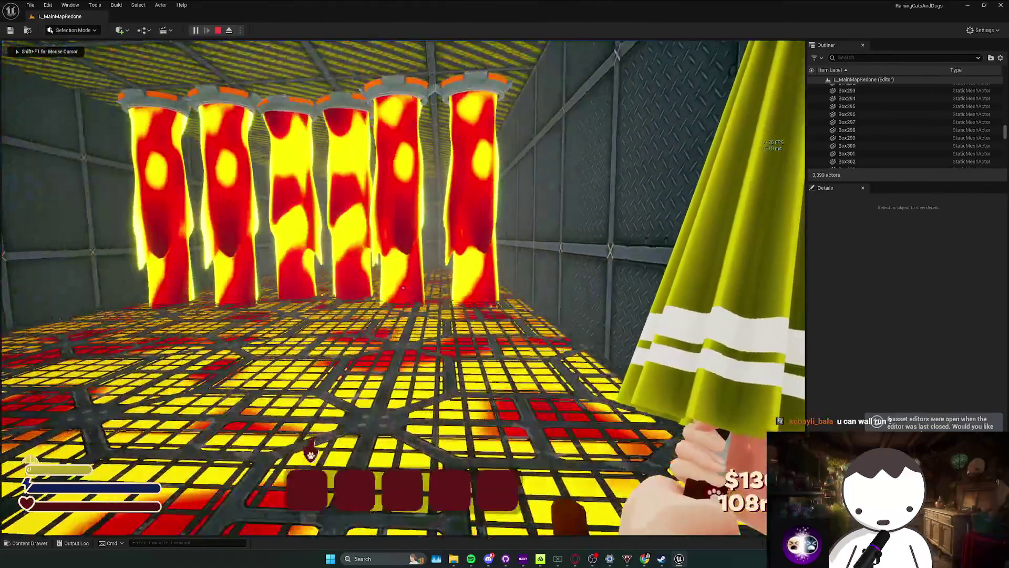
key("w")
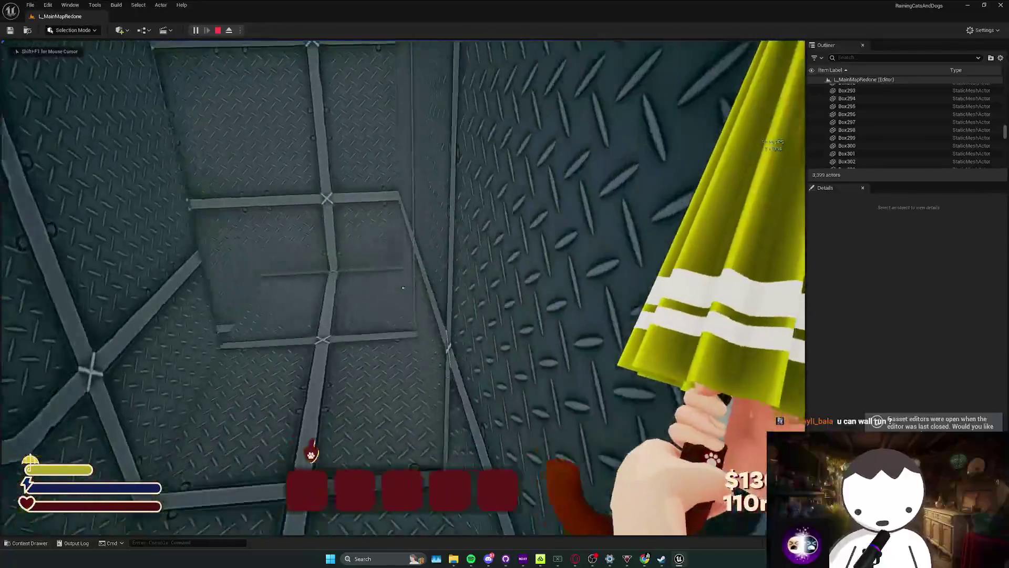
key("space")
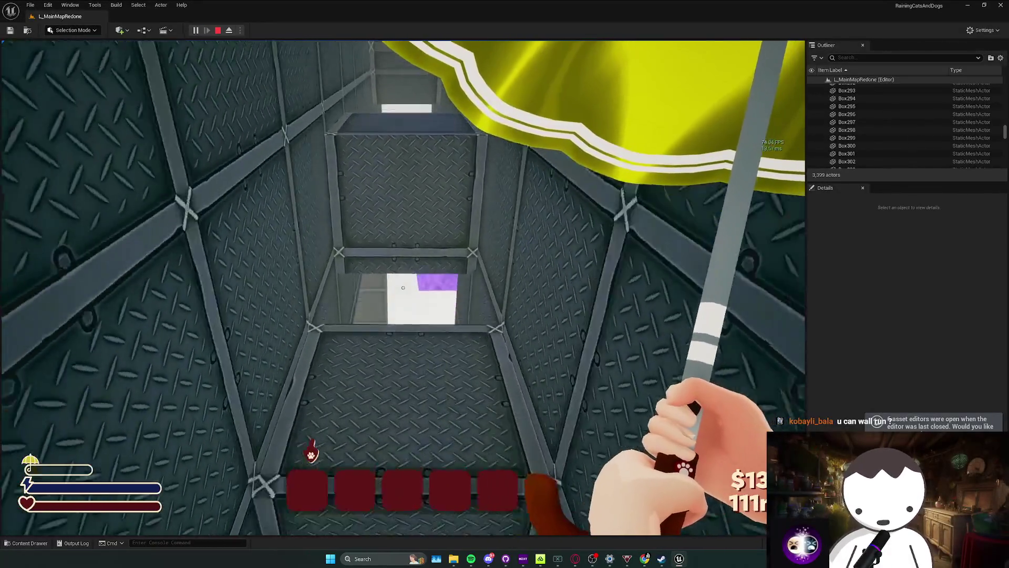
key("space")
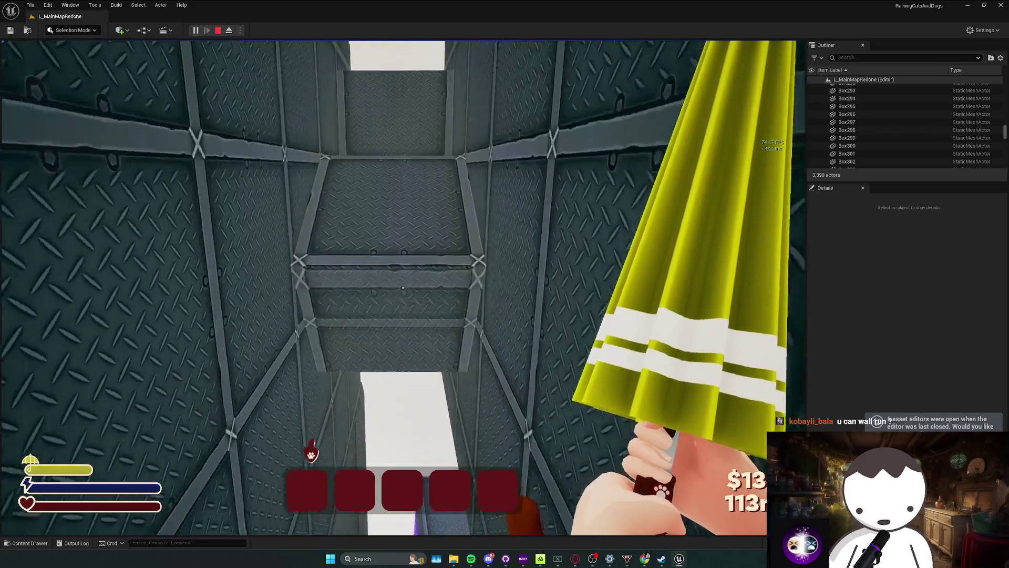
key("Escape")
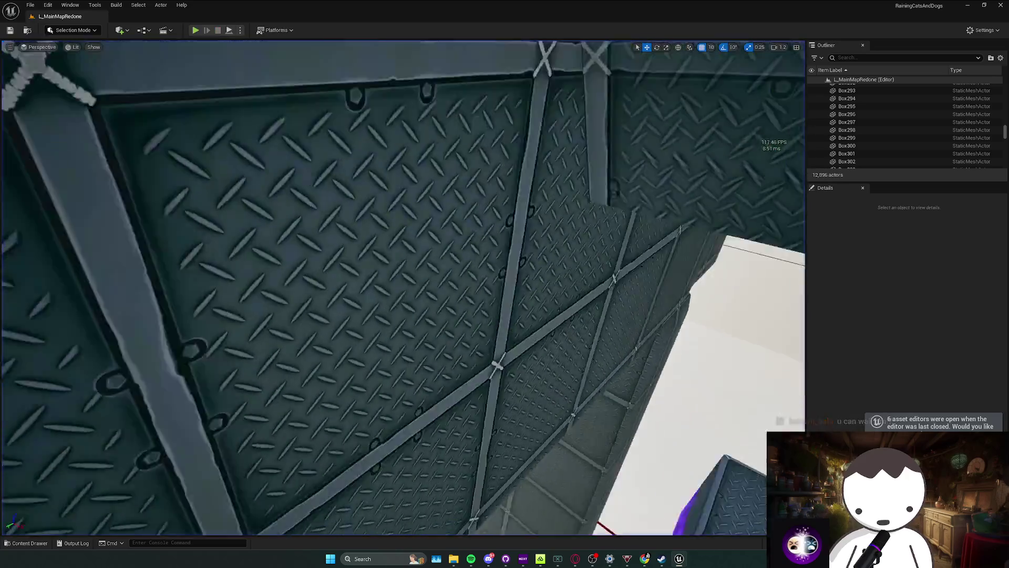
key("w")
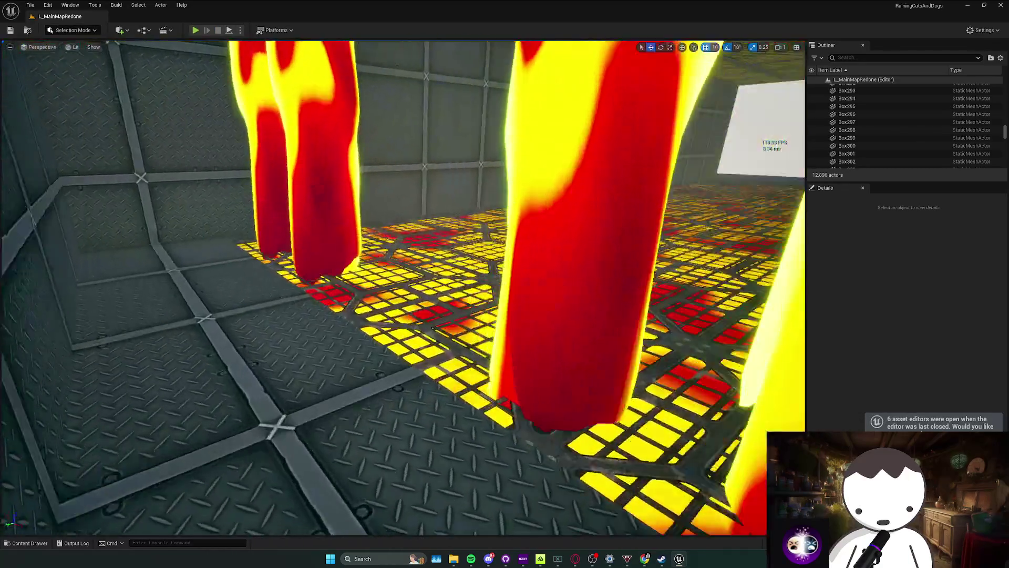
key("d")
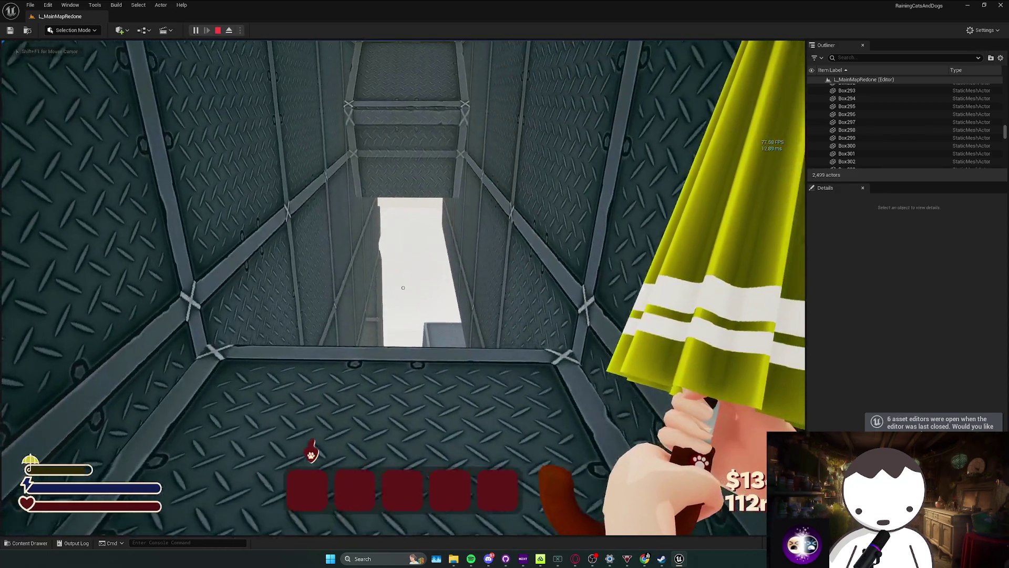
key("Escape")
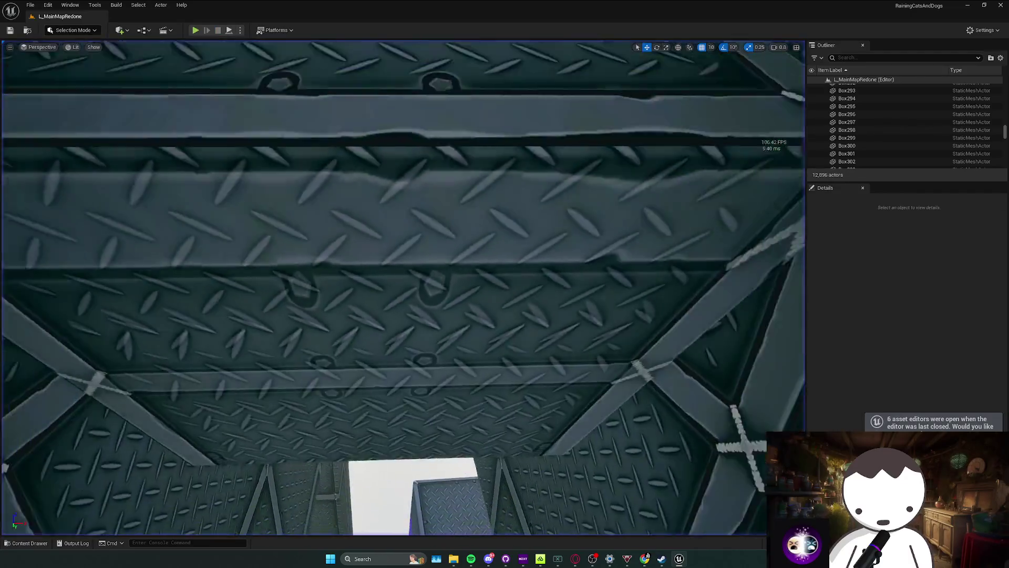
Select shaft blocks Box323 and Box321, playtesting the shaft climb twice.
left_click(347, 263)
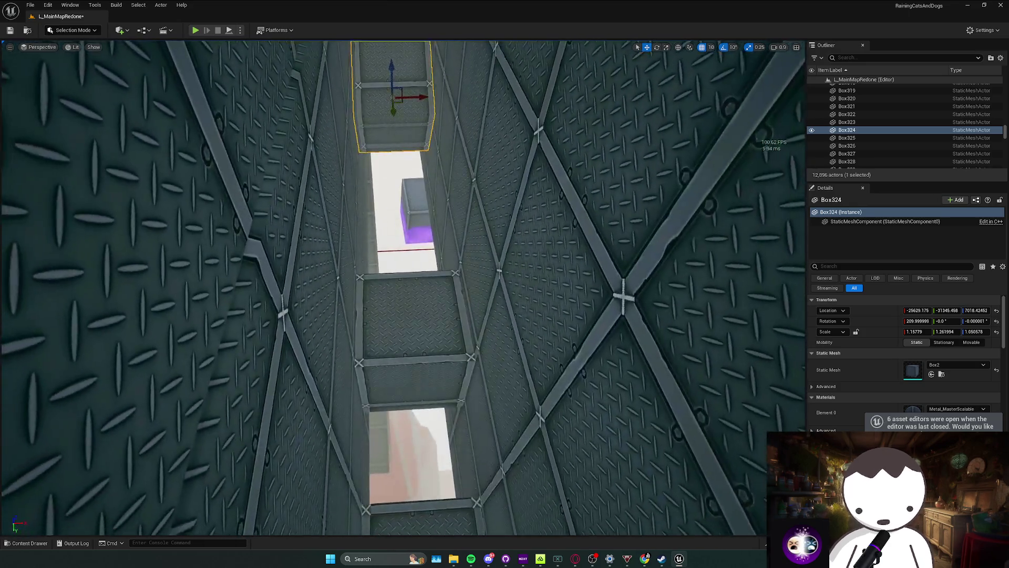
left_click(405, 324)
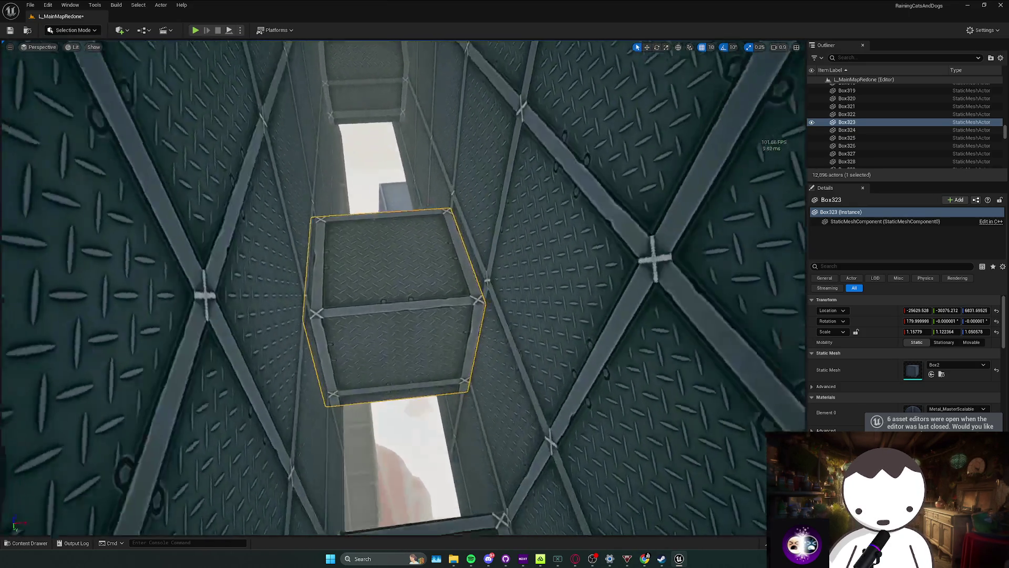
key("w")
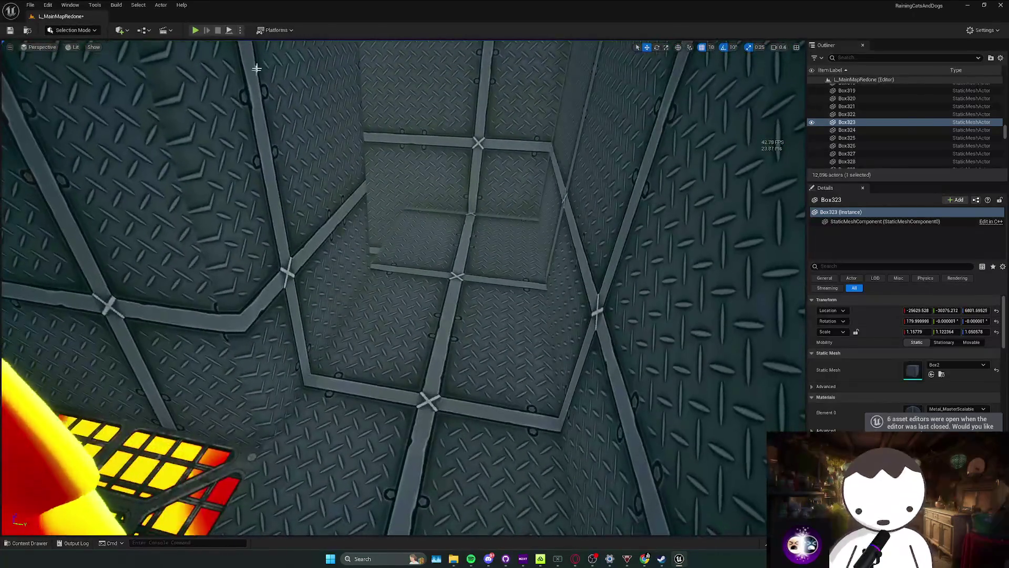
key("alt+p")
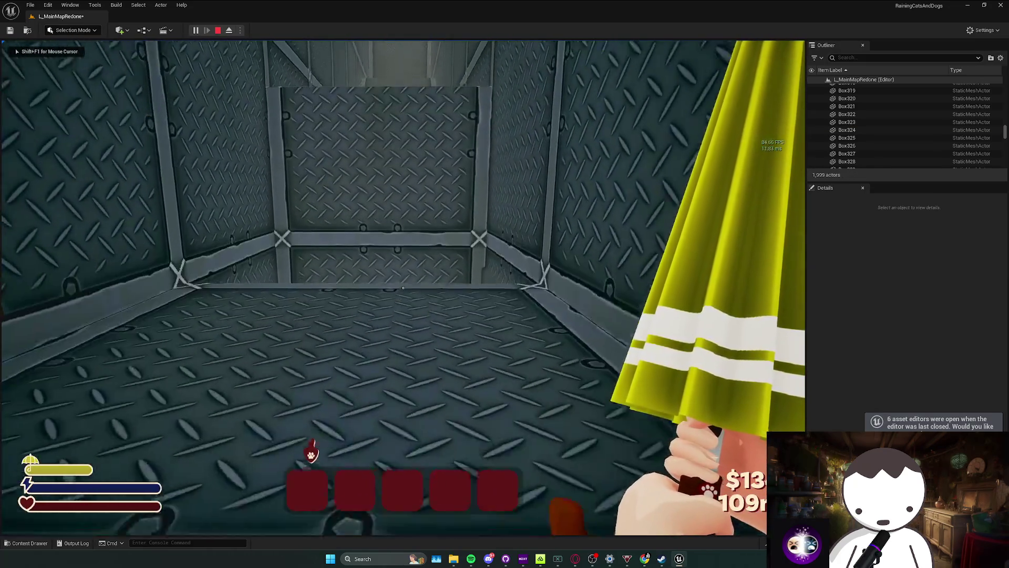
key("Escape")
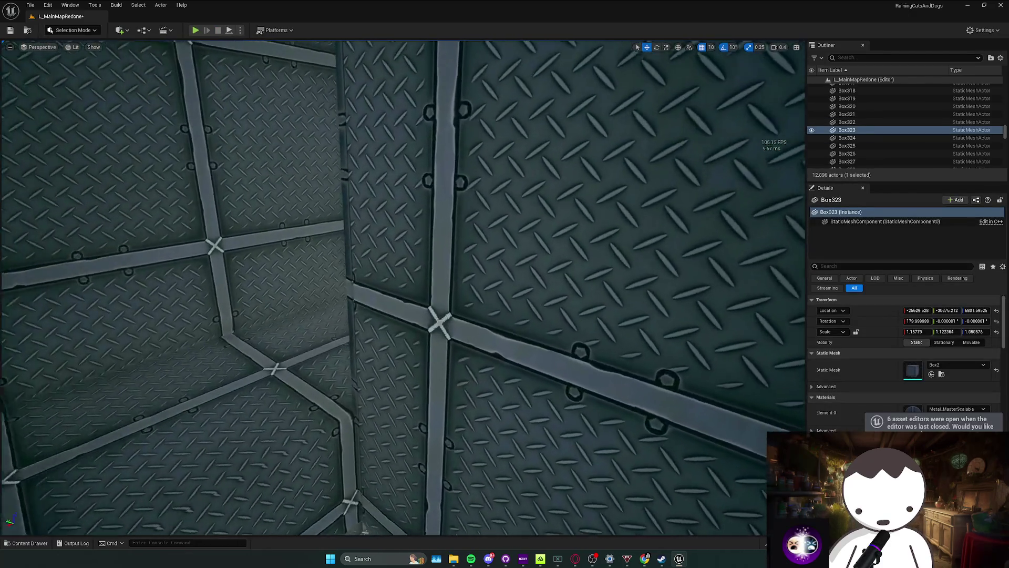
left_click(184, 236)
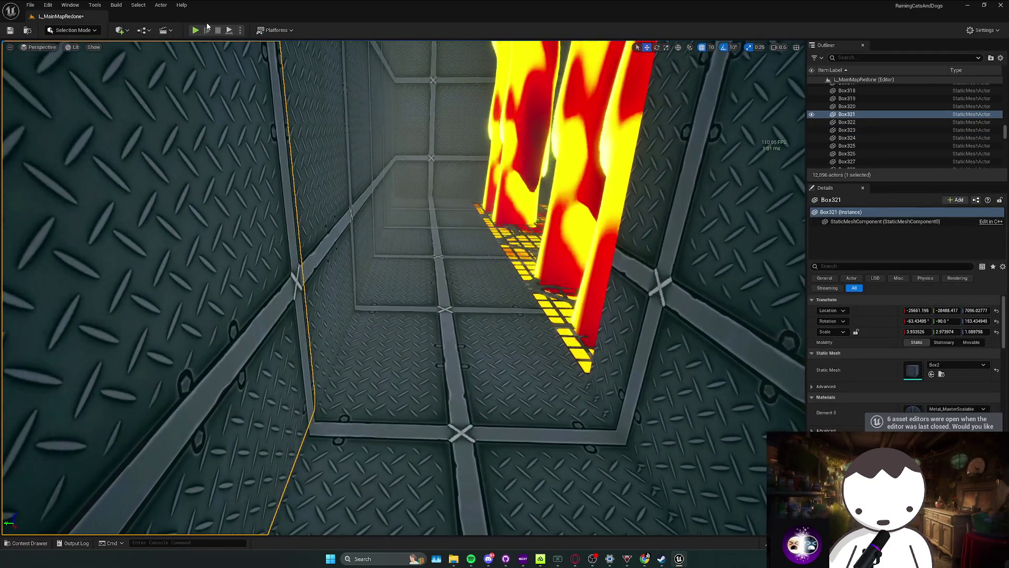
key("alt+p")
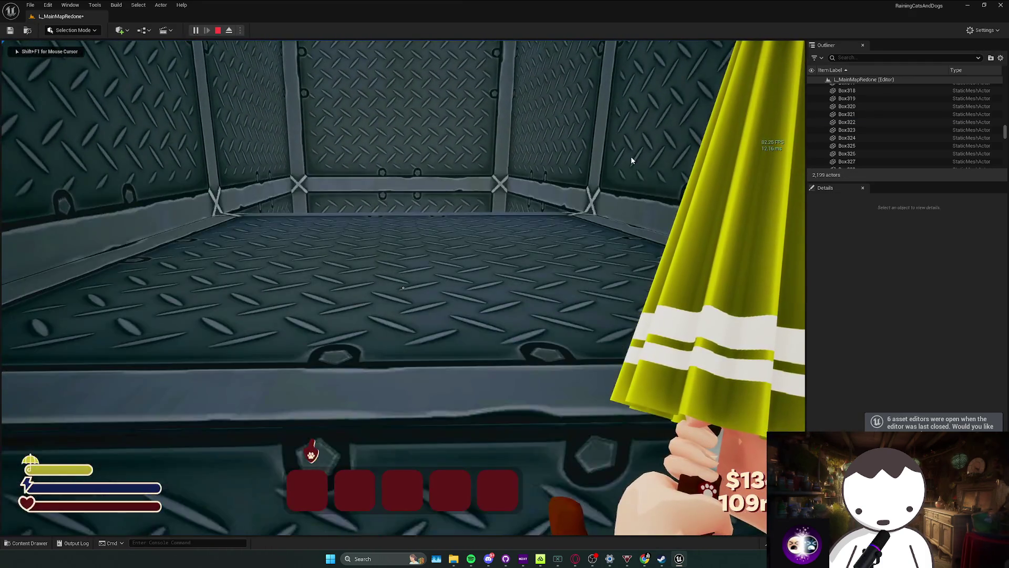
key("Escape")
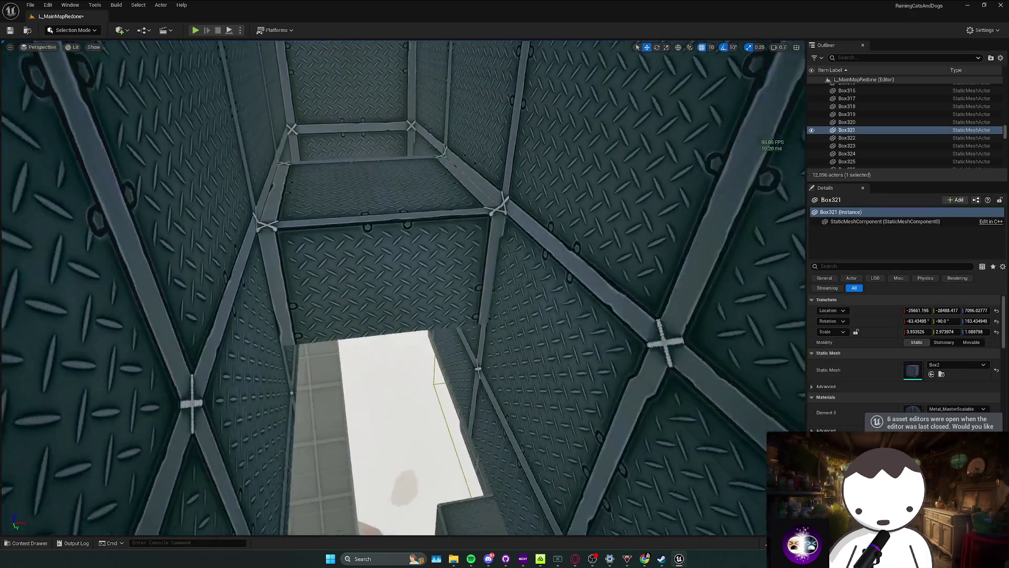
Shift Box320 20 units along Y and playtest the climb.
left_click(336, 226)
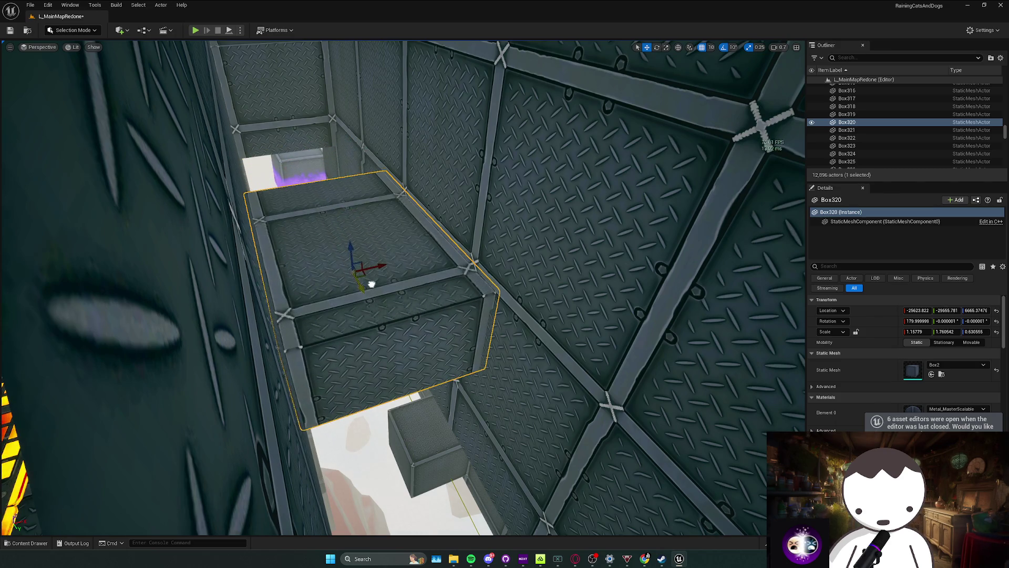
left_click_drag(371, 284, 190, 58)
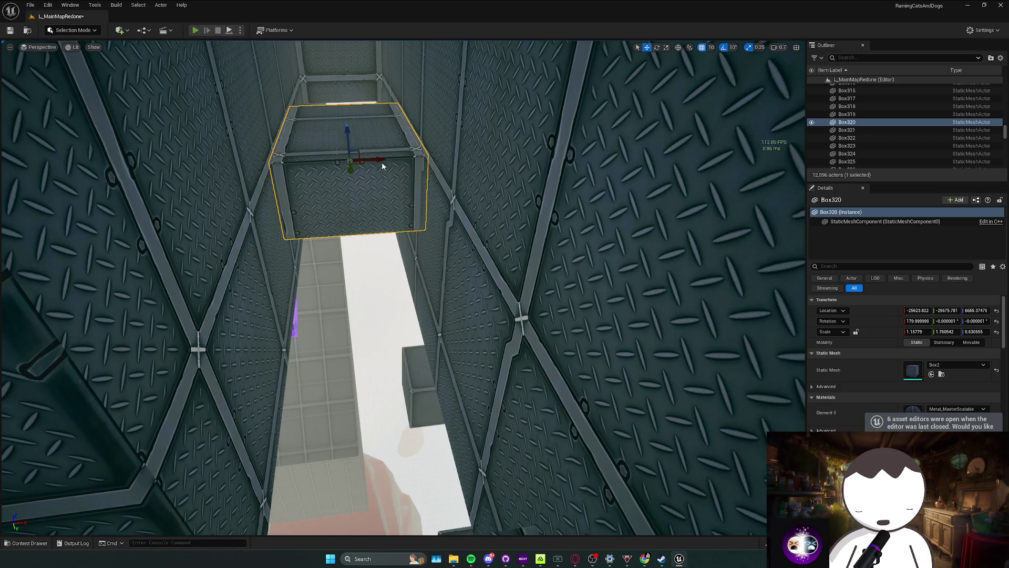
key("alt+p")
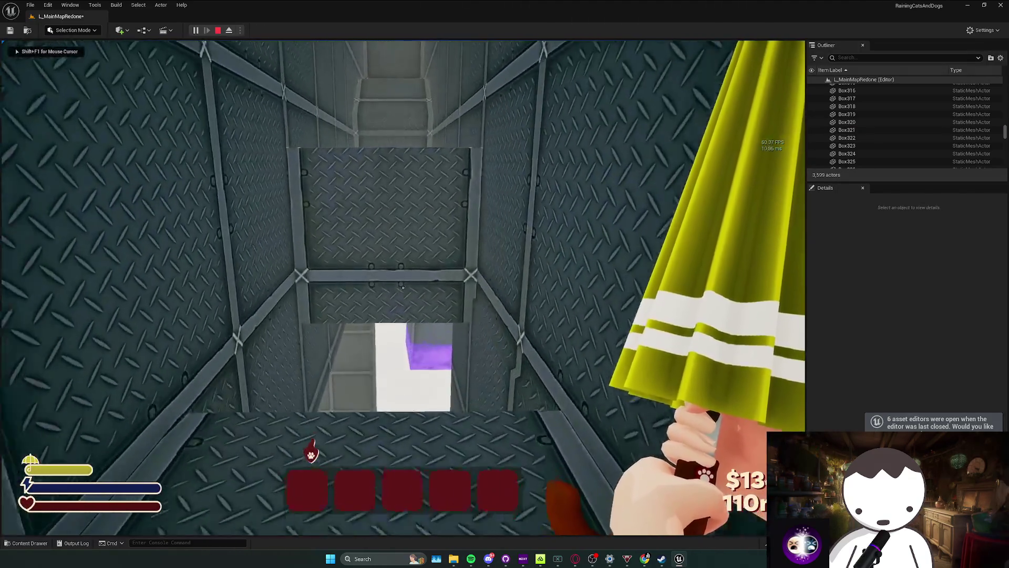
key("Escape")
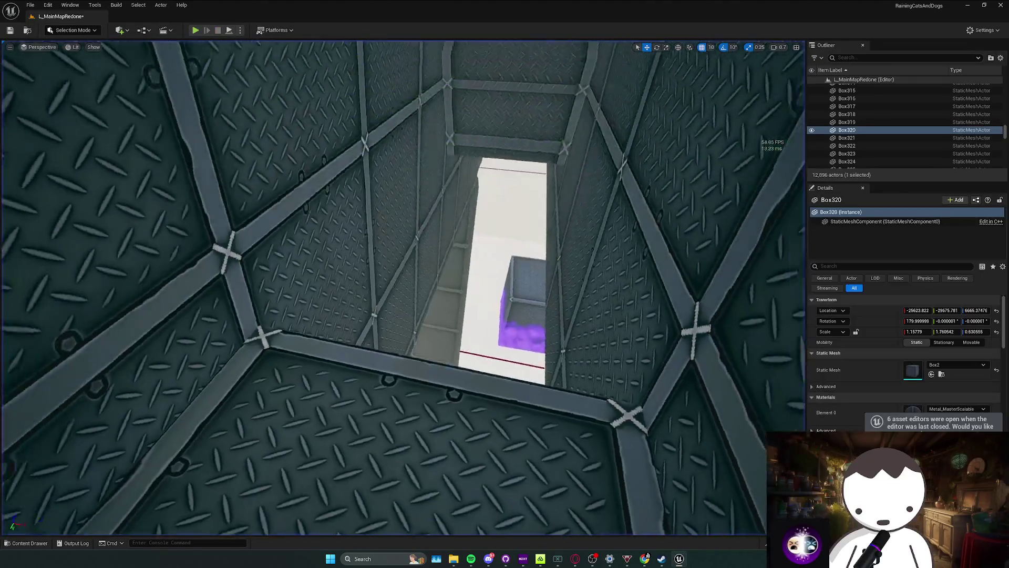
Lower Box323 by 10 units and playtest the adjusted shaft.
left_click(416, 418)
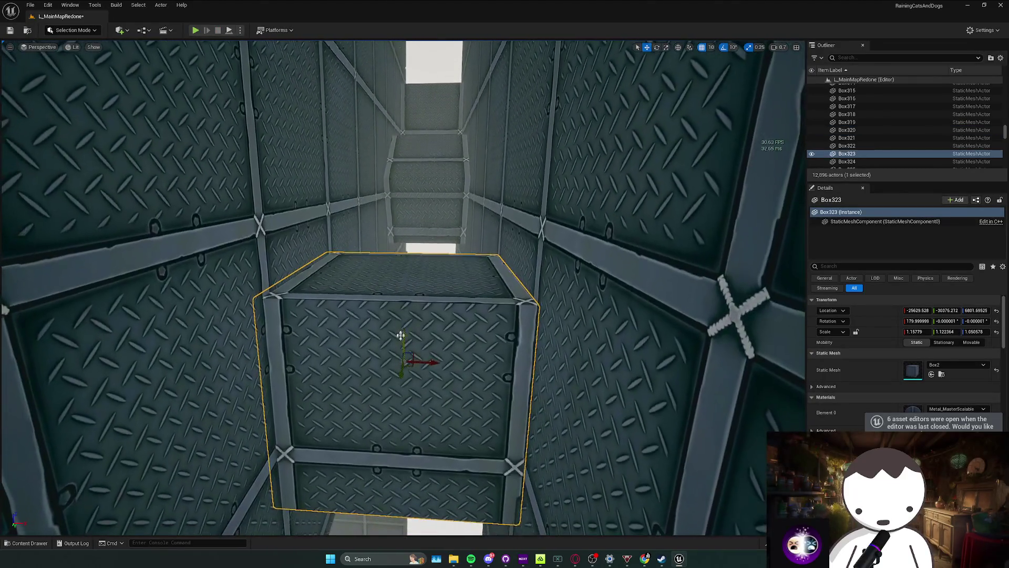
mouse_move(402, 332)
left_mouse_down()
mouse_move(402, 347)
mouse_move(318, 306)
left_mouse_up()
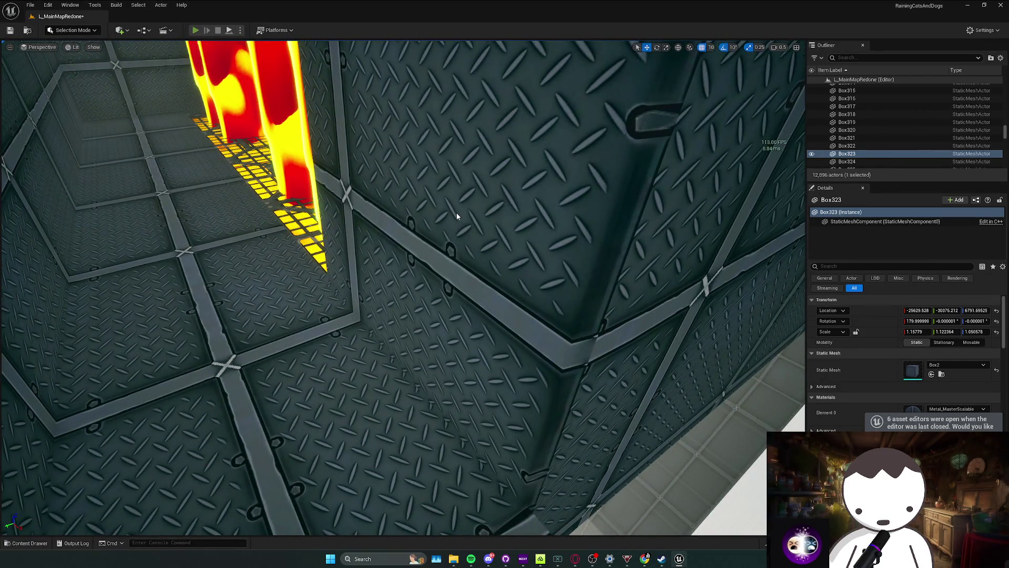
key("alt+p")
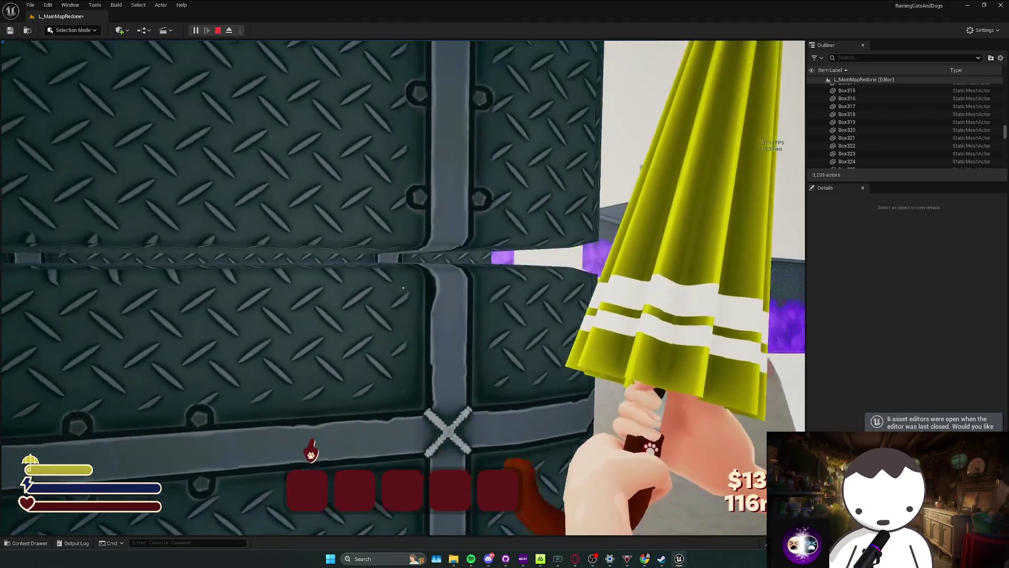
key("Escape")
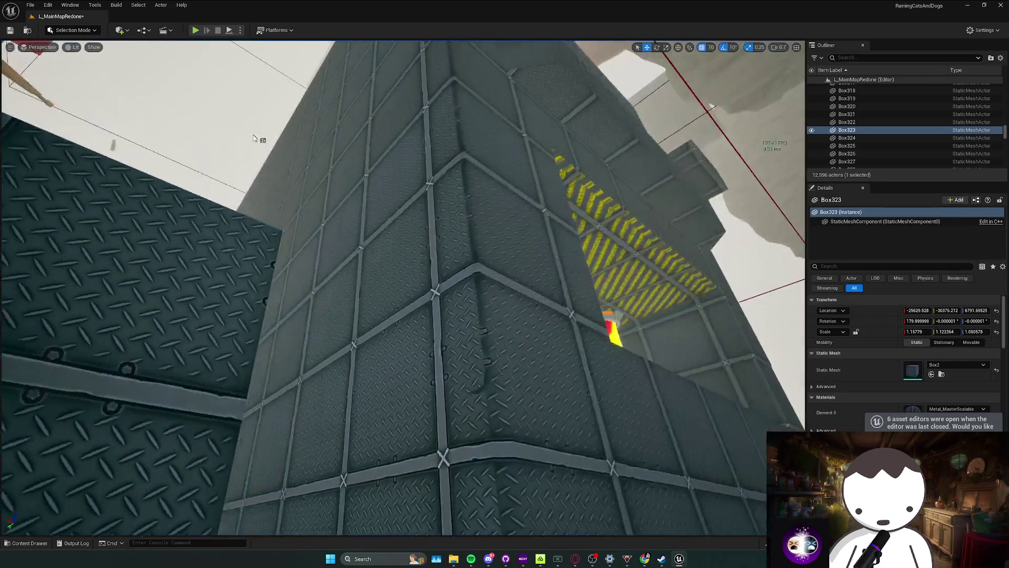
Review the shaft's climbing blocks and save the level.
scroll(402, 288, "up", 1)
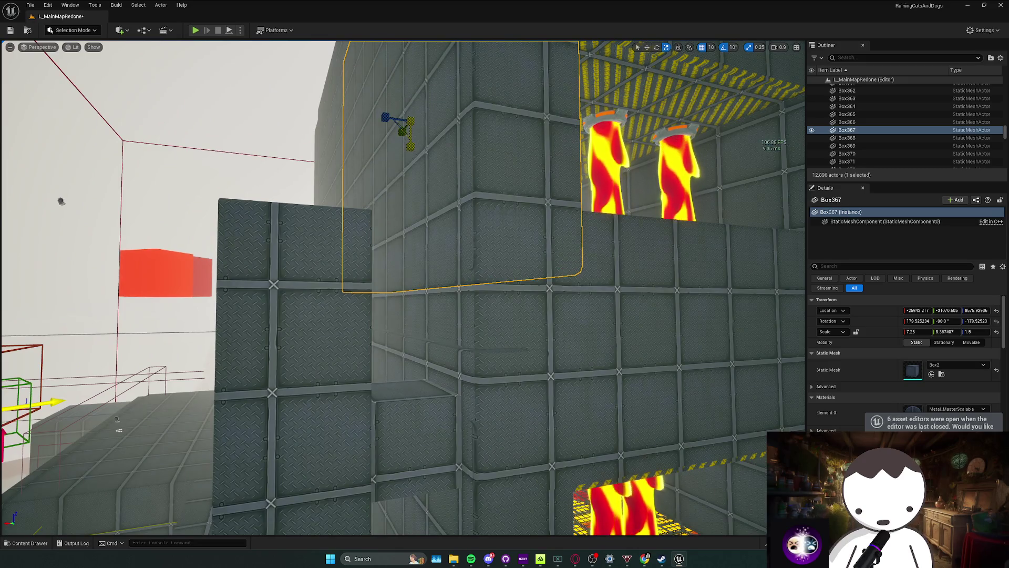
key("w")
scroll(421, 168, "down", 2)
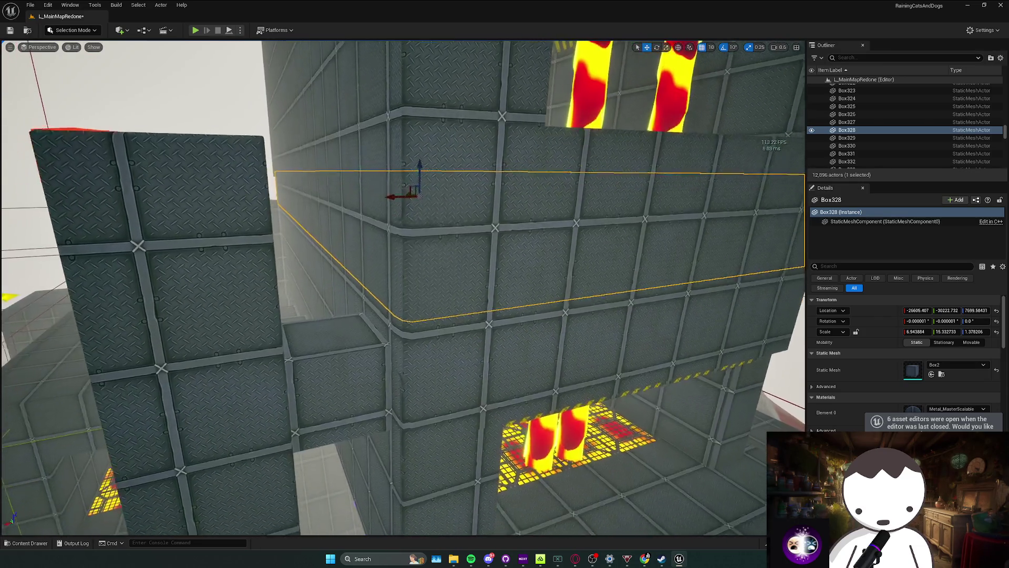
key("Escape")
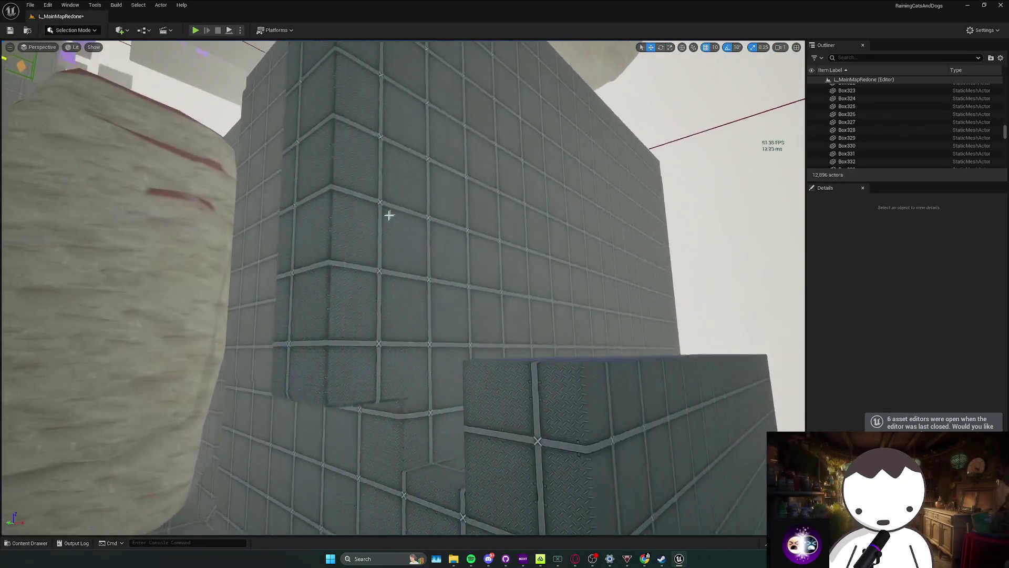
left_click(389, 215)
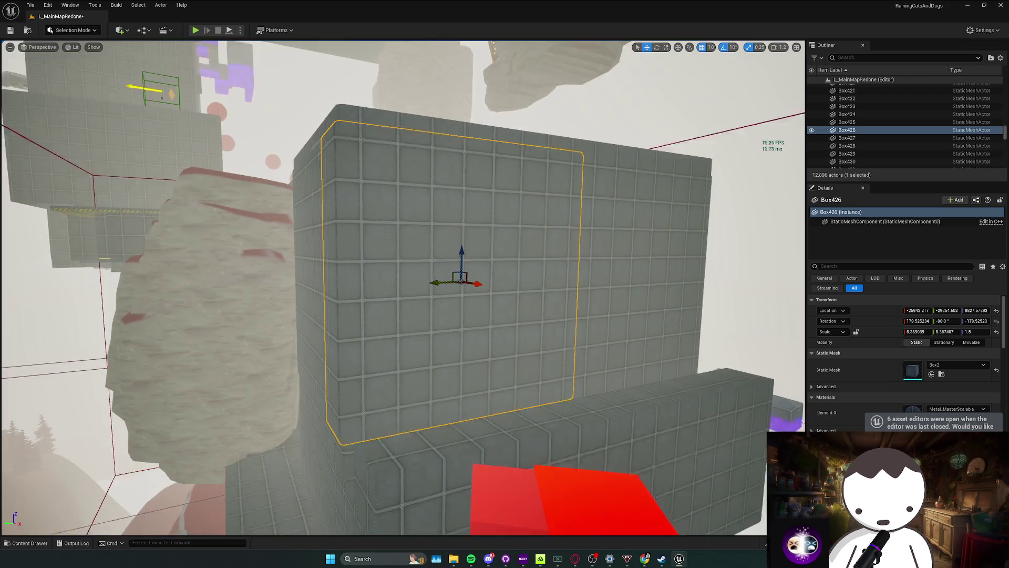
scroll(404, 288, "down", 1)
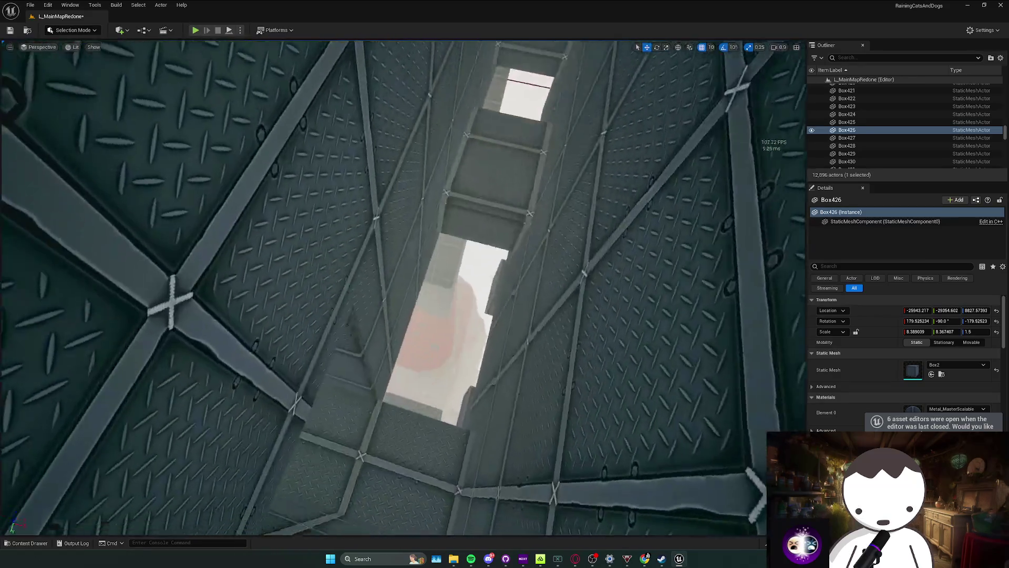
scroll(404, 288, "up", 1)
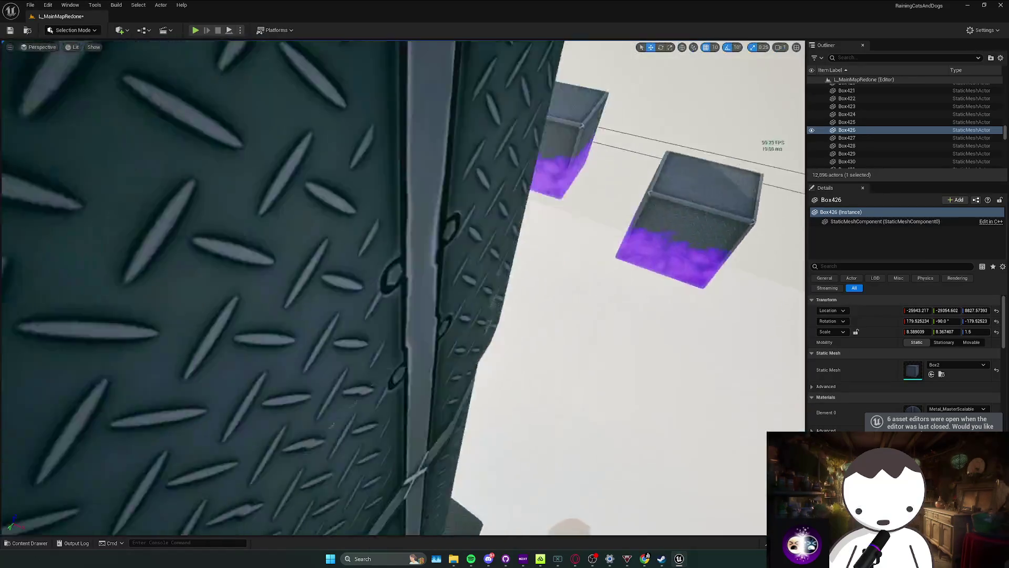
scroll(436, 288, "up", 2)
key("ctrl+s")
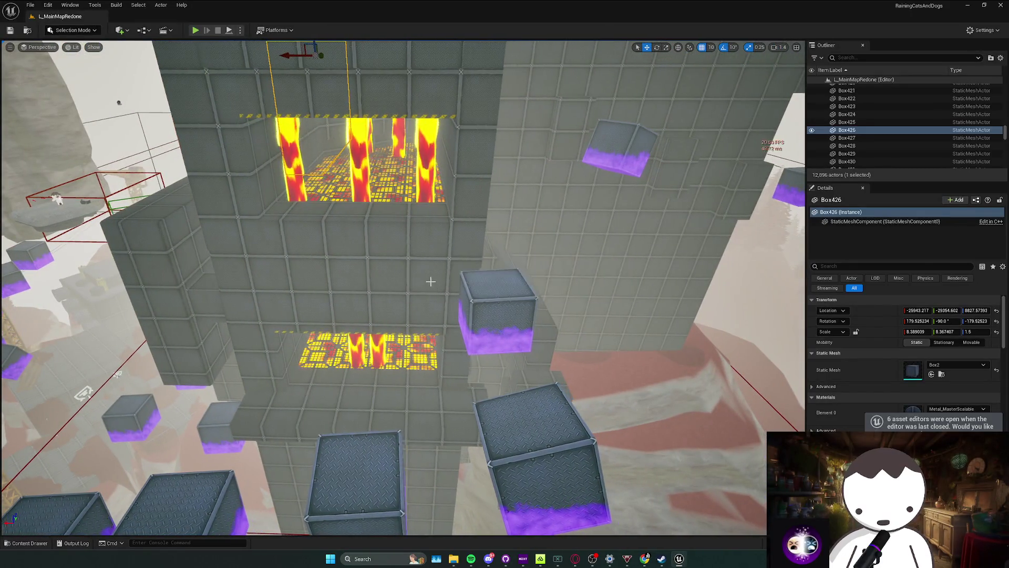
Delete the floating crates Box28, Box30 and Box31 from the climbing route.
scroll(447, 288, "up", 1)
key("Escape")
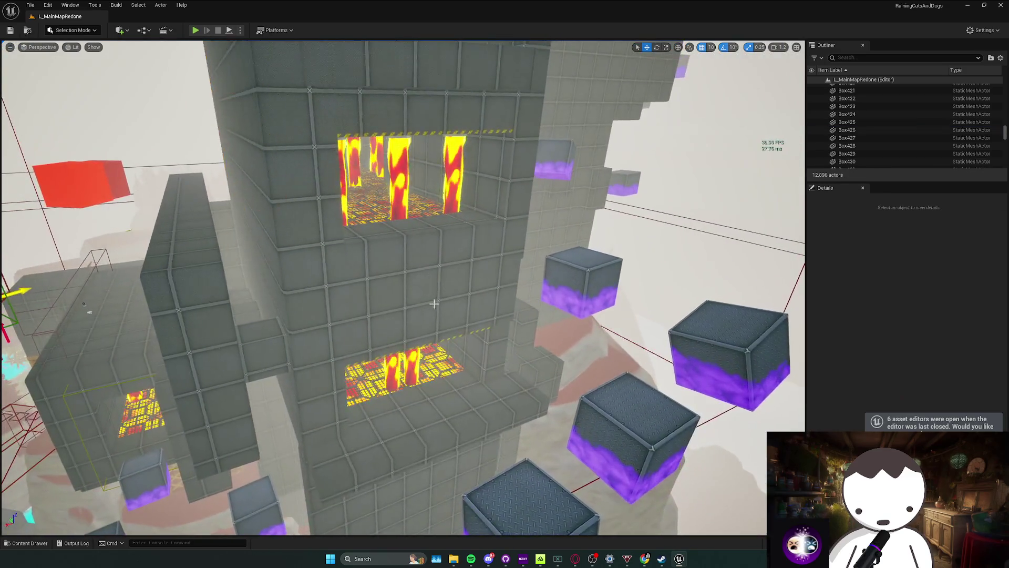
scroll(402, 288, "up", 1)
scroll(403, 288, "down", 2)
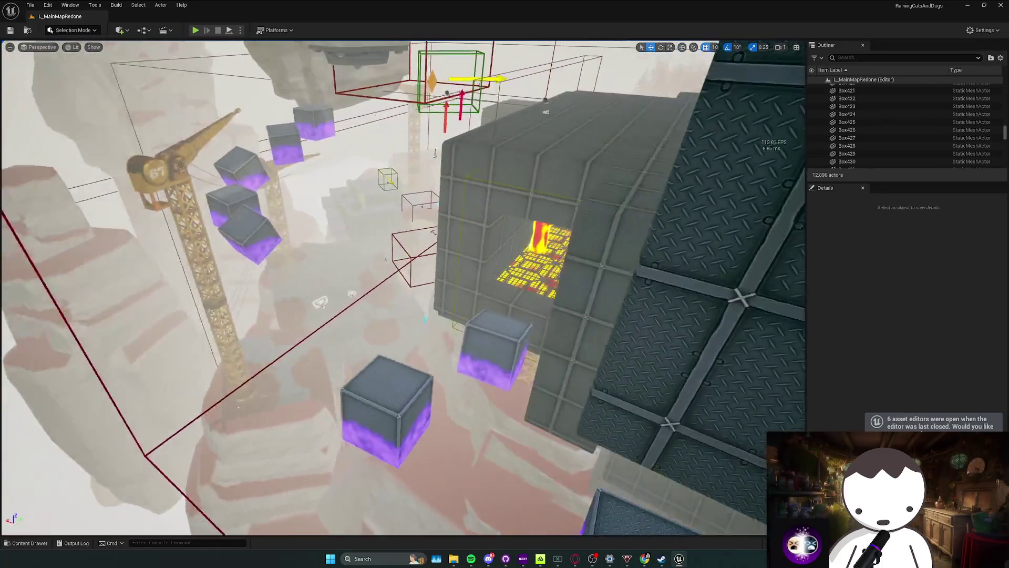
scroll(433, 304, "up", 1)
scroll(434, 304, "up", 1)
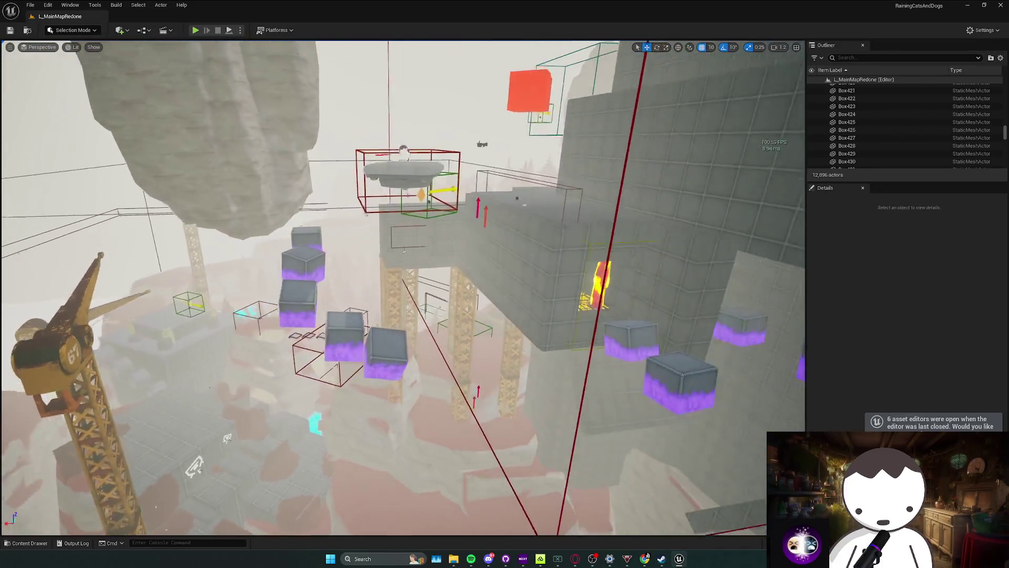
left_click(336, 321)
key("Delete")
left_click(333, 319)
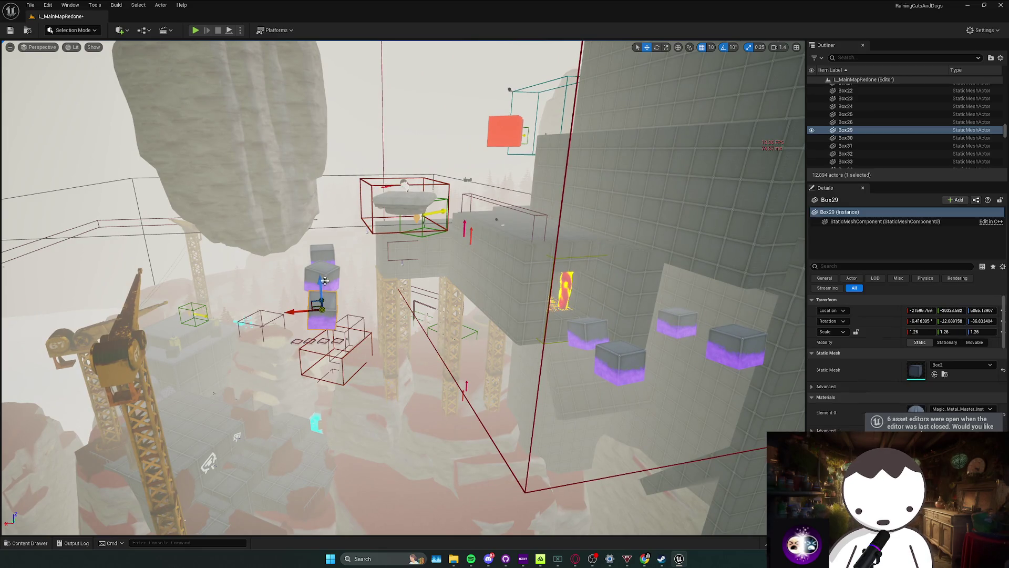
key("Delete")
left_click(327, 252)
key("Delete")
scroll(380, 268, "up", 1)
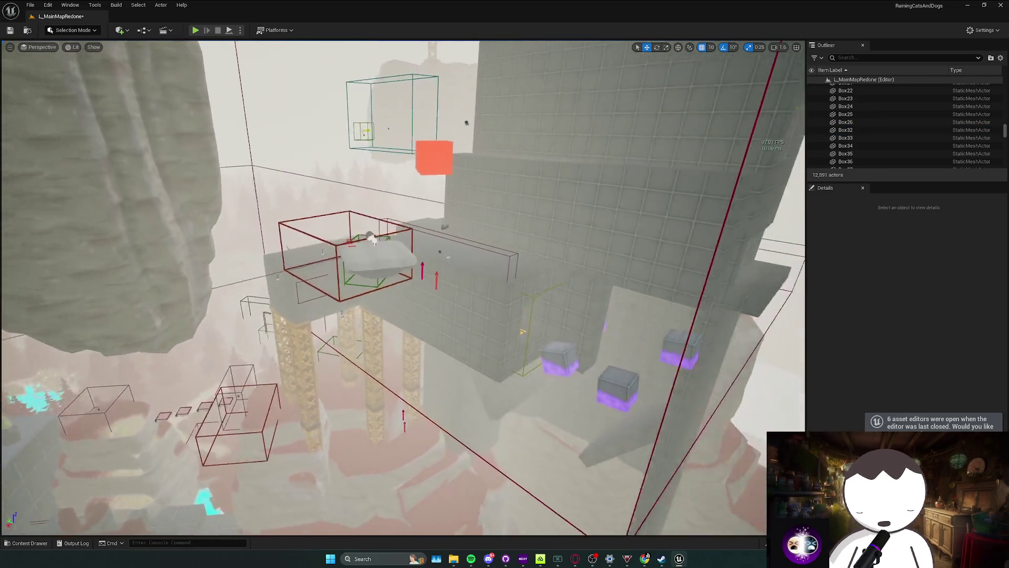
scroll(380, 268, "down", 2)
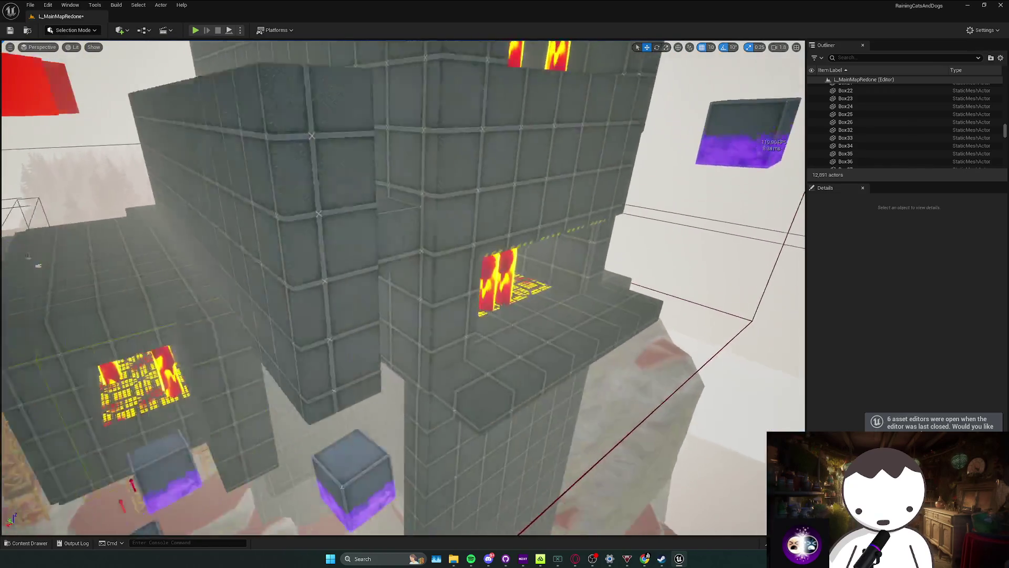
key("s")
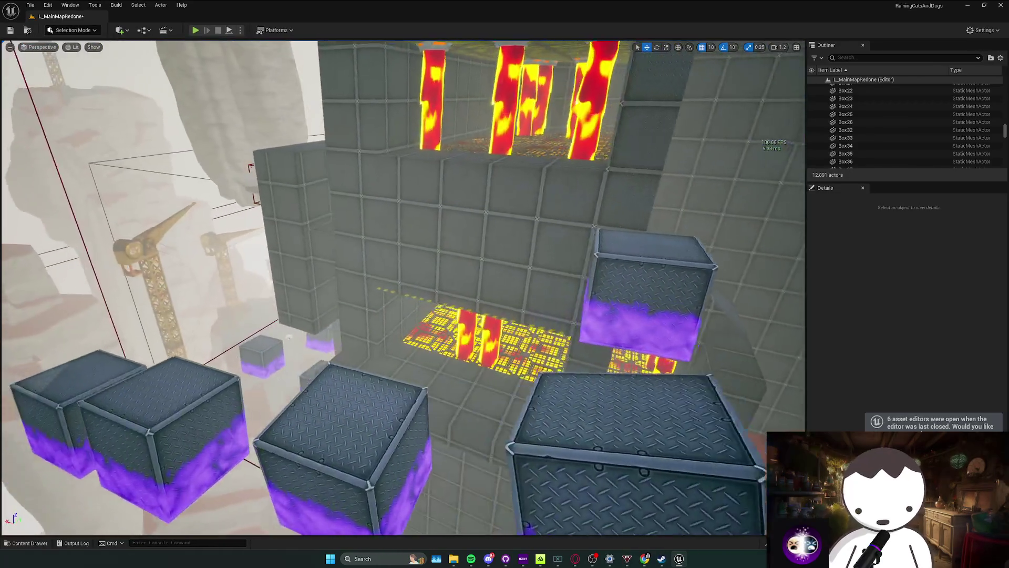
scroll(380, 268, "down", 2)
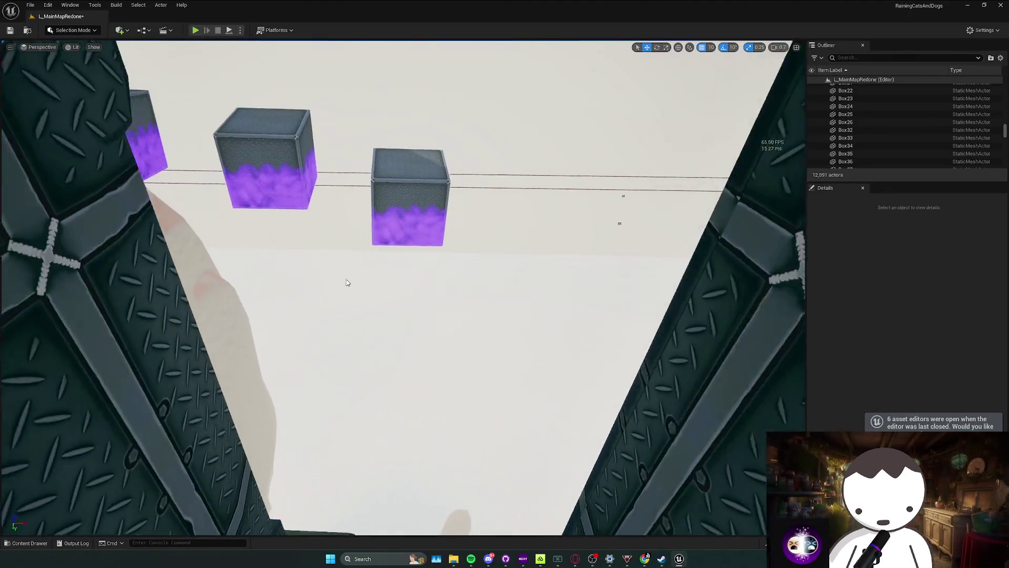
left_click(413, 222)
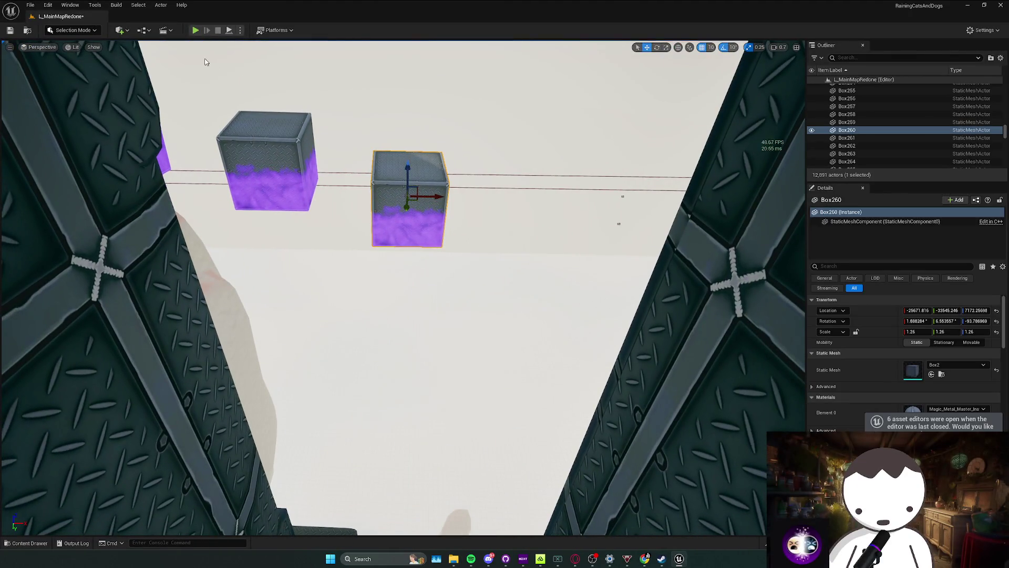
Playtest climbing onto the crates and walking into the lava column room.
key("alt+p")
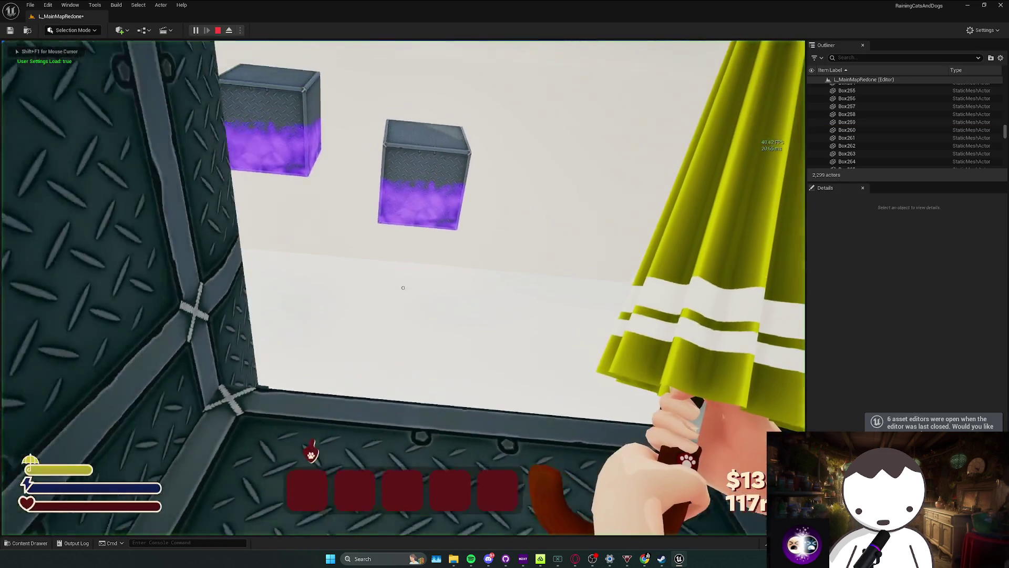
key("w")
key("space")
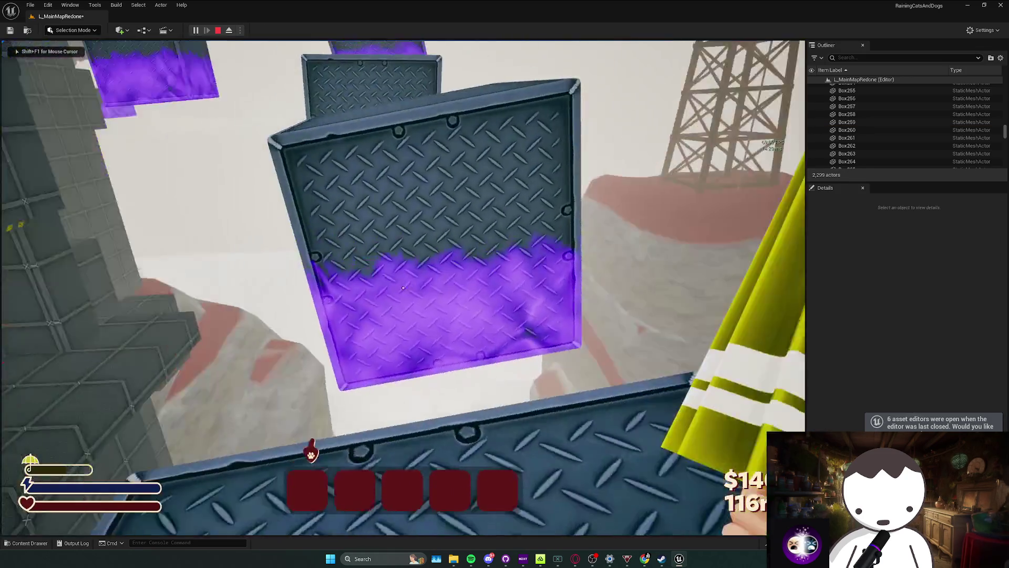
key("w")
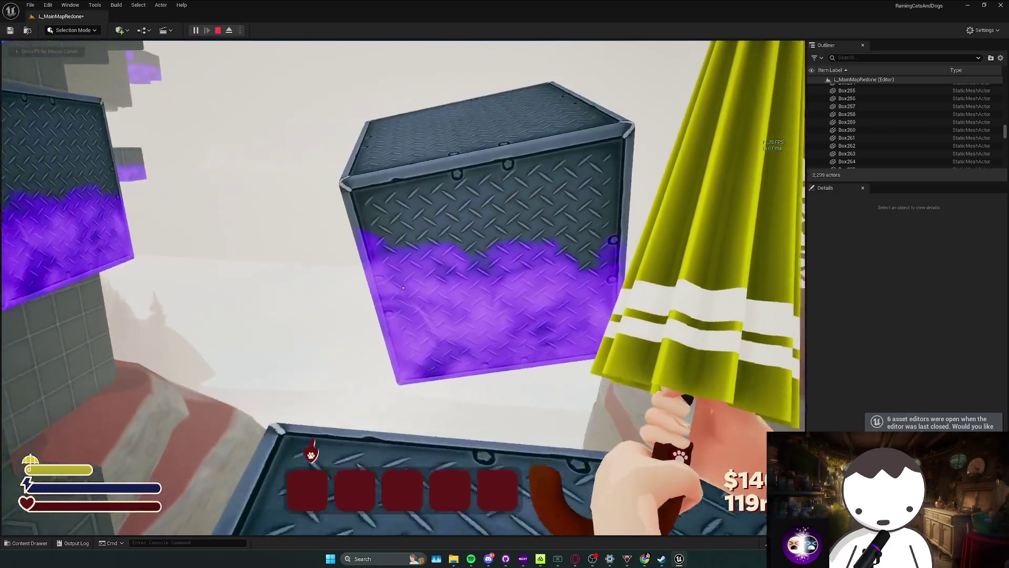
key("w")
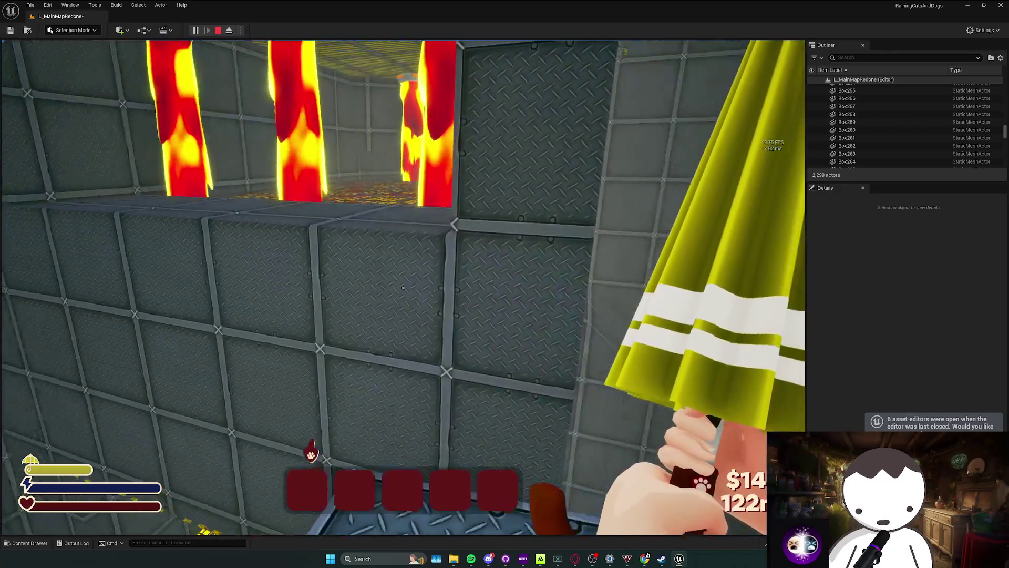
key("Escape")
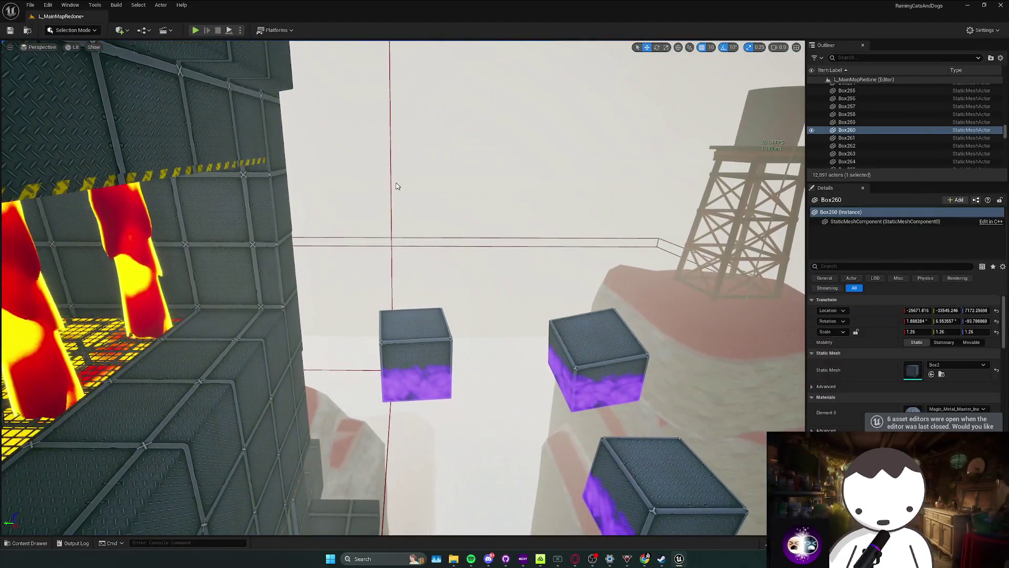
Select BP_LavaActivator's Box component and playtest the level again.
left_click(396, 186)
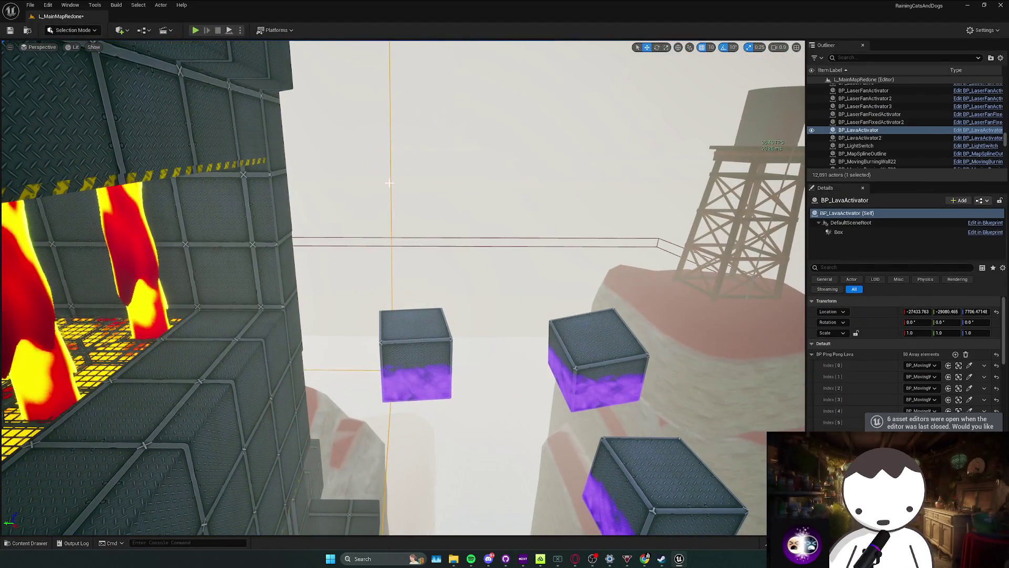
key("s")
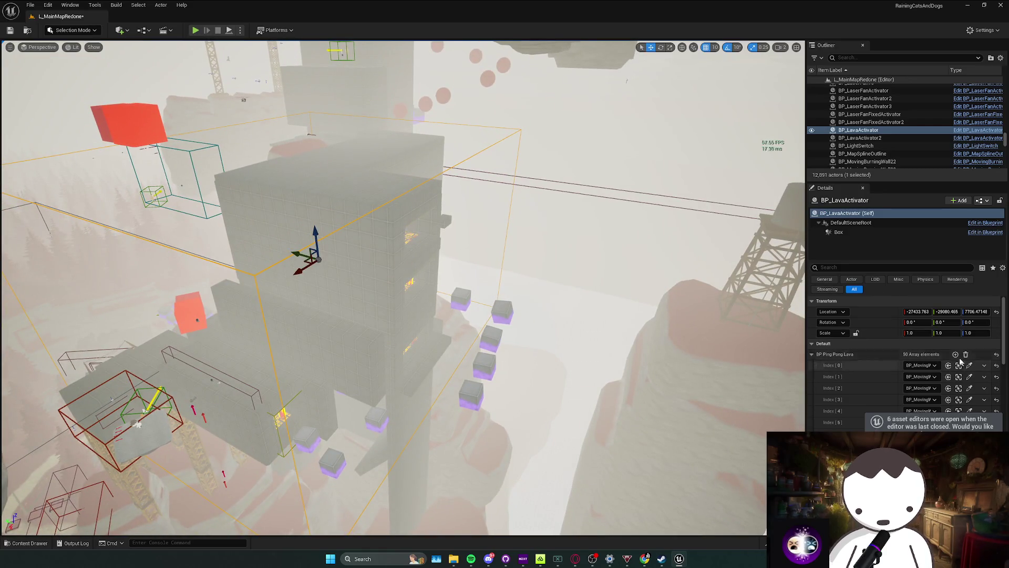
left_click(860, 232)
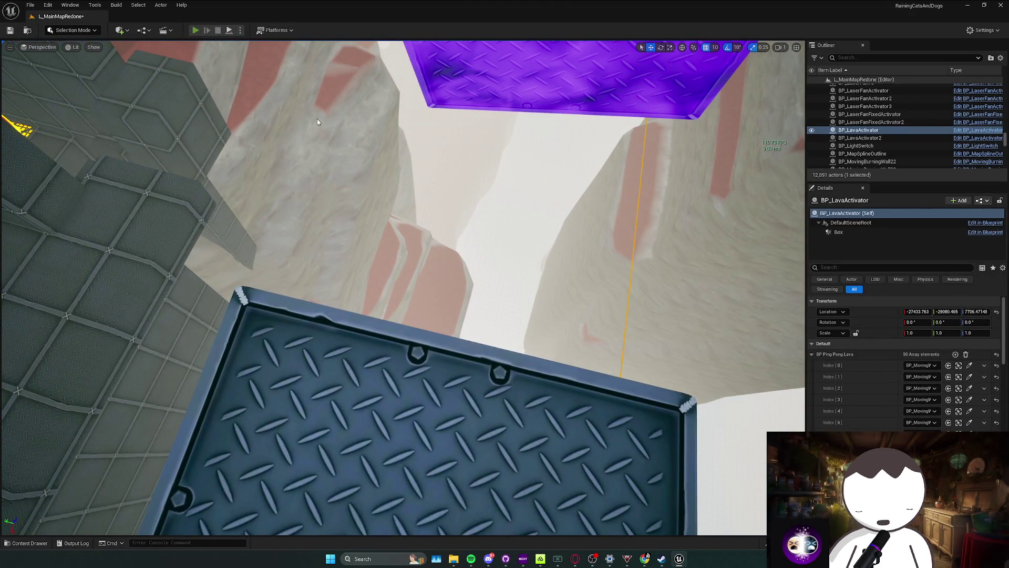
key("alt+p")
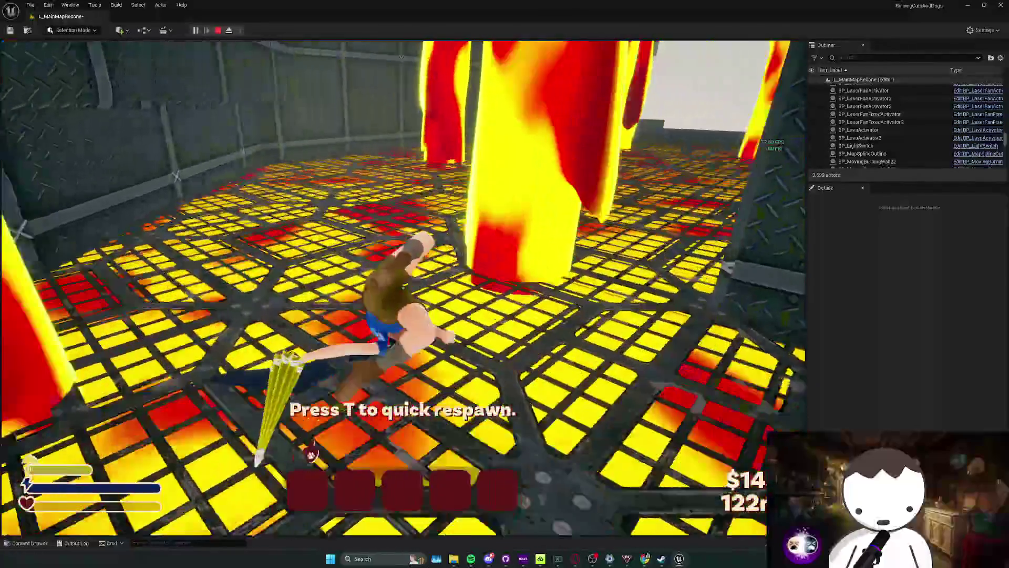
key("Escape")
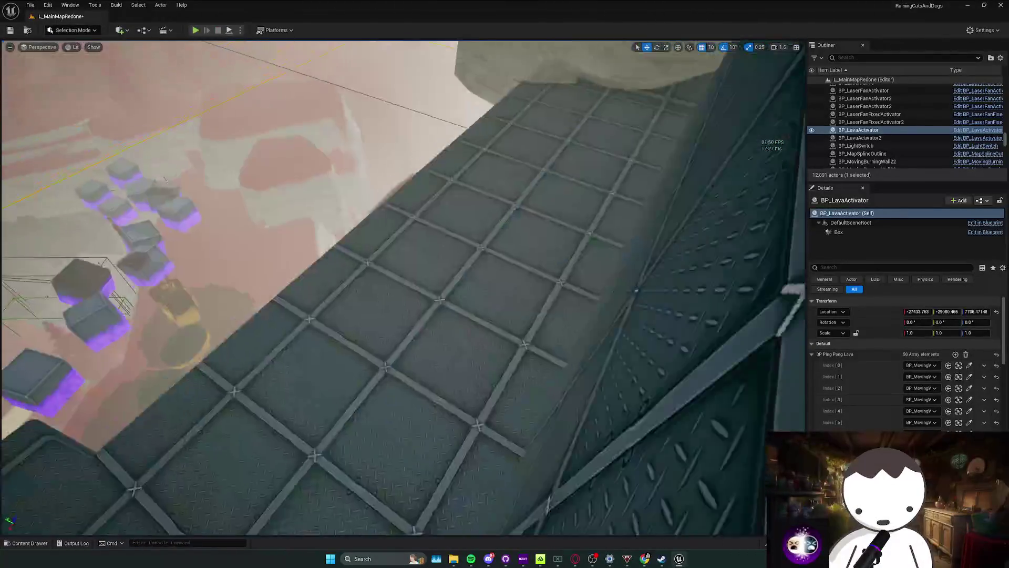
Filter the Outliner with 'check' and select BP_CheckPoint10.
key("f")
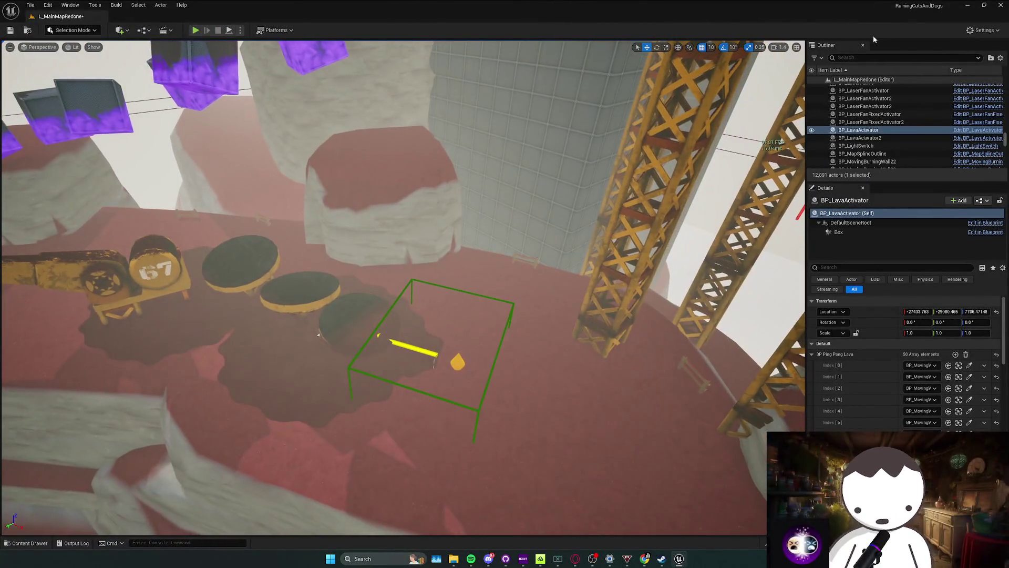
scroll(854, 137, "up", 5)
left_click(858, 58)
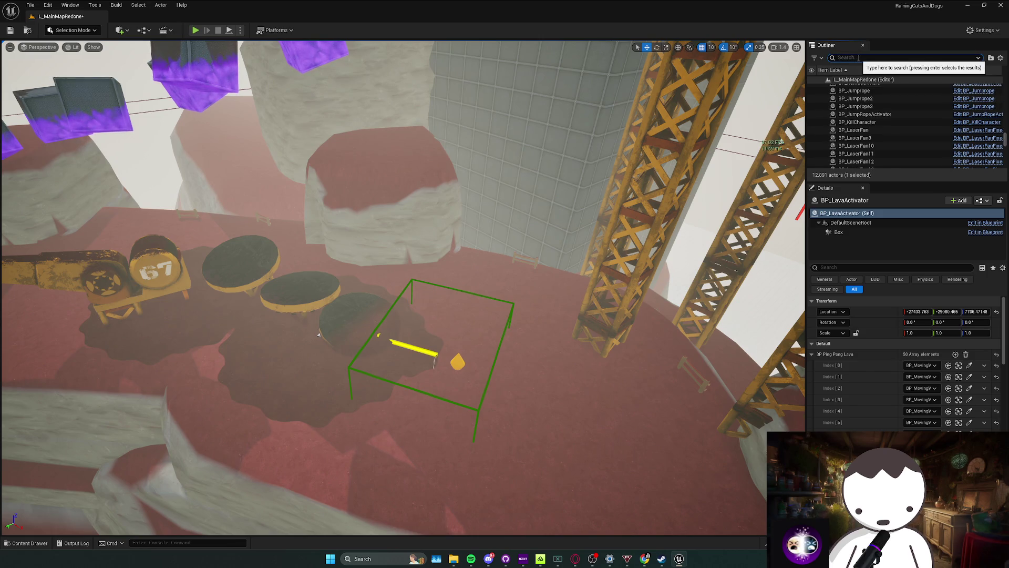
type("check")
scroll(895, 104, "up", 5)
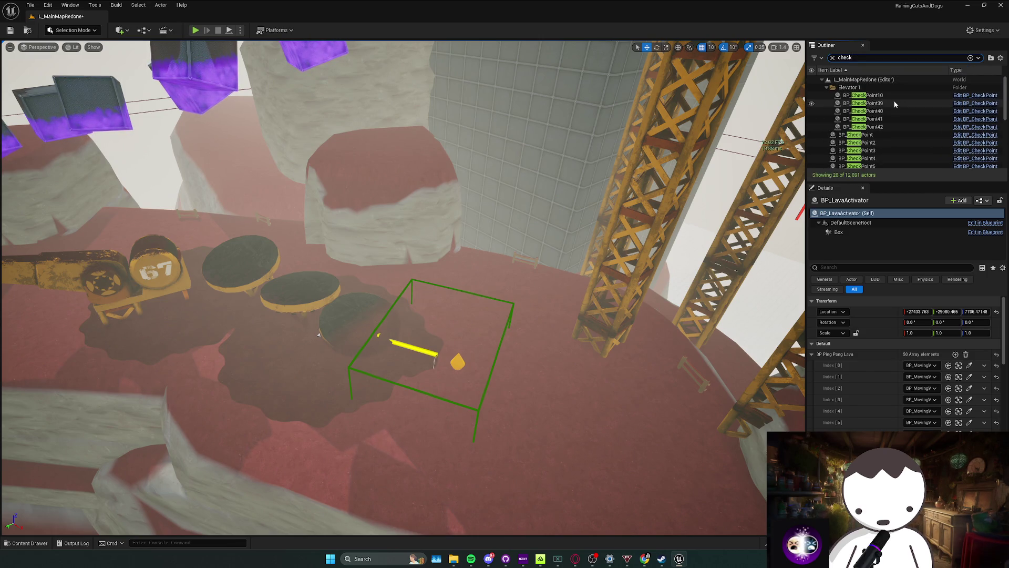
left_click(876, 96)
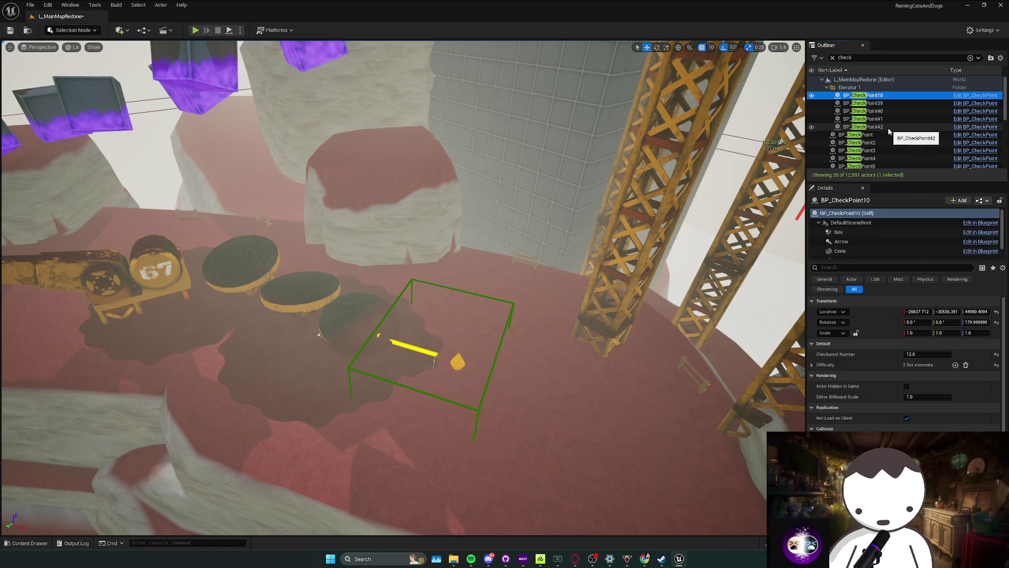
Delete the 27 selected checkpoints from BP_CheckPoint10 through BP_CheckPoint34.
scroll(888, 131, "down", 5)
left_click(883, 156, "shift")
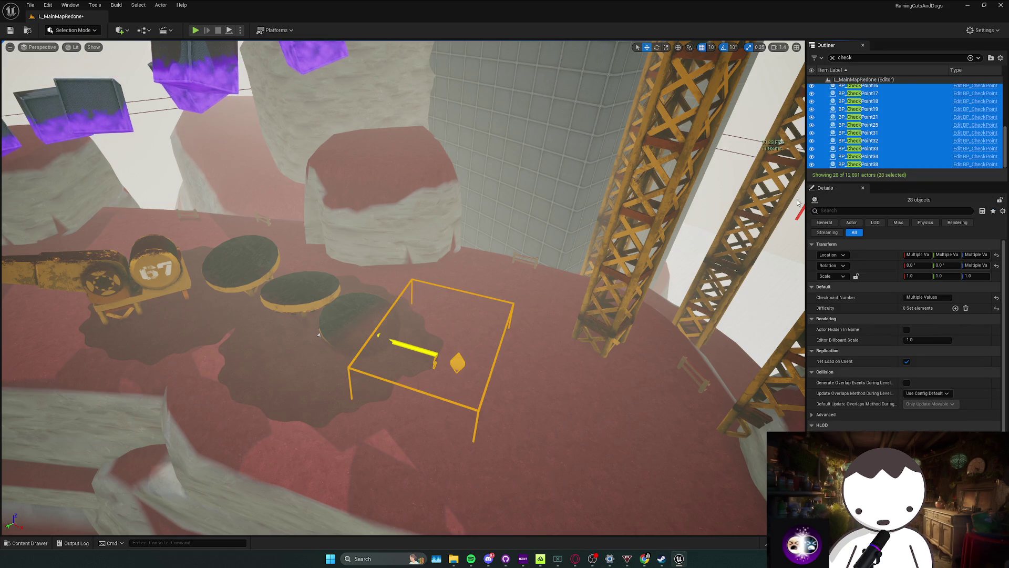
left_click(448, 364, "ctrl")
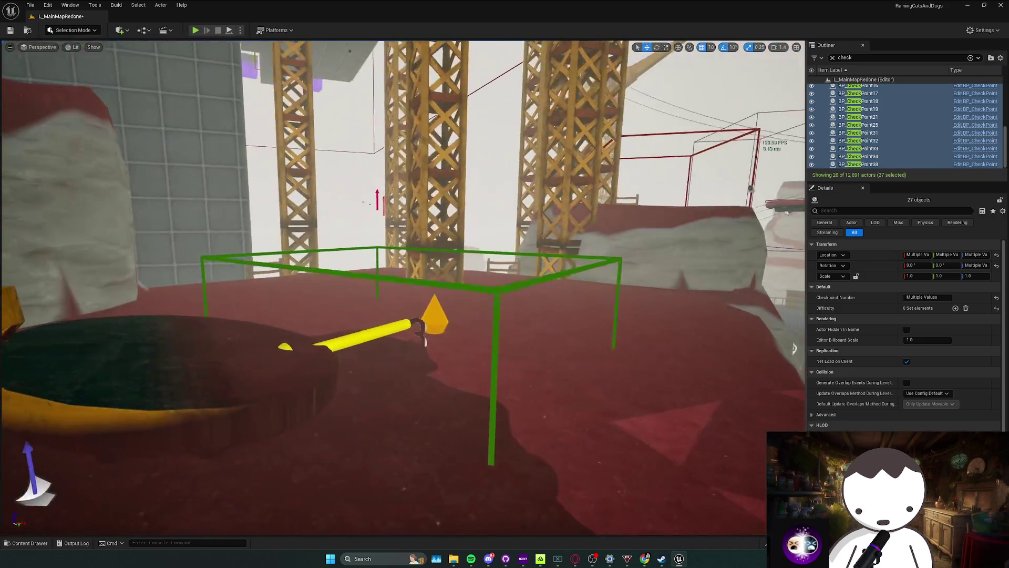
left_click_drag(501, 349, 500, 349)
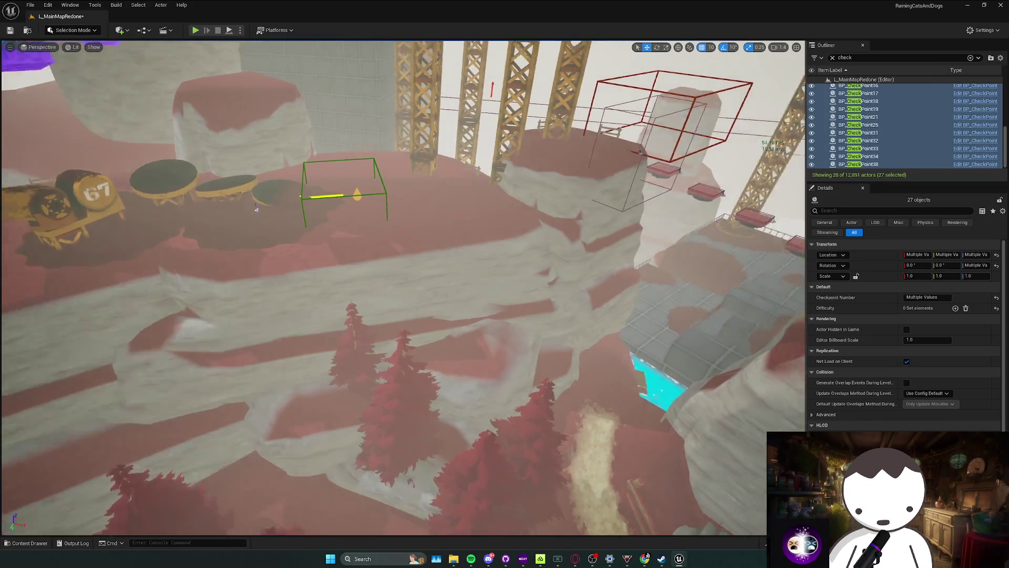
key("Delete")
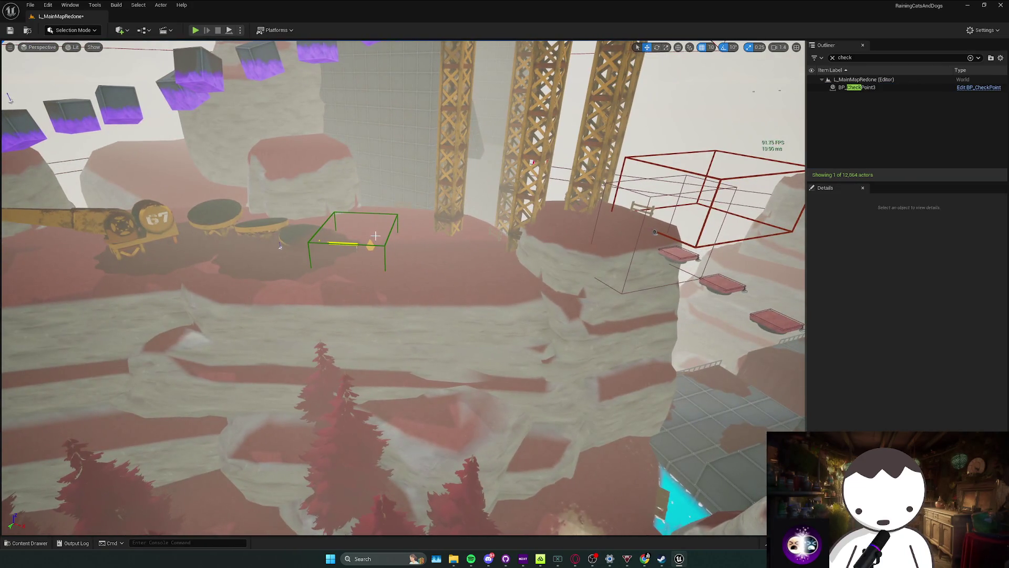
Set BP_CheckPoint3's Checkpoint Number to 1.0 and save the level.
left_click(351, 240)
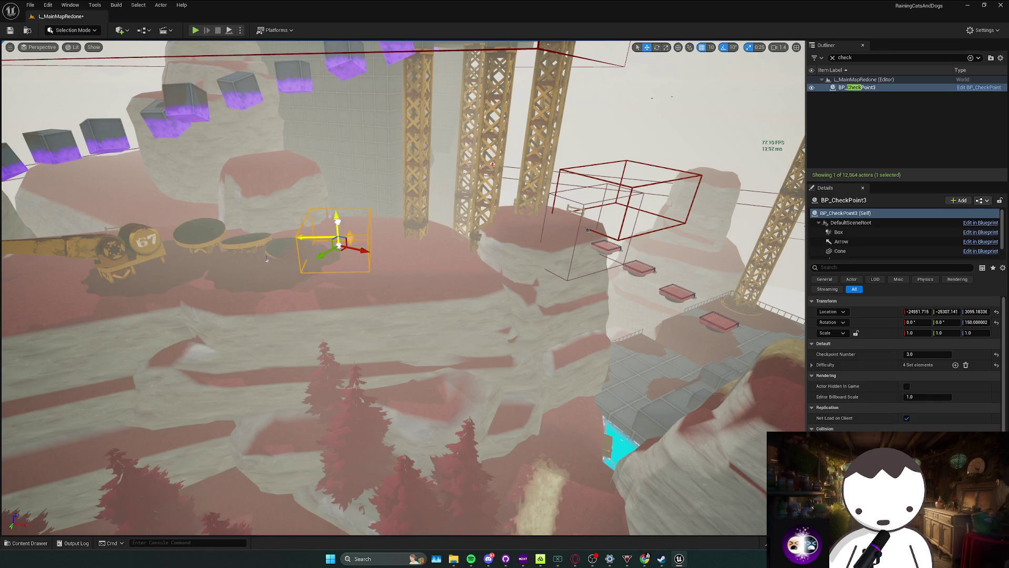
key("f")
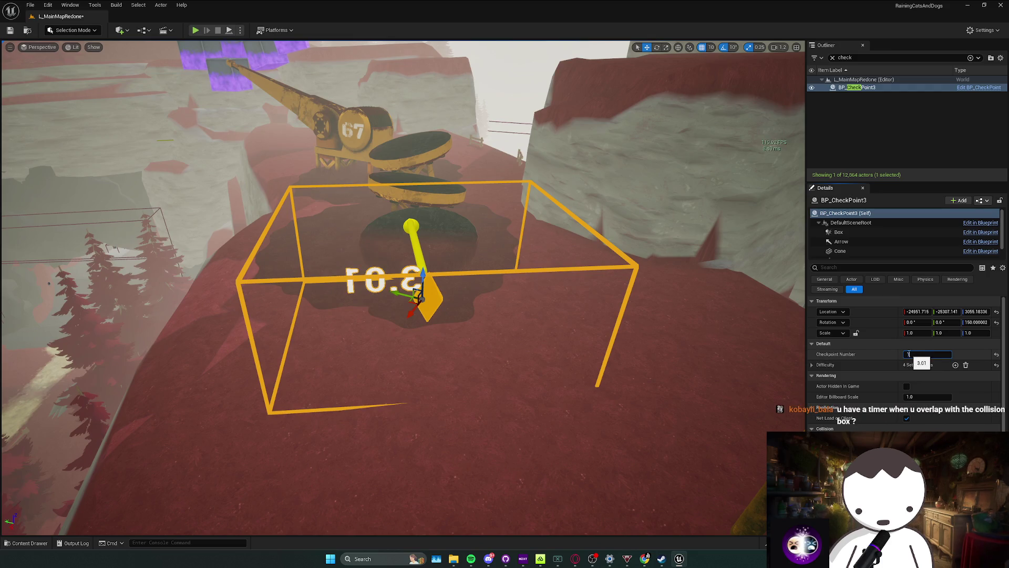
key("Return")
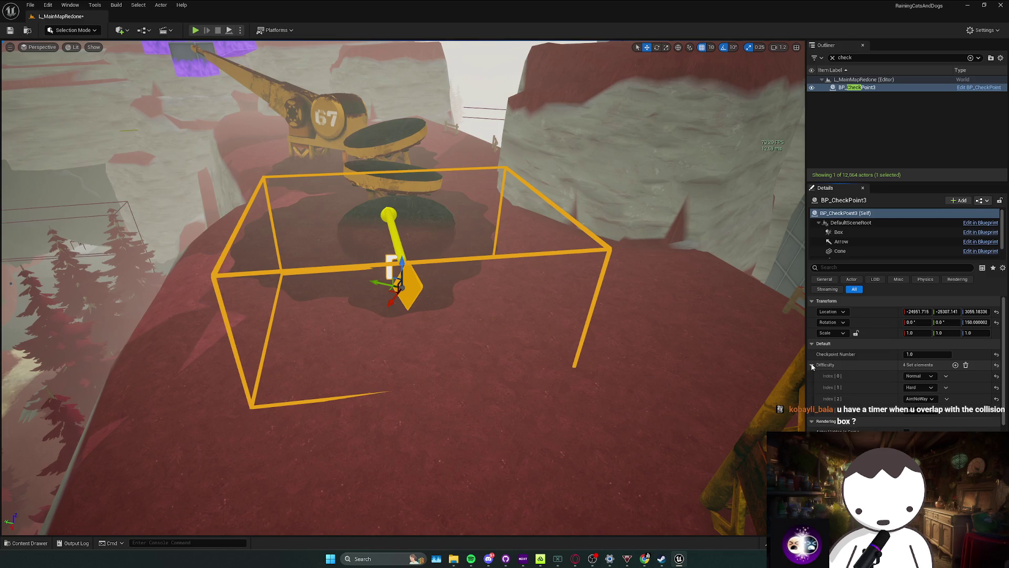
key("ctrl+s")
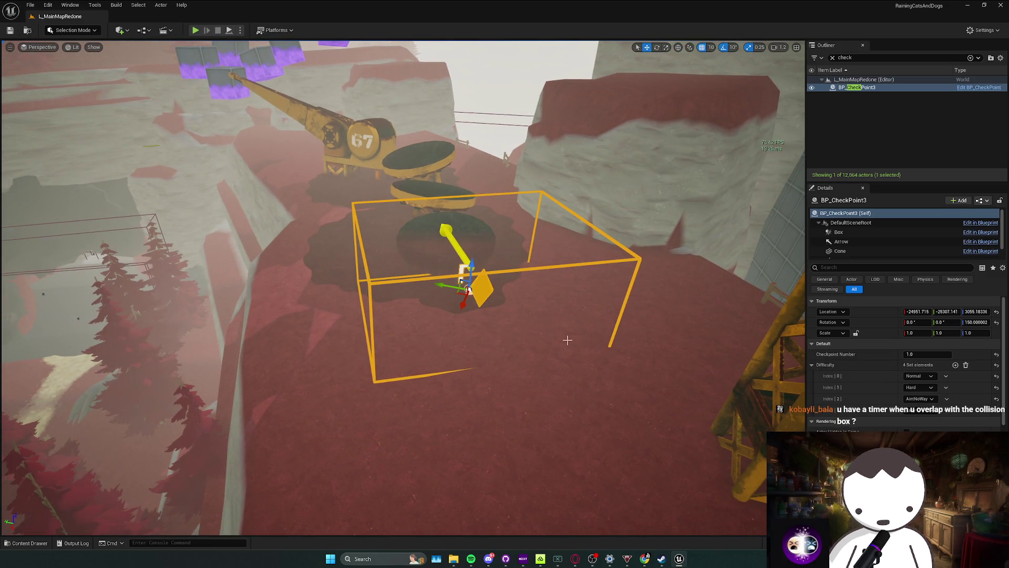
Select the lava activator trigger beside the lava room in the viewport.
left_click(471, 558)
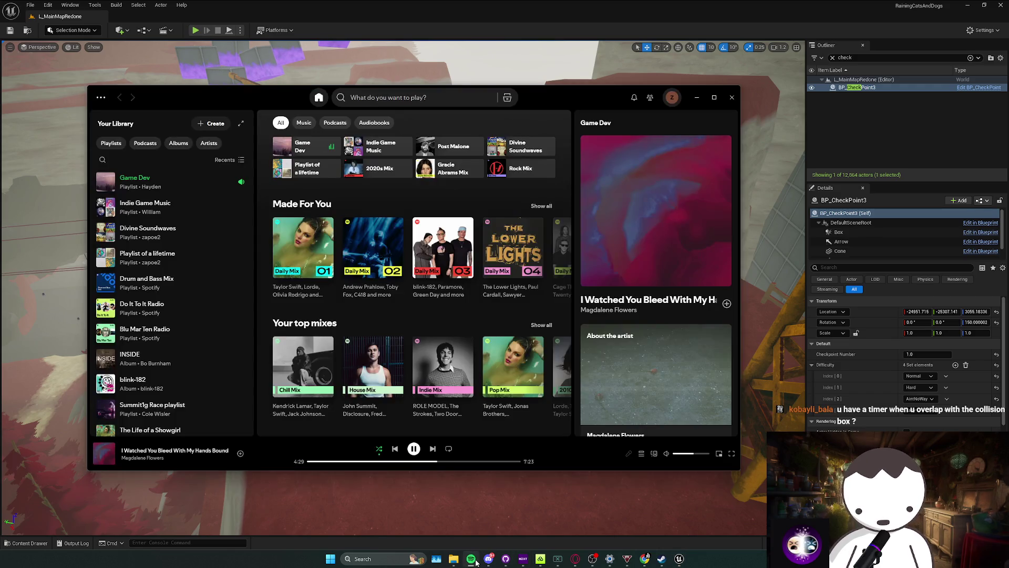
left_click(471, 558)
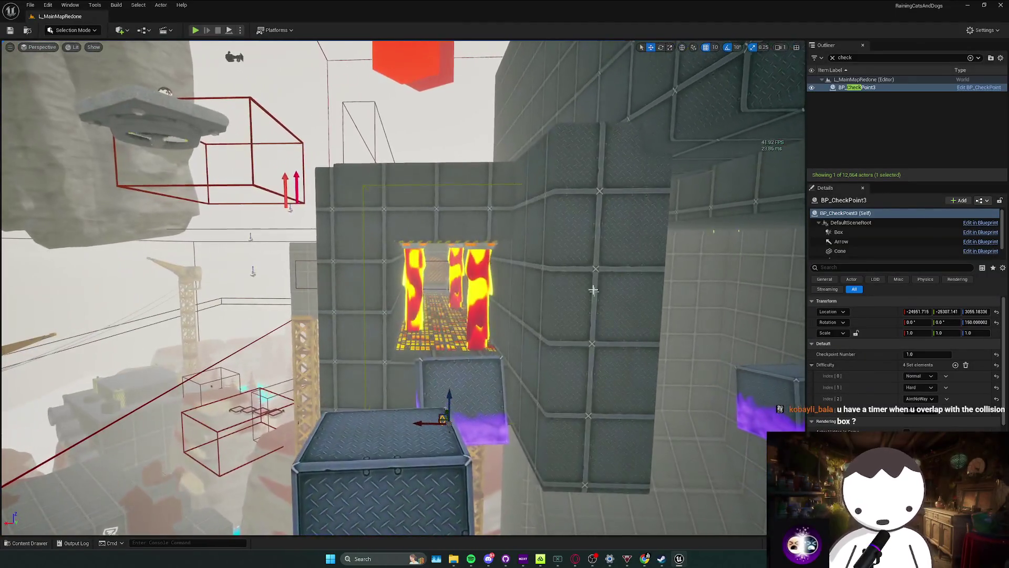
left_click(447, 294)
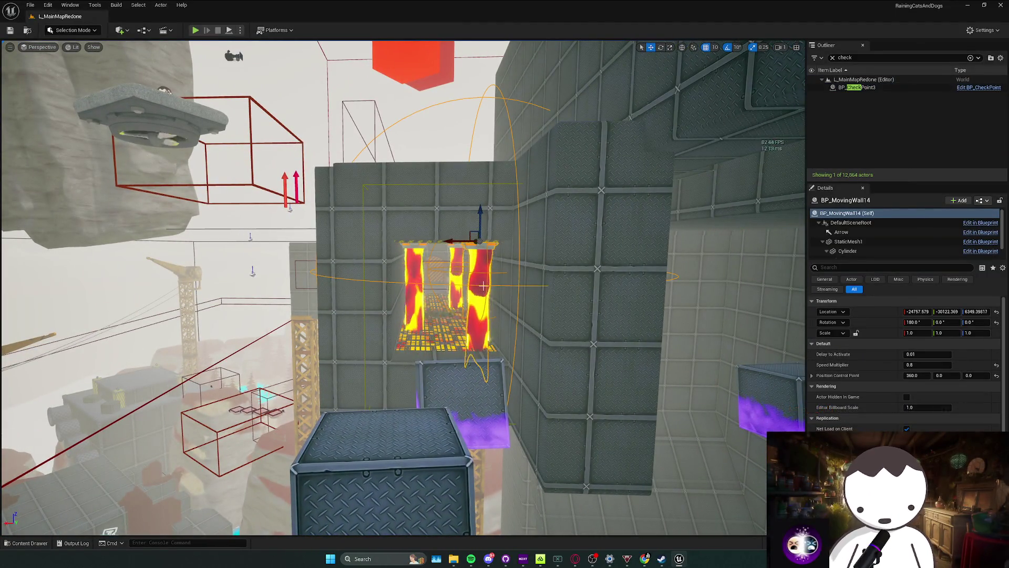
left_click(483, 284)
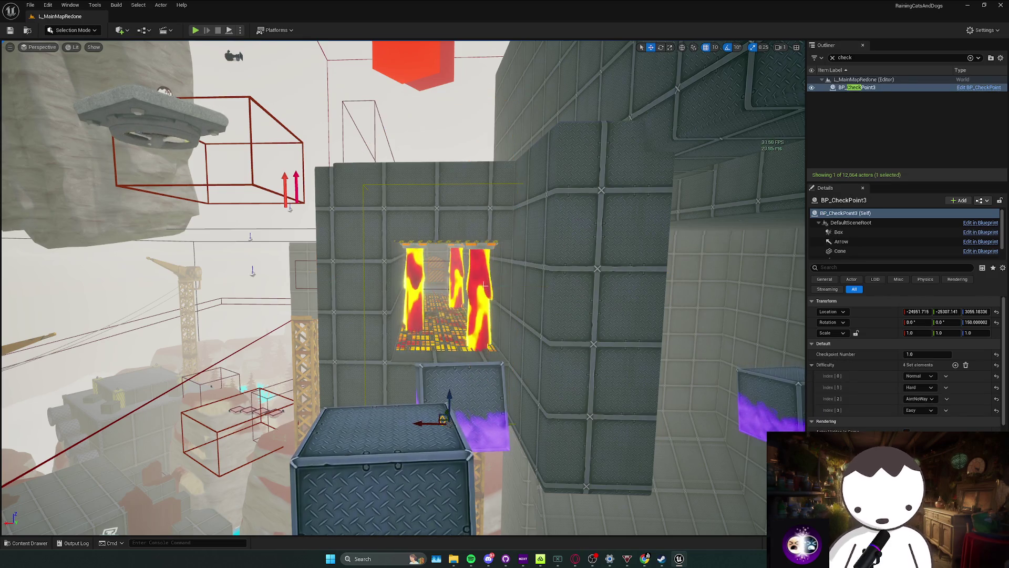
left_click(234, 351)
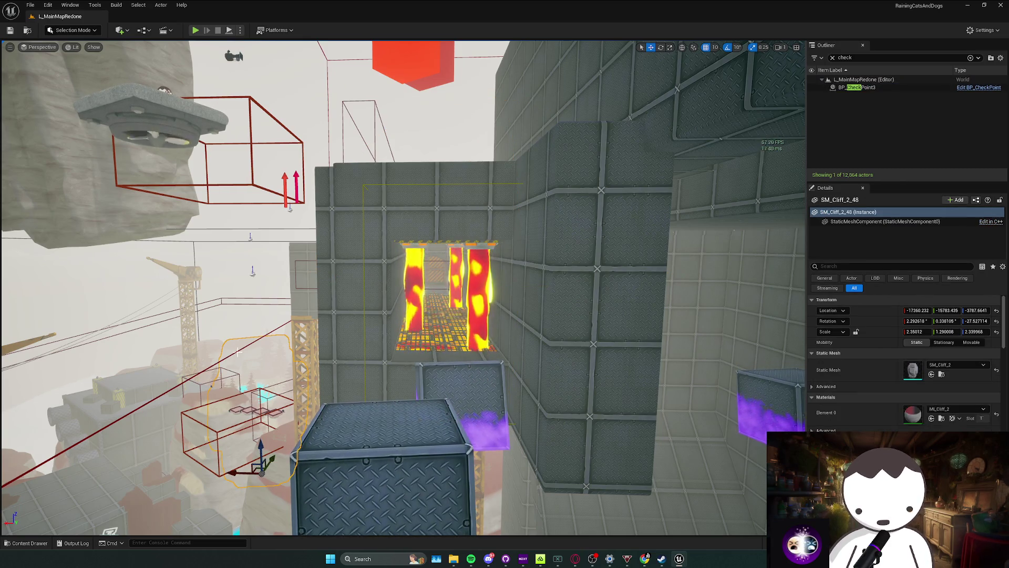
left_click(289, 208)
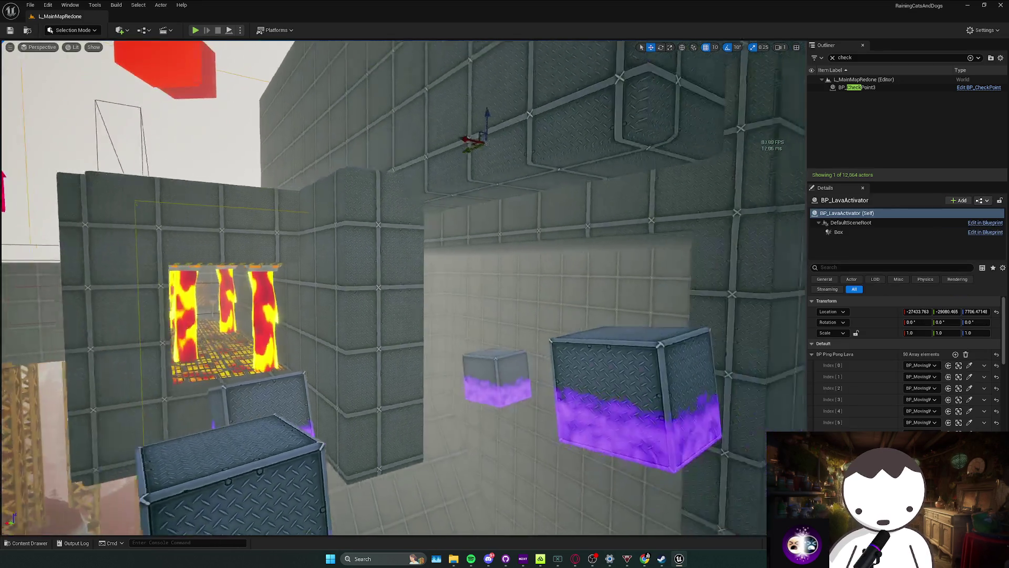
Clear the 'check' filter, review BP_LavaActivator's 50 Ping Pong Lava walls, and select BP_MovingWall20.
left_click(833, 57)
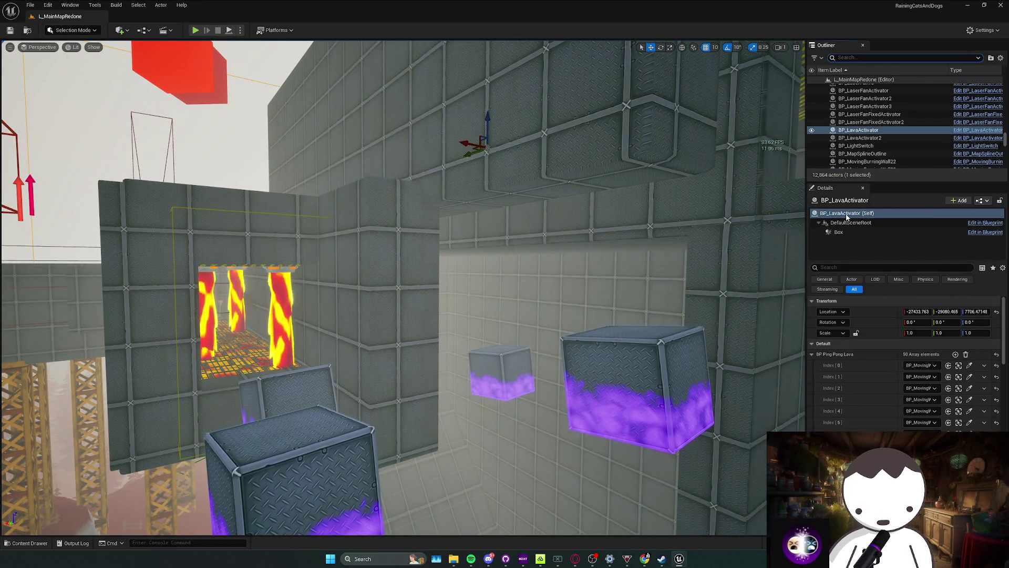
left_click(848, 213)
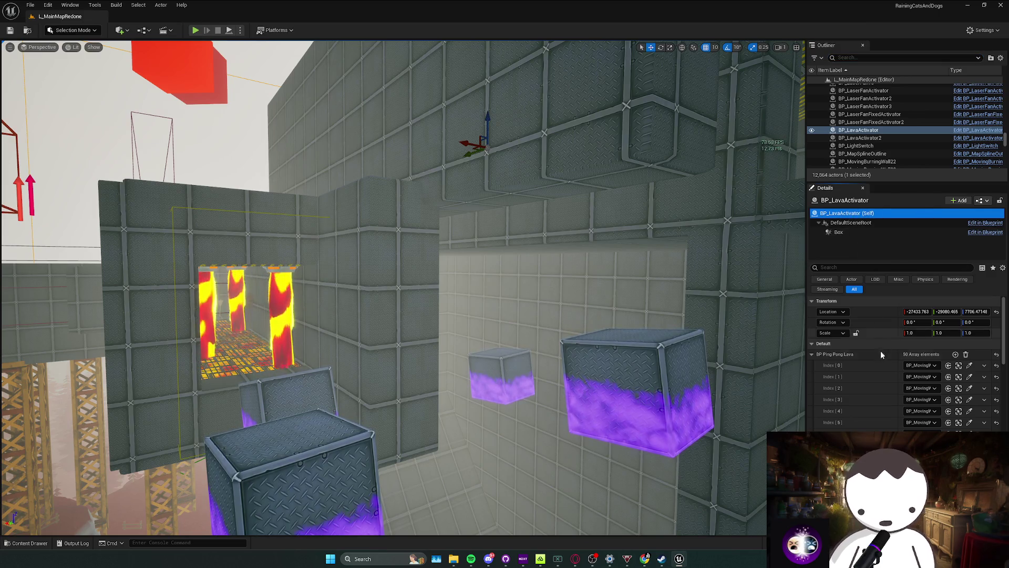
scroll(878, 370, "down", 10)
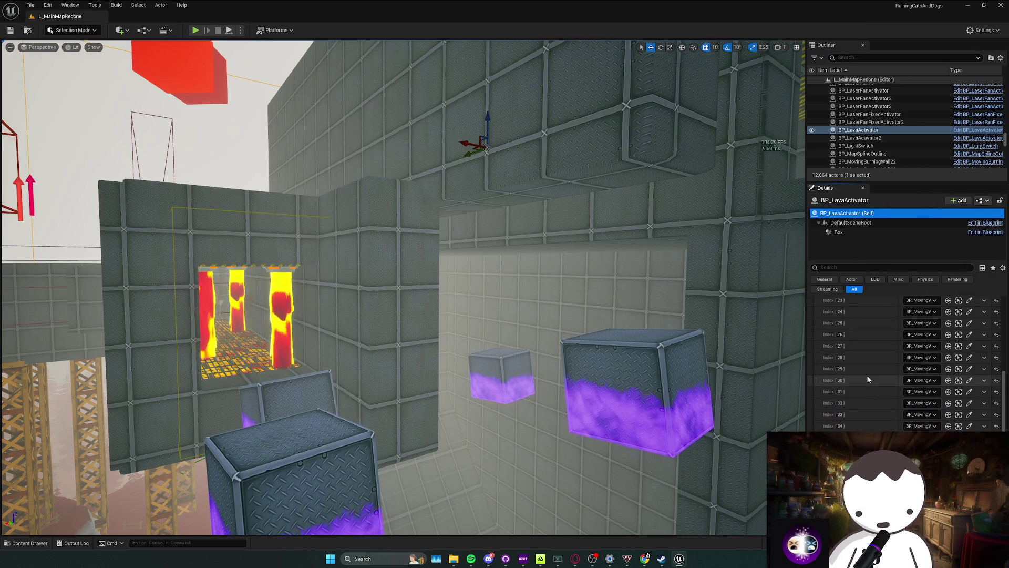
scroll(867, 376, "up", 15)
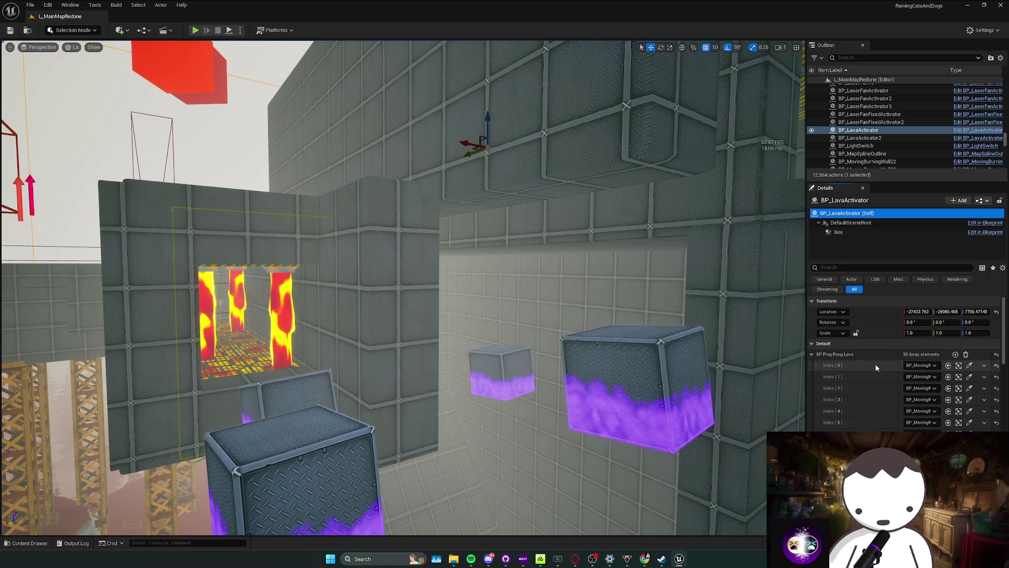
left_click_drag(673, 300, 651, 236)
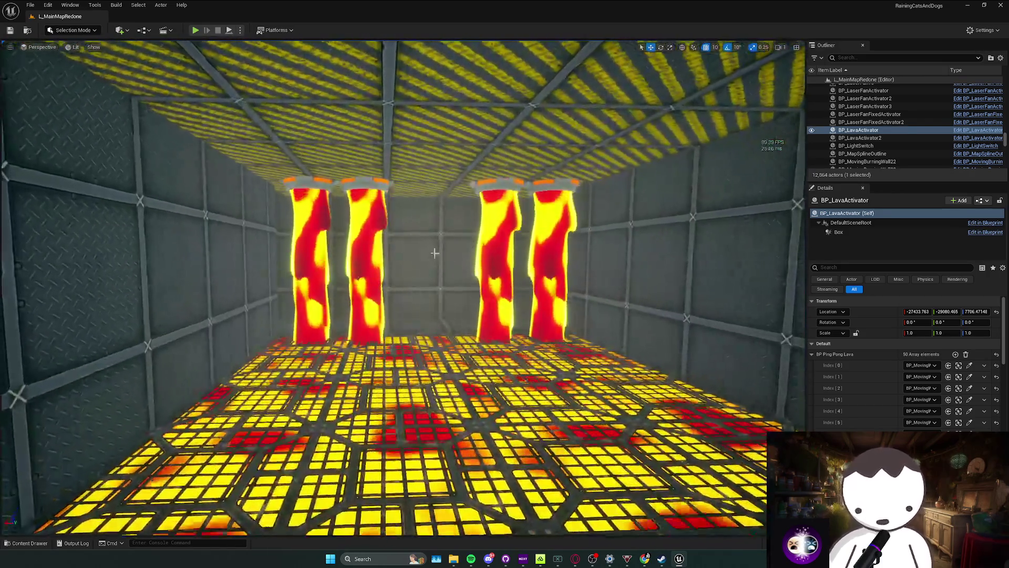
left_click(372, 231)
mouse_move(372, 231)
left_mouse_down()
mouse_move(344, 223)
mouse_move(475, 227)
mouse_move(217, 455)
left_mouse_up()
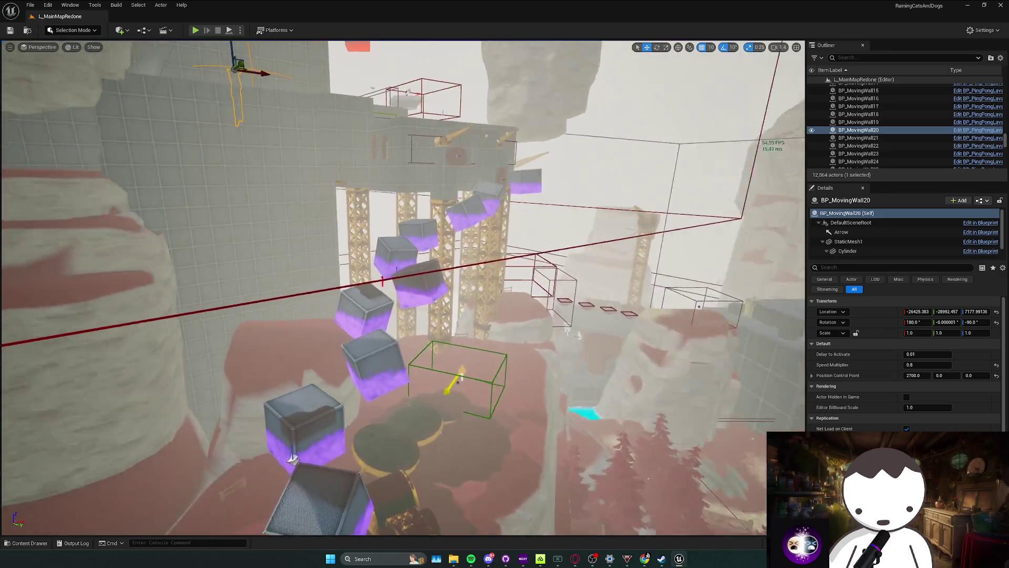
Focus the selected moving wall and run two in-editor playtests.
key("f")
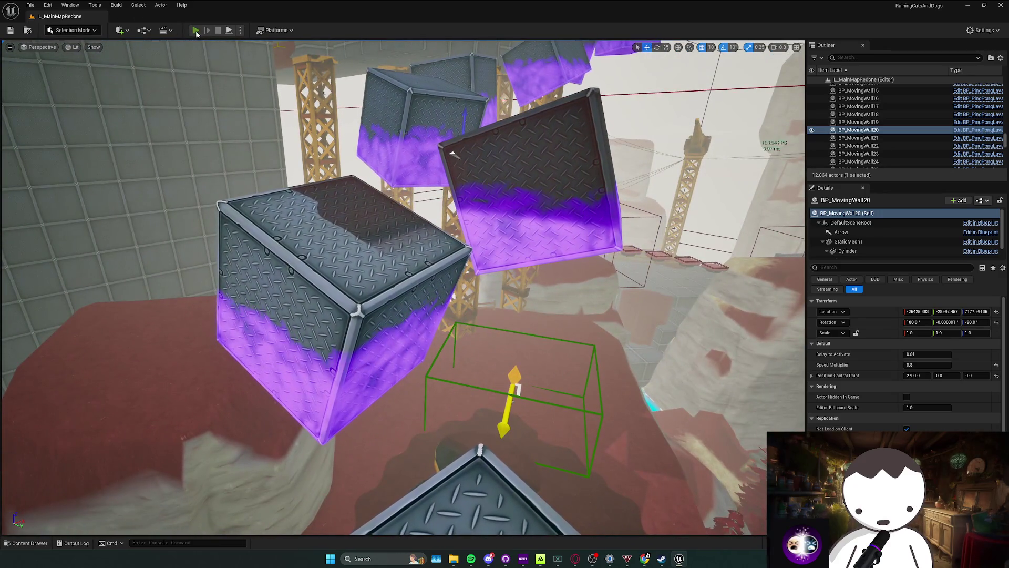
key("alt+p")
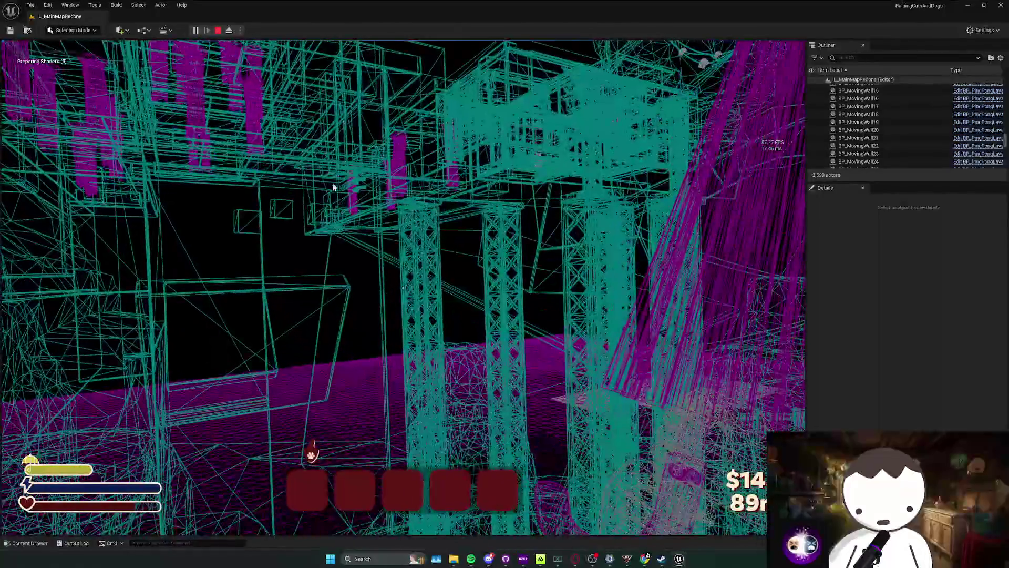
key("Escape")
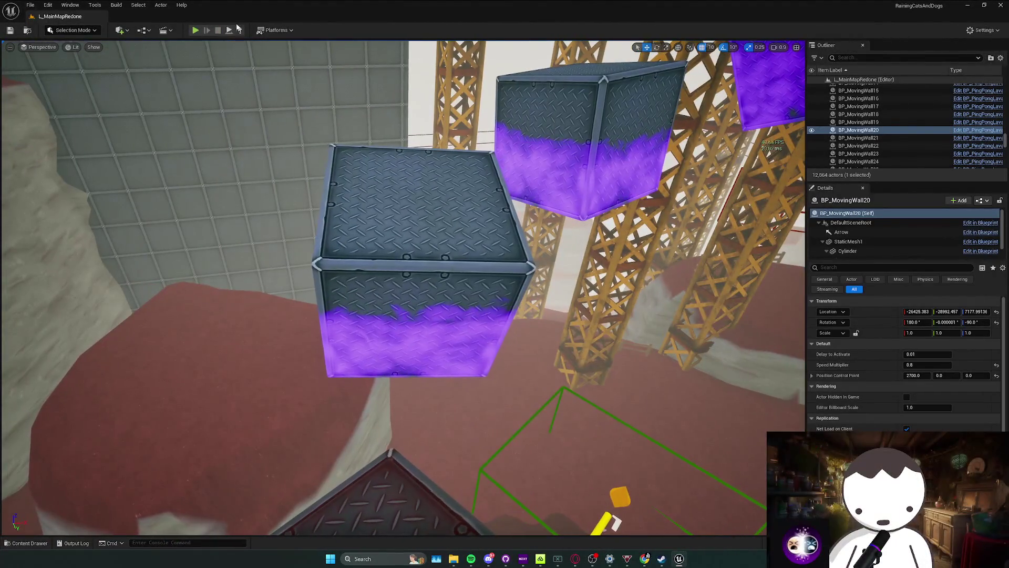
key("alt+p")
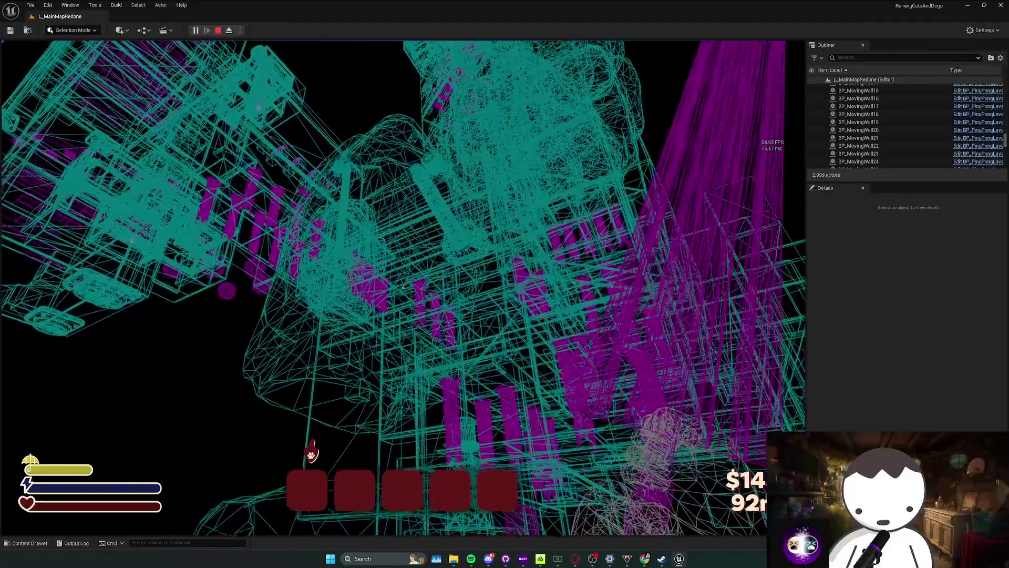
key("Escape")
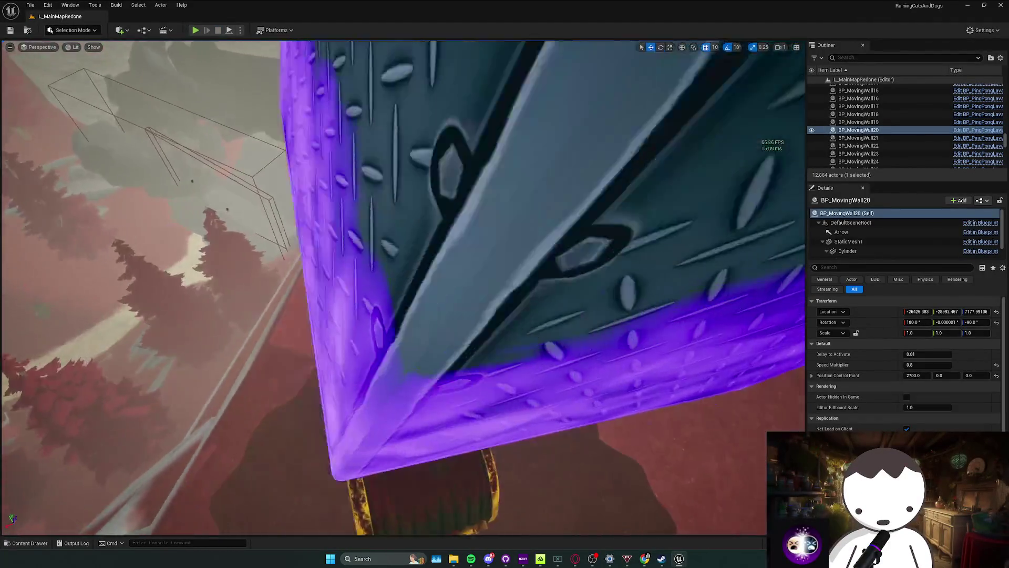
Fly the camera forward and left toward the checkpoint area.
scroll(400, 289, "up", 1)
key("w")
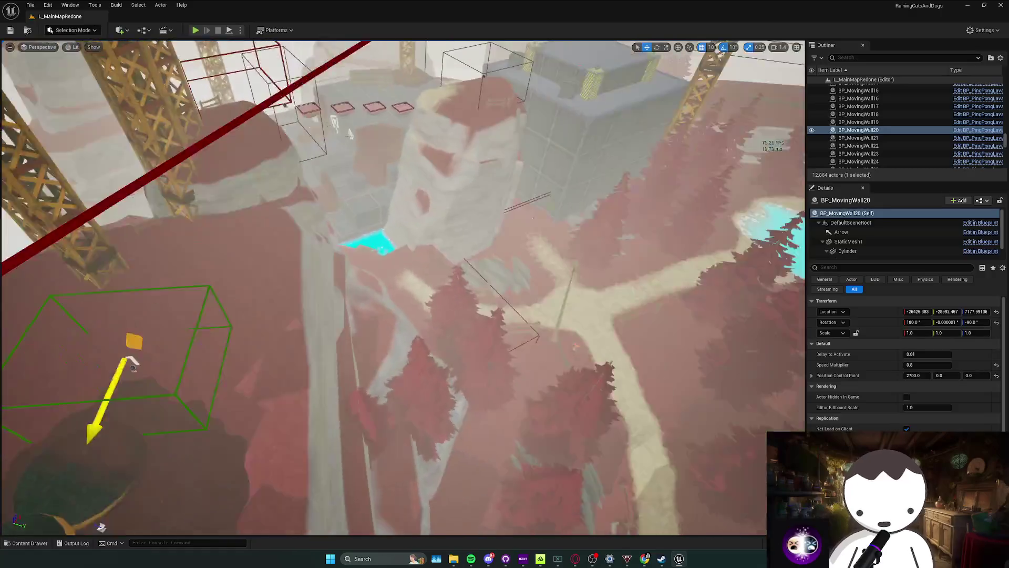
key("a")
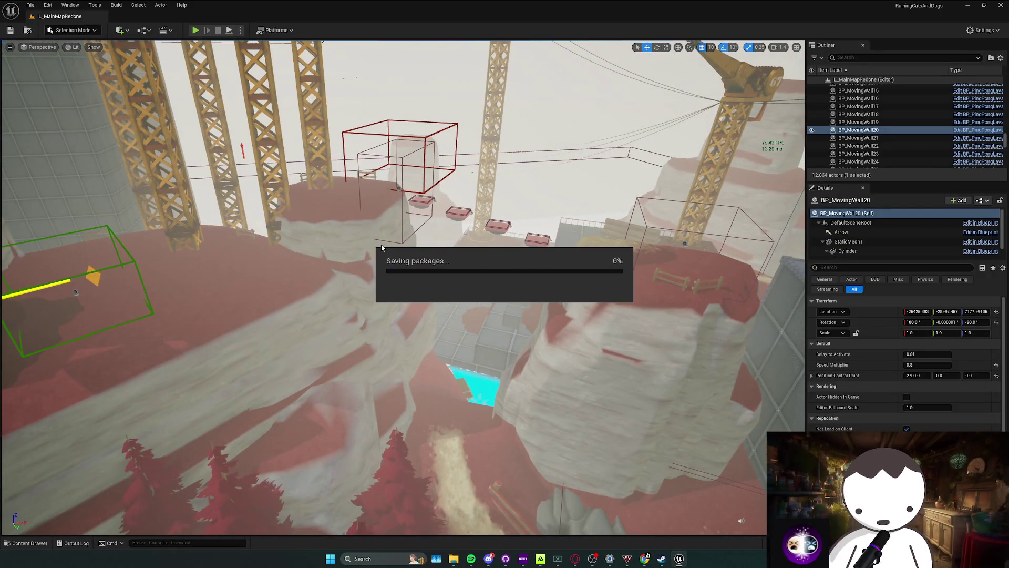
Select and focus BP_CheckPoint3, then playtest by walking toward the rock wall.
scroll(381, 244, "down", 1)
key("w")
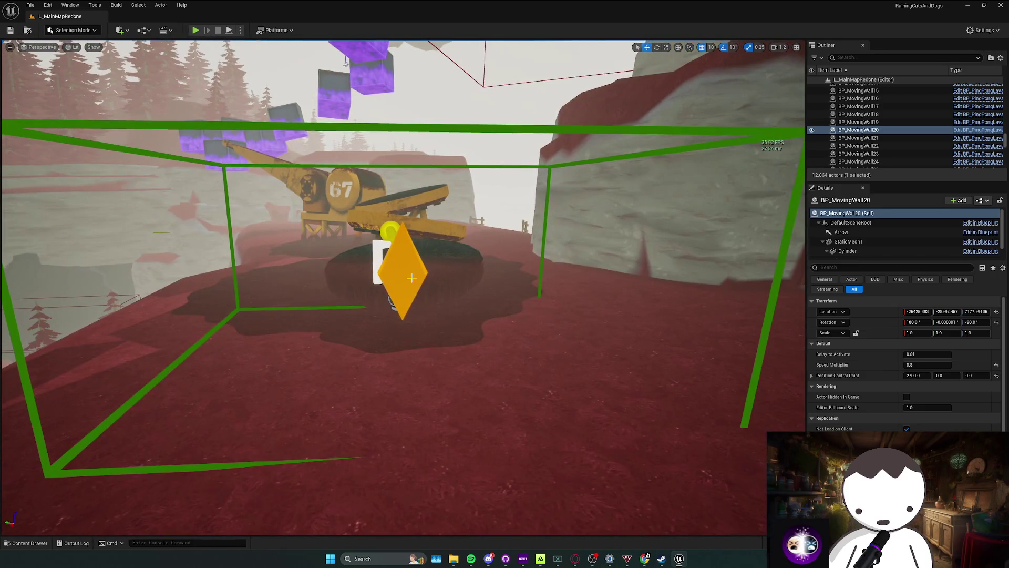
left_click(420, 271)
key("f")
scroll(438, 274, "down", 2)
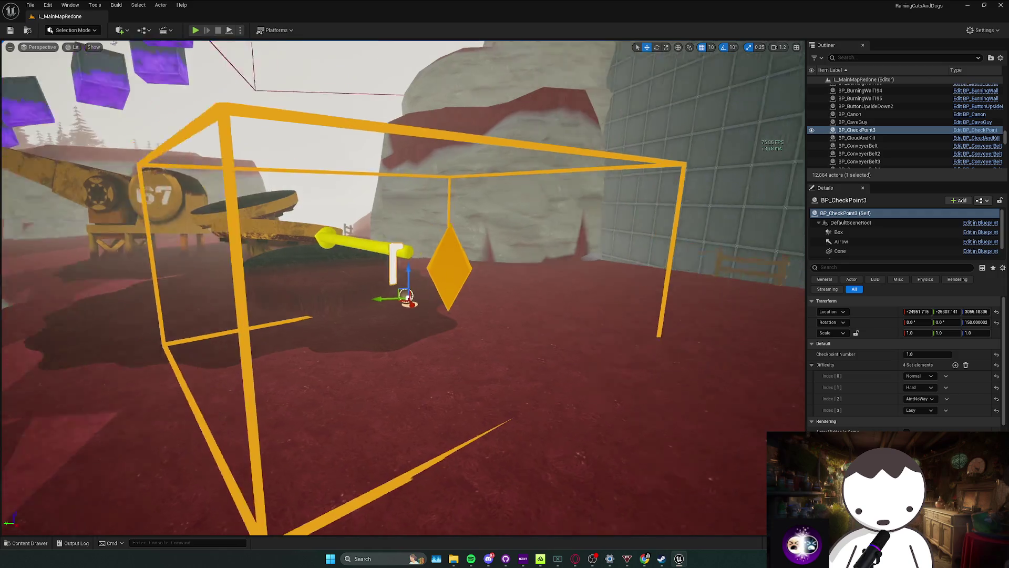
key("Escape")
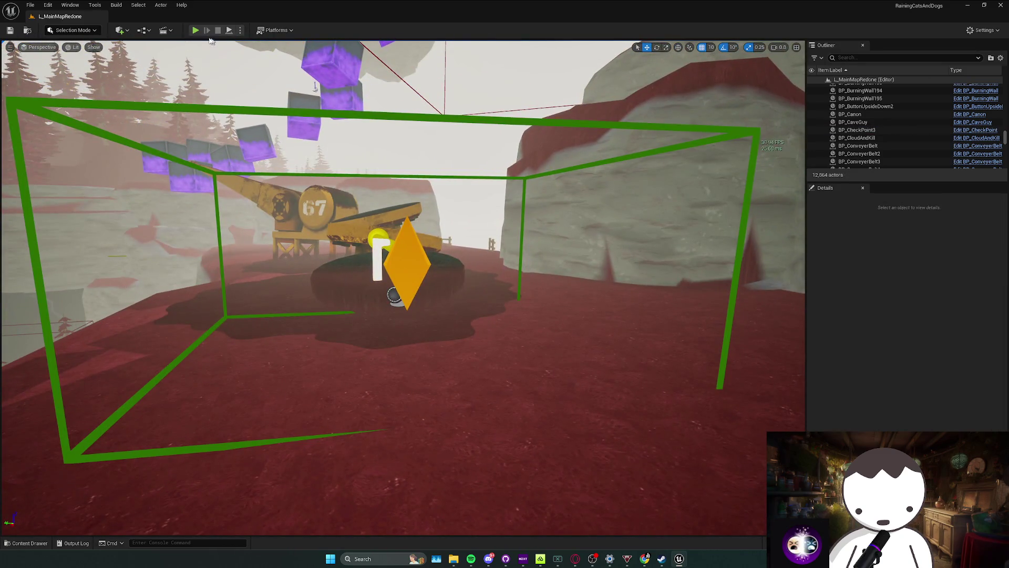
key("alt+p")
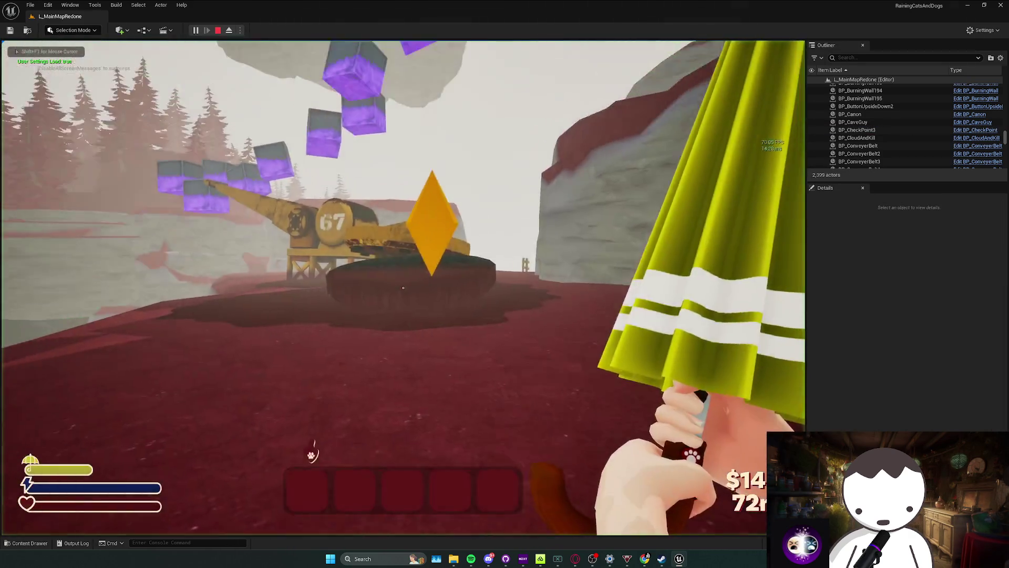
key("w")
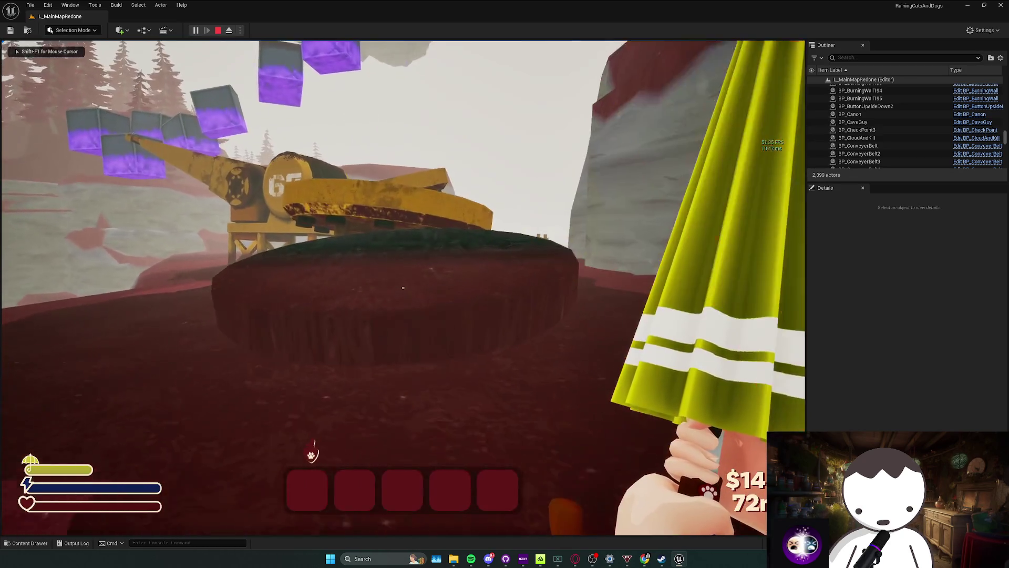
key("Escape")
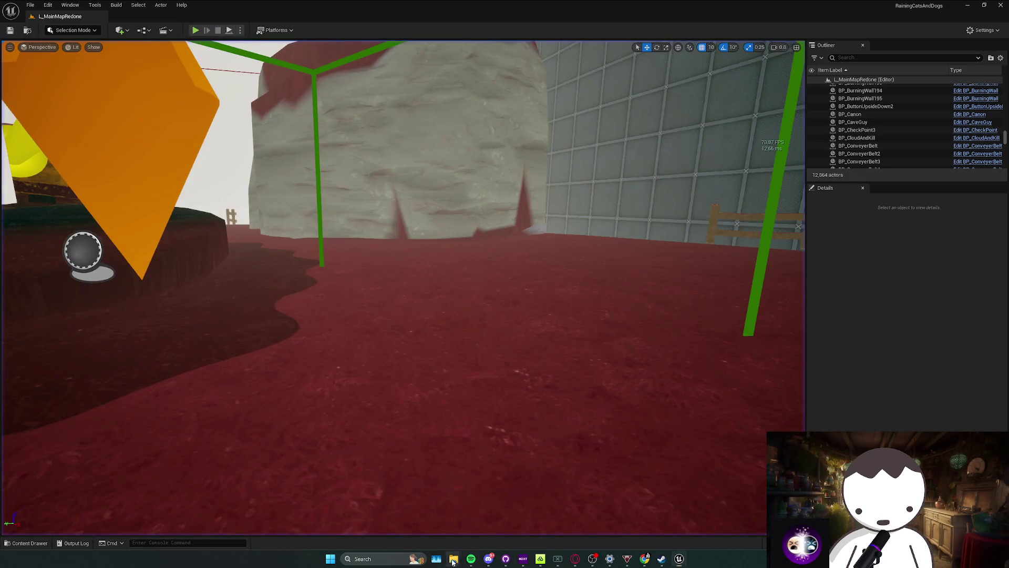
Delete the SaveGames files in Explorer and run a fresh playtest.
mouse_move(454, 558)
left_click(493, 525)
key("Delete")
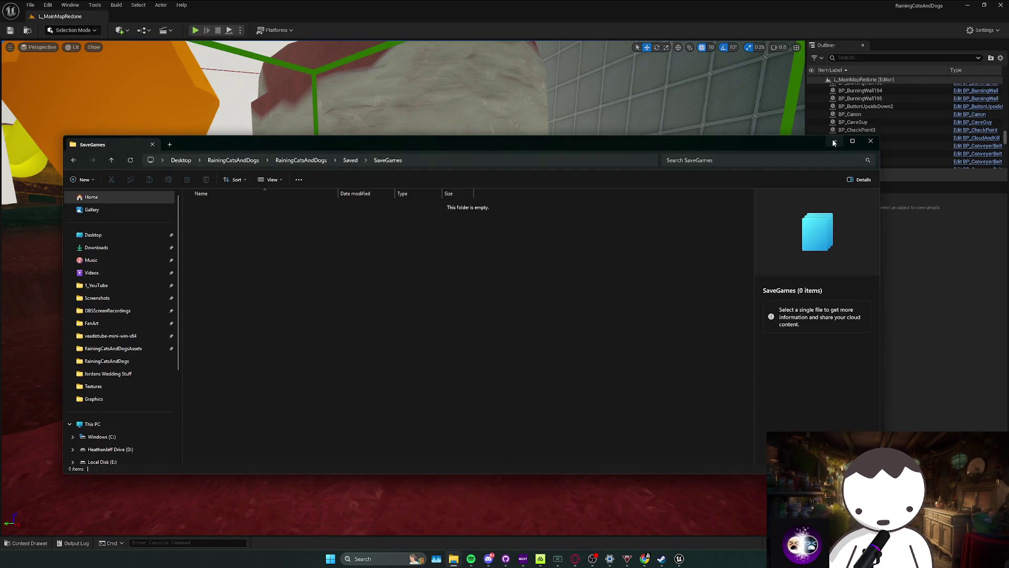
key("alt+Tab")
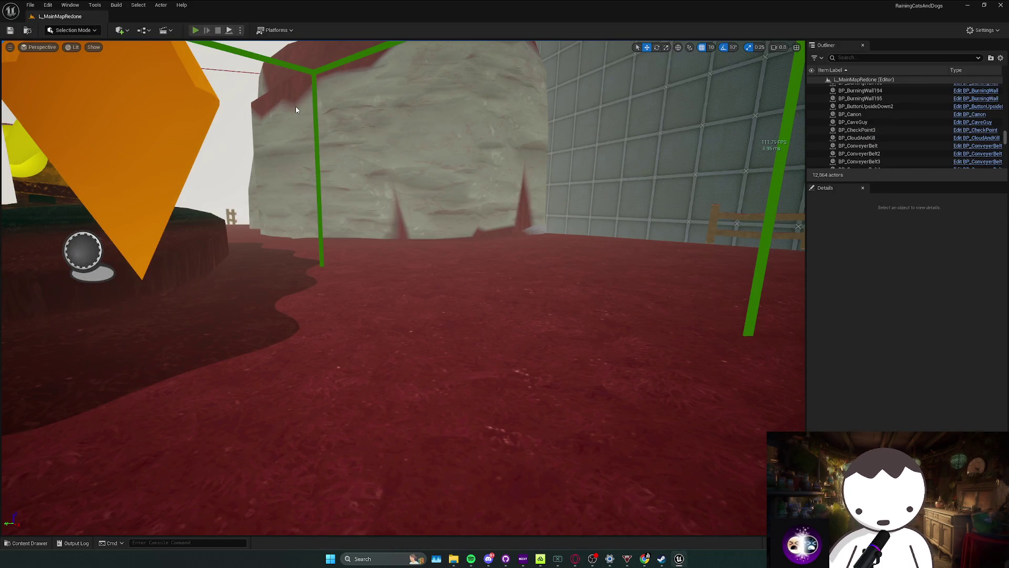
key("alt+p")
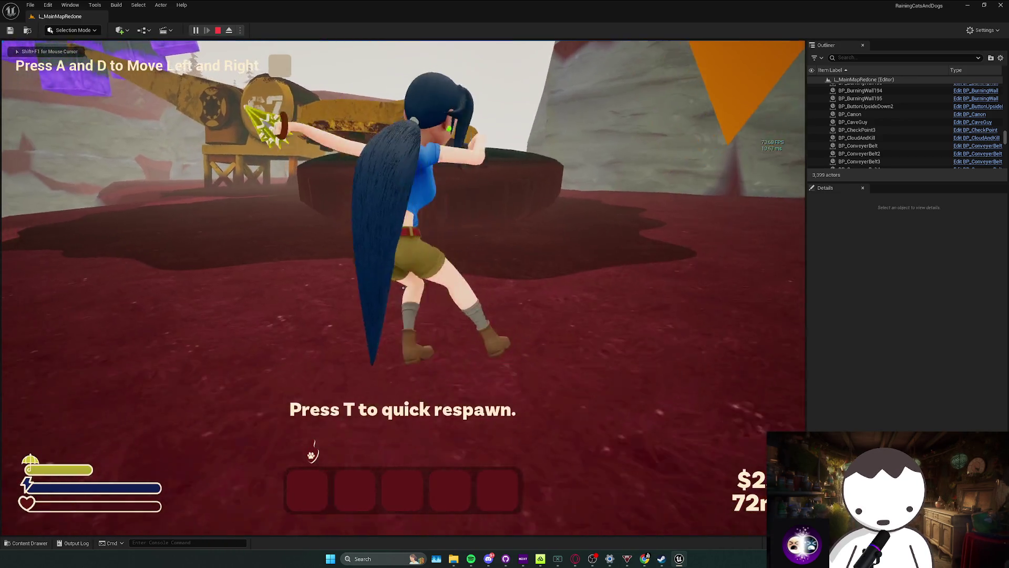
key("Escape")
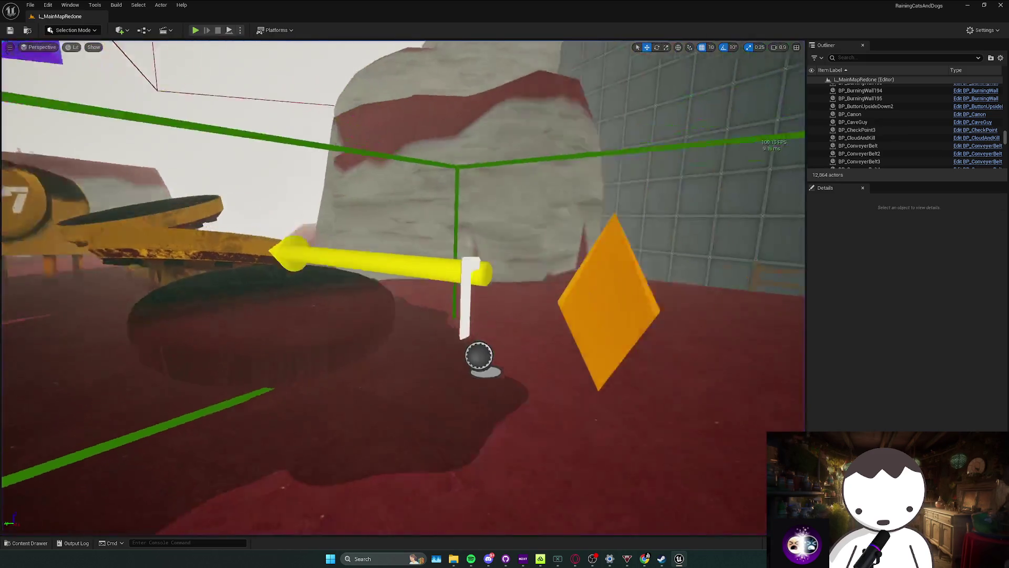
Lower BP_CheckPoint3 onto the ground at about Z 2926 and playtest a T respawn.
left_click(558, 354)
key("f")
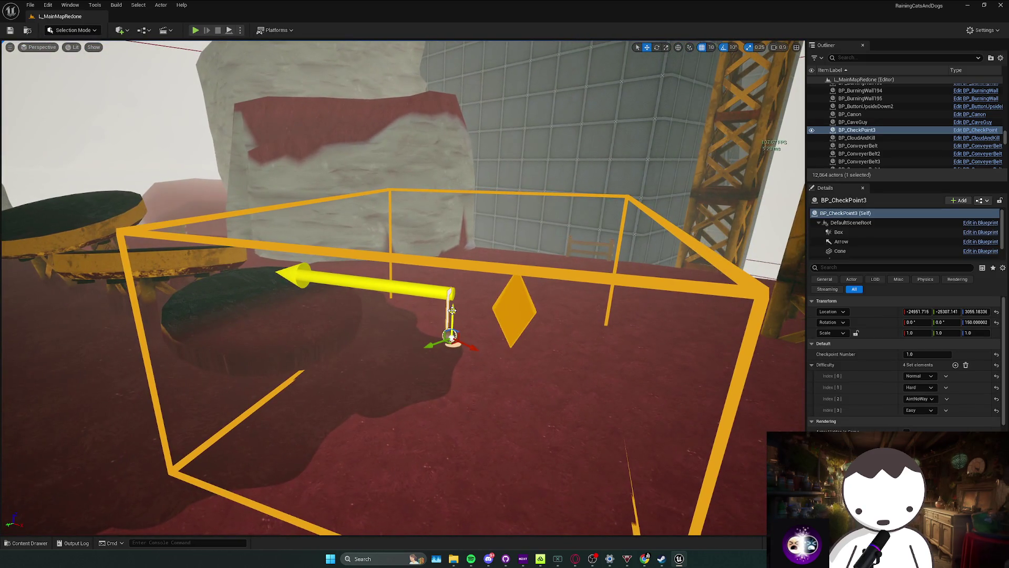
left_click_drag(452, 310, 465, 343)
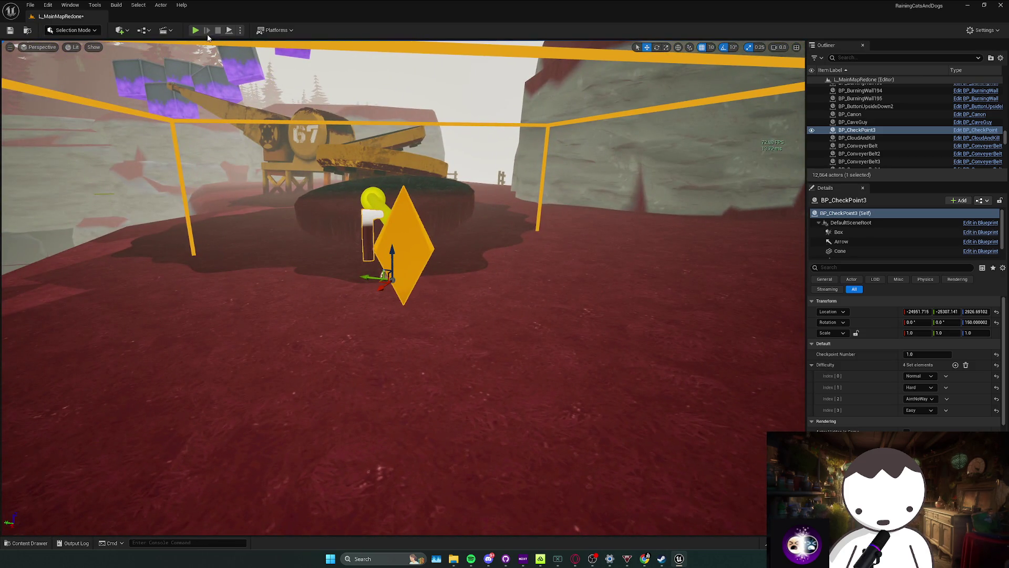
left_click(195, 30)
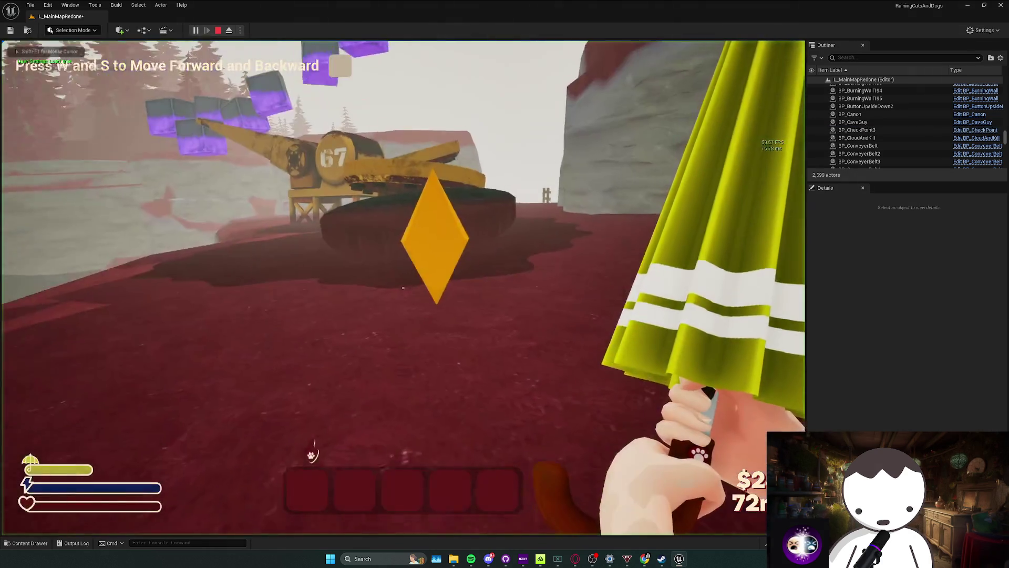
key("w")
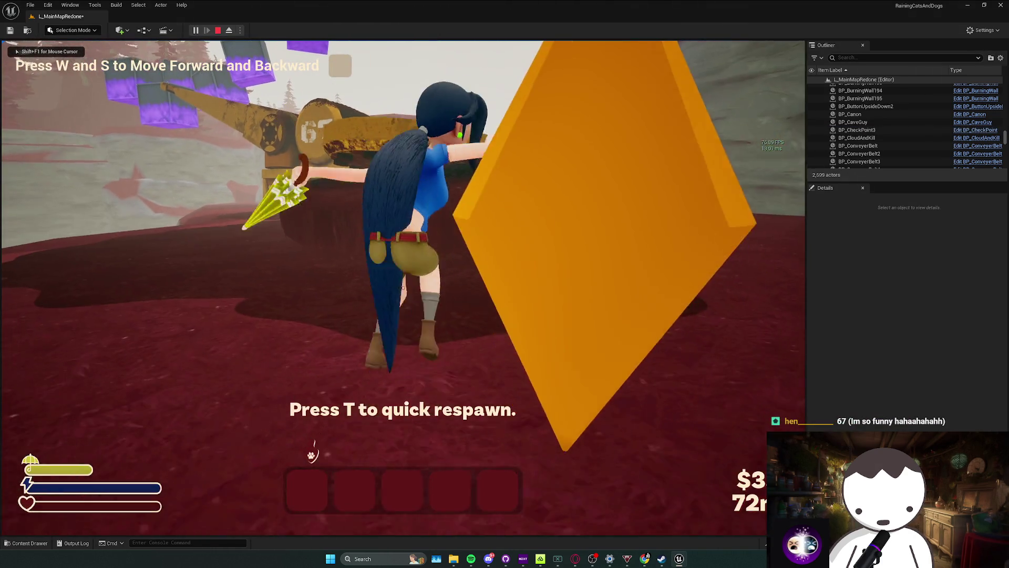
key("t")
key("Escape")
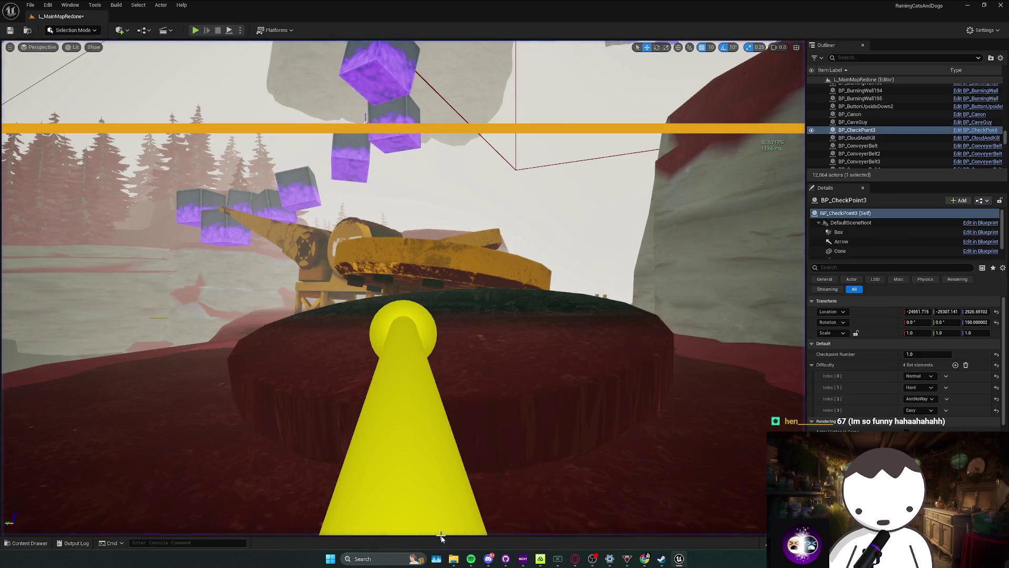
Delete both saved game files again and playtest walking through the checkpoint toward the cannon.
left_click(500, 536)
left_click_drag(412, 299, 198, 198)
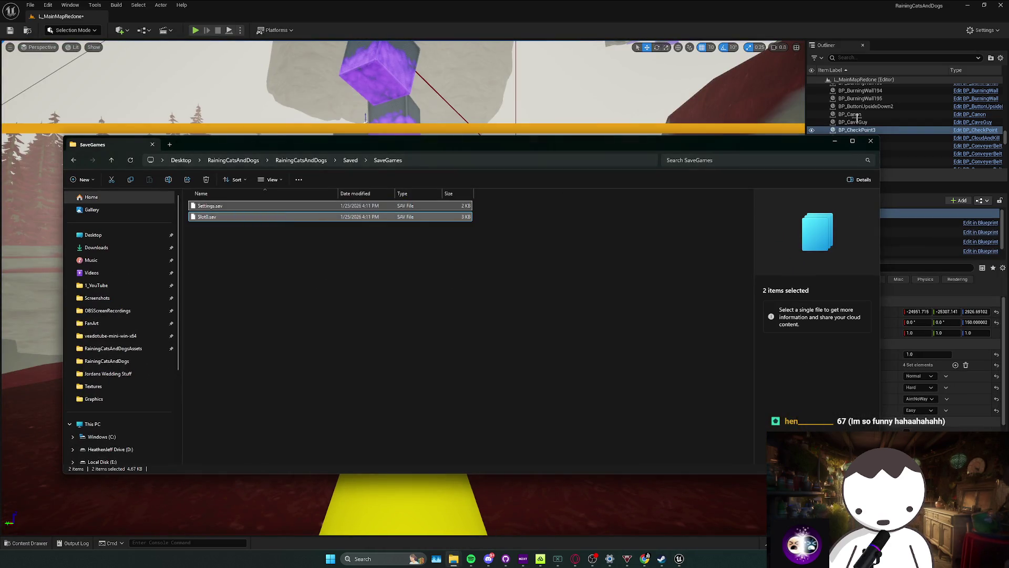
key("Delete")
key("alt+Tab")
key("f")
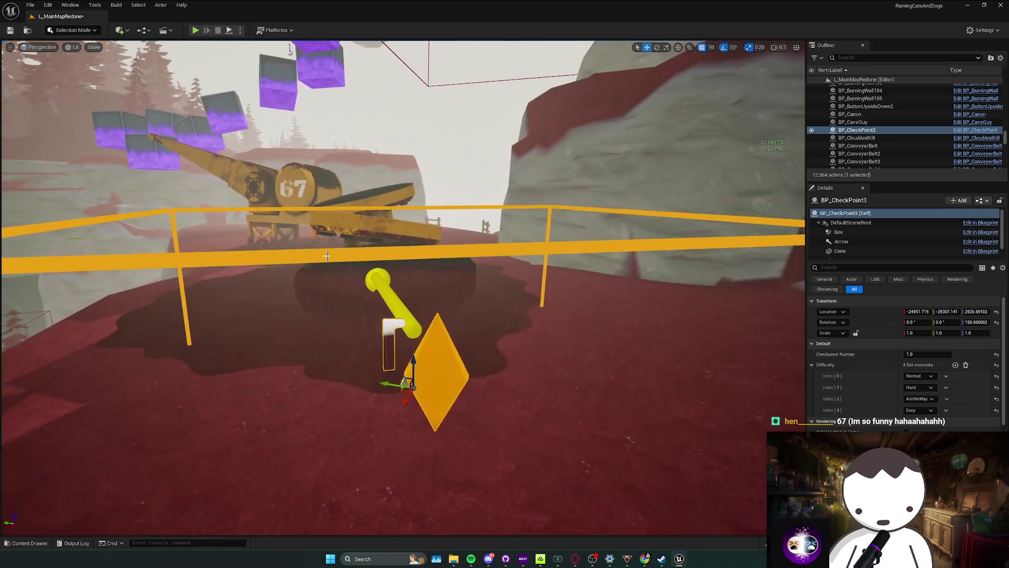
left_click(195, 30)
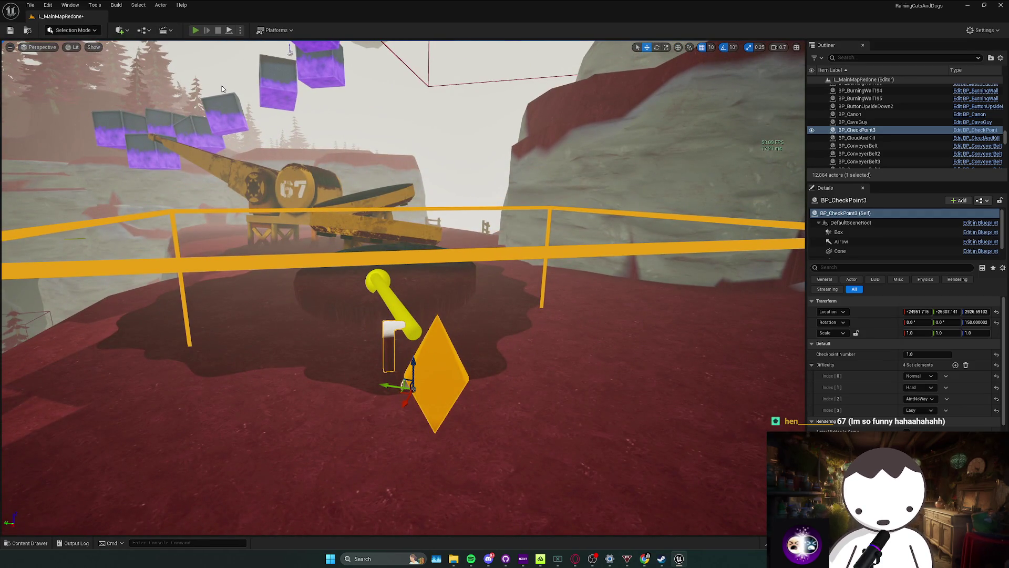
key("w")
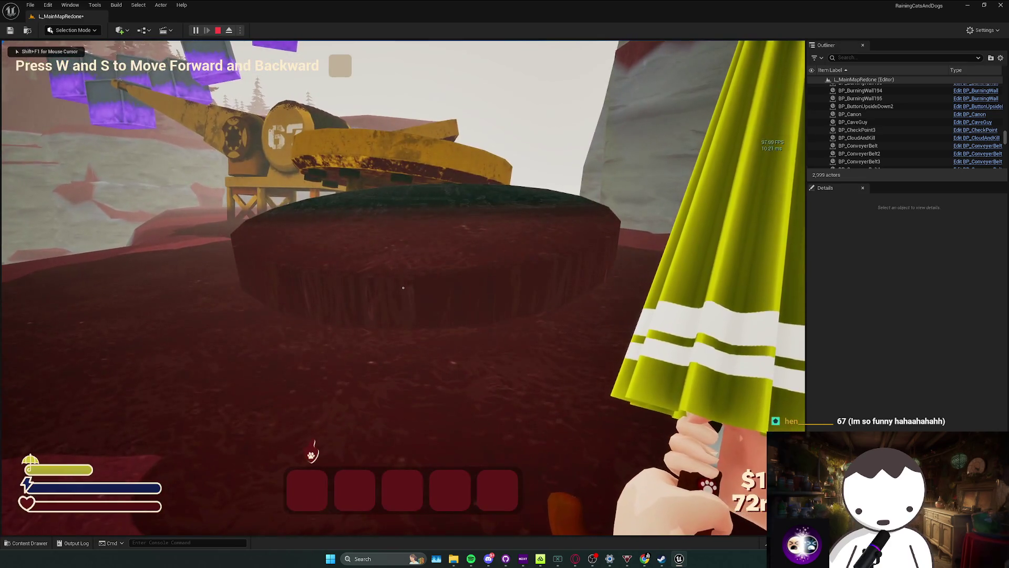
key("w")
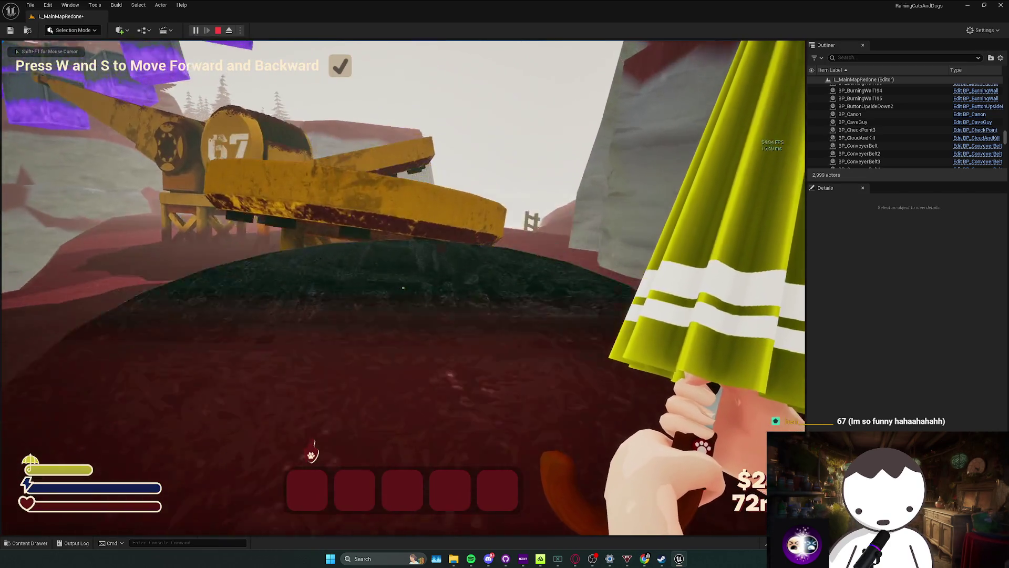
key("a")
key("d")
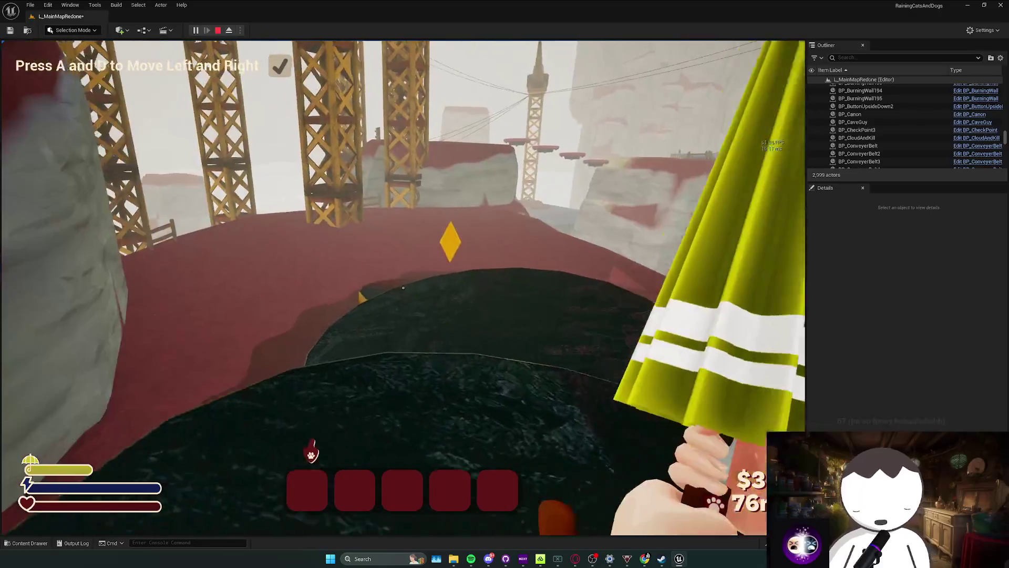
key("Escape")
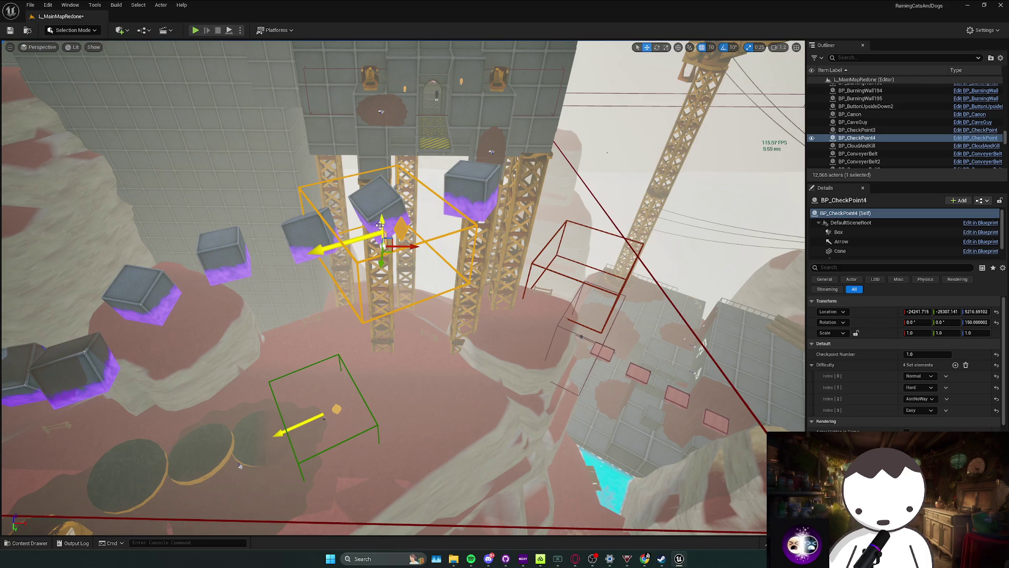
Raise BP_CheckPoint4 and shift it sideways onto the tower's grated ledge.
left_click_drag(379, 225, 387, 193)
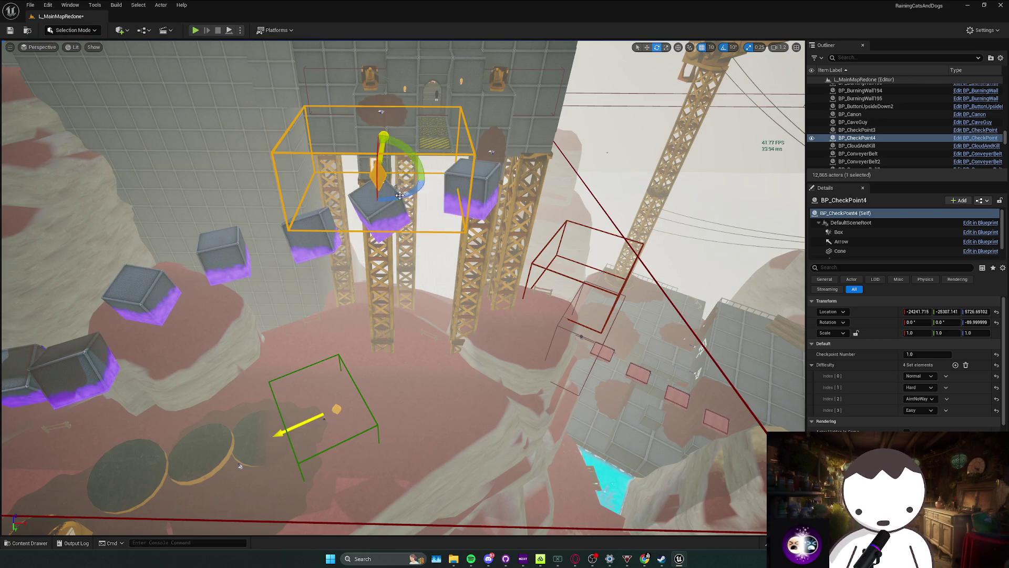
key("f")
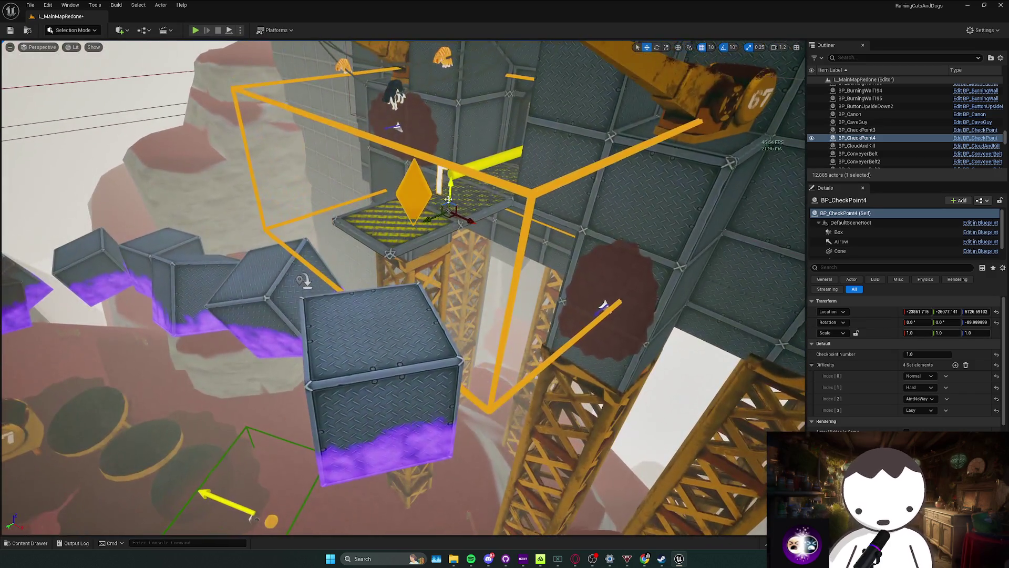
left_click_drag(448, 199, 454, 176)
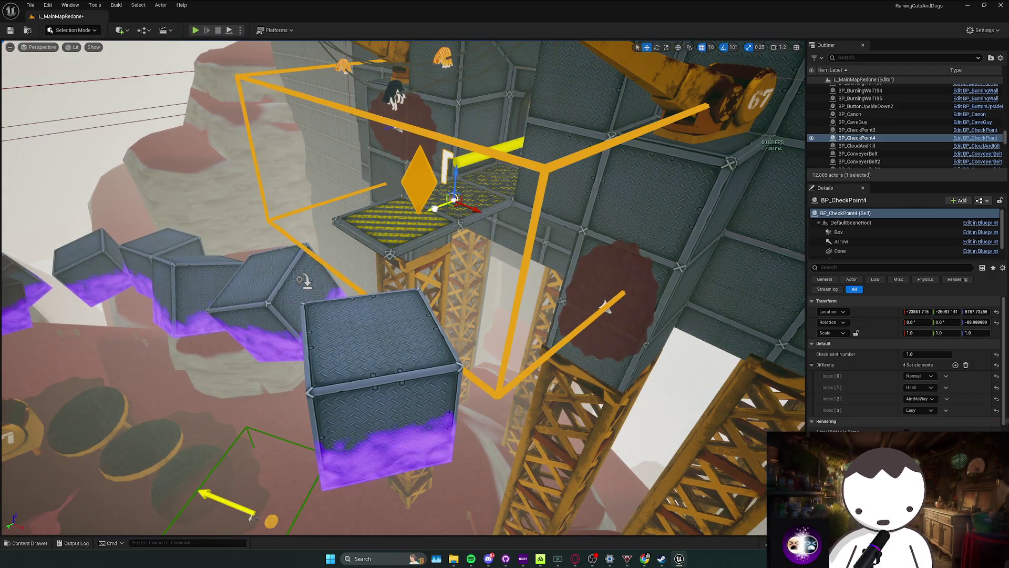
mouse_move(458, 210)
left_mouse_down()
mouse_move(485, 232)
mouse_move(730, 233)
left_mouse_up()
key("f")
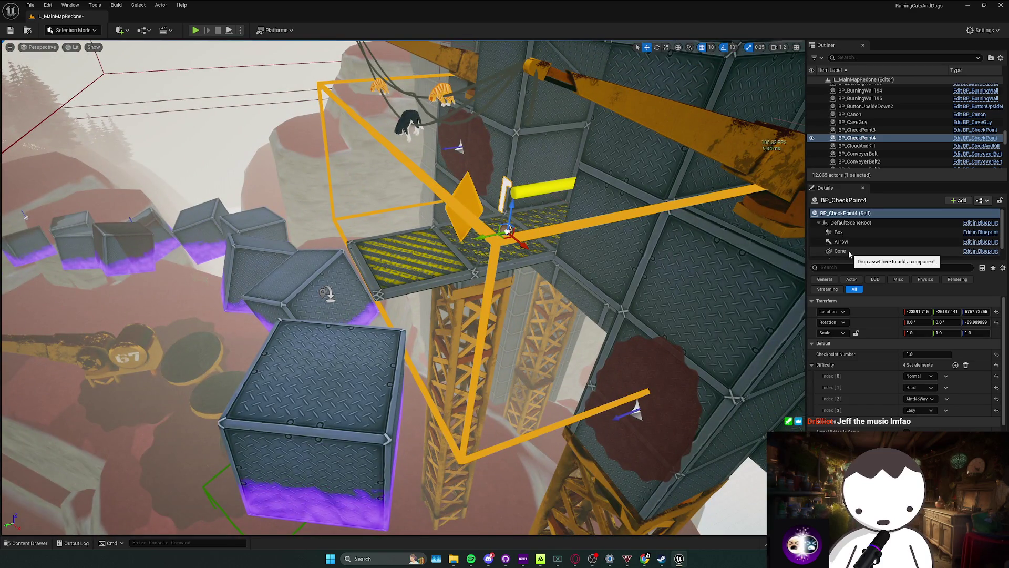
scroll(852, 249, "down", 1)
Narrow the checkpoint's trigger box Y extent to about 22.47, then save the map.
left_click(839, 216)
key("f")
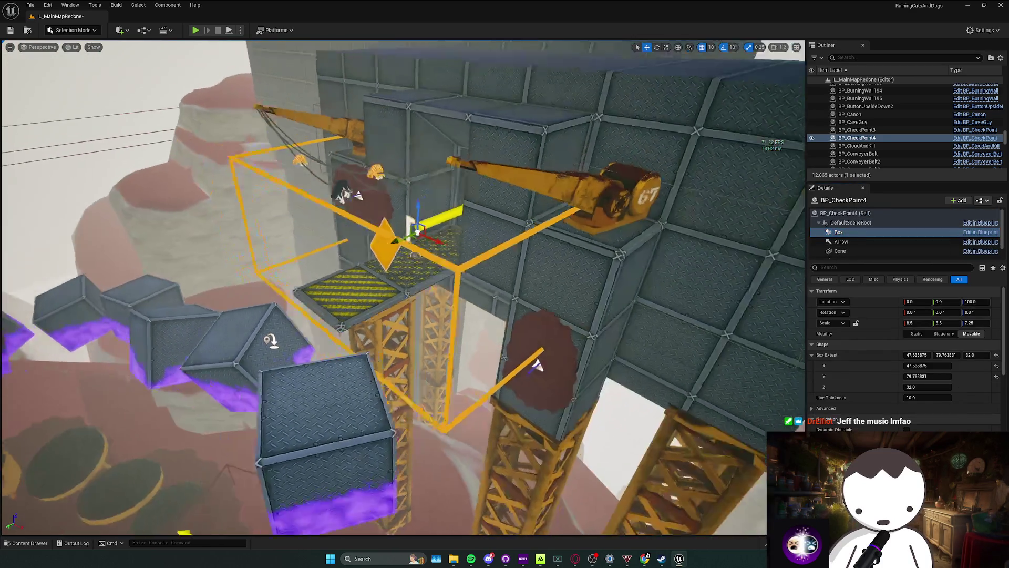
left_click_drag(930, 356, 915, 356)
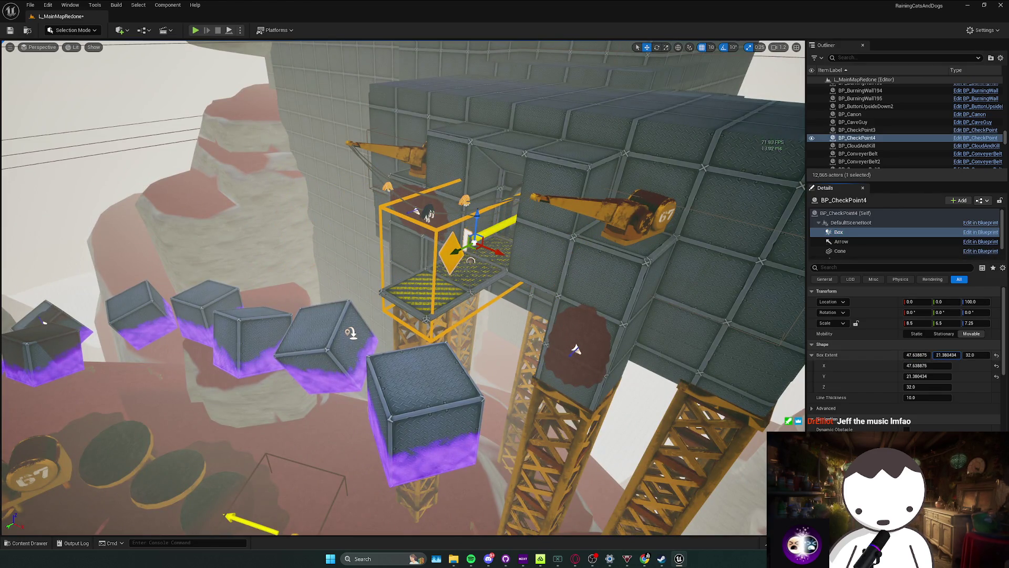
key("f")
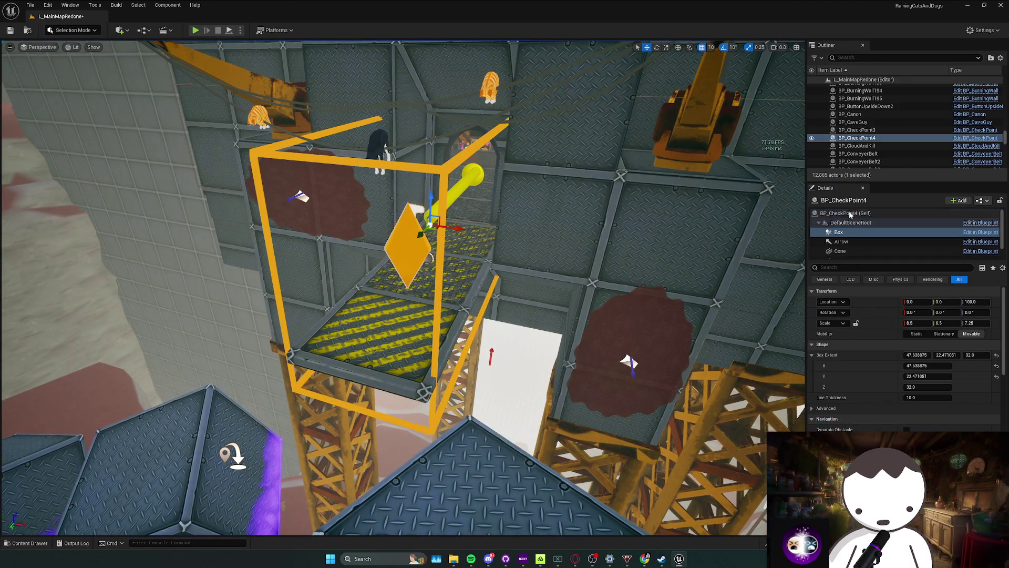
left_click(850, 214)
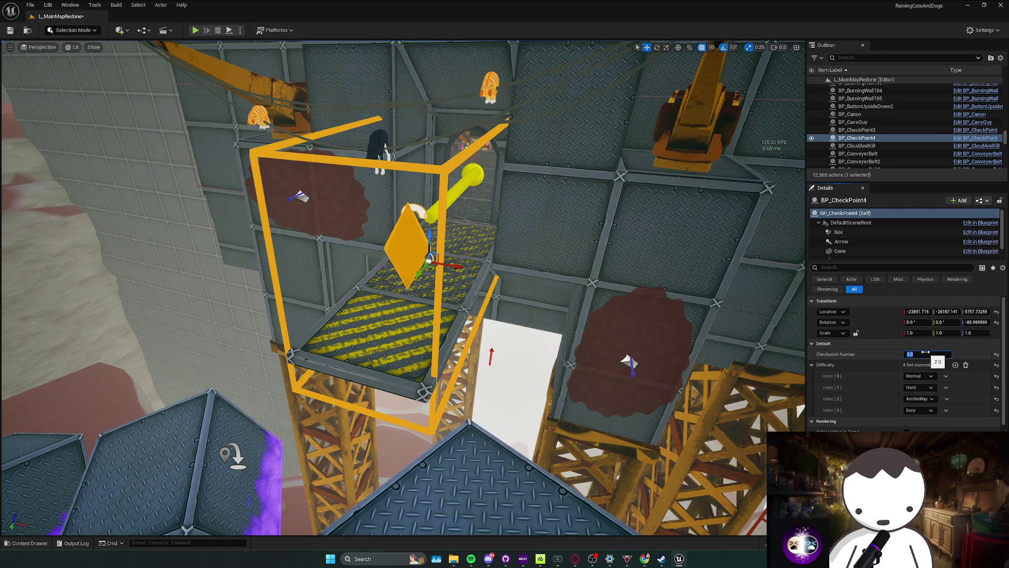
left_click_drag(473, 295, 514, 289)
key("ctrl+s")
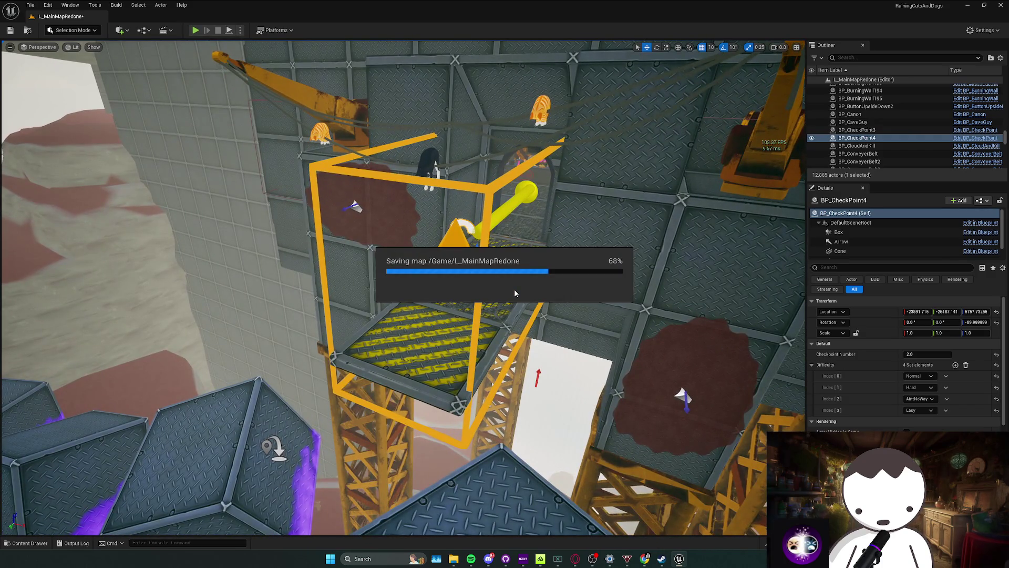
Skip Spotify to C418's 'Haggstrom' and bring the Unreal editor back in front.
left_click(471, 558)
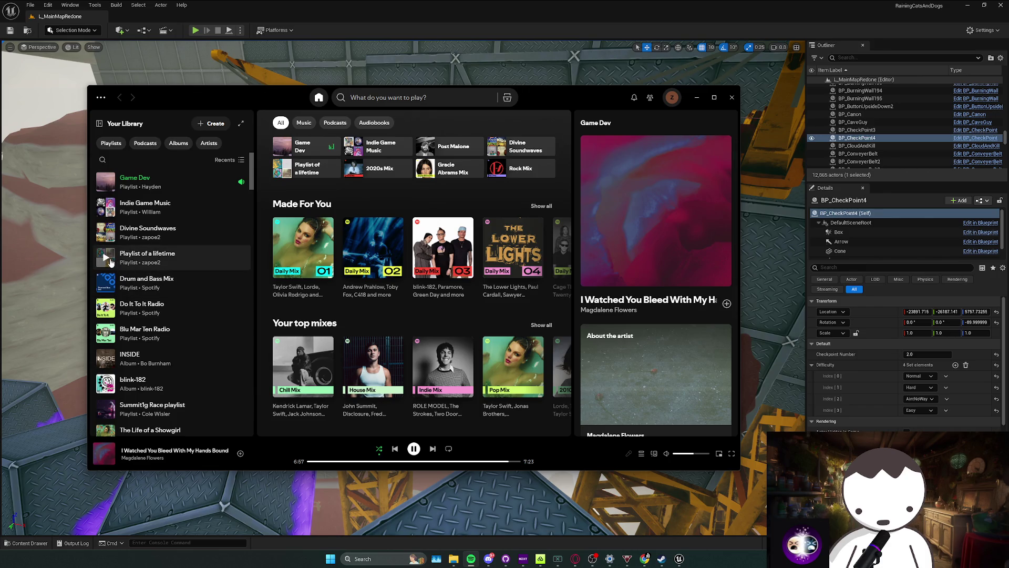
left_click(432, 448)
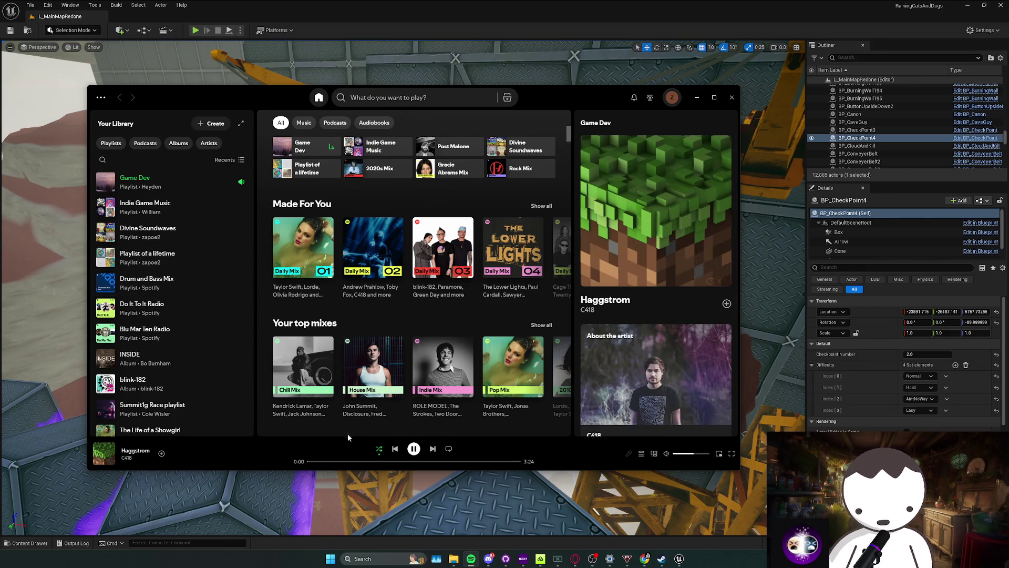
left_click(736, 222)
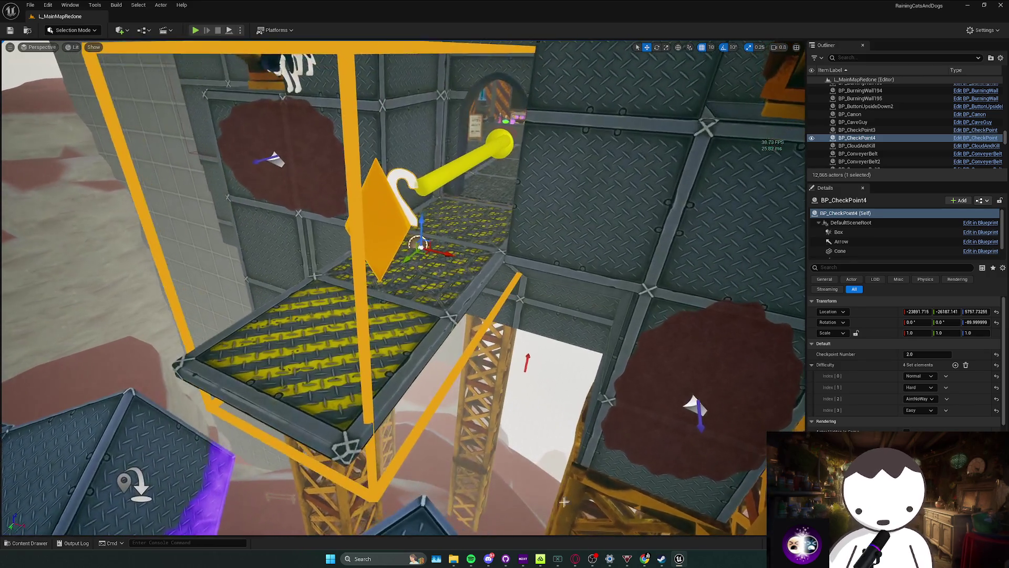
left_click(472, 559)
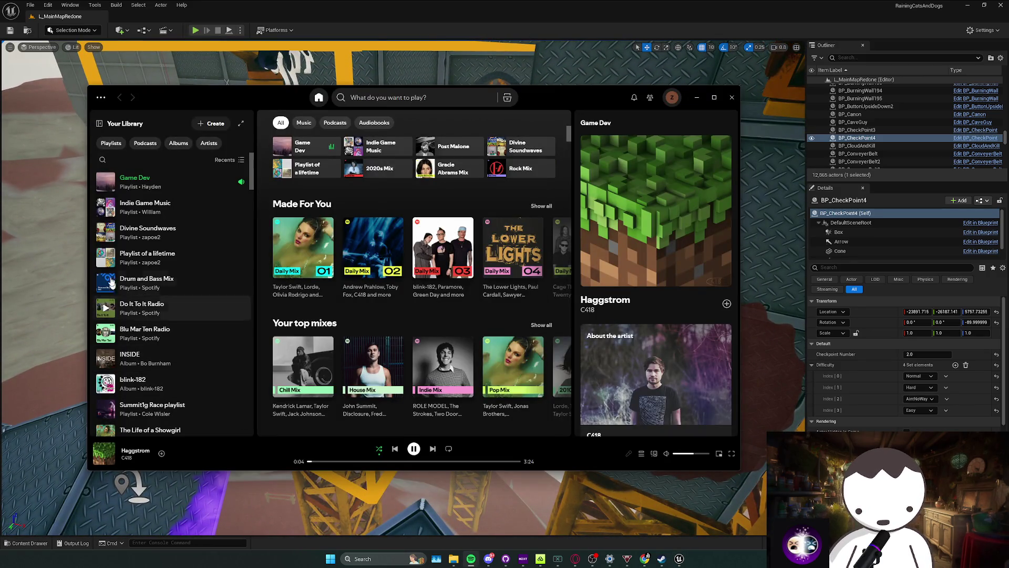
left_click(52, 337)
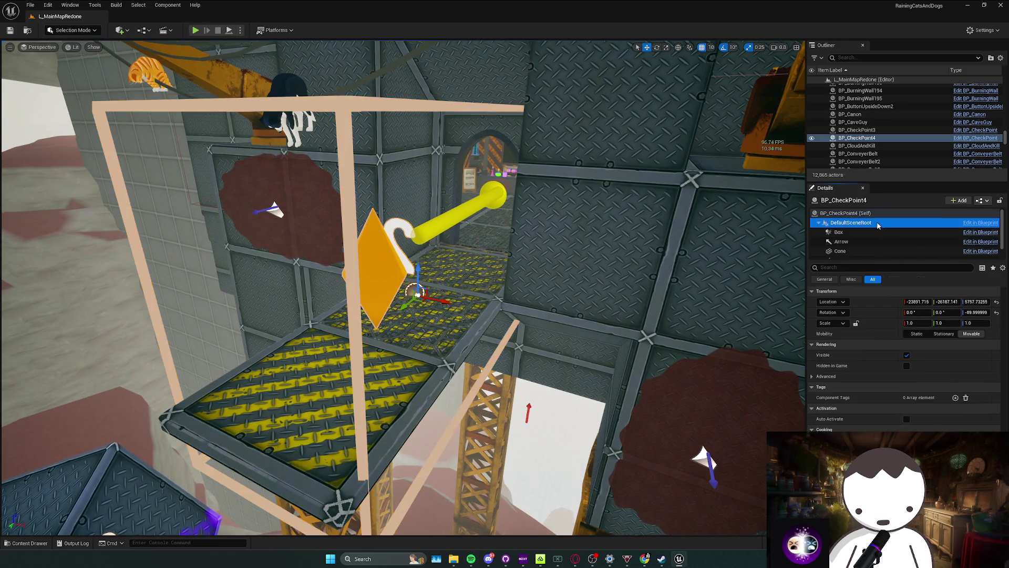
Save the level, playtest through the shop and lava corridor, then open BP_CheckPoint for editing.
scroll(453, 367, "up", 3)
key("ctrl+s")
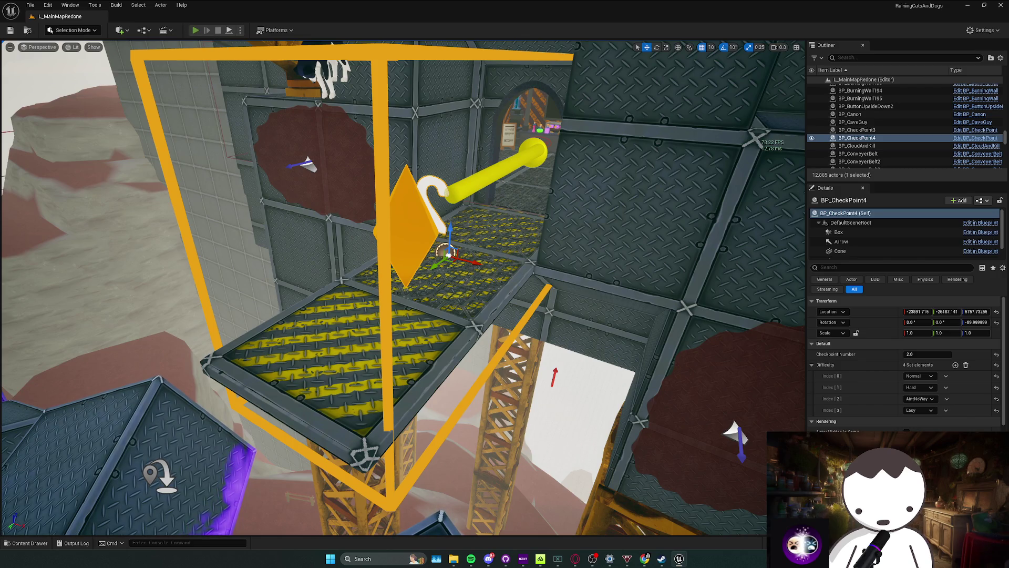
key("alt+p")
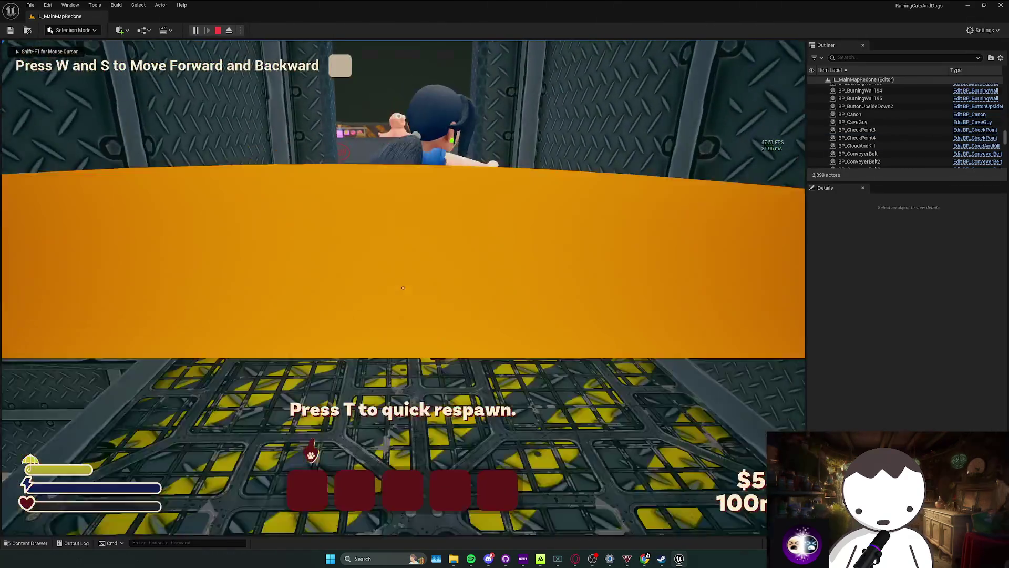
key("w")
key("w")
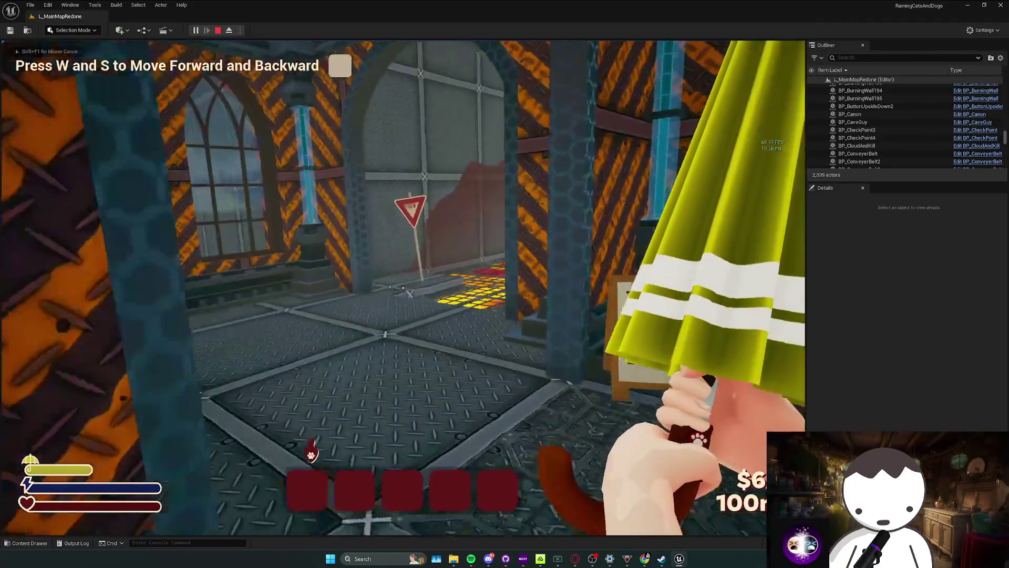
key("w")
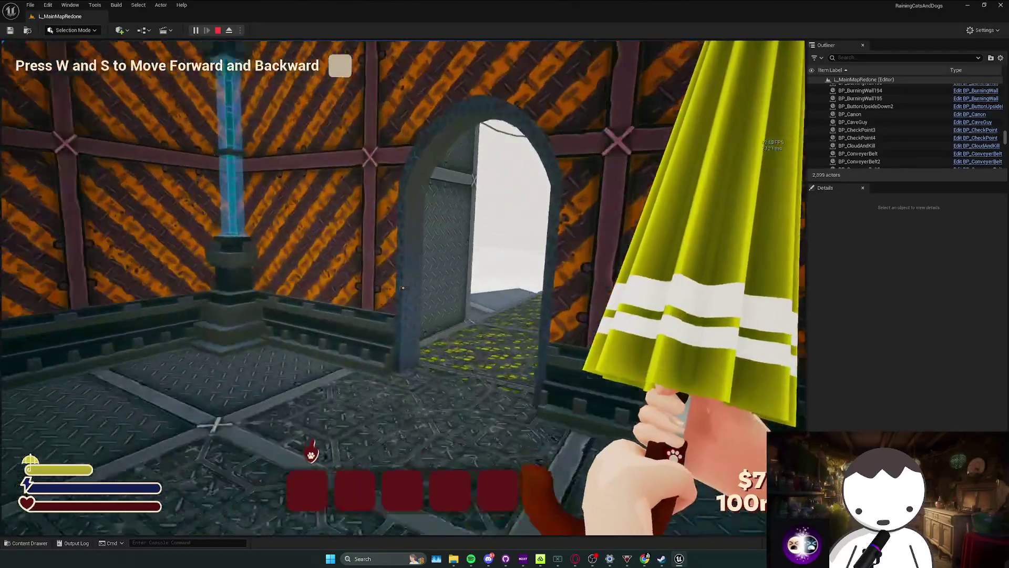
key("Escape")
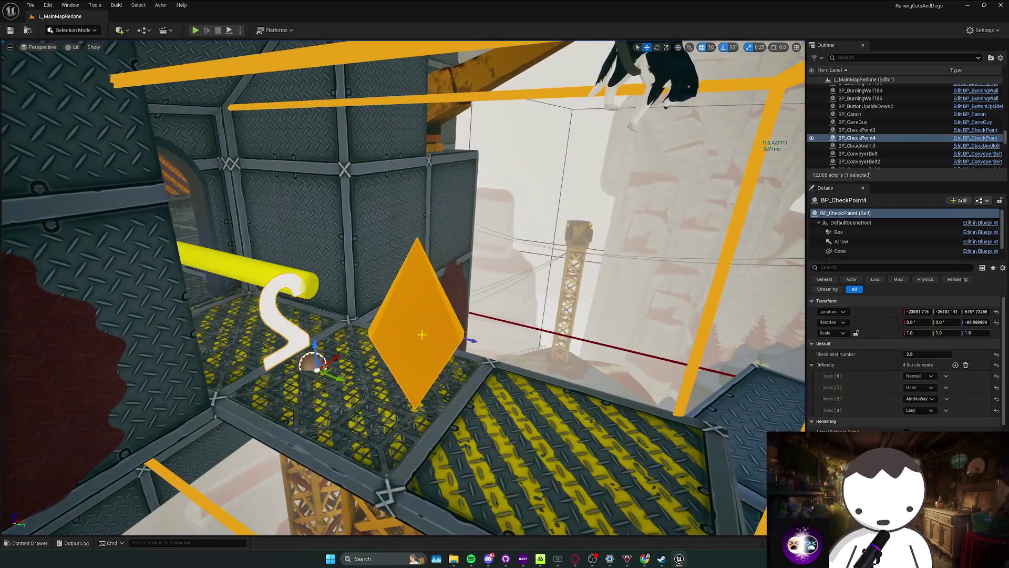
right_click(424, 336)
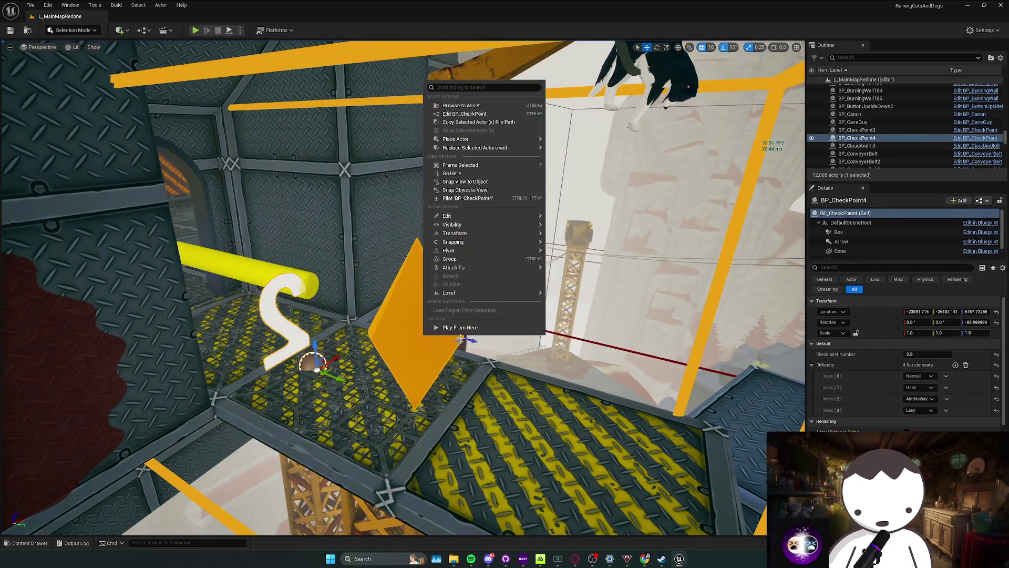
left_click(467, 114)
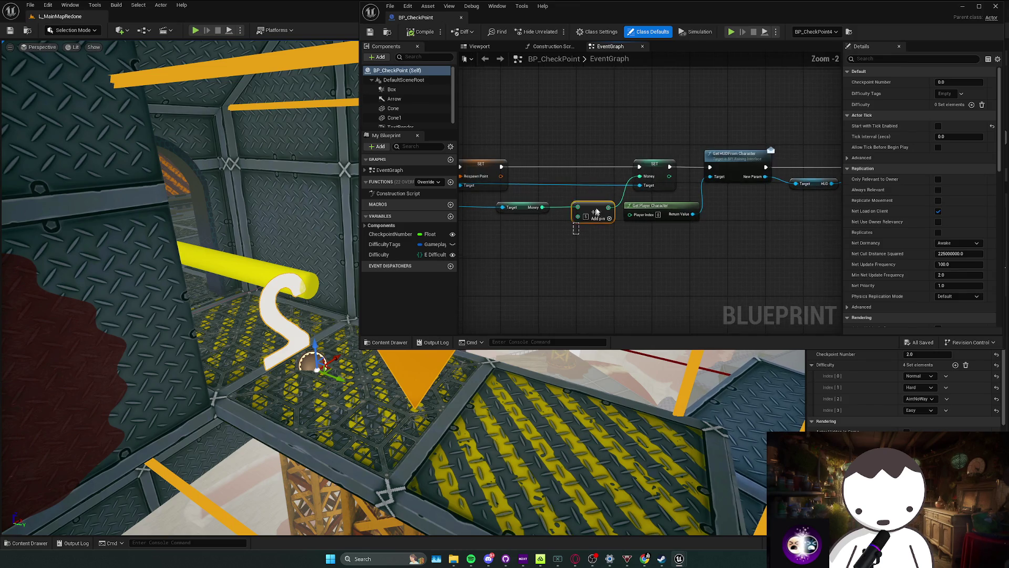
Maximize the BP_CheckPoint event graph and delete the Money getter and Add nodes.
left_click(672, 136)
key("super+Up")
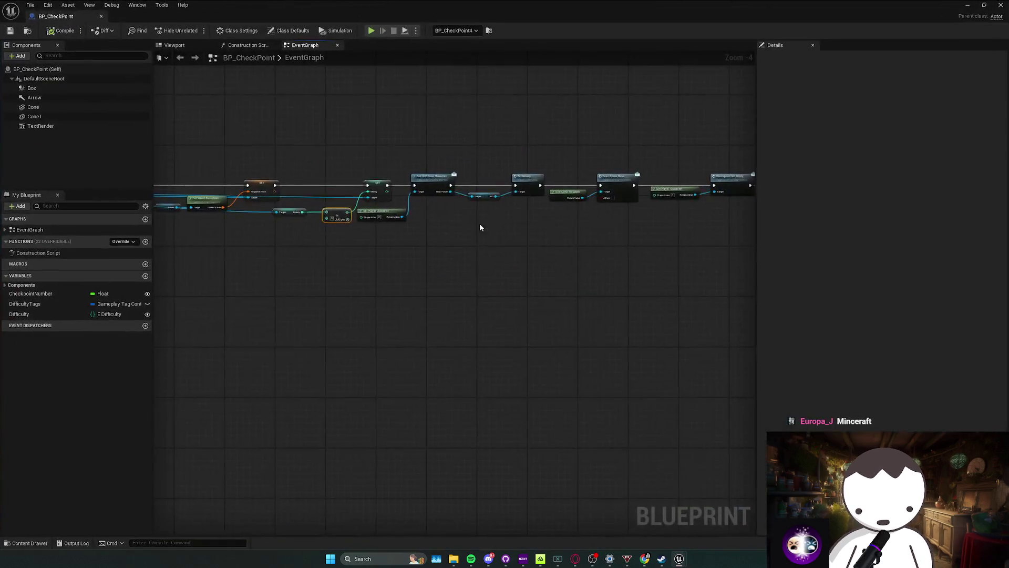
scroll(479, 222, "up", 2)
mouse_move(391, 238)
left_mouse_down()
mouse_move(358, 247)
mouse_move(421, 270)
mouse_move(532, 268)
mouse_move(649, 297)
mouse_move(732, 297)
mouse_move(499, 296)
left_mouse_up()
left_click(343, 244)
left_click(417, 246, "shift")
left_click_drag(499, 280, 409, 327)
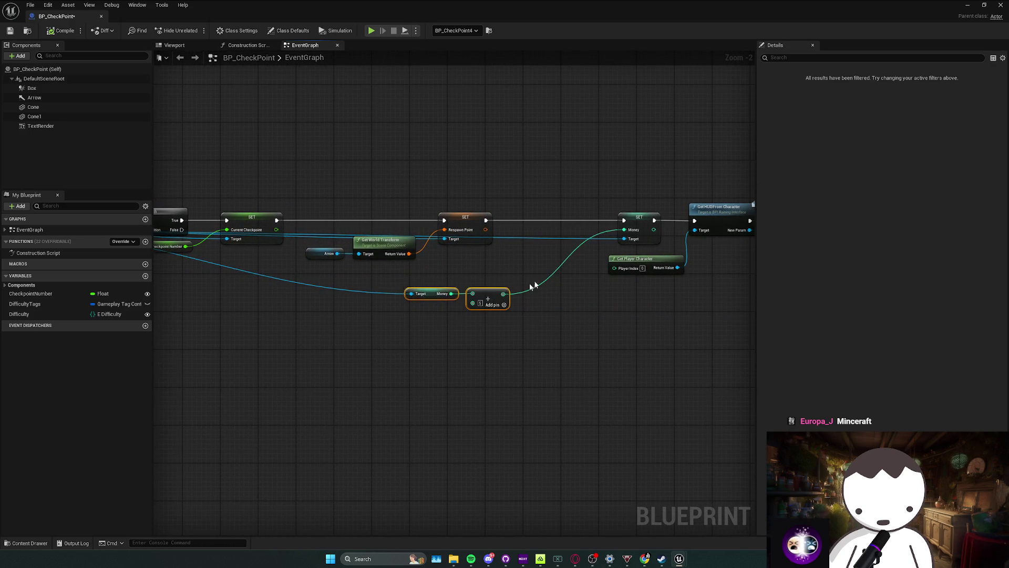
left_click_drag(549, 281, 412, 304)
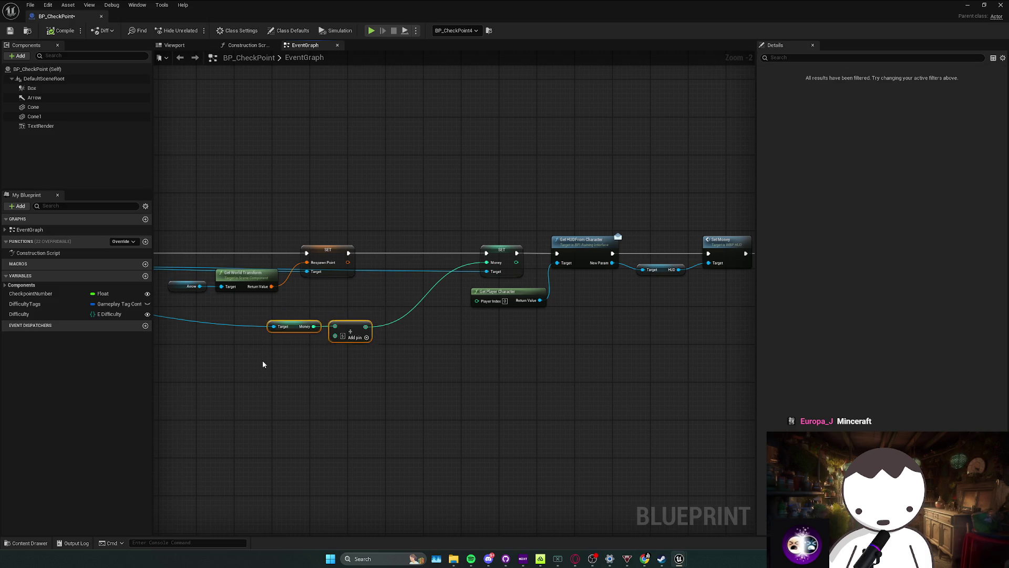
mouse_move(350, 329)
left_mouse_down()
mouse_move(386, 301)
mouse_move(374, 323)
mouse_move(462, 281)
mouse_move(394, 285)
mouse_move(471, 319)
left_mouse_up()
key("Delete")
Delete SET Money and HUD Set Money, wire SET Respawn Point onward, and minimize.
key("Delete")
left_click_drag(593, 302, 625, 302)
key("Delete")
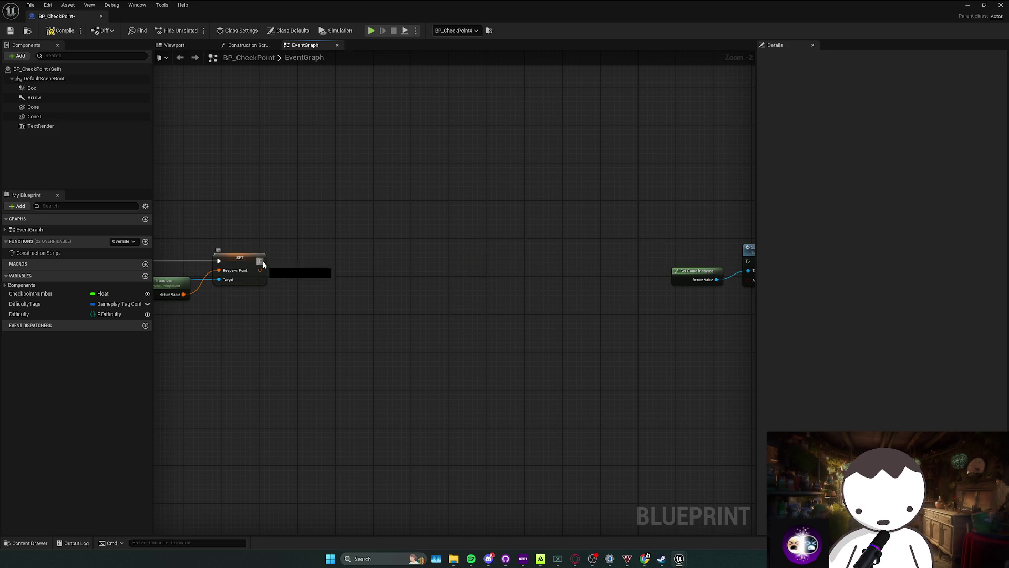
mouse_move(261, 261)
left_mouse_down()
mouse_move(609, 260)
mouse_move(410, 271)
left_mouse_up()
scroll(668, 293, "down", 3)
scroll(367, 289, "up", 3)
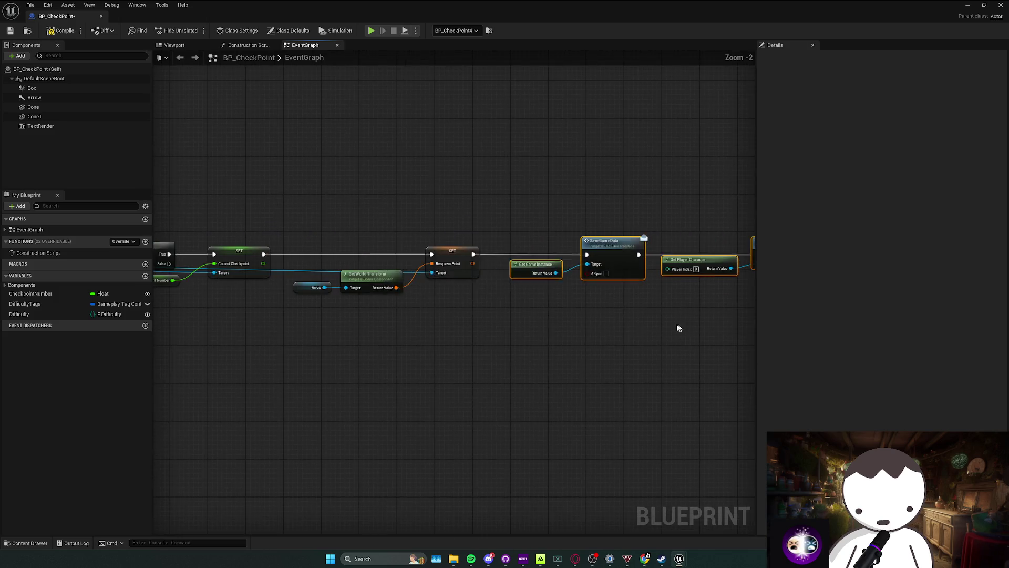
mouse_move(289, 309)
left_mouse_down()
mouse_move(370, 280)
mouse_move(379, 263)
mouse_move(376, 289)
left_mouse_up()
left_click(543, 351)
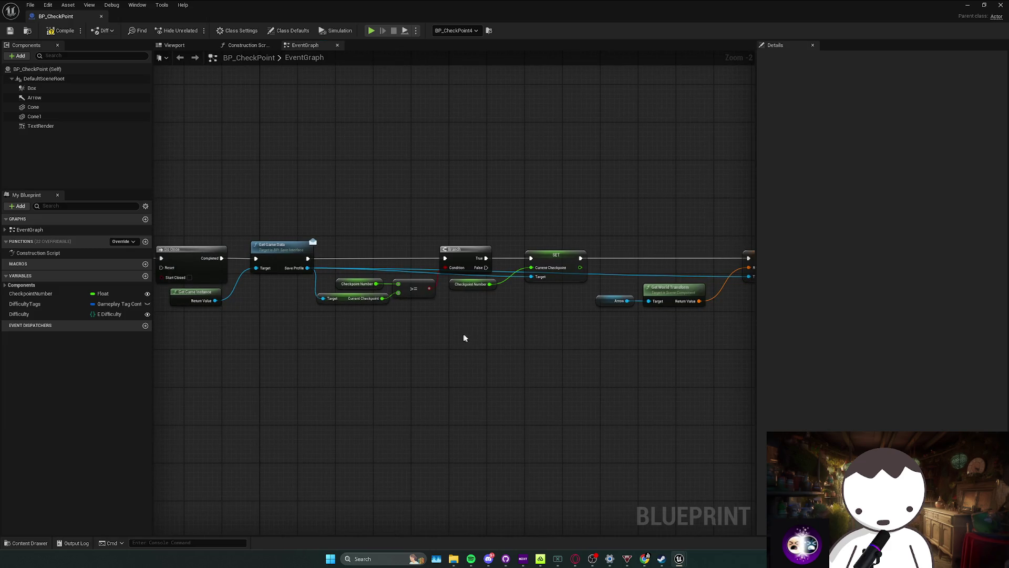
left_click_drag(514, 330, 573, 329)
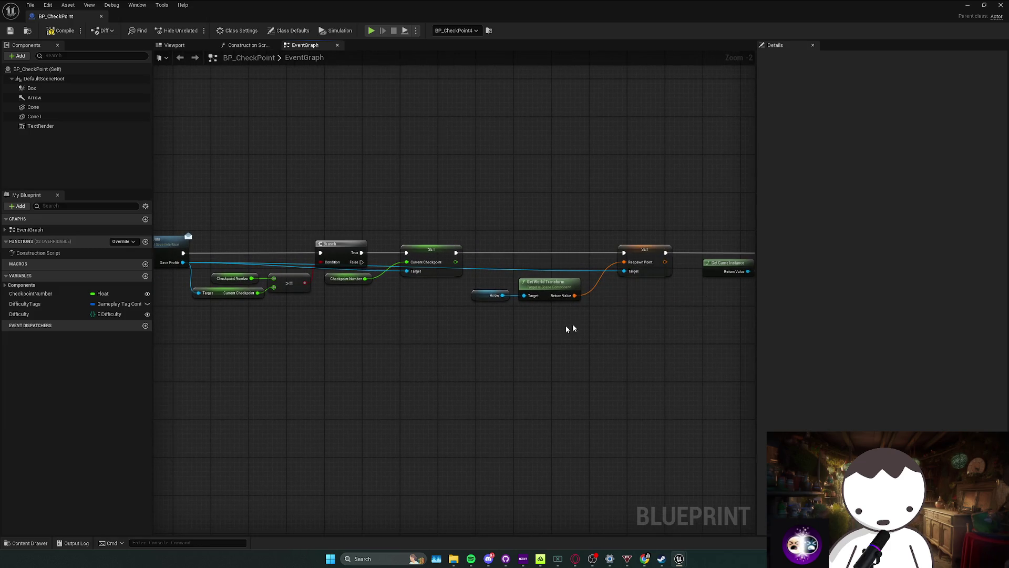
left_click(970, 6)
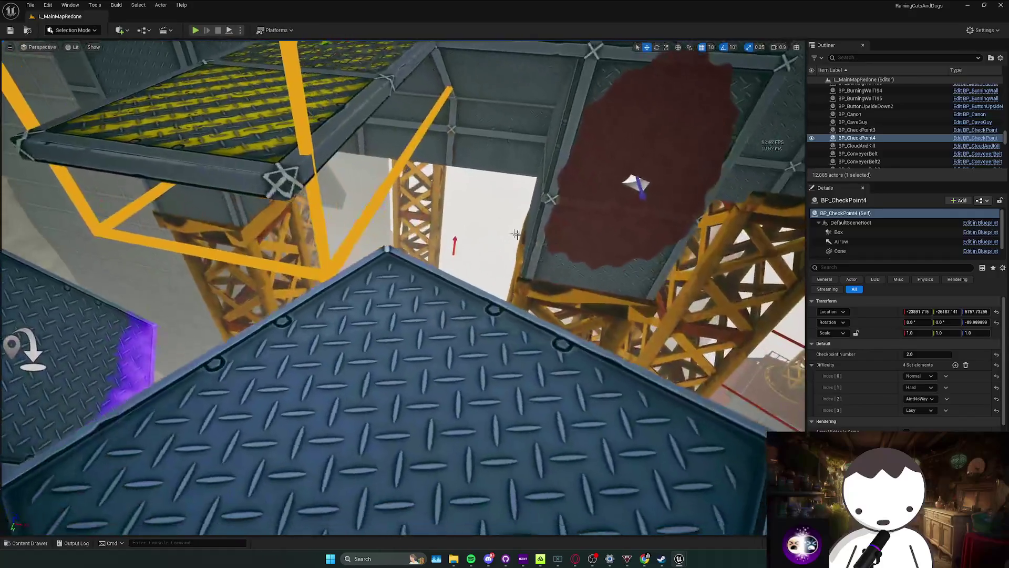
scroll(515, 234, "down", 5)
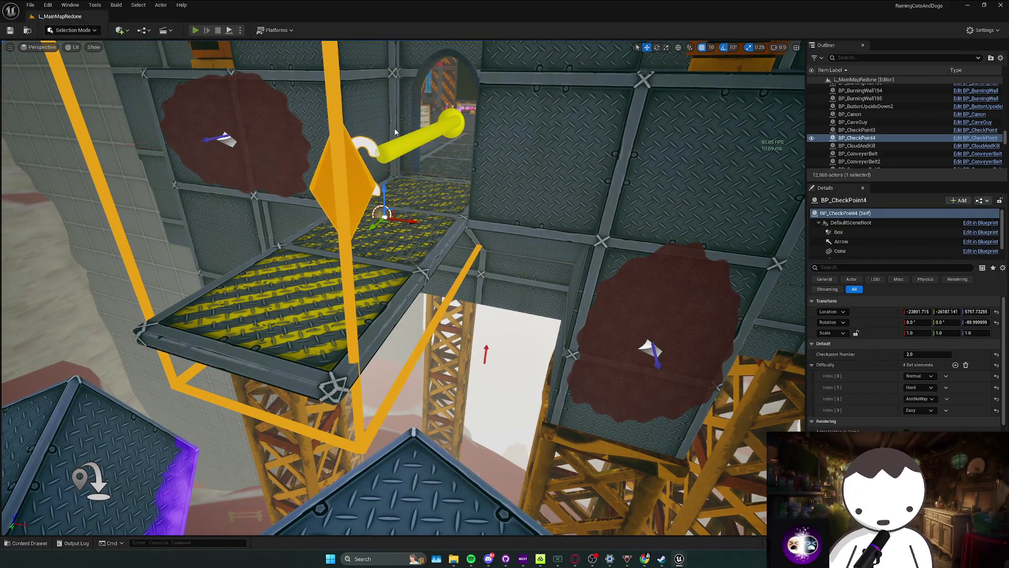
key("alt+p")
key("w")
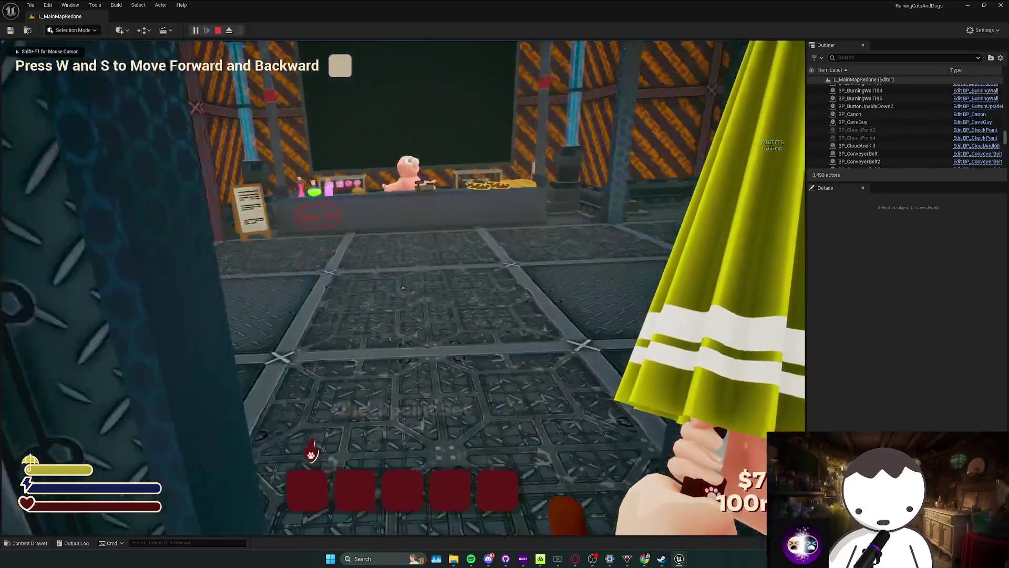
key("w")
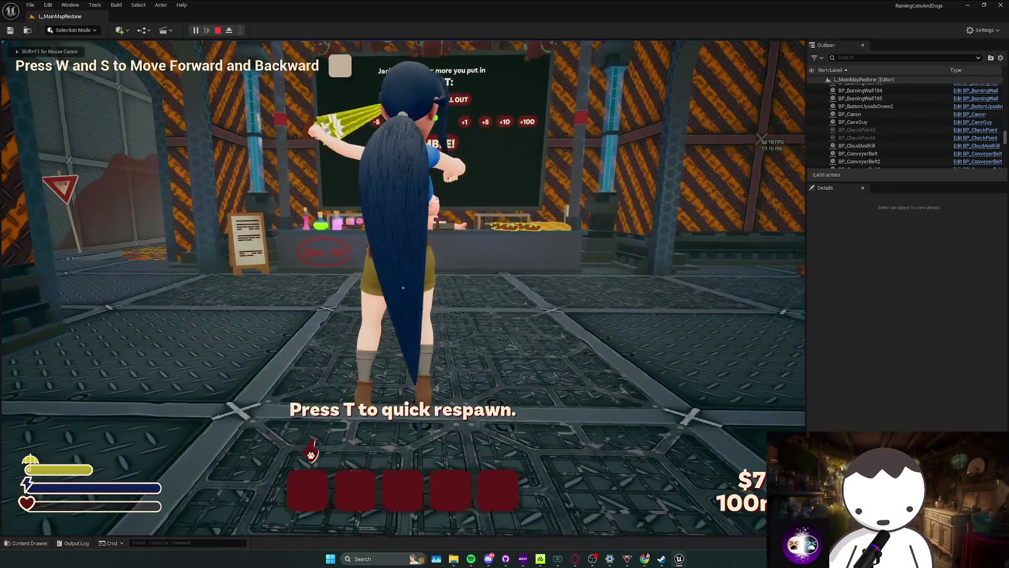
key("s")
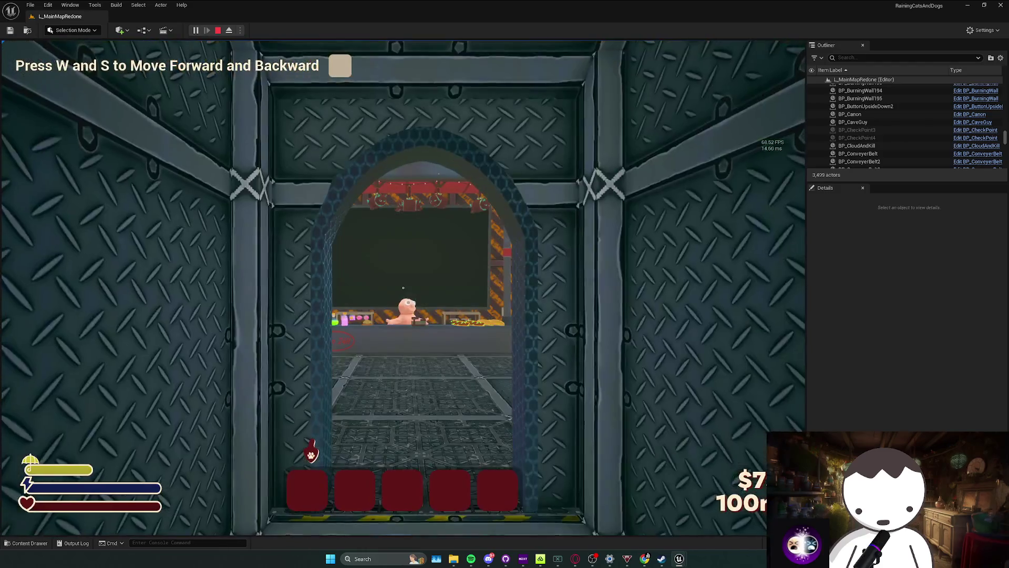
key("w")
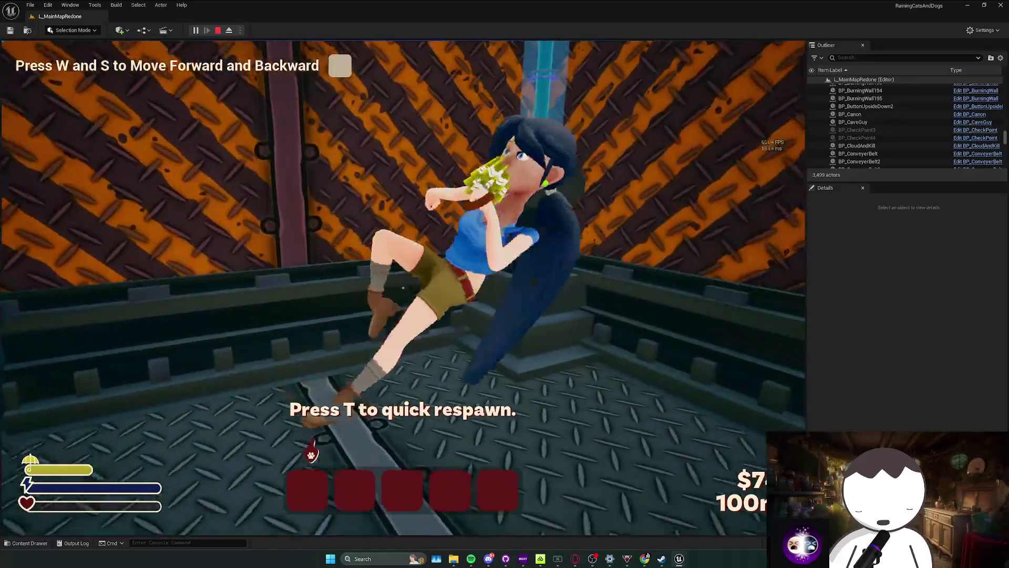
key("t")
key("w")
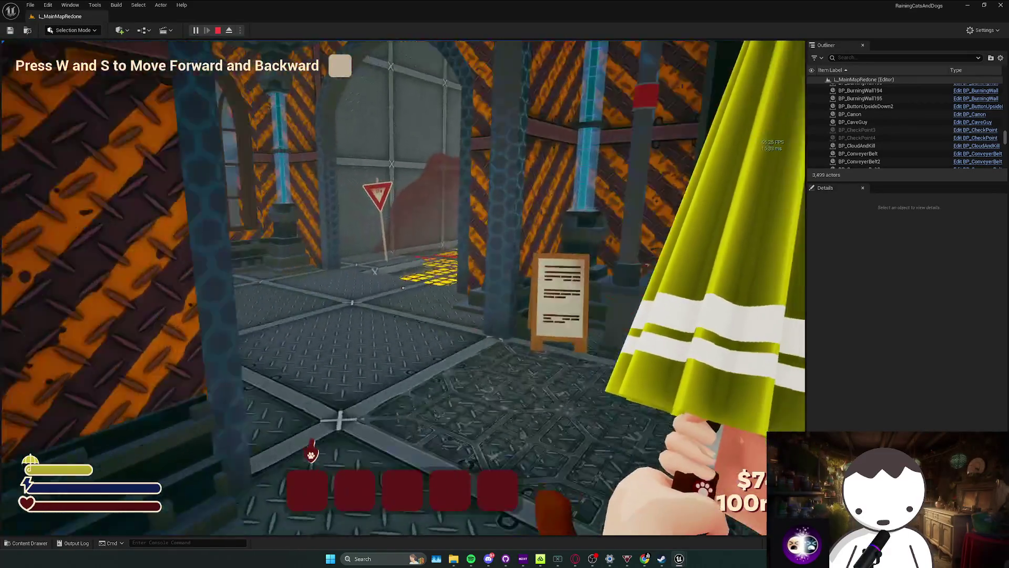
key("w")
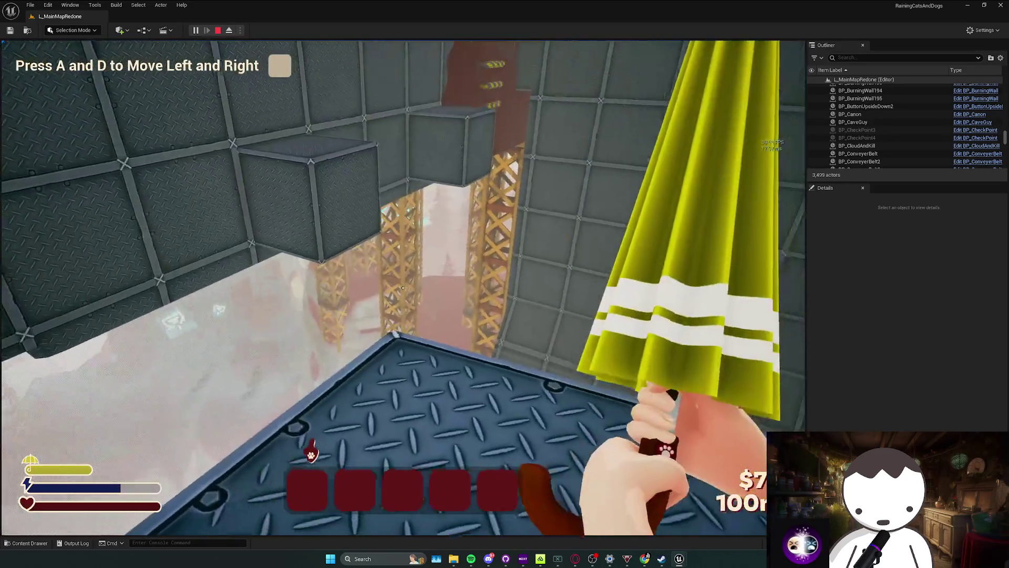
key("Escape")
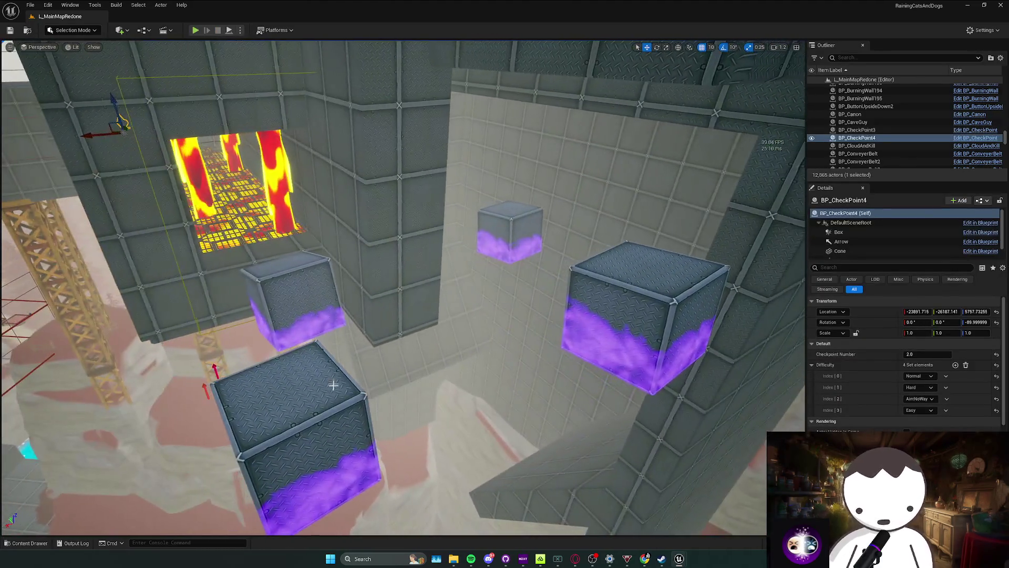
Delete the two diagonal beams Box337 and Box336 beside the floating purple boxes.
left_click(333, 385)
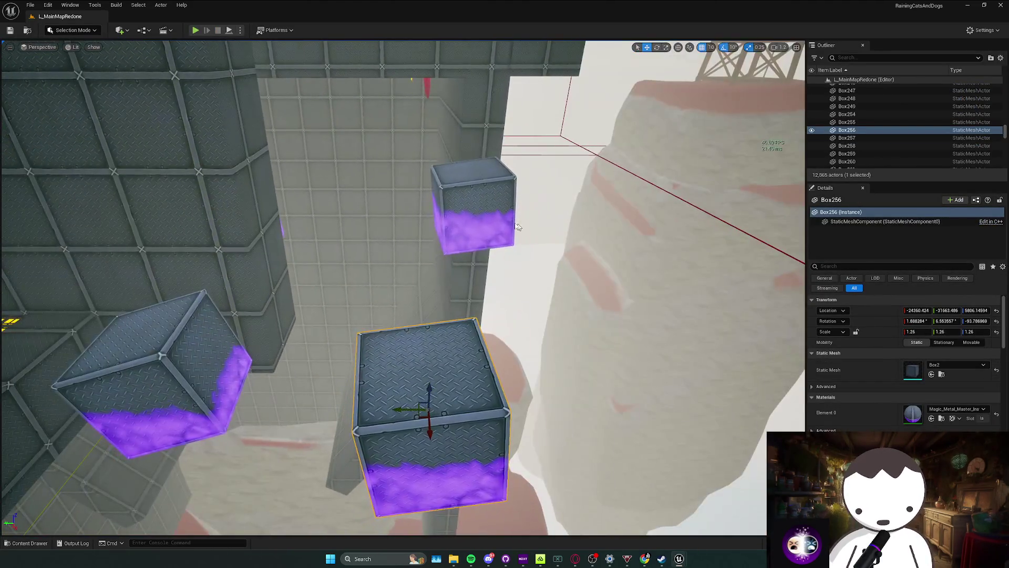
left_click(453, 220)
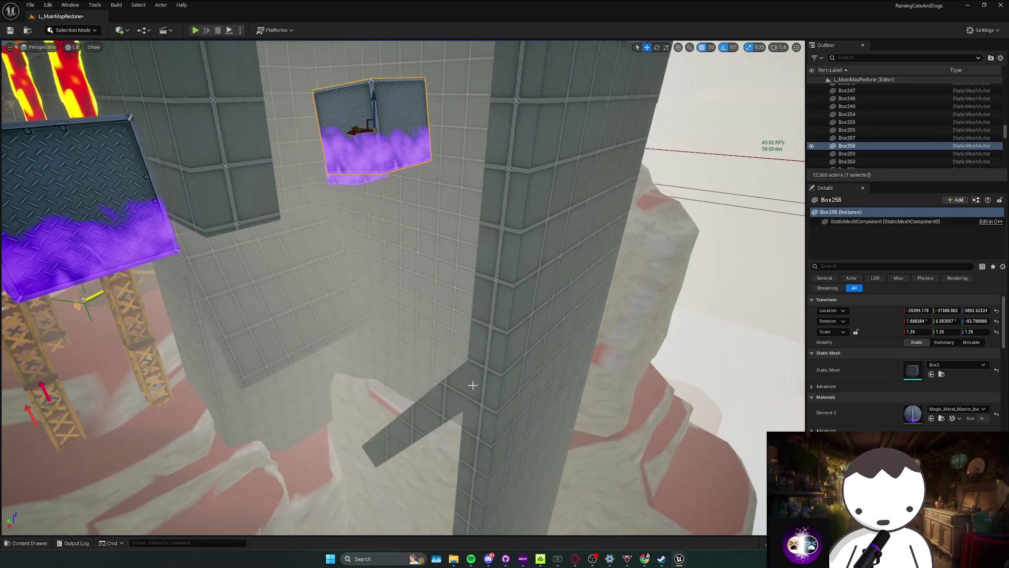
left_click(457, 386)
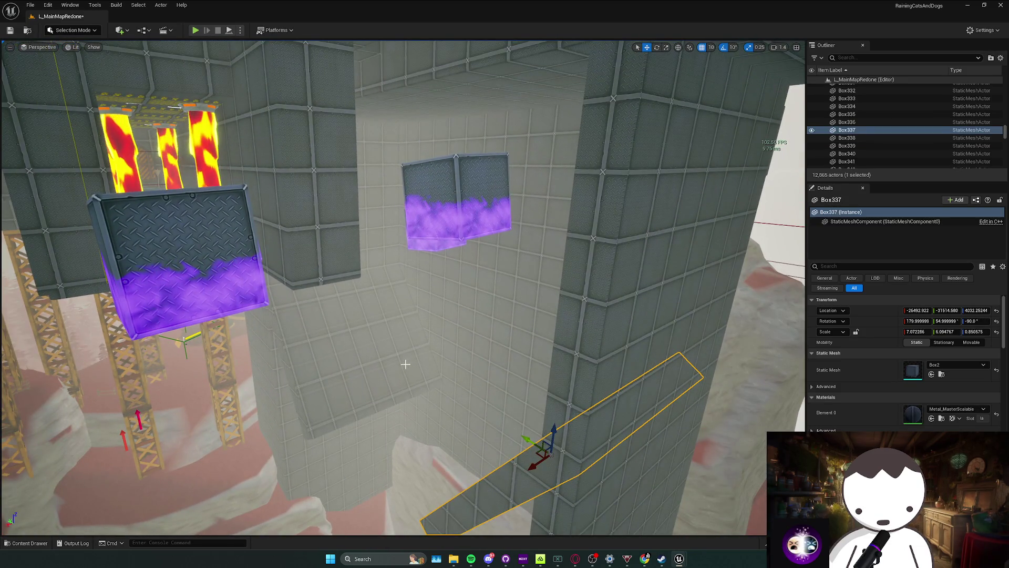
key("Delete")
left_click(338, 327)
key("Delete")
Select the Box330 wall piece and look around the Box24 slab toward the cranes.
left_click(388, 387)
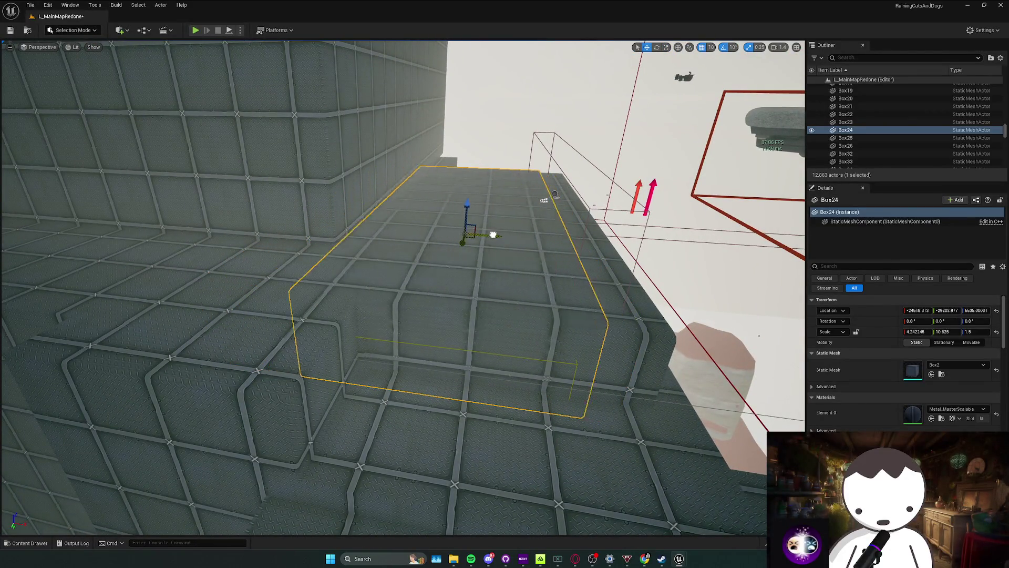
left_click_drag(498, 239, 493, 240)
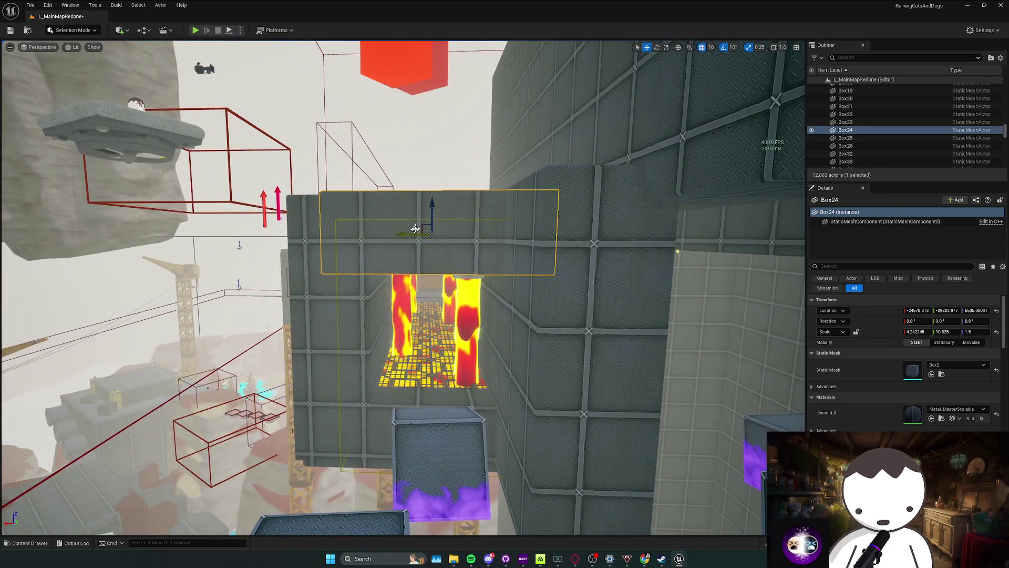
mouse_move(434, 213)
left_mouse_down()
mouse_move(421, 229)
mouse_move(543, 261)
left_mouse_up()
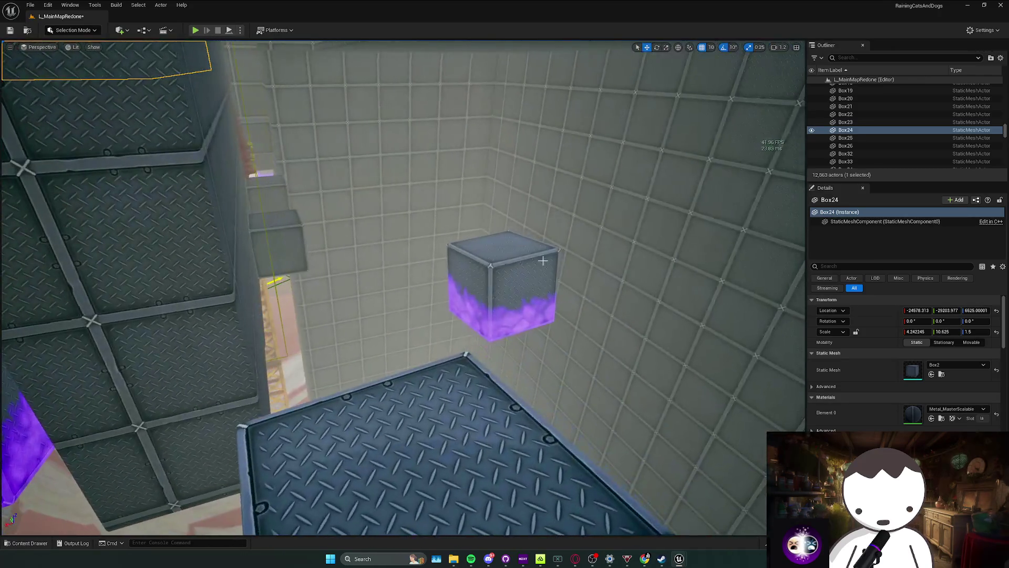
mouse_move(375, 304)
left_mouse_down()
mouse_move(319, 290)
mouse_move(249, 125)
left_mouse_up()
Playtest the climb past the metal boxes, through the lava-pillar room and up the shaft.
key("Escape")
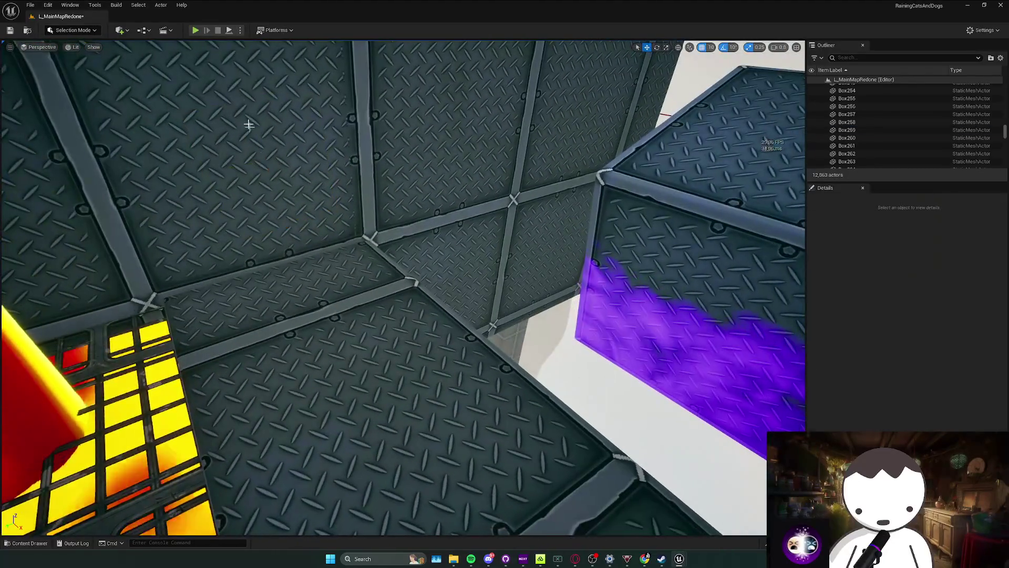
key("alt+p")
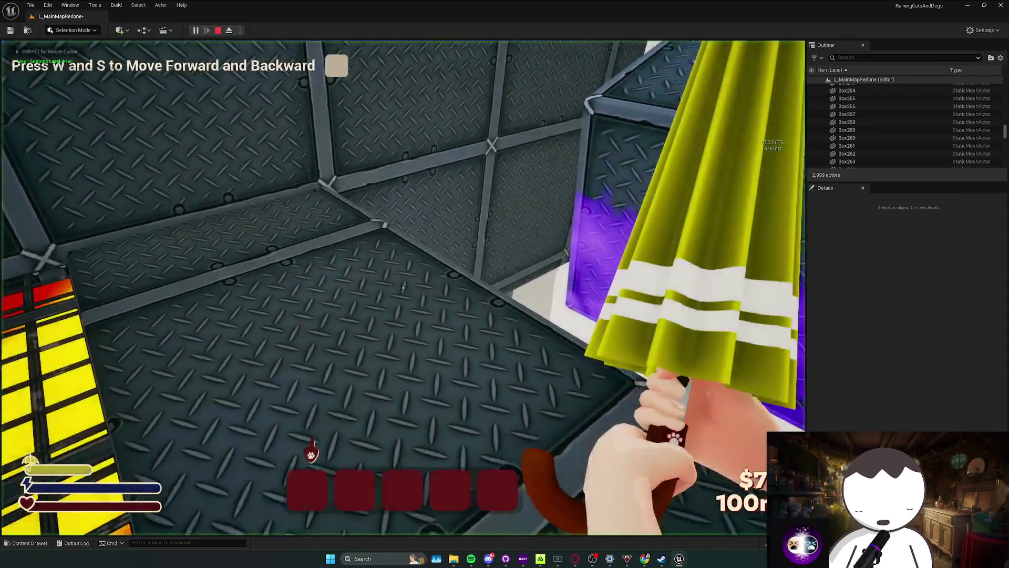
key("w")
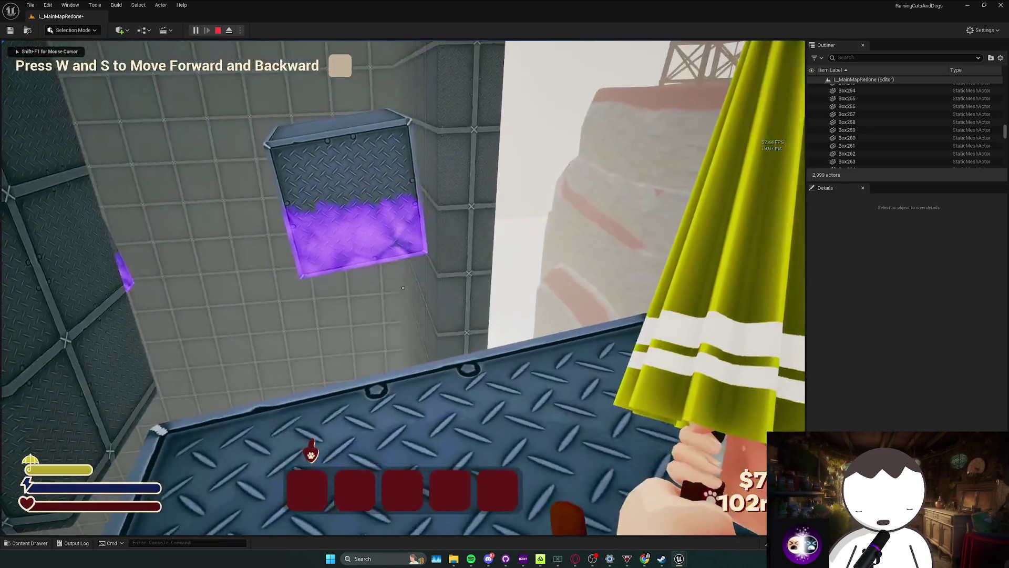
key("w")
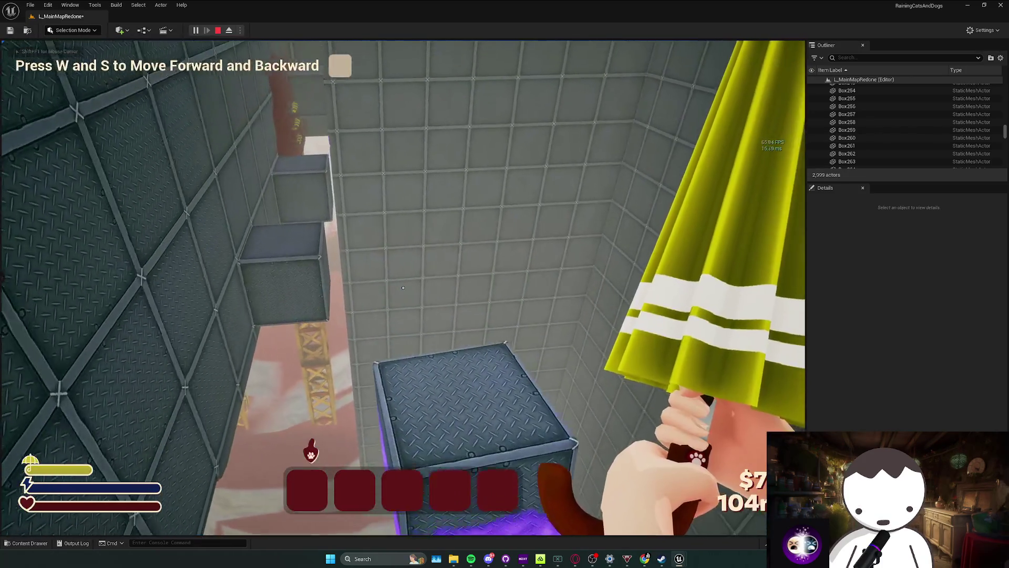
key("w")
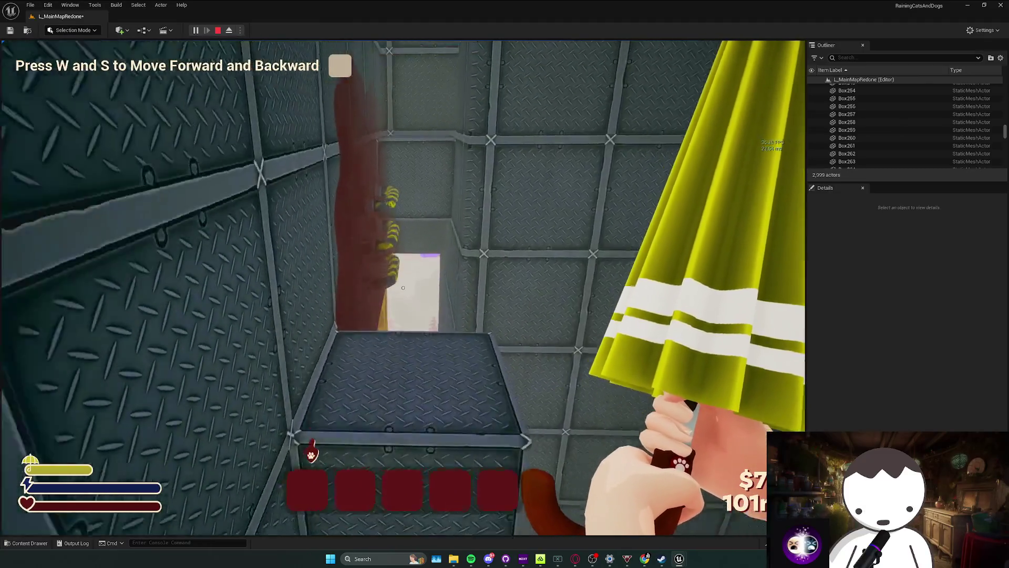
key("w")
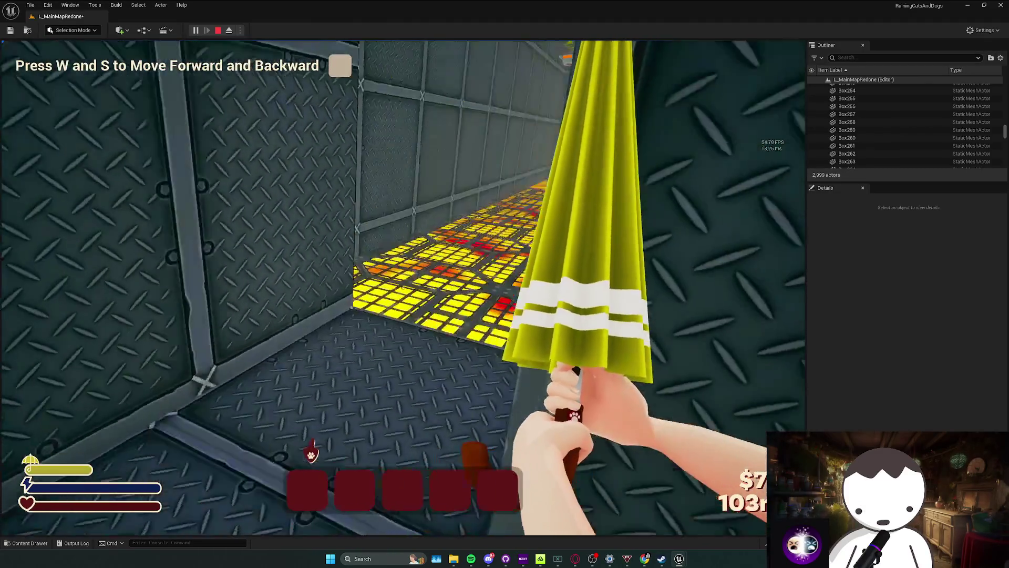
key("w")
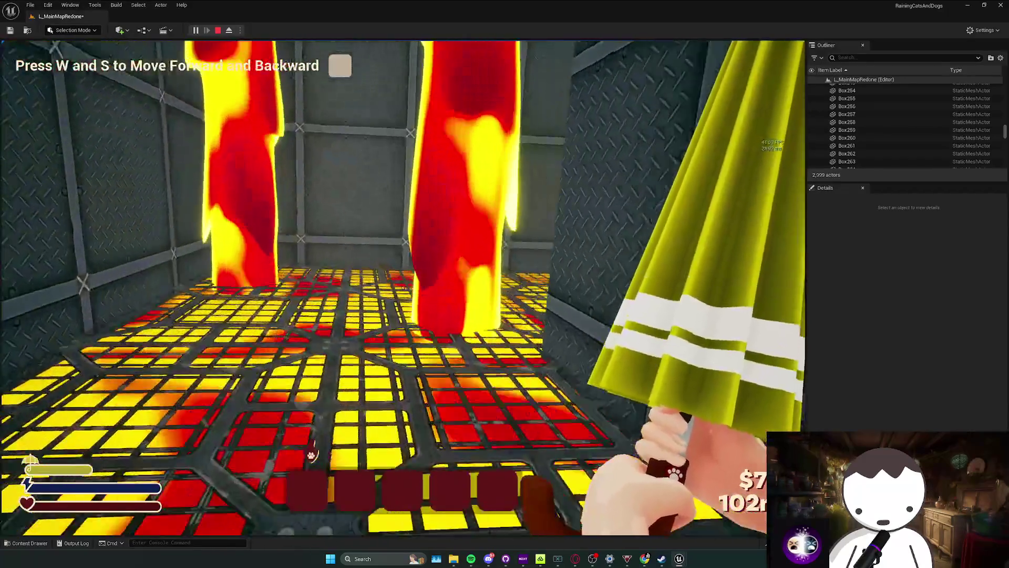
key("w")
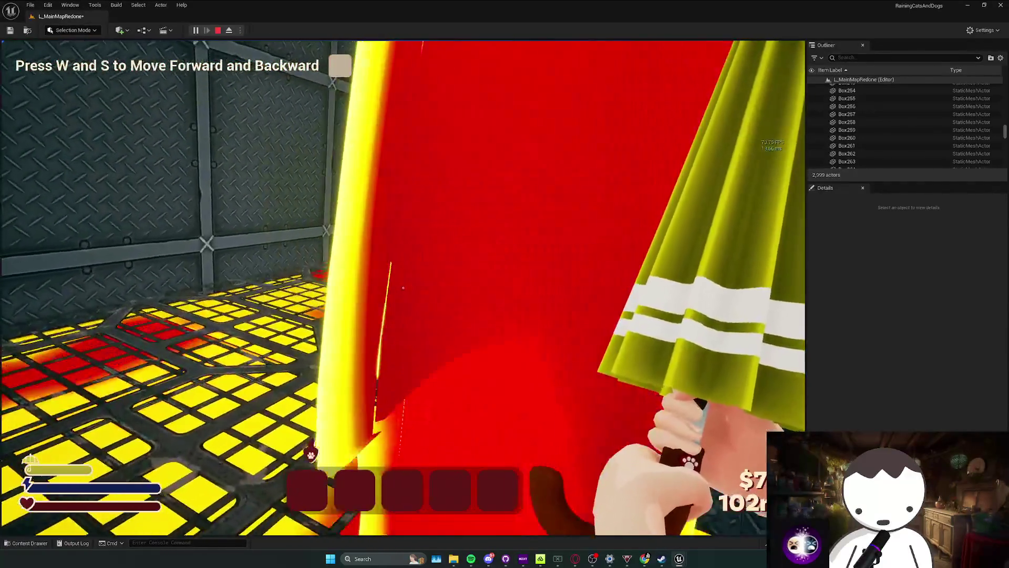
key("w")
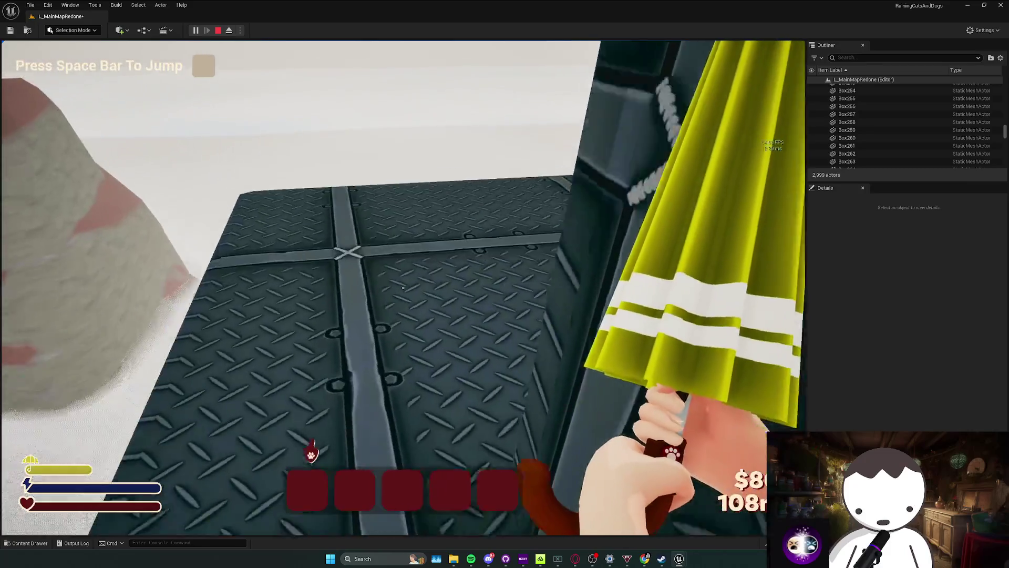
key("space")
key("w")
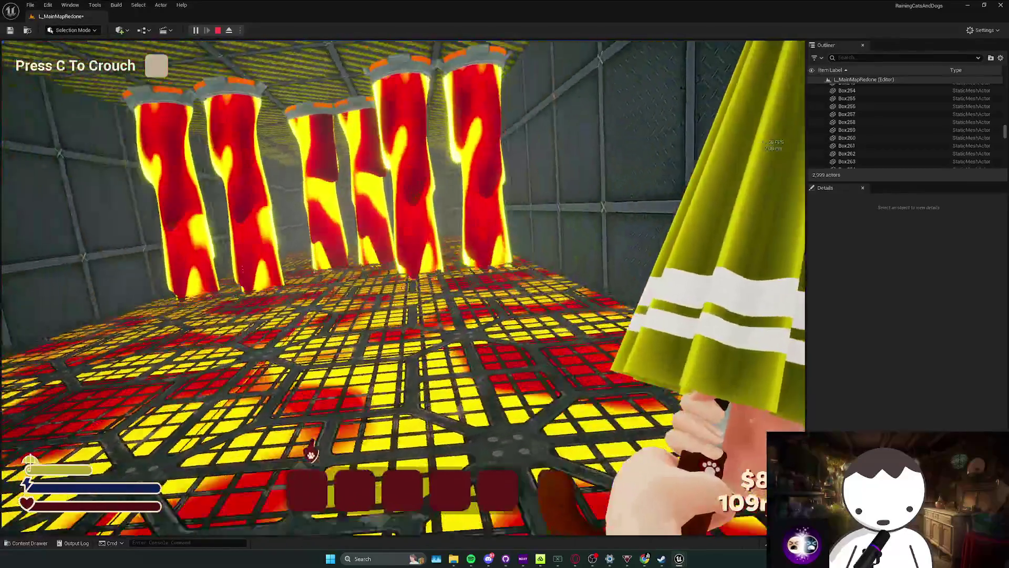
key("c")
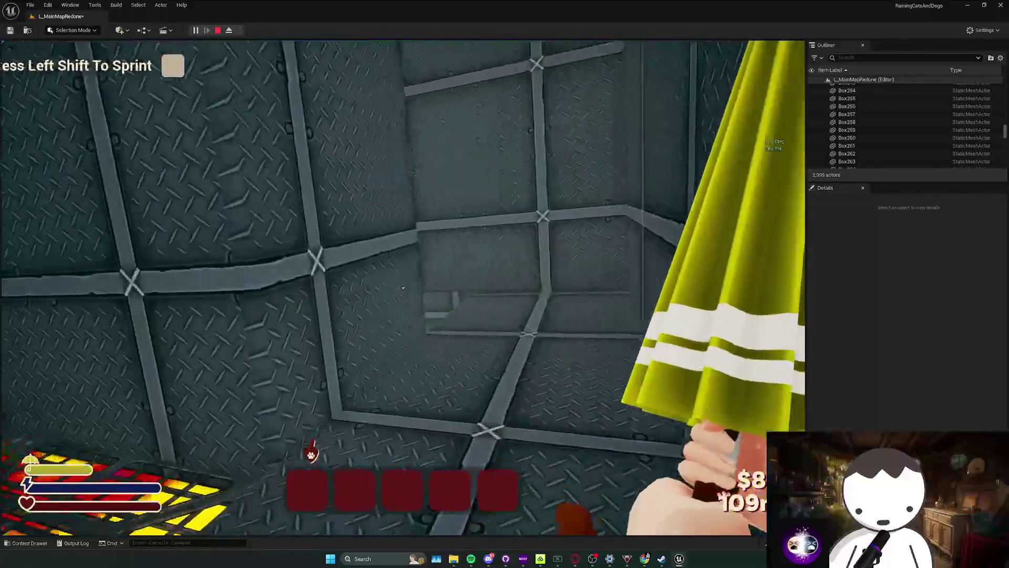
key("shift")
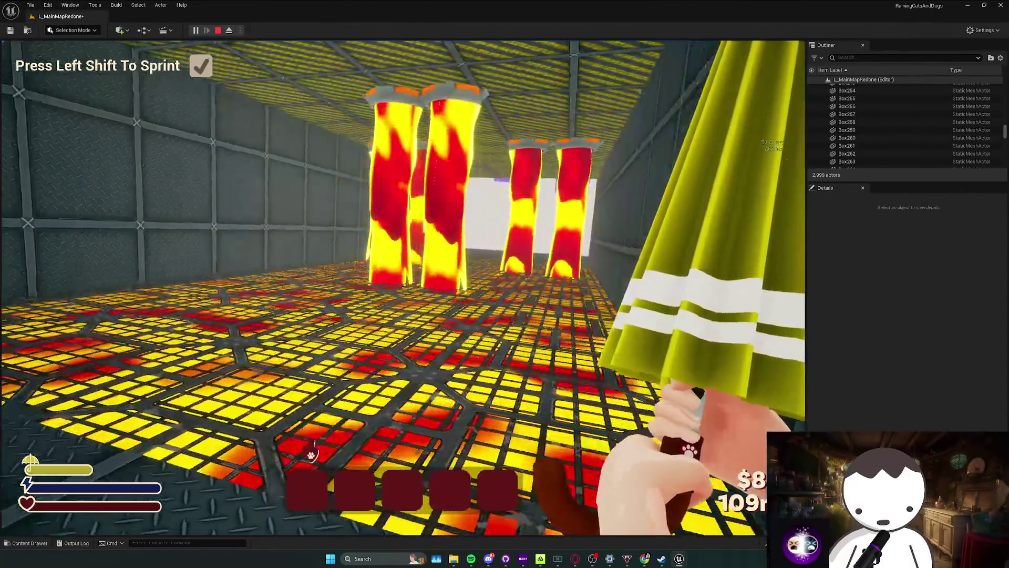
key("w")
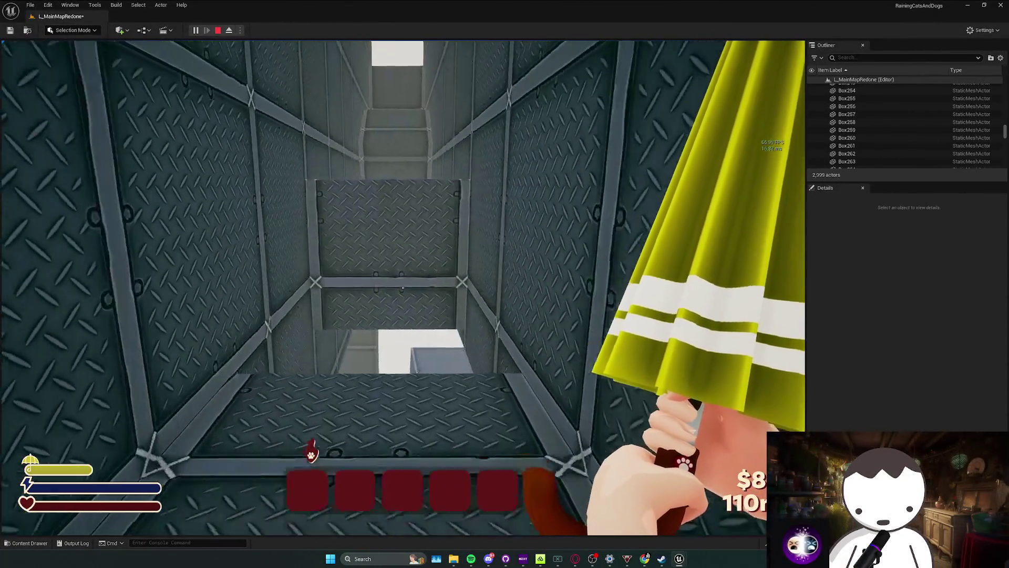
key("w")
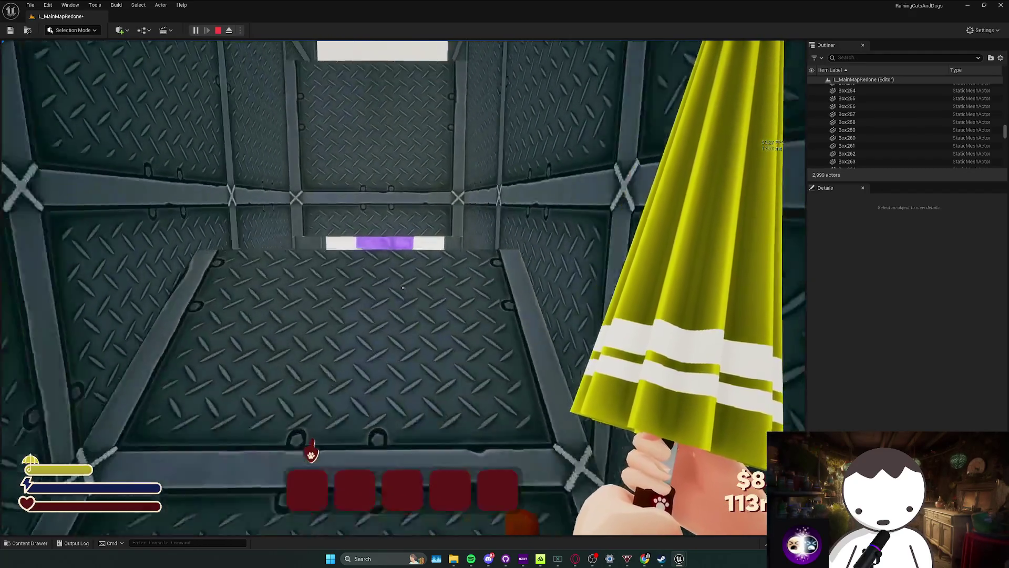
key("w")
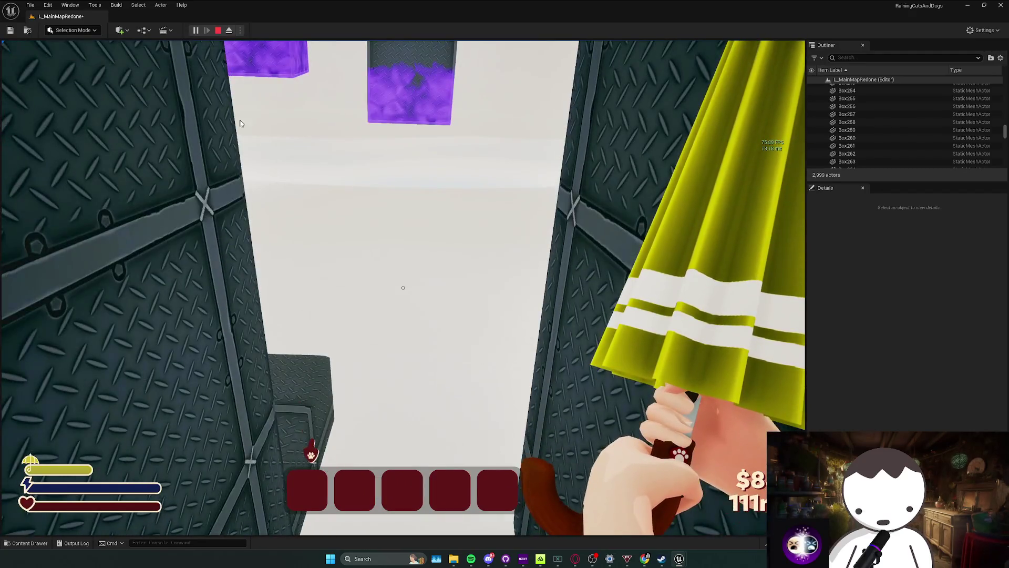
key("Escape")
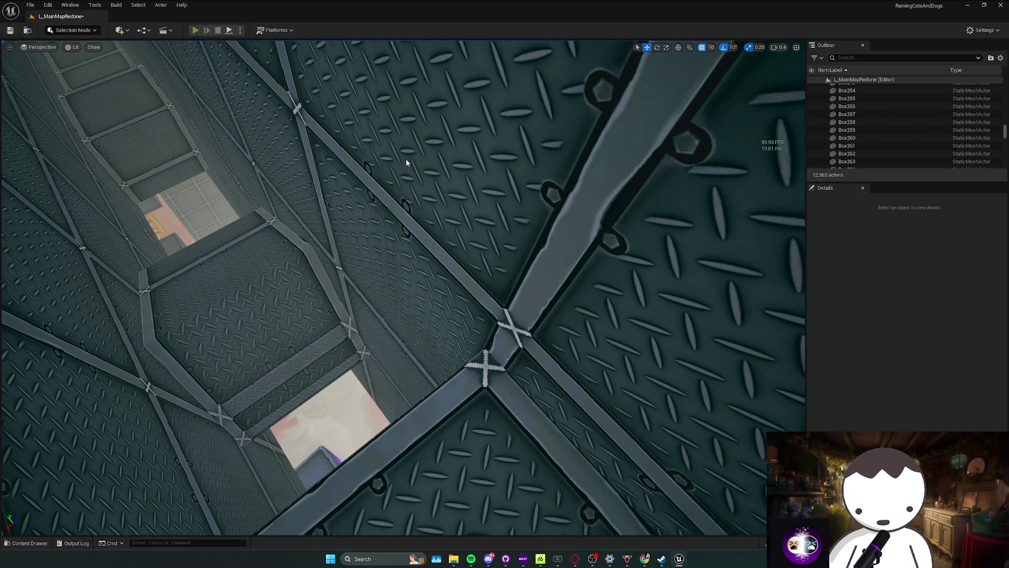
Run a fresh playtest over the boxes into the lava room and respawn at the checkpoint with T.
key("alt+p")
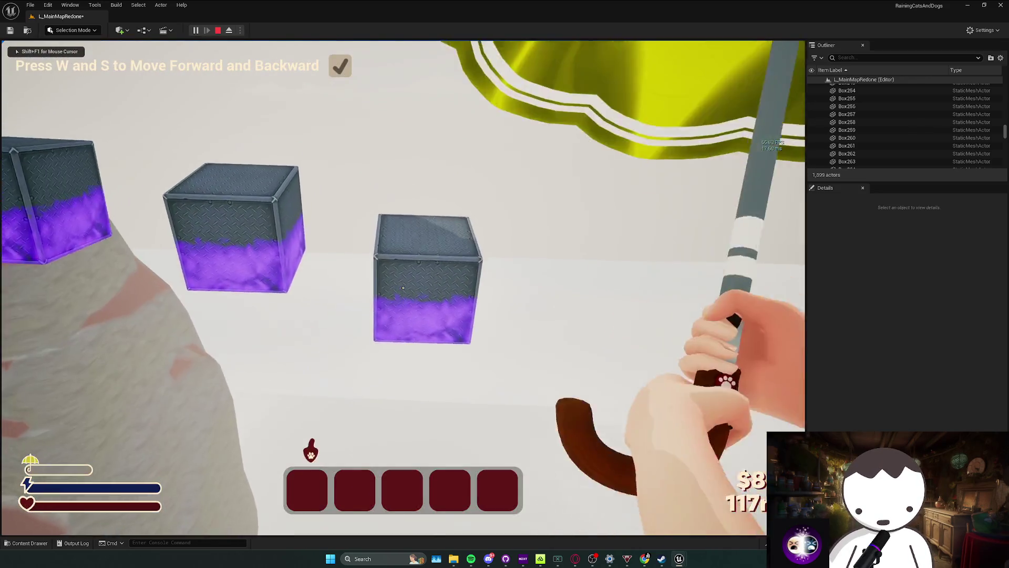
key("a")
key("d")
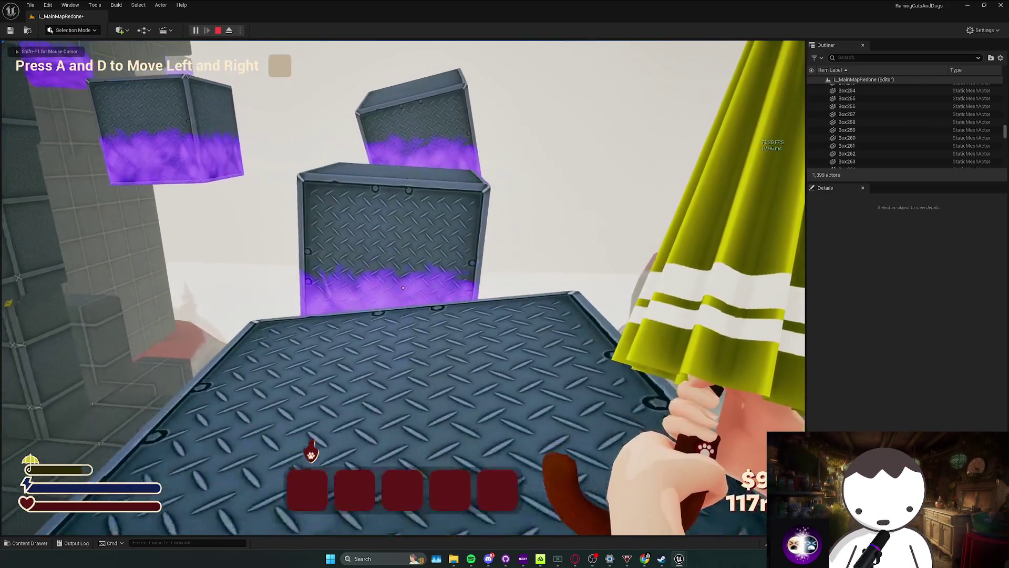
key("space")
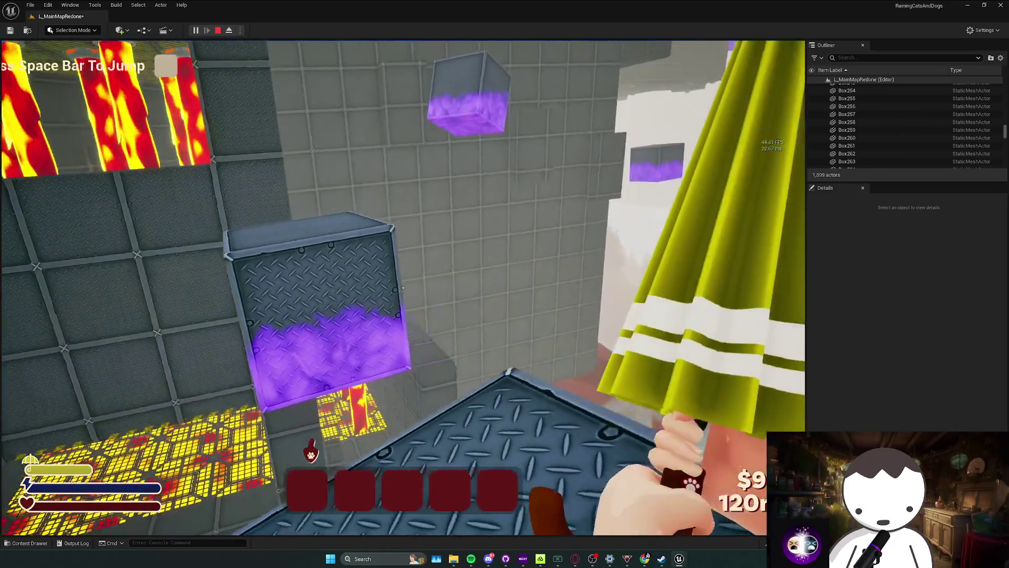
key("w")
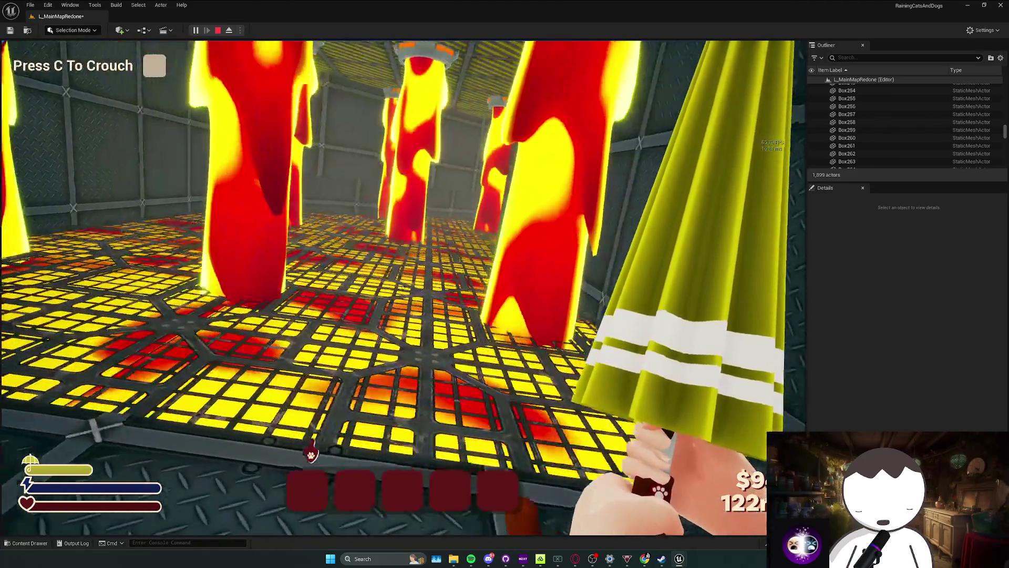
key("w")
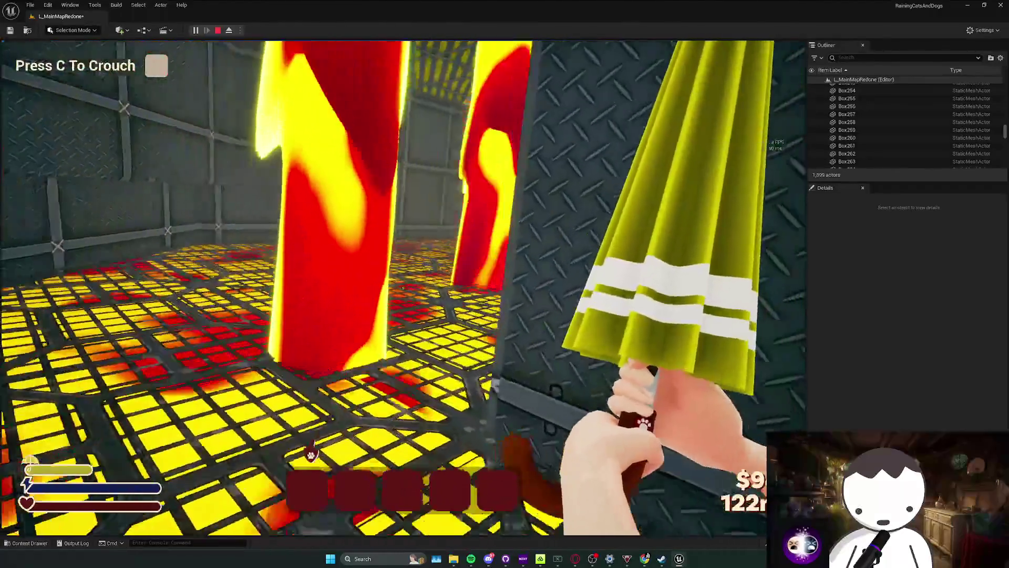
key("t")
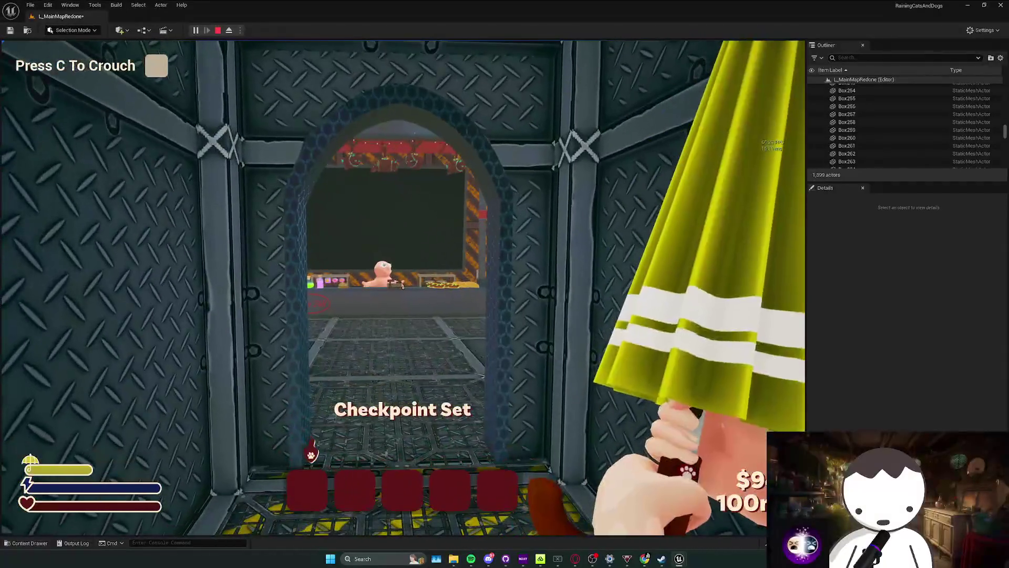
key("Escape")
key("w")
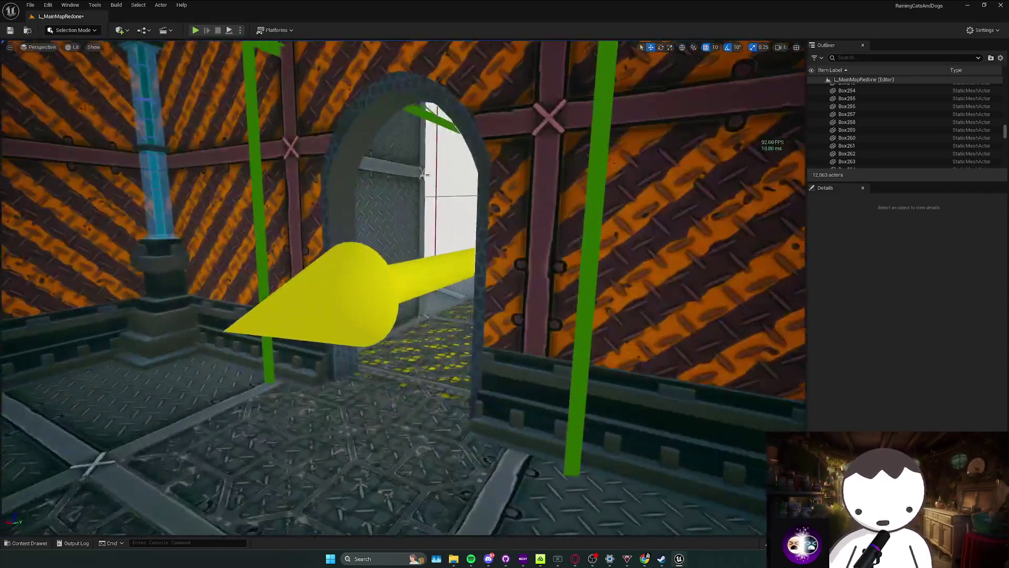
Select BP_CheckPoint4 and duplicate it as BP_CheckPoint5 near the purple-topped cubes below the fire wall.
left_click_drag(402, 288, 473, 263)
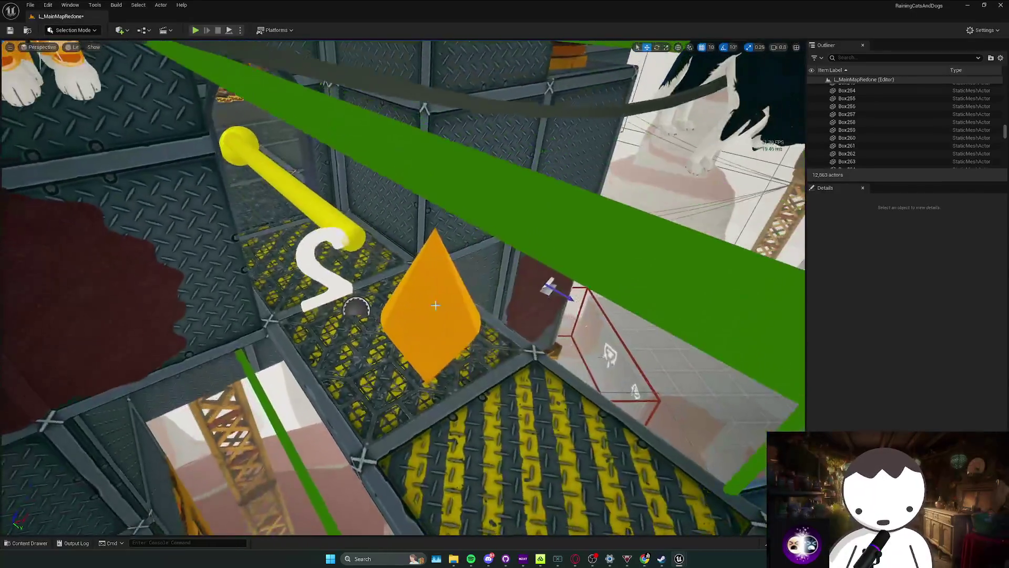
left_click(357, 305)
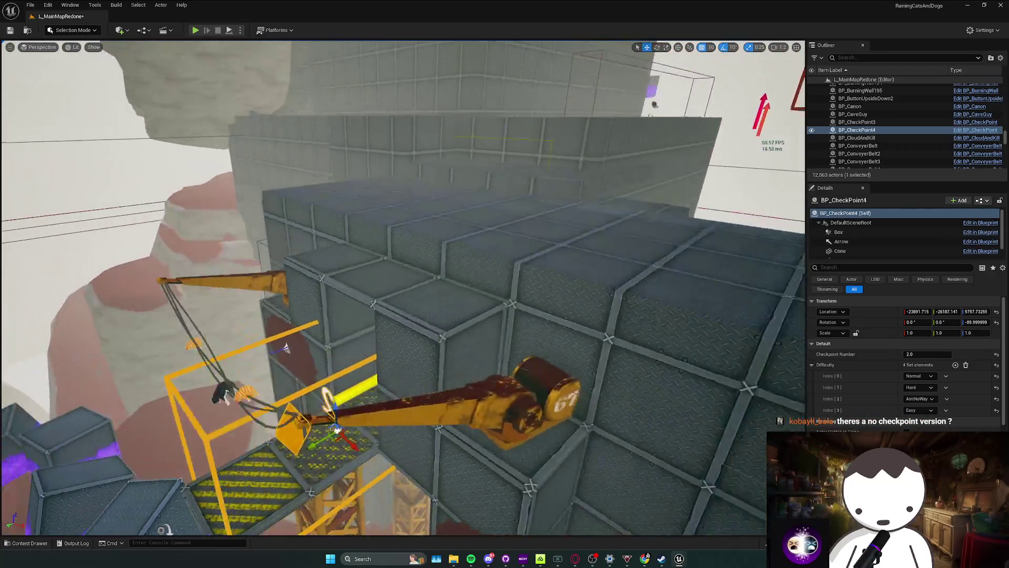
left_click_drag(402, 288, 473, 263)
left_click_drag(403, 288, 368, 315)
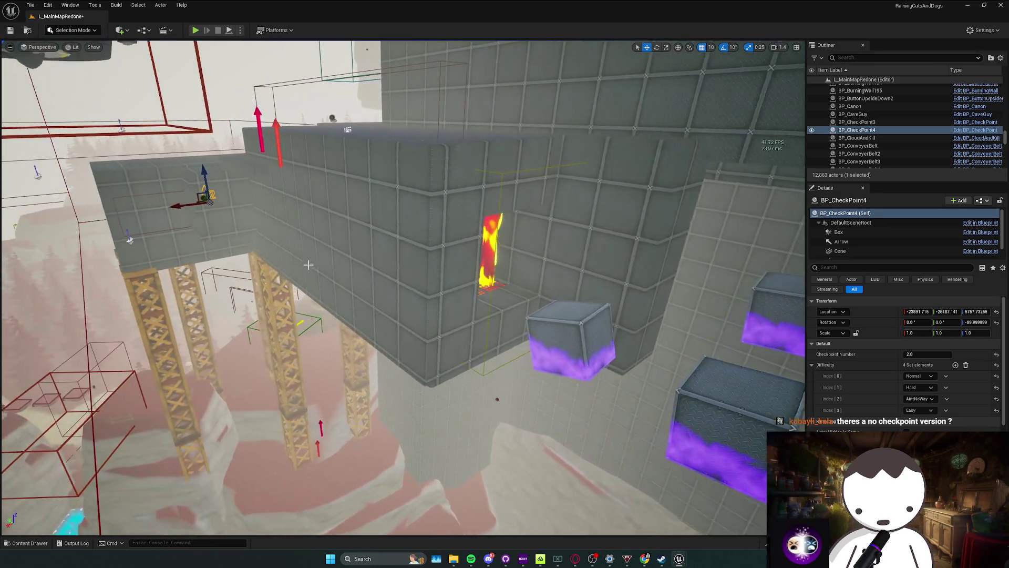
left_click_drag(308, 265, 276, 252)
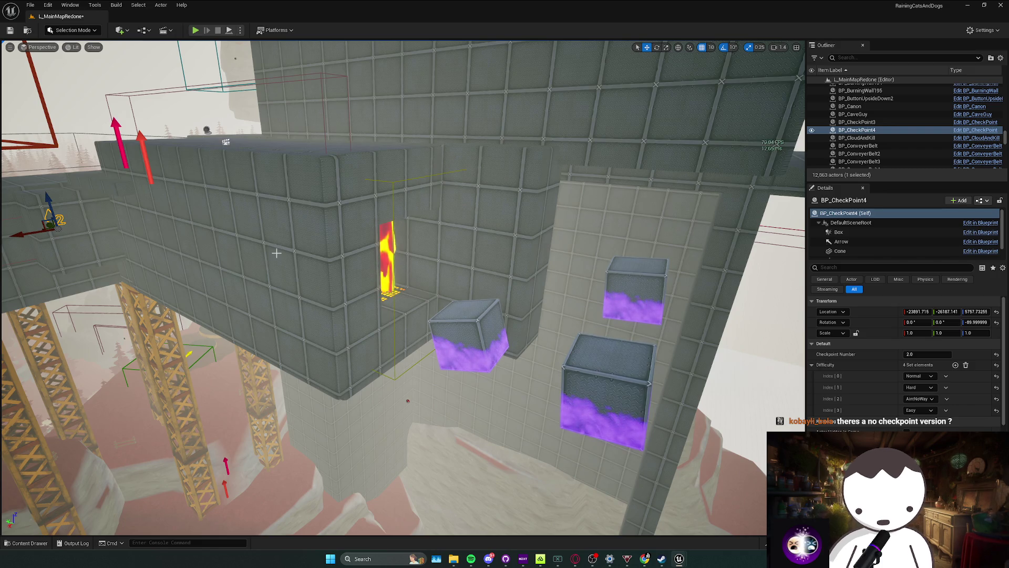
mouse_move(276, 253)
left_mouse_down()
mouse_move(74, 241)
mouse_move(140, 266)
mouse_move(153, 289)
mouse_move(165, 227)
mouse_move(158, 211)
mouse_move(194, 252)
mouse_move(525, 363)
mouse_move(505, 352)
mouse_move(538, 318)
left_mouse_up()
Move BP_CheckPoint5 into place beside the cube at platform height by the fire wall.
left_click_drag(265, 390, 271, 369)
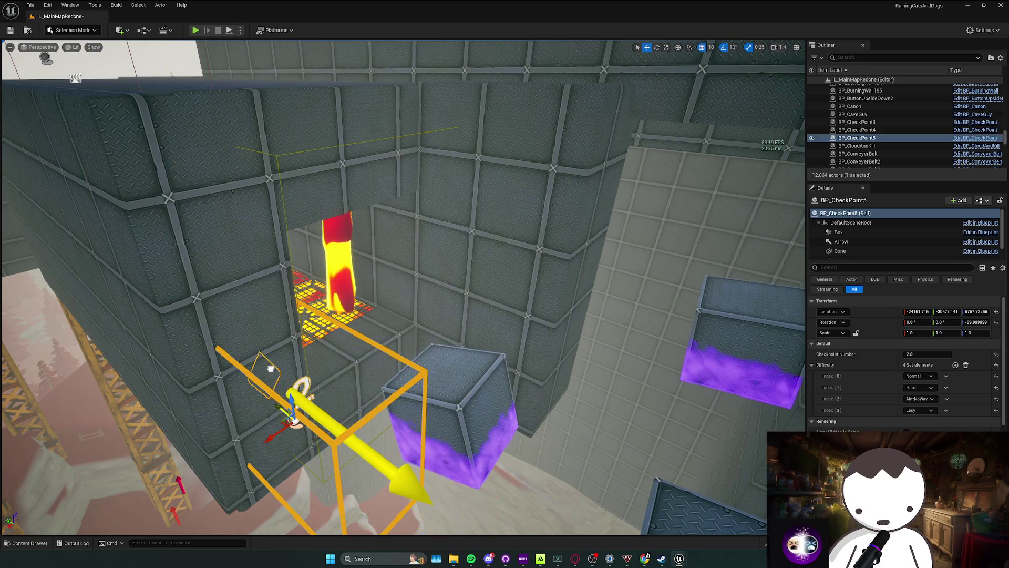
left_click_drag(274, 432, 372, 377)
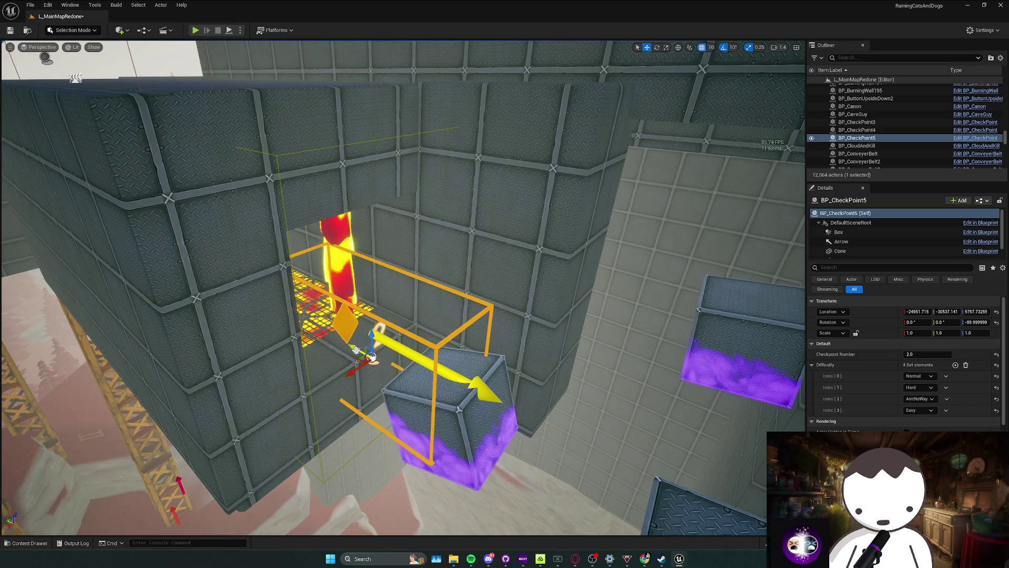
key("ctrl+z")
key("f")
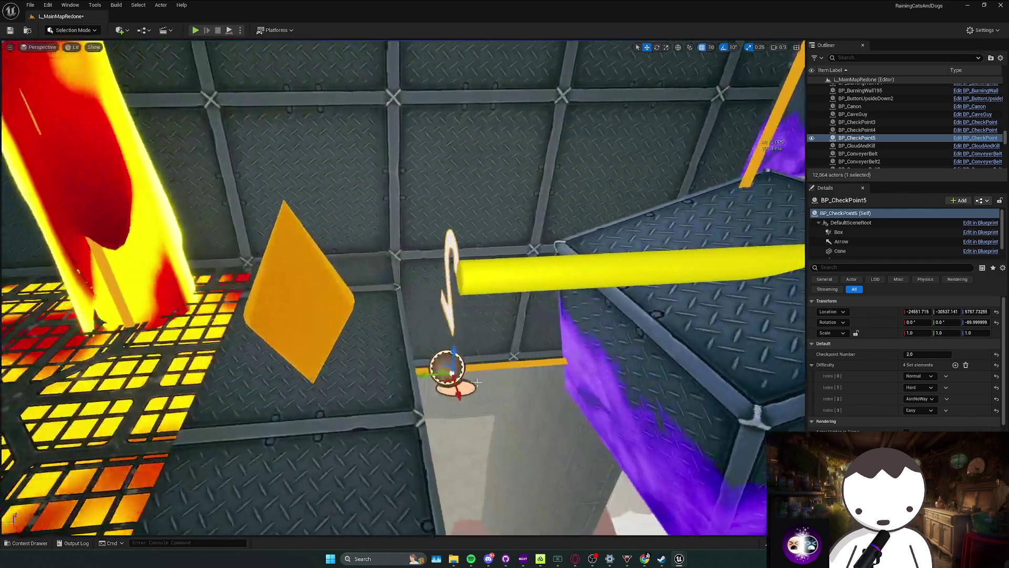
mouse_move(476, 383)
left_mouse_down()
mouse_move(402, 368)
mouse_move(395, 382)
mouse_move(518, 371)
mouse_move(468, 369)
left_mouse_up()
Reshape its trigger box to about 21.41 × 45.93 × 37.15 and offset it to X -250.
left_click(854, 232)
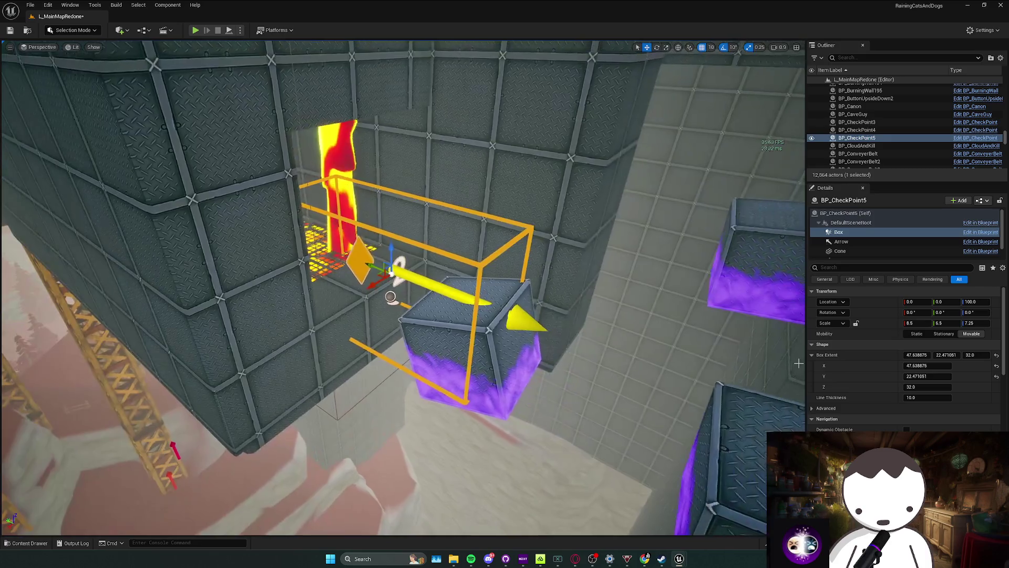
left_click_drag(923, 364, 899, 364)
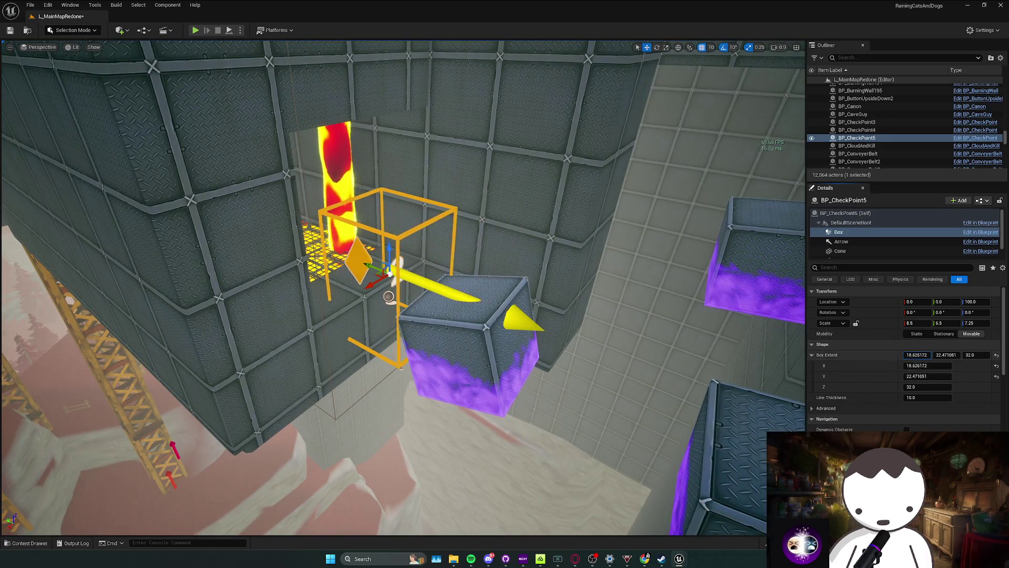
left_click_drag(979, 353, 995, 353)
left_click_drag(371, 283, 320, 262)
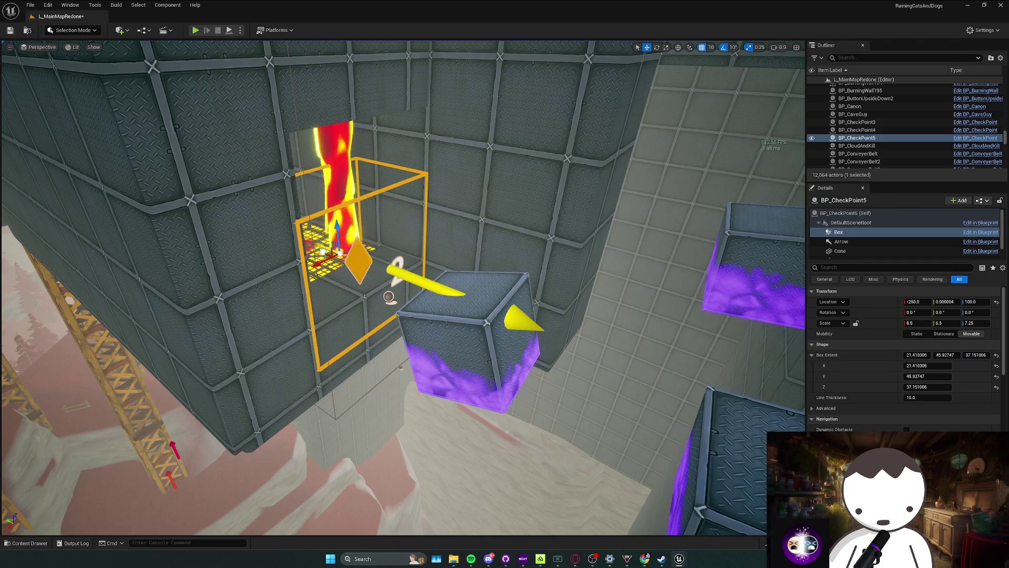